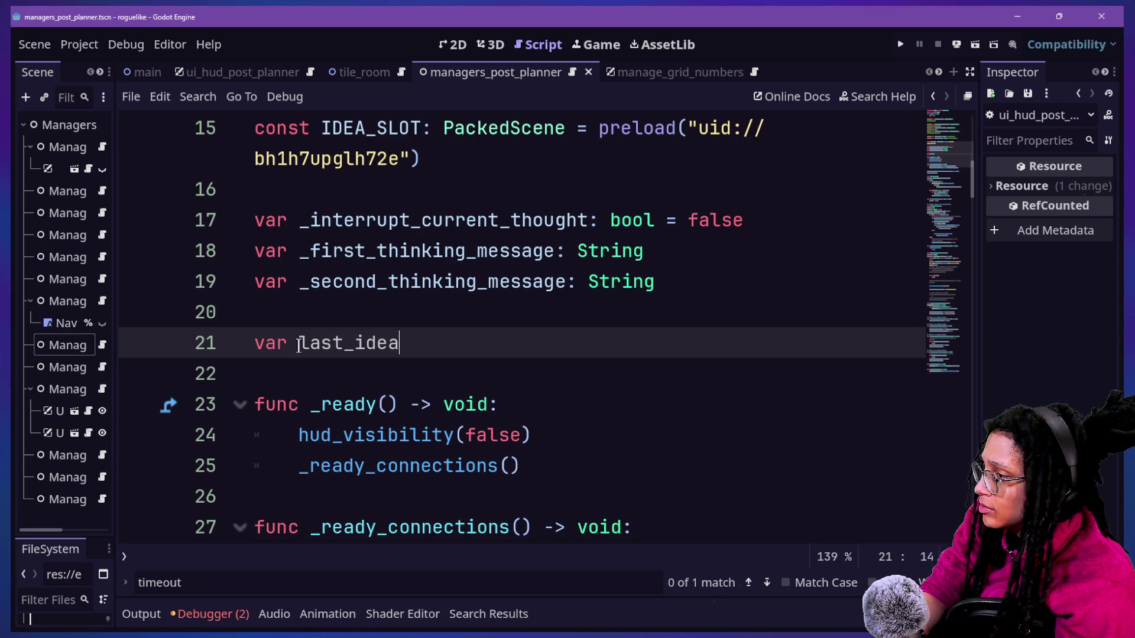
# Rename the variable on line 21 to _last_idea and type it as Node2D
pyautogui.write('_')
pyautogui.click(530, 362)
pyautogui.click(528, 349)
pyautogui.write('(')
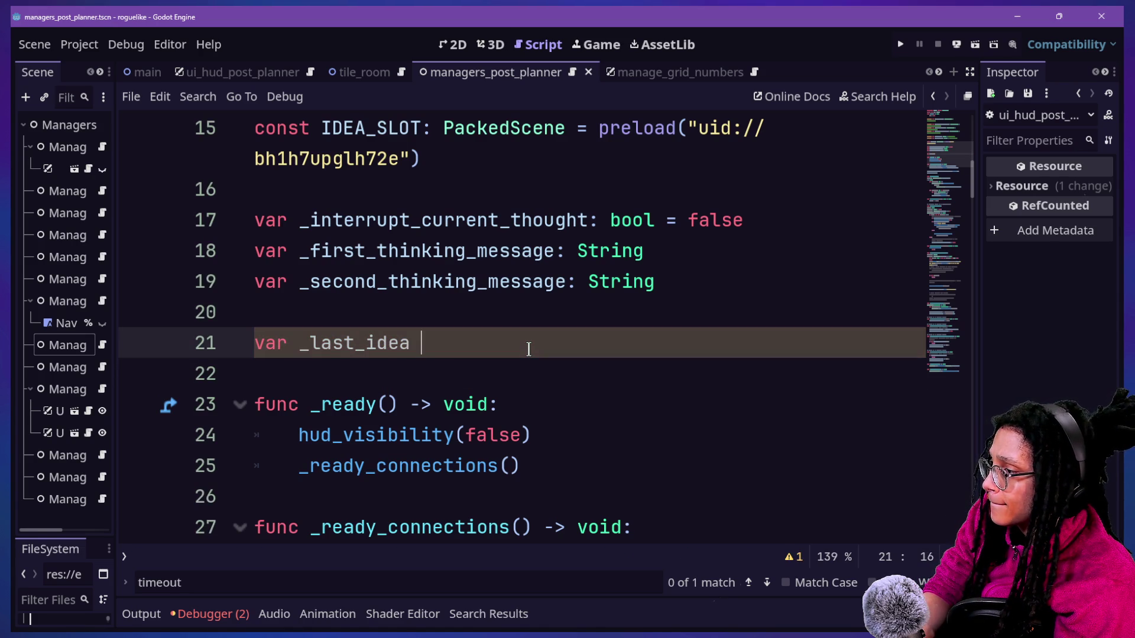
pyautogui.press('BackSpace')
pyautogui.press('BackSpace')
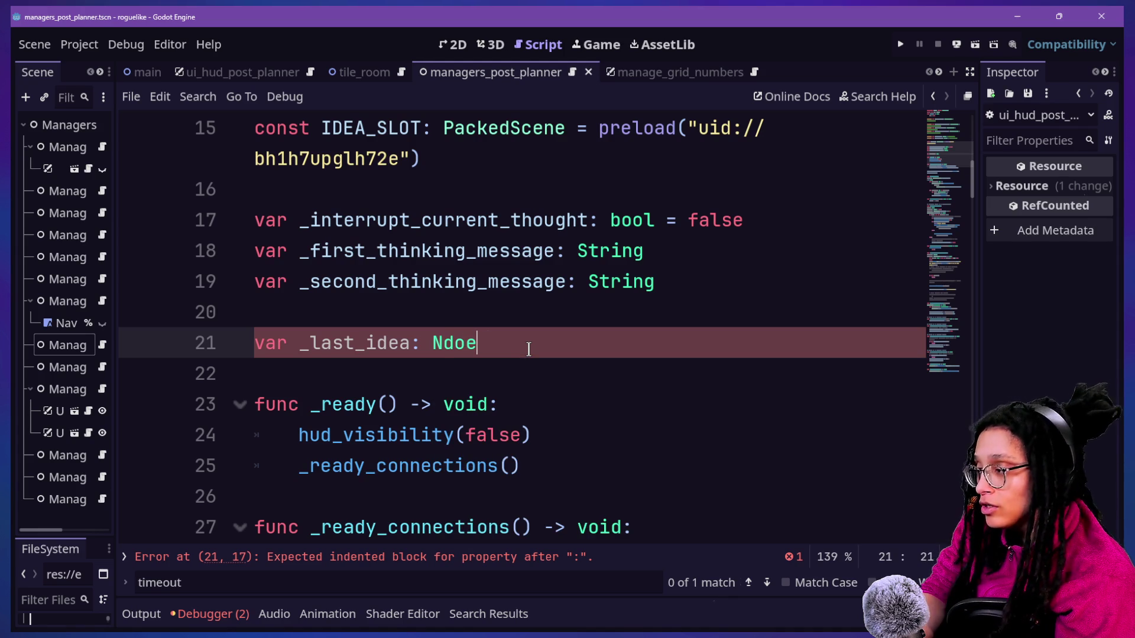
pyautogui.press('BackSpace')
pyautogui.press('BackSpace')
pyautogui.press('BackSpace')
pyautogui.write('ode2')
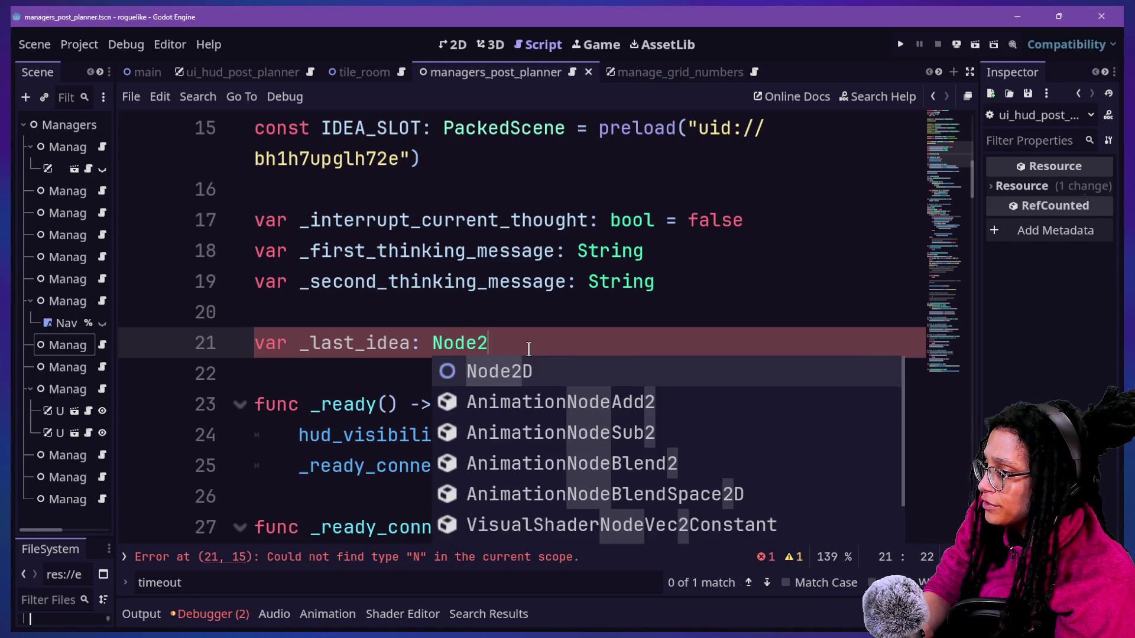
pyautogui.write('D =')
pyautogui.press('BackSpace')
pyautogui.press('BackSpace')
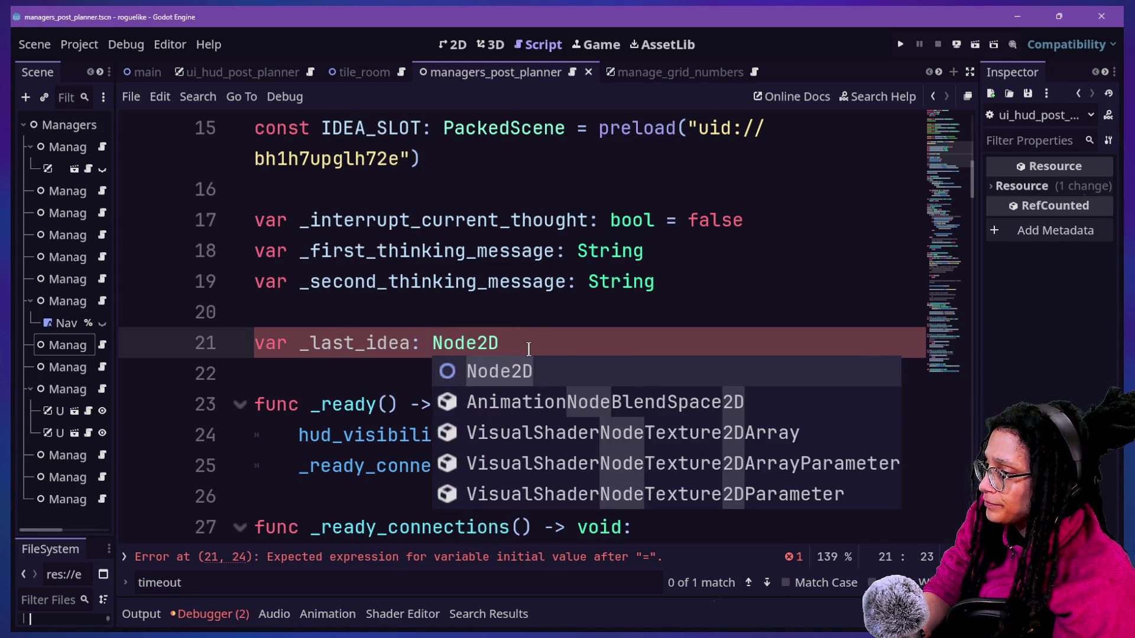
pyautogui.click(420, 280)
pyautogui.click(515, 342)
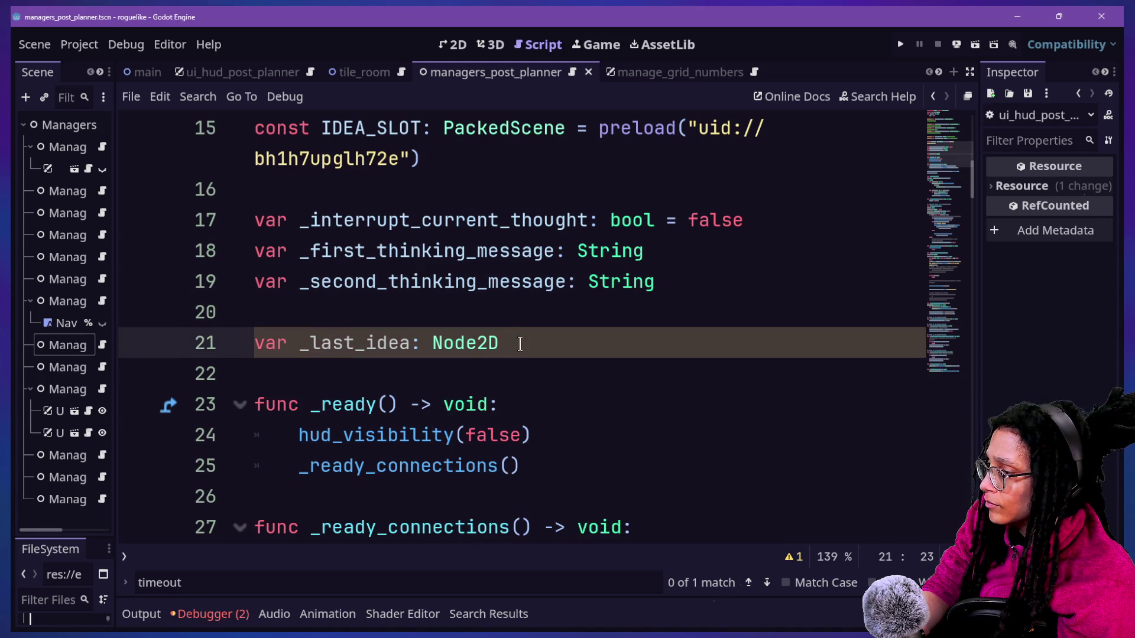
# Hide the side docks with Ctrl+Shift+F11 to widen the script editor
pyautogui.scroll(-5, 520, 344)
pyautogui.scroll(-2, 519, 344)
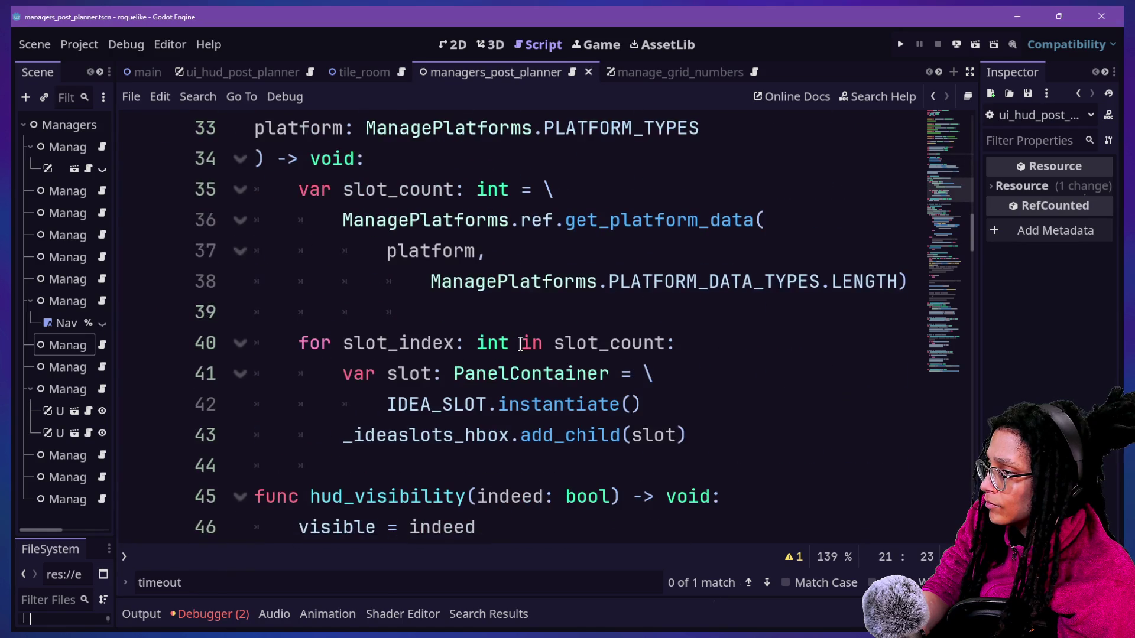
pyautogui.scroll(1, 521, 344)
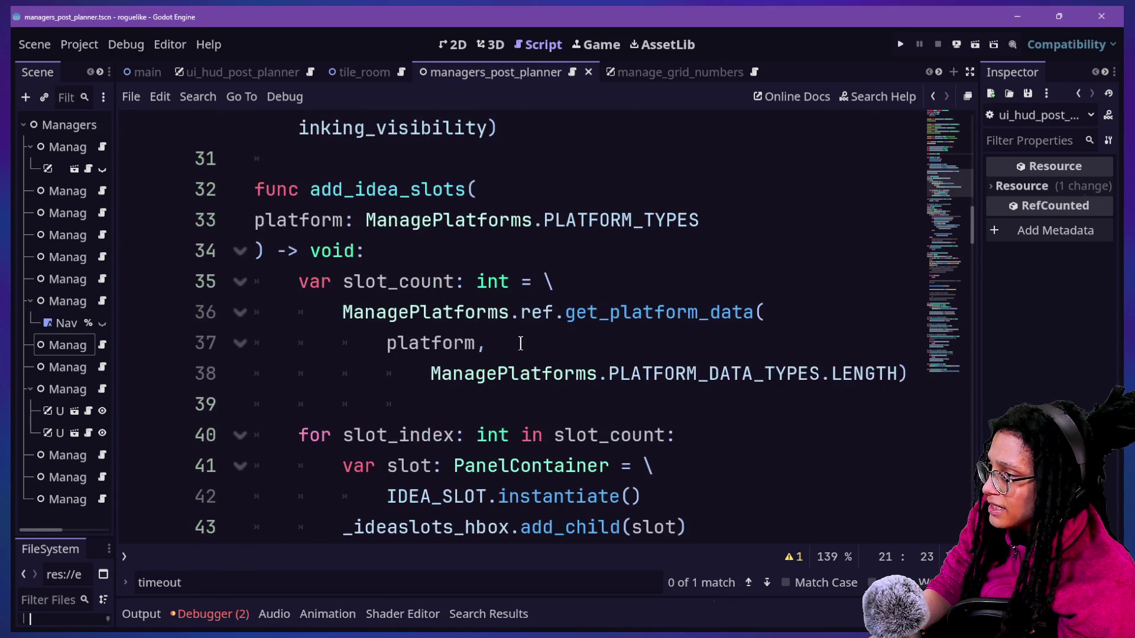
pyautogui.hotkey('ctrl', 'shift', 'F11')
# Scroll through add_idea_slots, checking the platform argument and slot_count lines
pyautogui.click(520, 344)
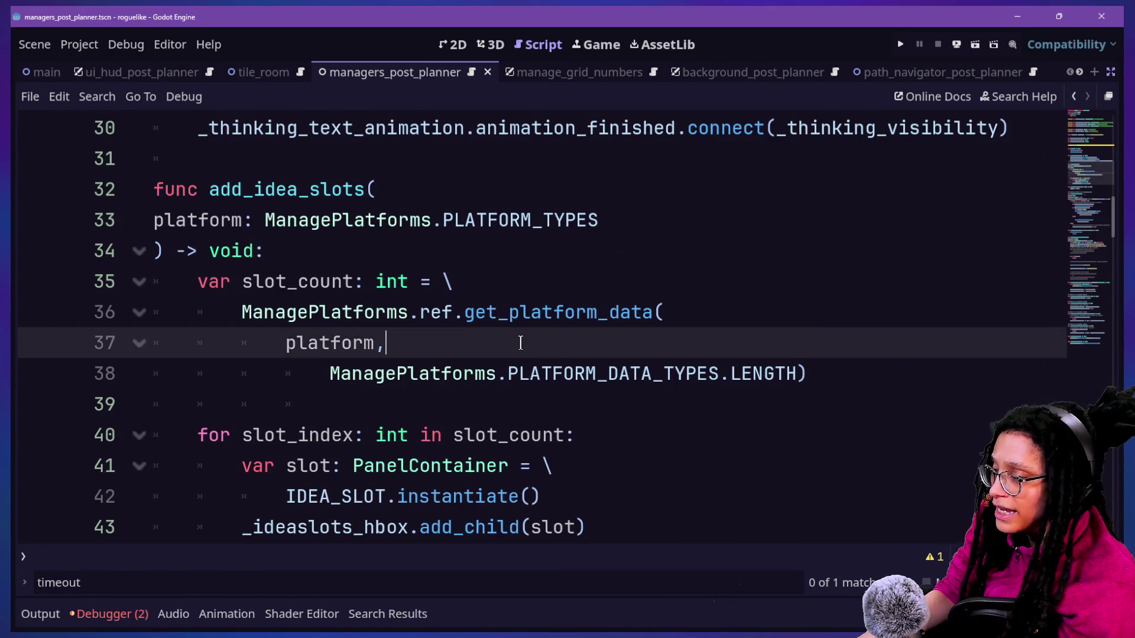
pyautogui.scroll(3, 521, 345)
pyautogui.scroll(-1, 521, 345)
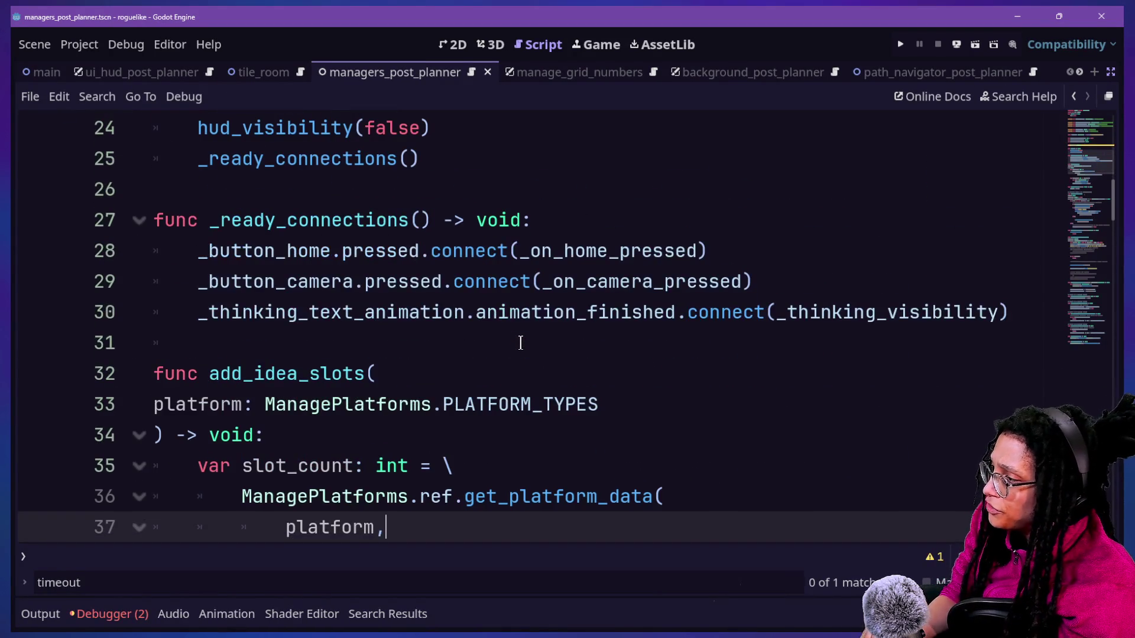
pyautogui.scroll(-1, 515, 355)
pyautogui.click(504, 362)
pyautogui.scroll(-2, 504, 362)
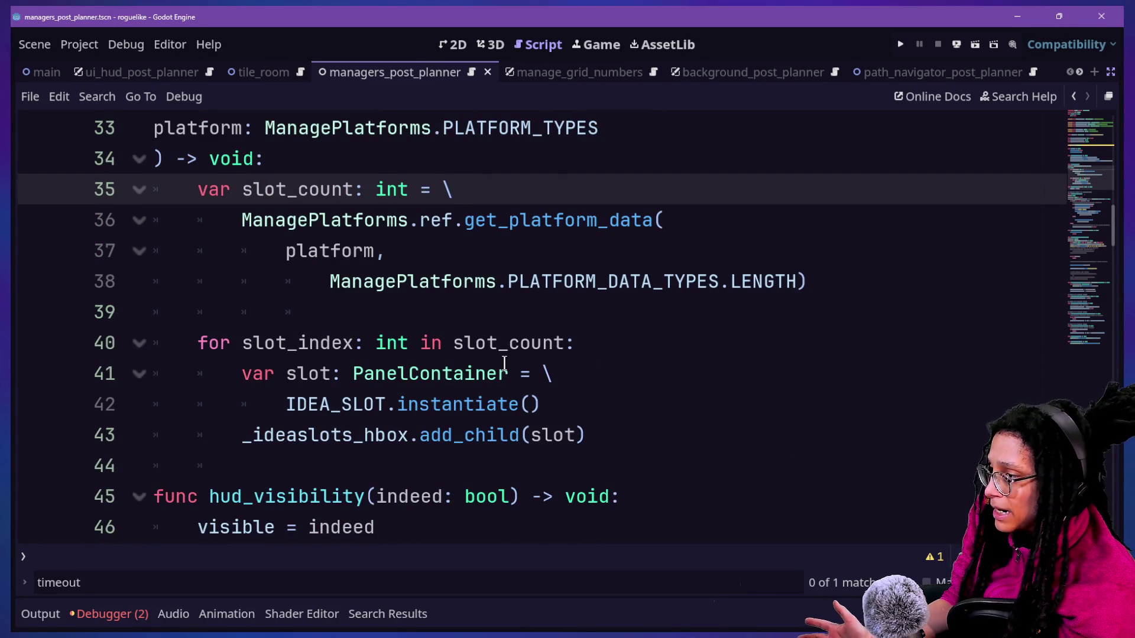
pyautogui.scroll(-2, 504, 362)
pyautogui.scroll(-1, 504, 363)
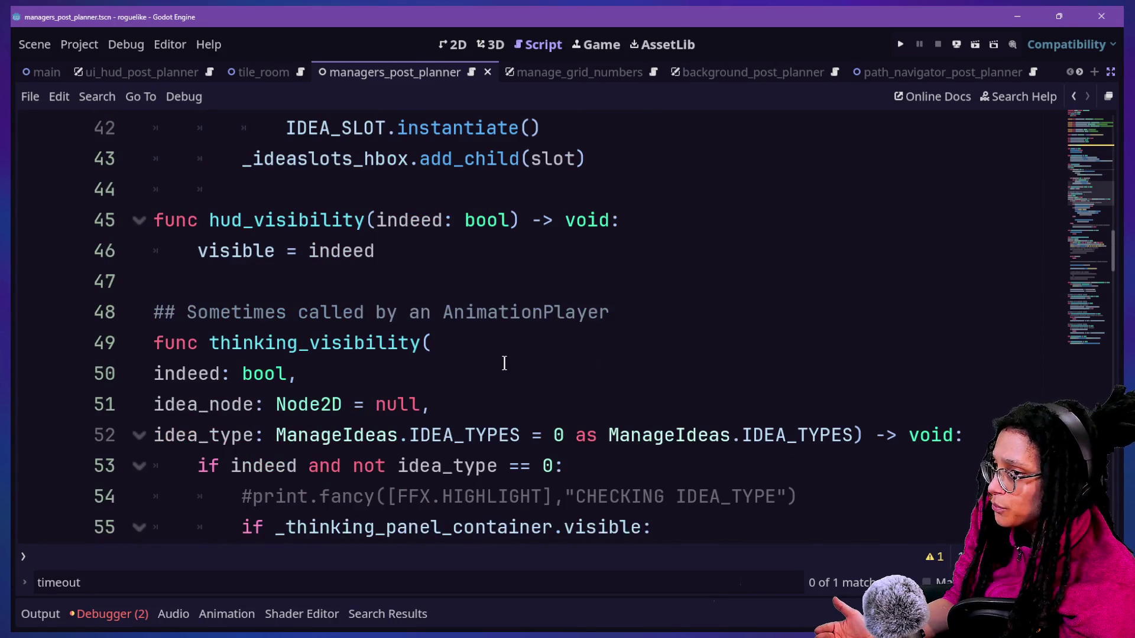
pyautogui.scroll(-1, 504, 360)
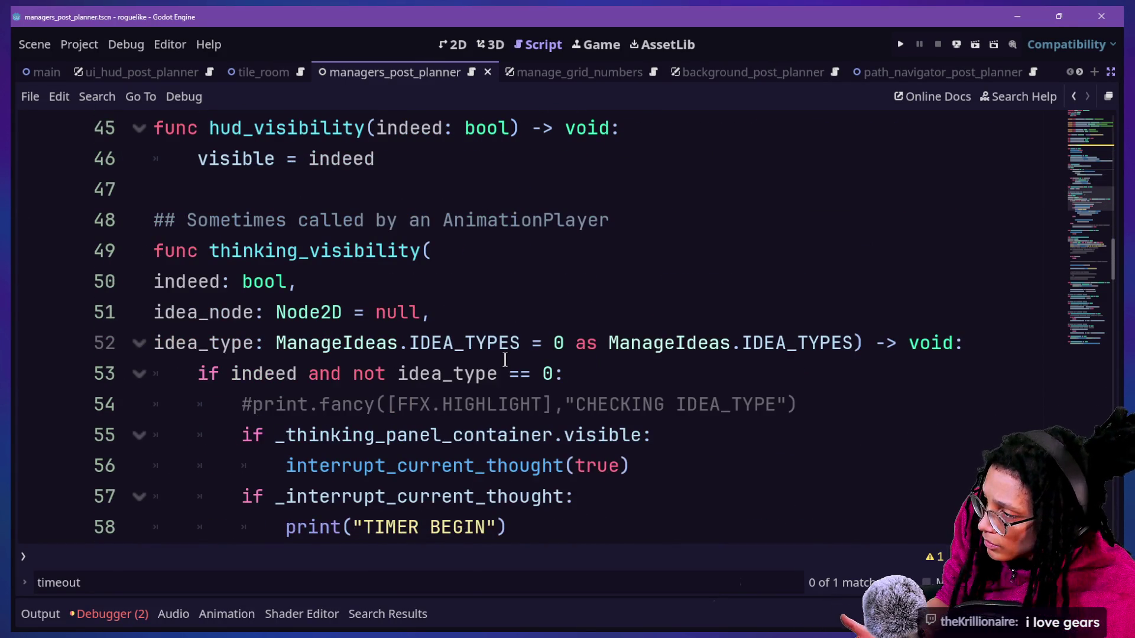
pyautogui.scroll(2, 688, 326)
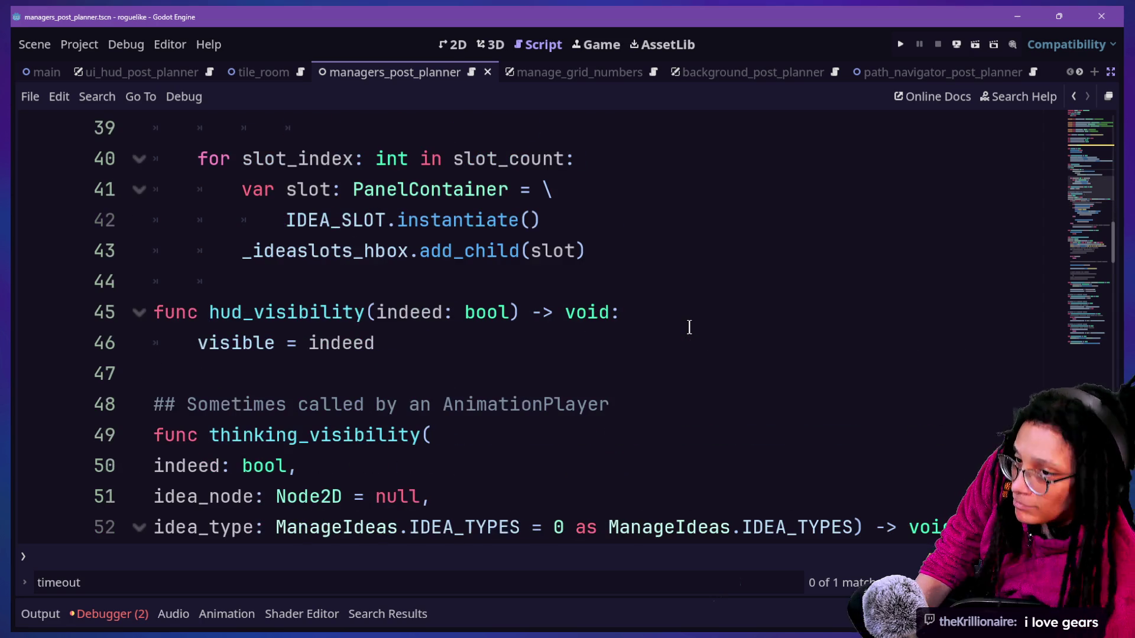
# Step through the slot loop and get_platform_data line, then return to the _last_idea declaration
pyautogui.click(690, 327)
pyautogui.press('Up')
pyautogui.press('Up')
pyautogui.press('Up')
pyautogui.press('Up')
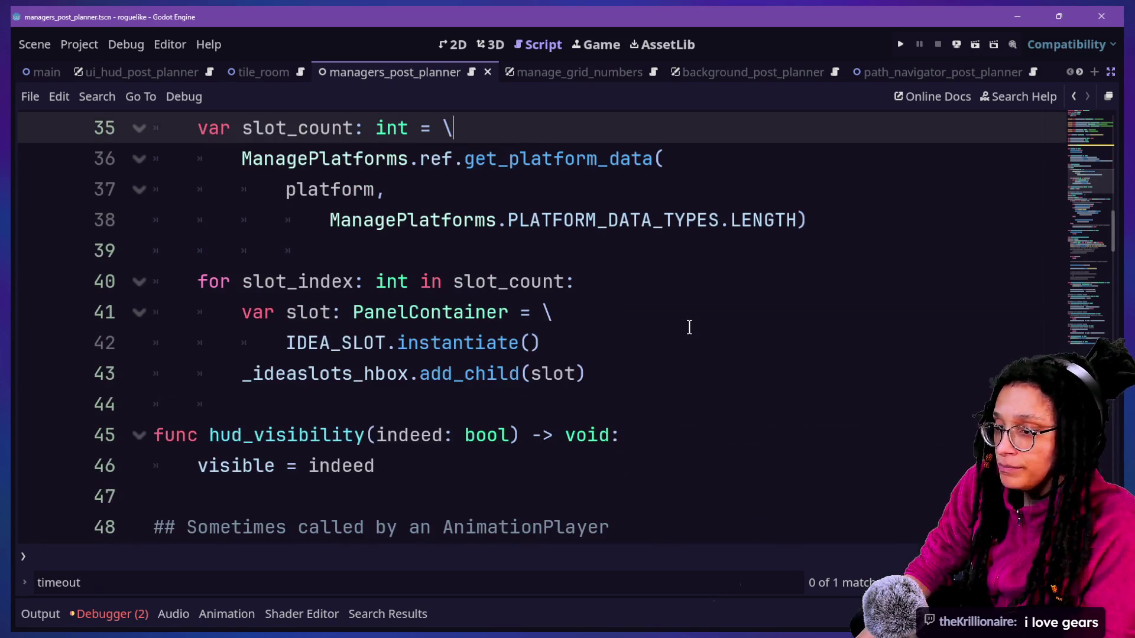
pyautogui.click(689, 327)
pyautogui.press('Up')
pyautogui.press('Up')
pyautogui.press('Up')
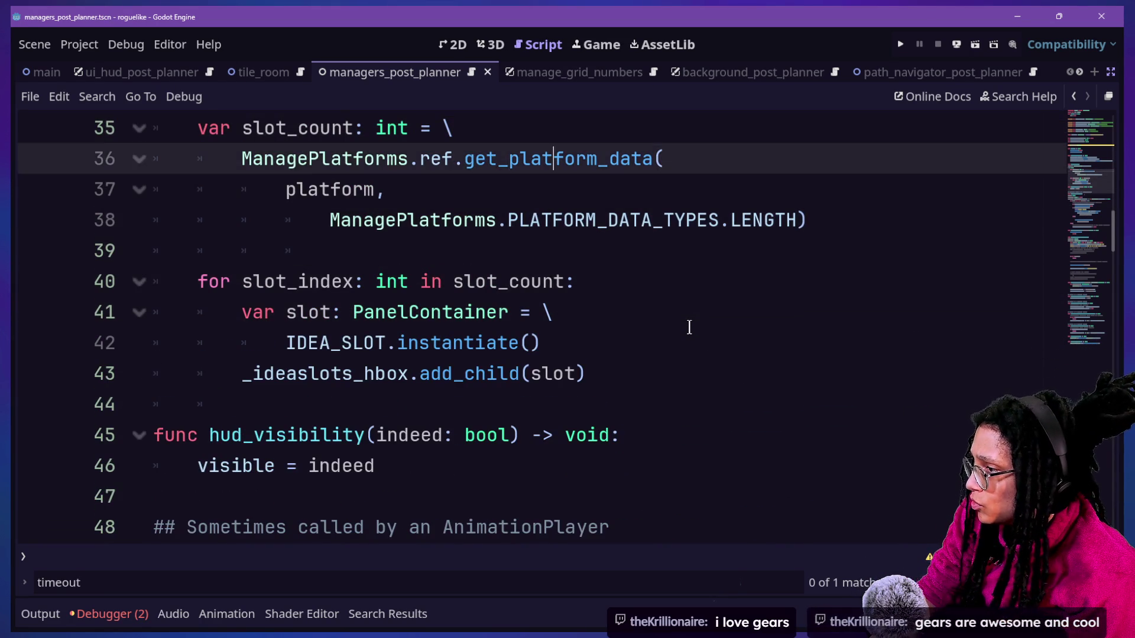
pyautogui.click(499, 341)
pyautogui.press('Up')
pyautogui.press('Up')
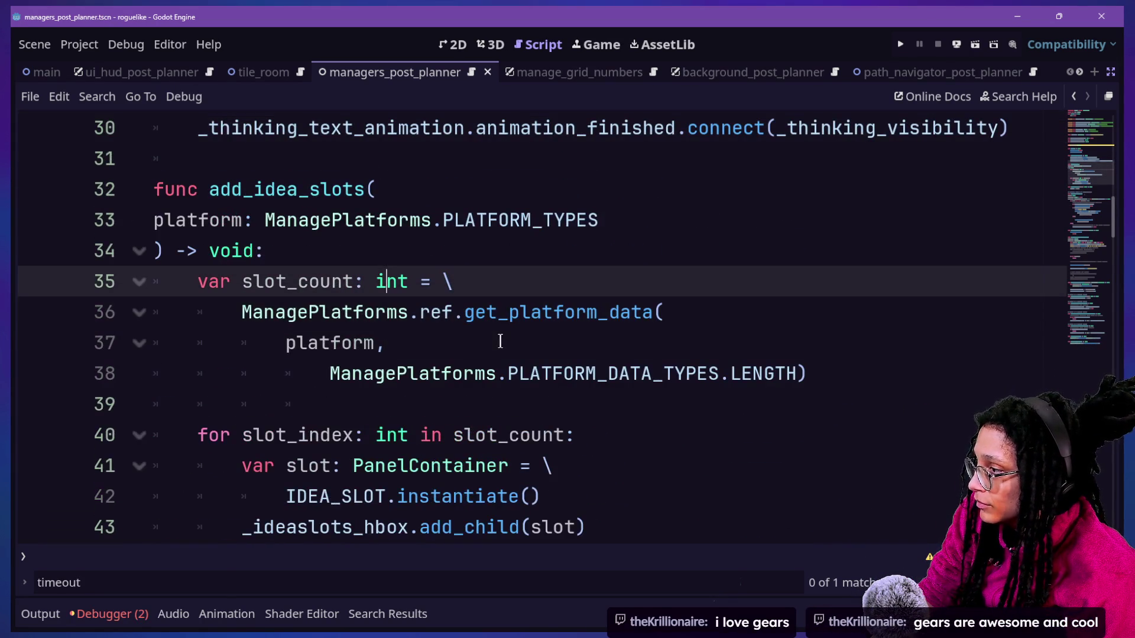
pyautogui.press('Down')
pyautogui.press('Down')
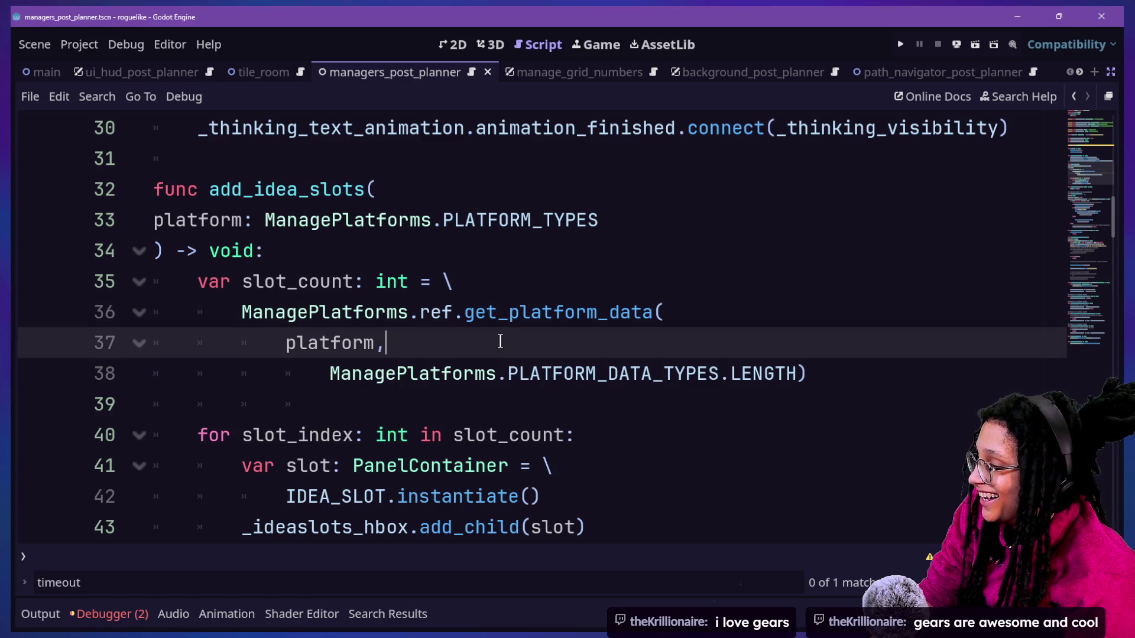
pyautogui.press('Up')
pyautogui.press('Up')
pyautogui.press('Up')
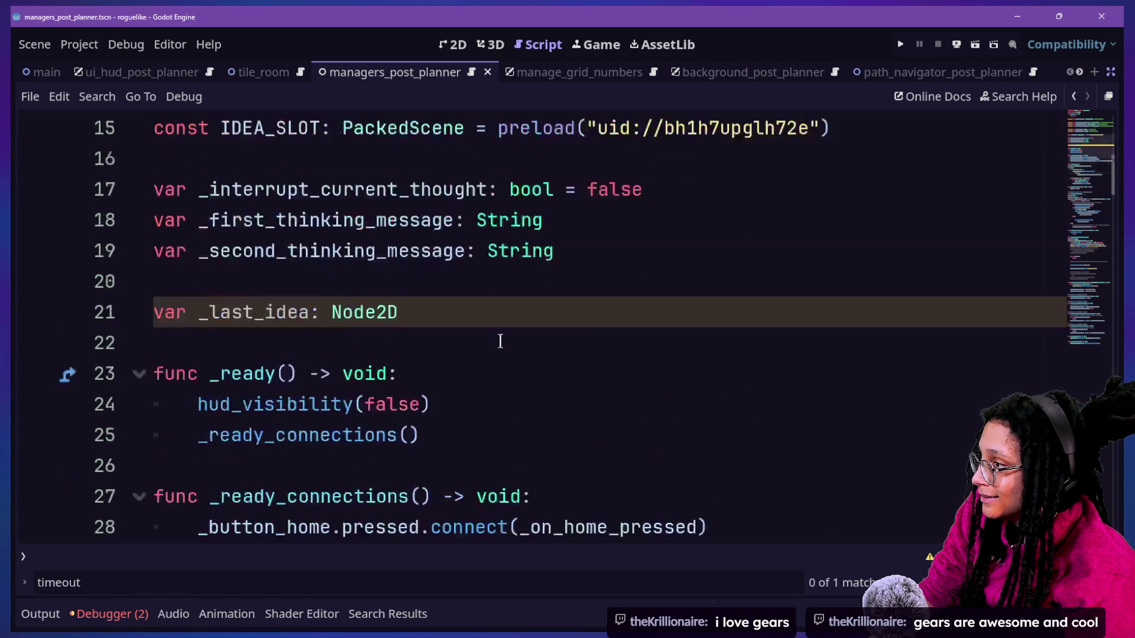
pyautogui.scroll(2, 499, 342)
pyautogui.click(499, 341)
pyautogui.press('Down')
pyautogui.press('Down')
pyautogui.press('Down')
pyautogui.press('Down')
pyautogui.press('Down')
pyautogui.press('Down')
pyautogui.press('Down')
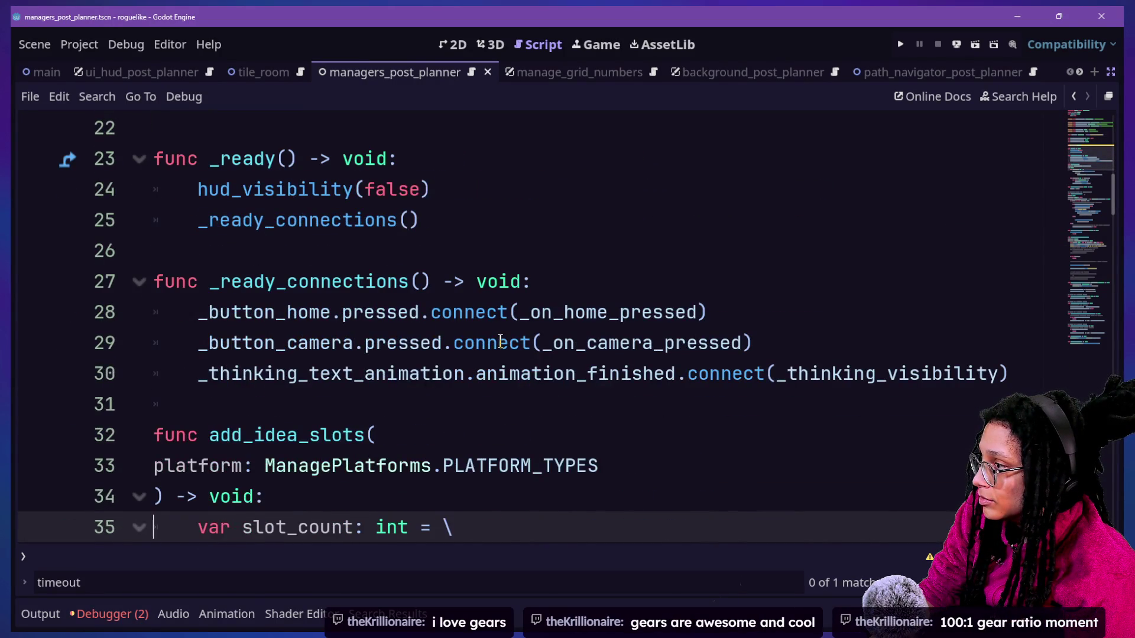
# Review thinking_visibility's idea_node parameter and the idea_node argument in its timer bind call
pyautogui.press('Down')
pyautogui.press('Down')
pyautogui.press('Down')
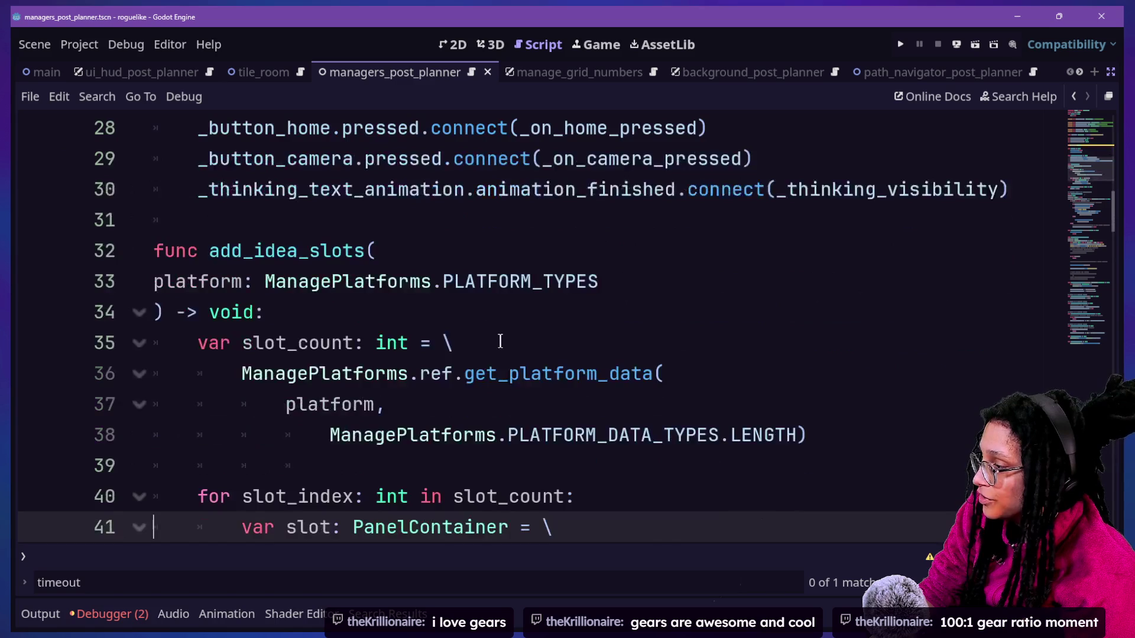
pyautogui.press('Down')
pyautogui.press('Down')
pyautogui.press('Down')
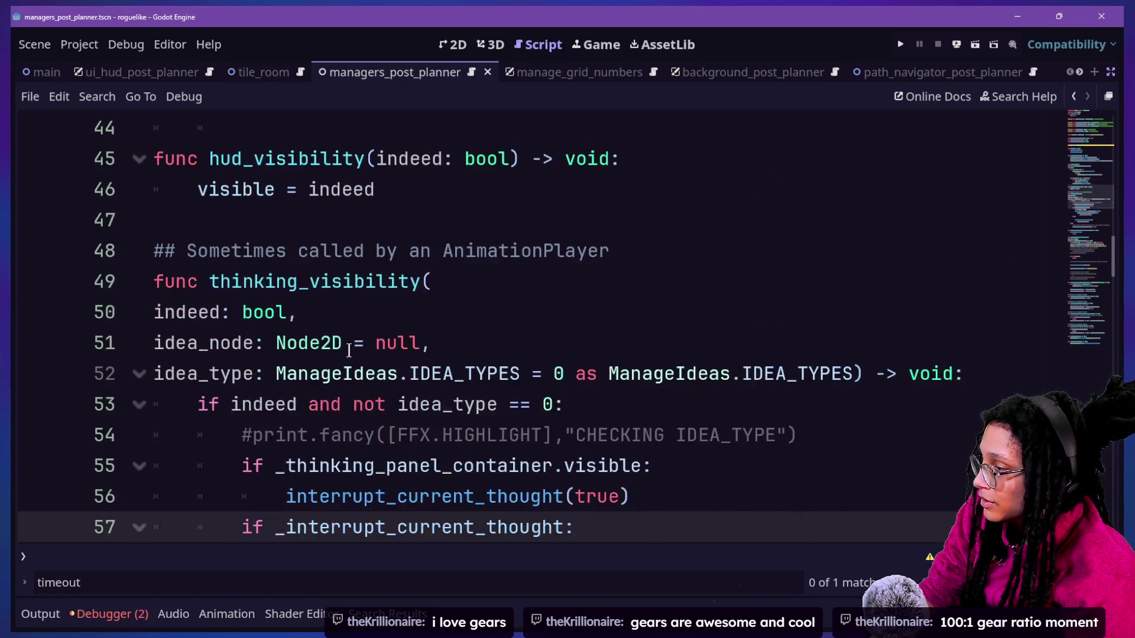
pyautogui.moveTo(232, 344); pyautogui.dragTo(340, 345)
pyautogui.click(338, 349)
pyautogui.press('Down')
pyautogui.press('Down')
pyautogui.press('Down')
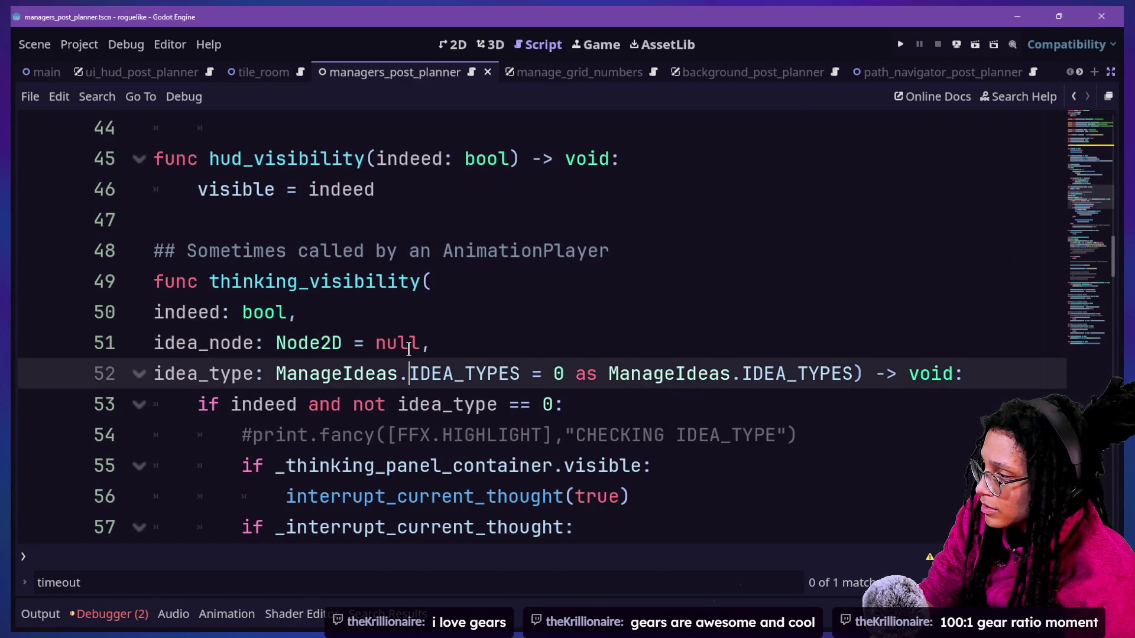
pyautogui.scroll(-1, 334, 346)
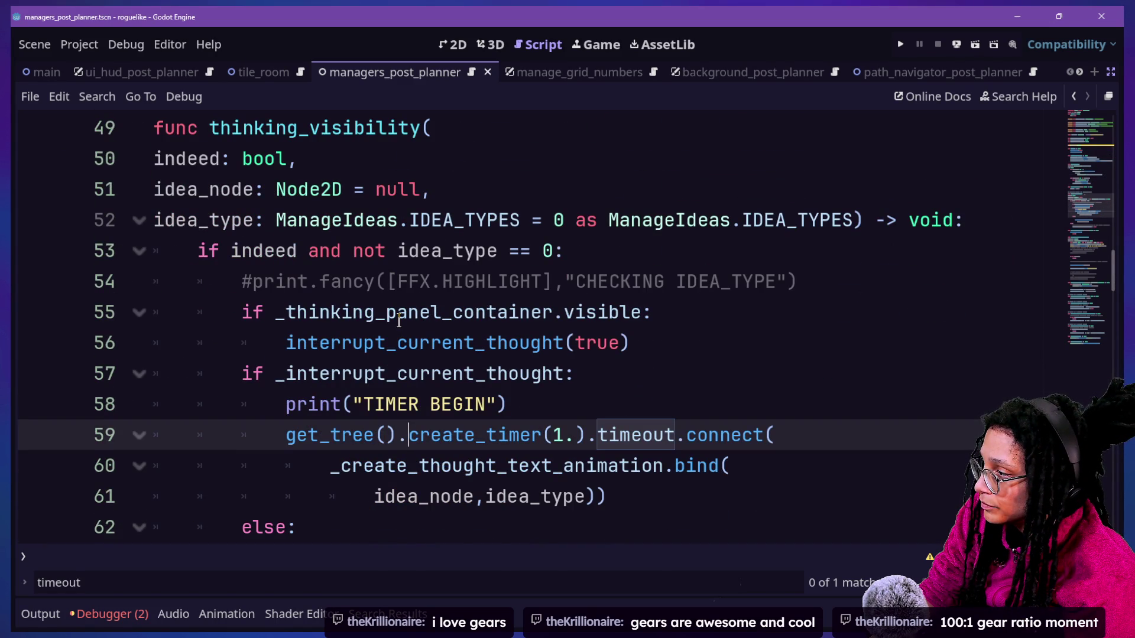
pyautogui.scroll(-1, 399, 321)
pyautogui.press('Down')
pyautogui.press('Down')
pyautogui.press('Down')
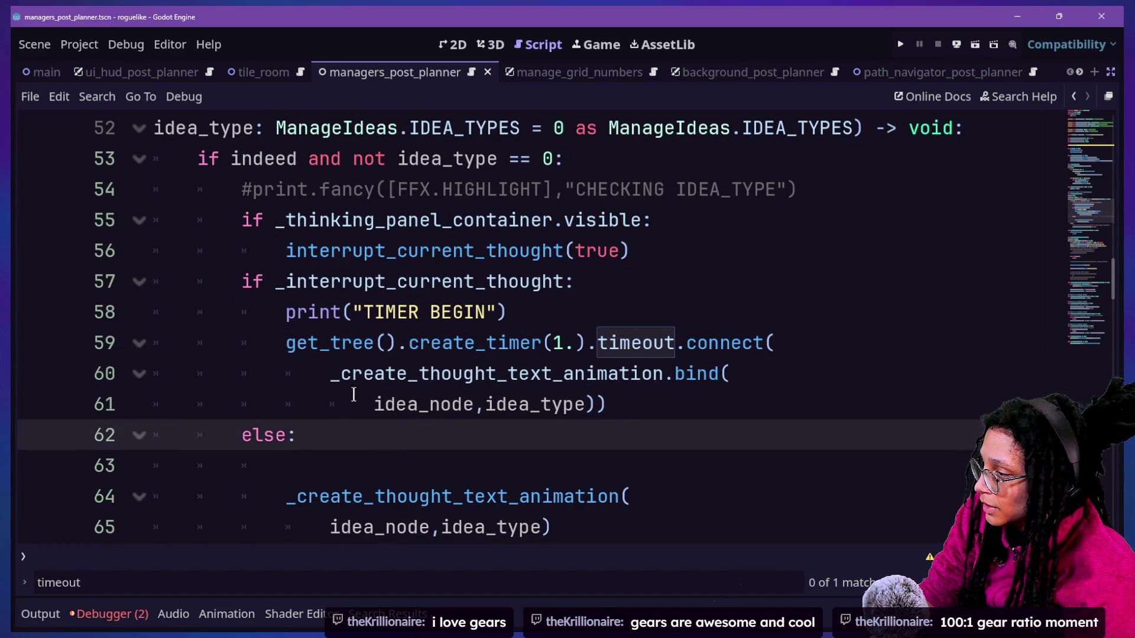
pyautogui.moveTo(374, 405)
pyautogui.mouseDown()
pyautogui.moveTo(603, 408)
pyautogui.moveTo(475, 412)
pyautogui.moveTo(486, 412)
pyautogui.mouseUp()
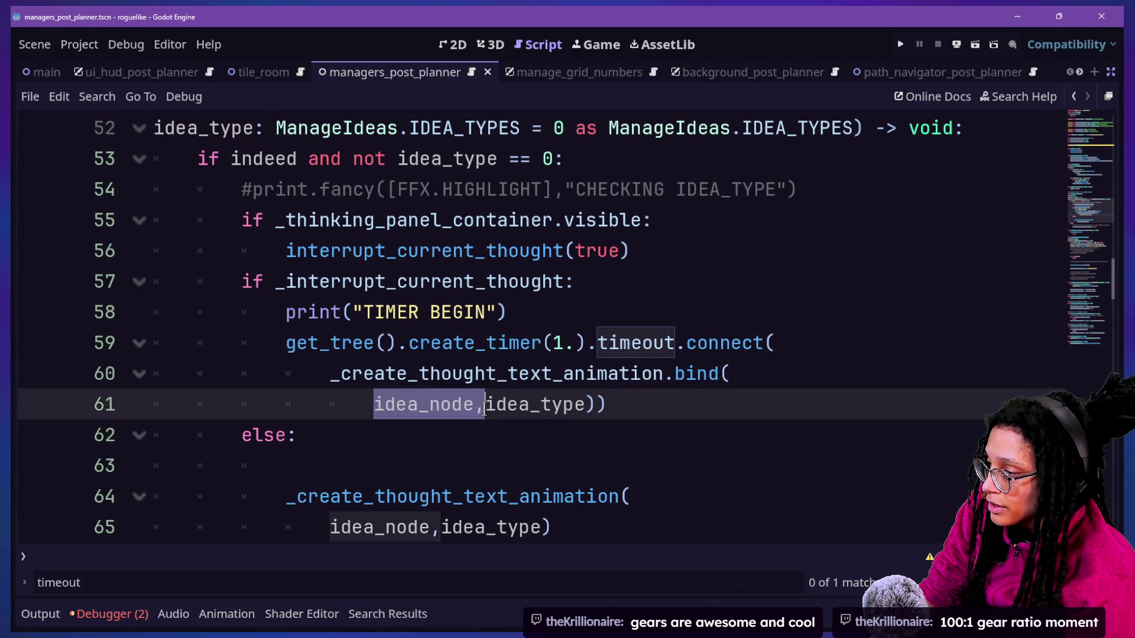
pyautogui.press('BackSpace')
pyautogui.click(276, 281)
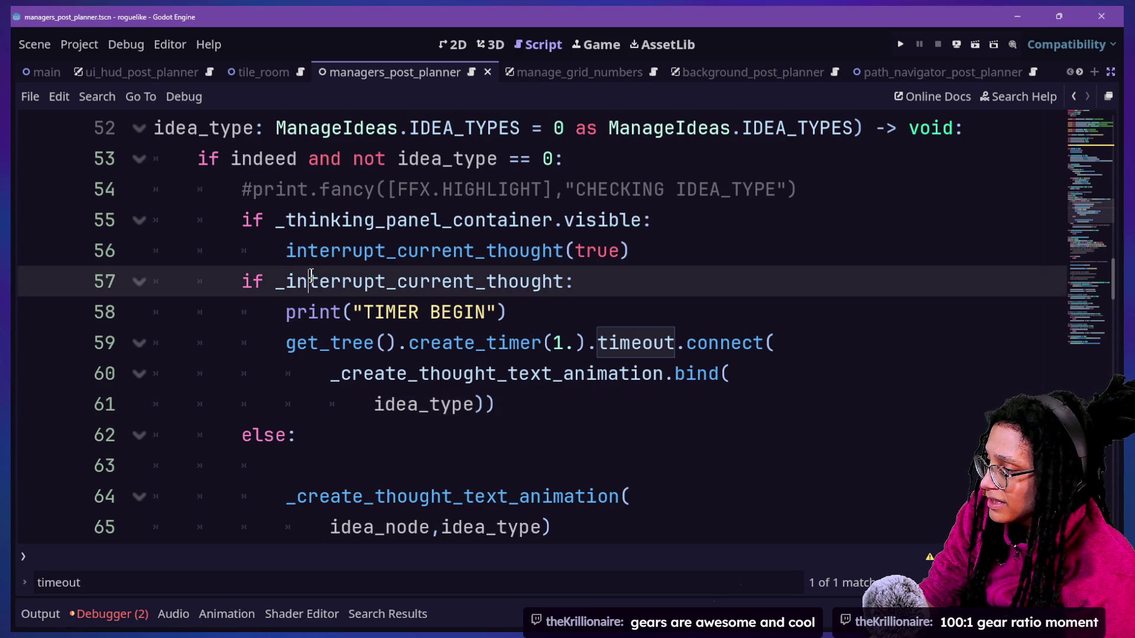
pyautogui.scroll(-1, 320, 290)
pyautogui.click(441, 443)
pyautogui.press('BackSpace')
pyautogui.press('BackSpace')
pyautogui.press('BackSpace')
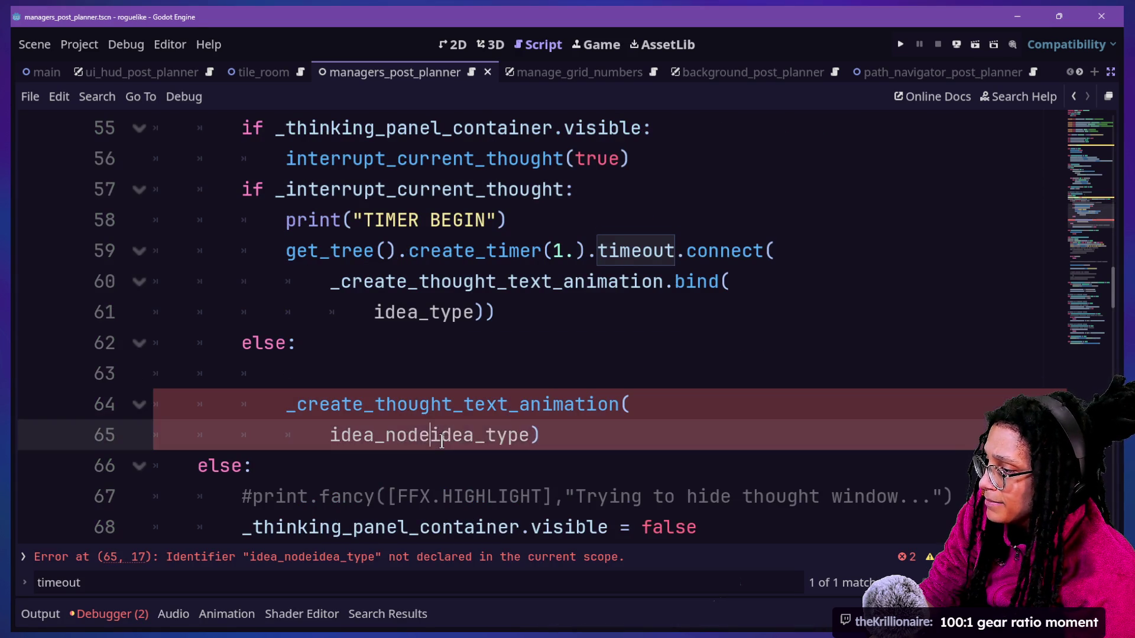
pyautogui.click(329, 373)
pyautogui.scroll(-4, 327, 373)
pyautogui.scroll(-2, 327, 373)
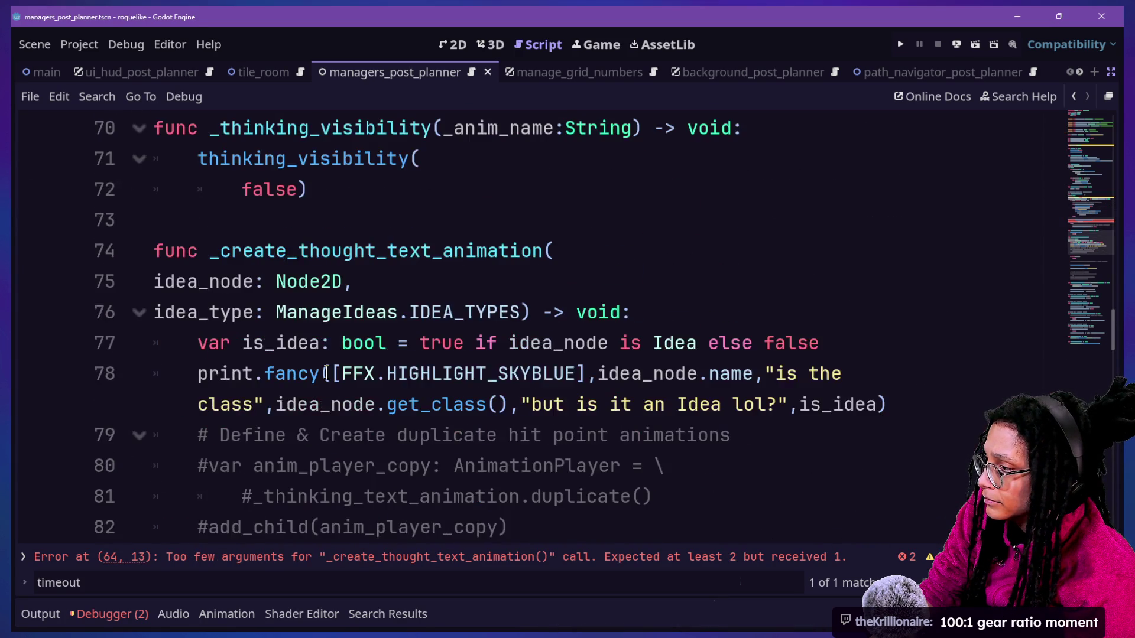
pyautogui.scroll(2, 327, 372)
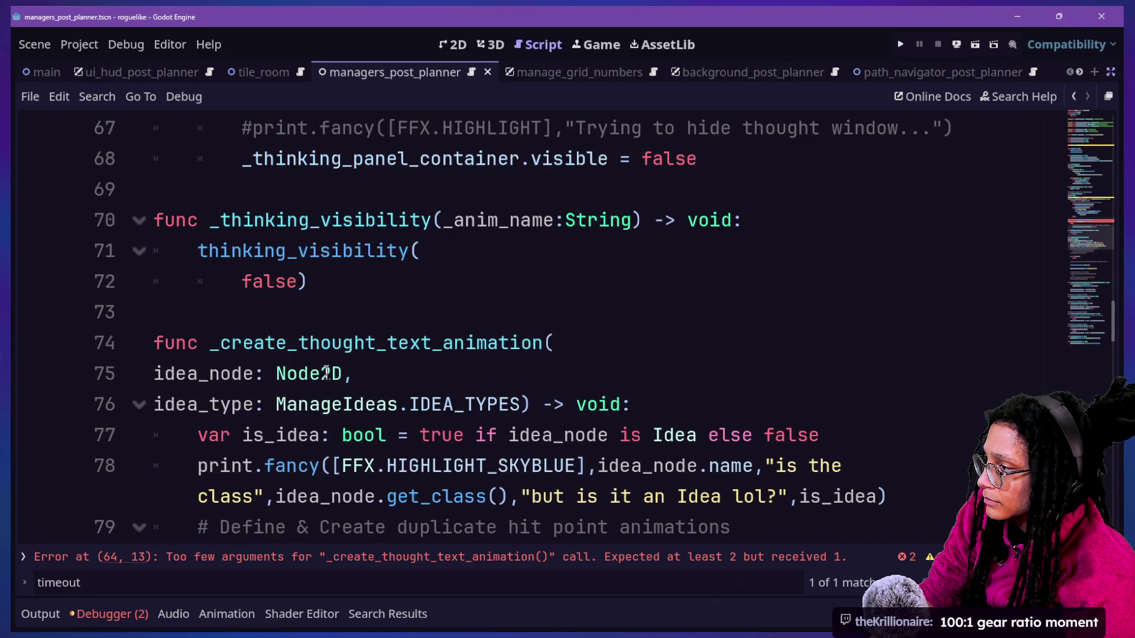
pyautogui.moveTo(356, 374); pyautogui.dragTo(186, 375)
pyautogui.press('BackSpace')
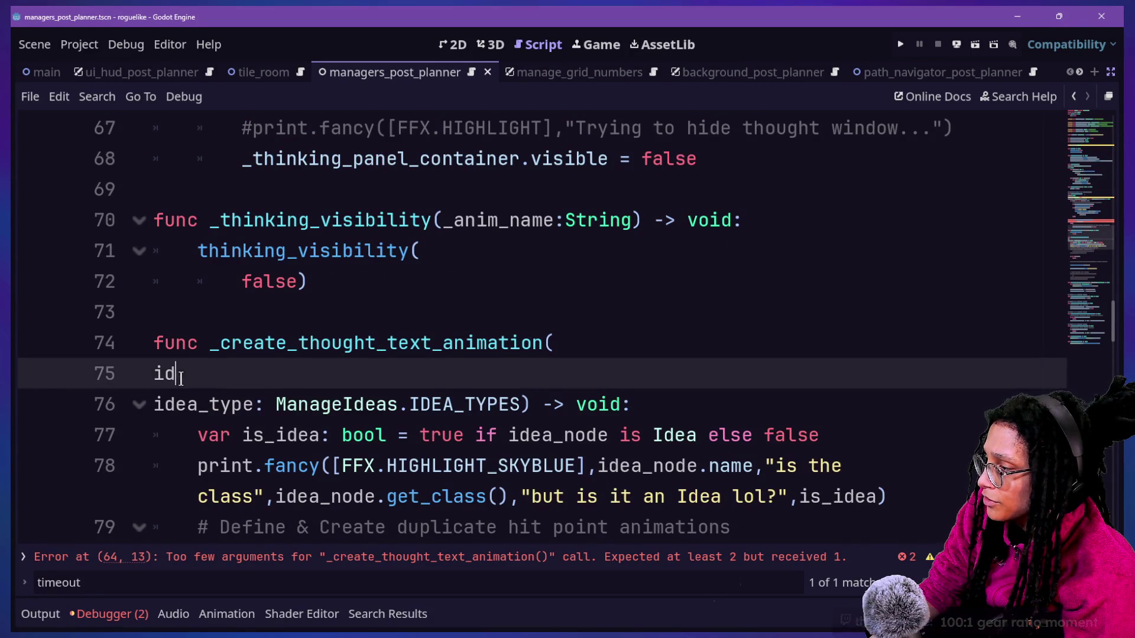
pyautogui.press('BackSpace')
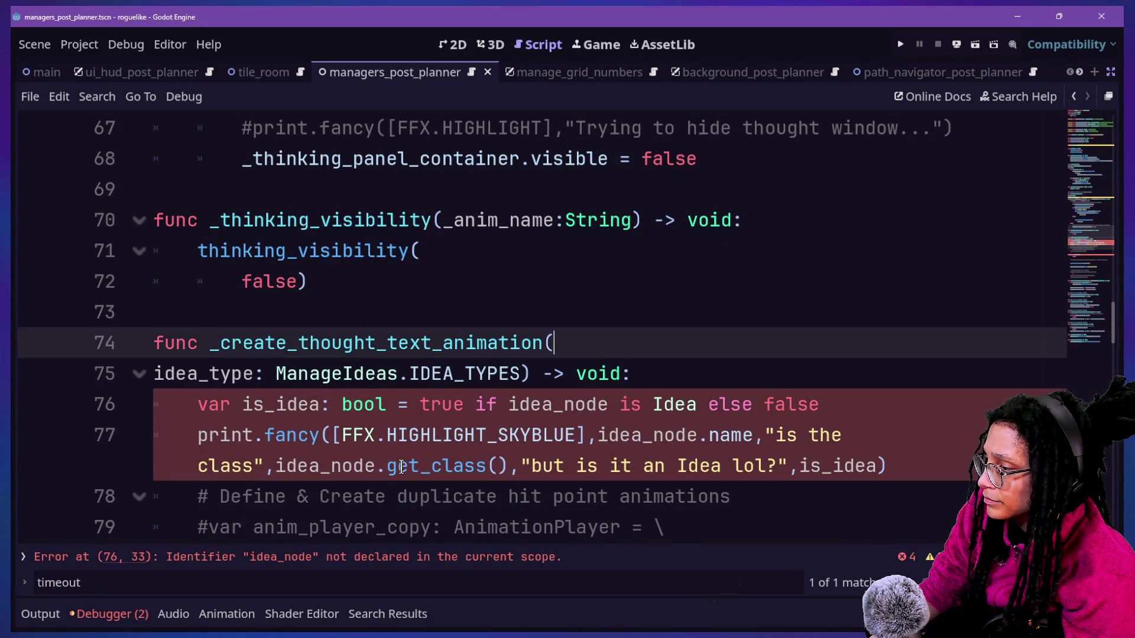
pyautogui.moveTo(932, 465); pyautogui.dragTo(886, 414)
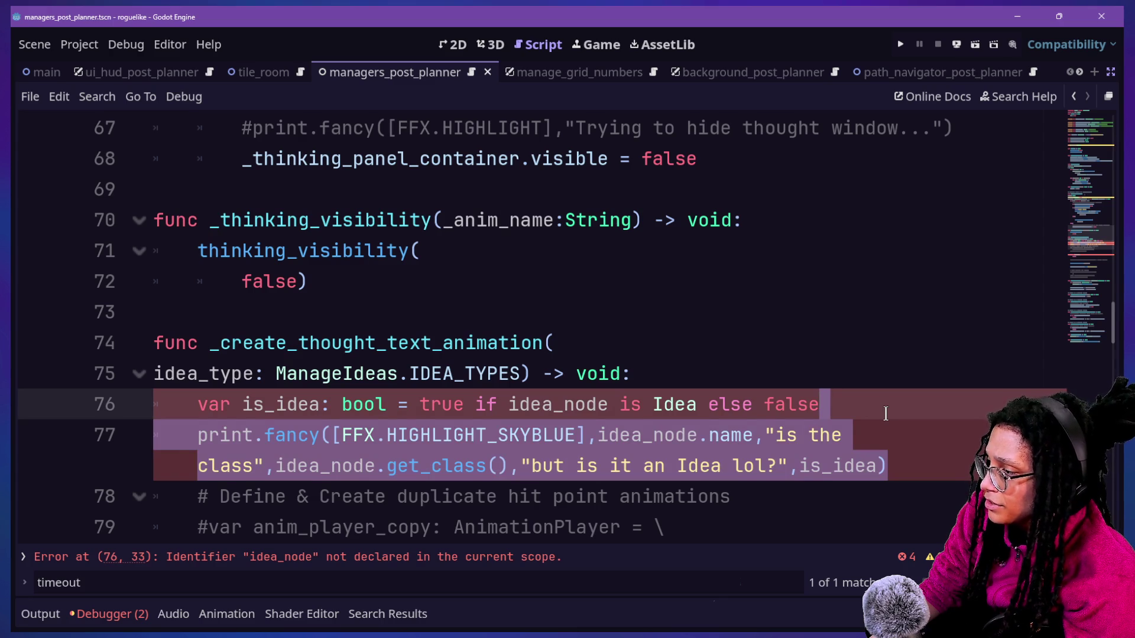
pyautogui.click(657, 405)
pyautogui.click(379, 404)
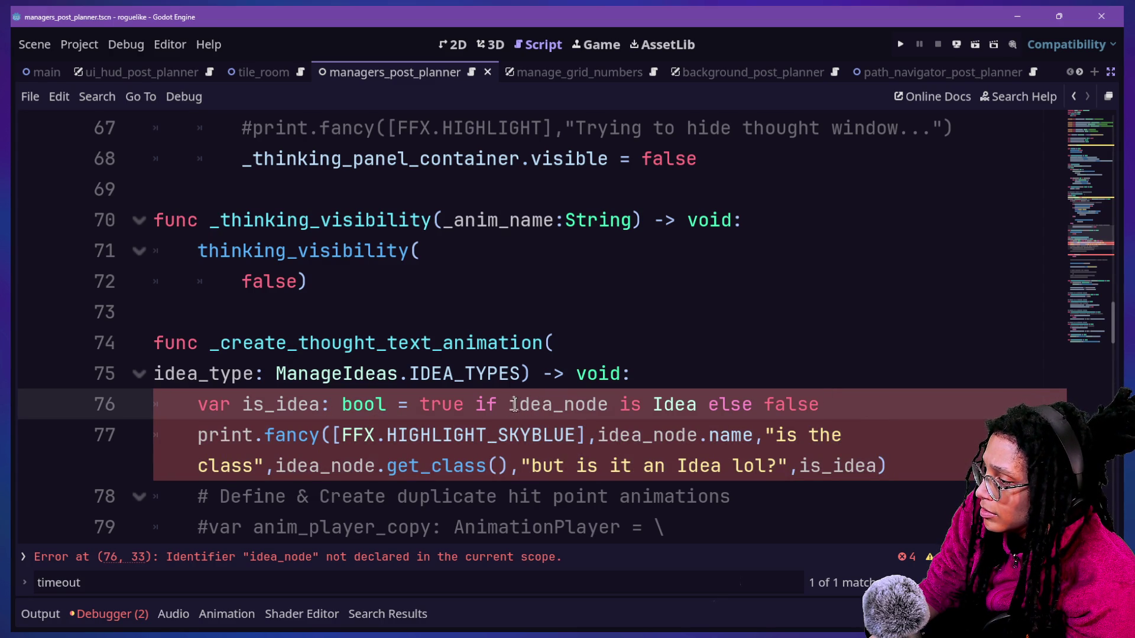
pyautogui.moveTo(523, 404); pyautogui.dragTo(608, 405)
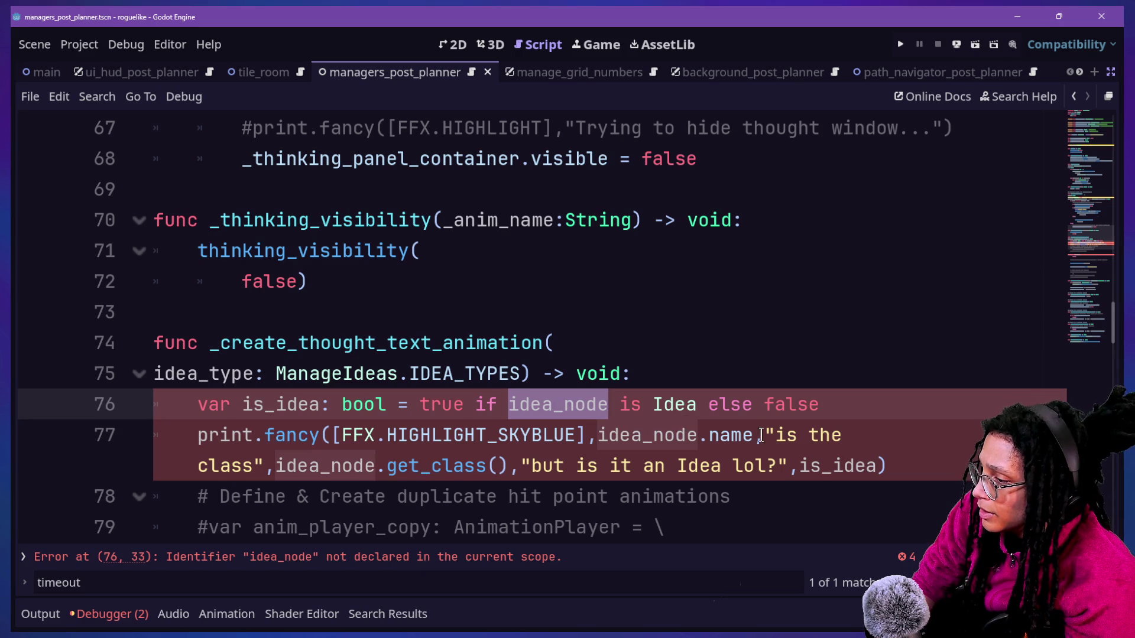
# Replace idea_node on line 76 with _last_idea
pyautogui.hotkey('ctrl', 'd')
pyautogui.hotkey('ctrl', 'd')
pyautogui.hotkey('ctrl', 'd')
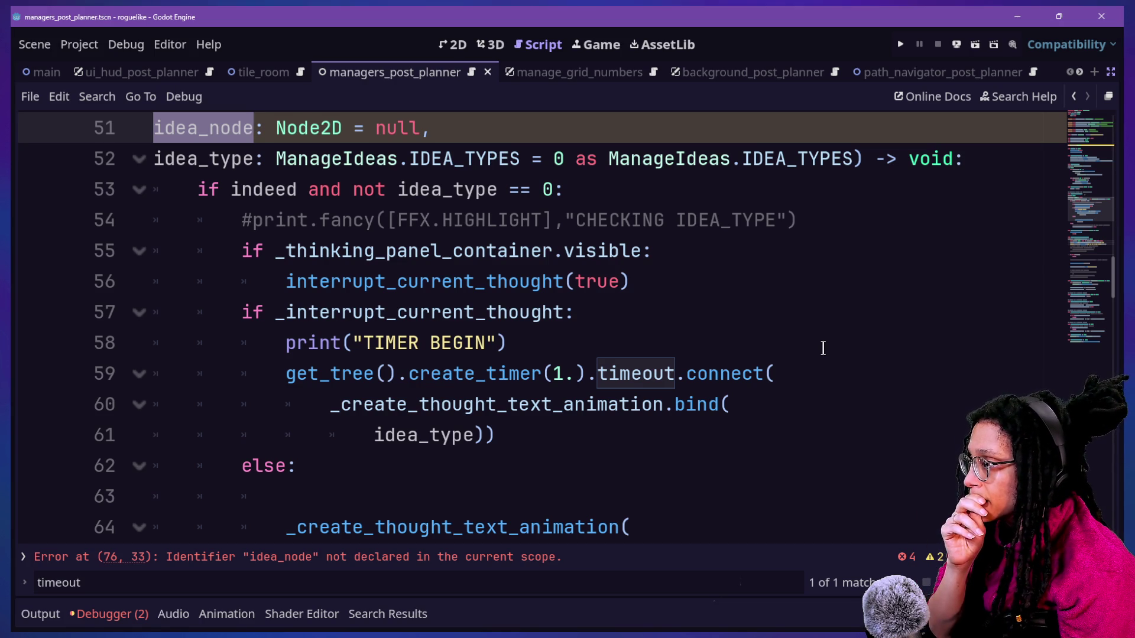
pyautogui.scroll(1, 823, 349)
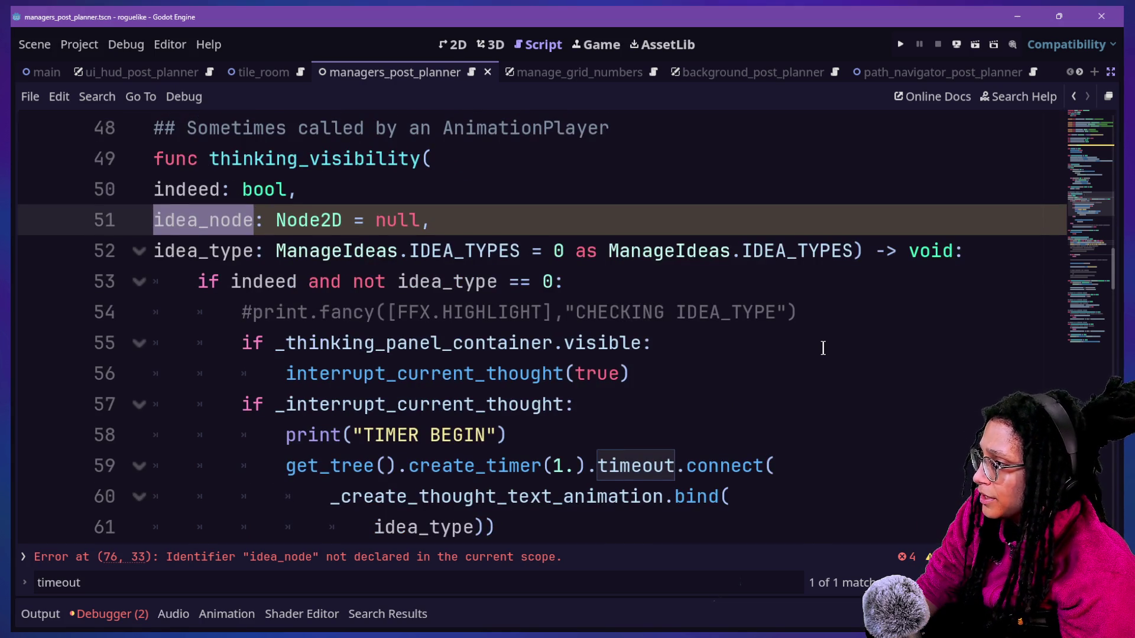
pyautogui.hotkey('ctrl', 'd')
pyautogui.write('_last_id')
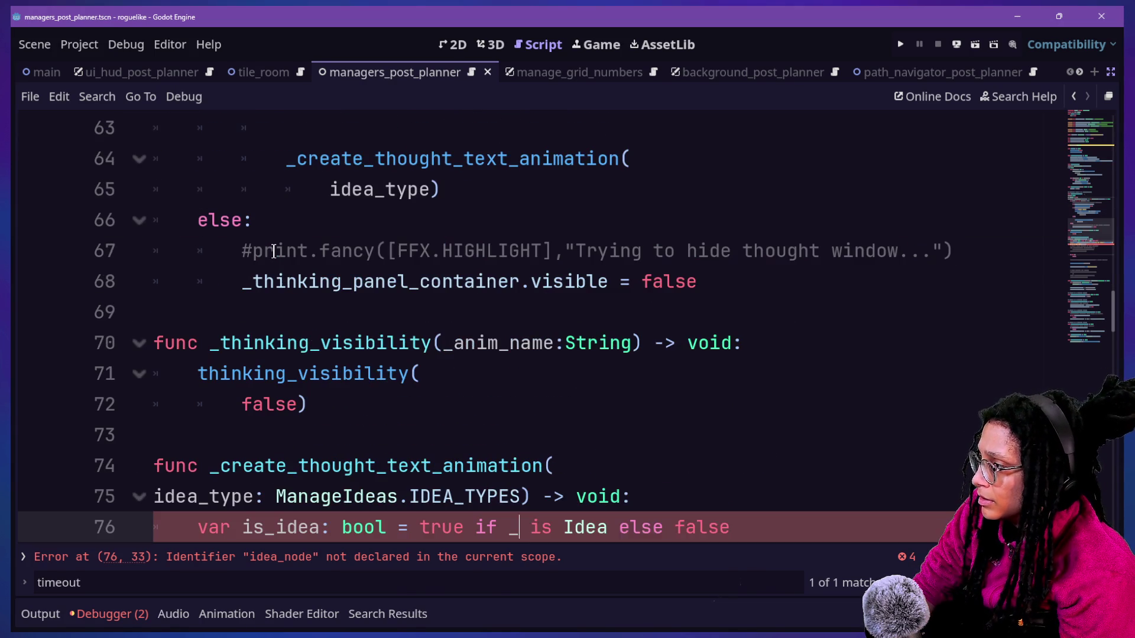
pyautogui.press('Return')
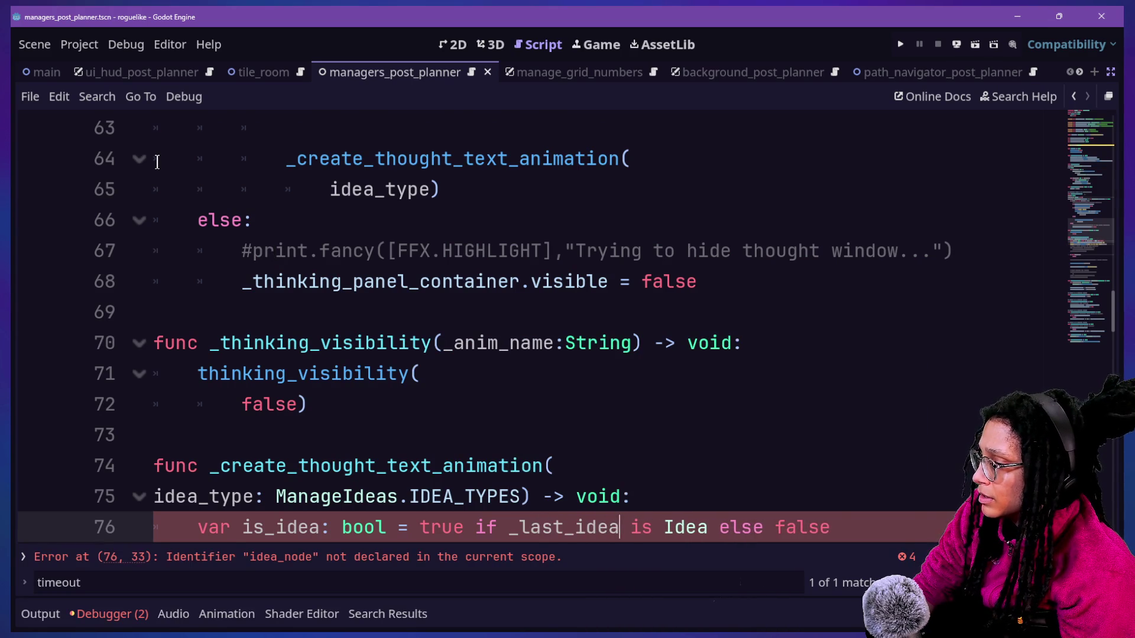
# Restore idea_node as the thinking_visibility parameter on line 51
pyautogui.scroll(13, 157, 161)
pyautogui.scroll(-3, 157, 160)
pyautogui.scroll(9, 158, 160)
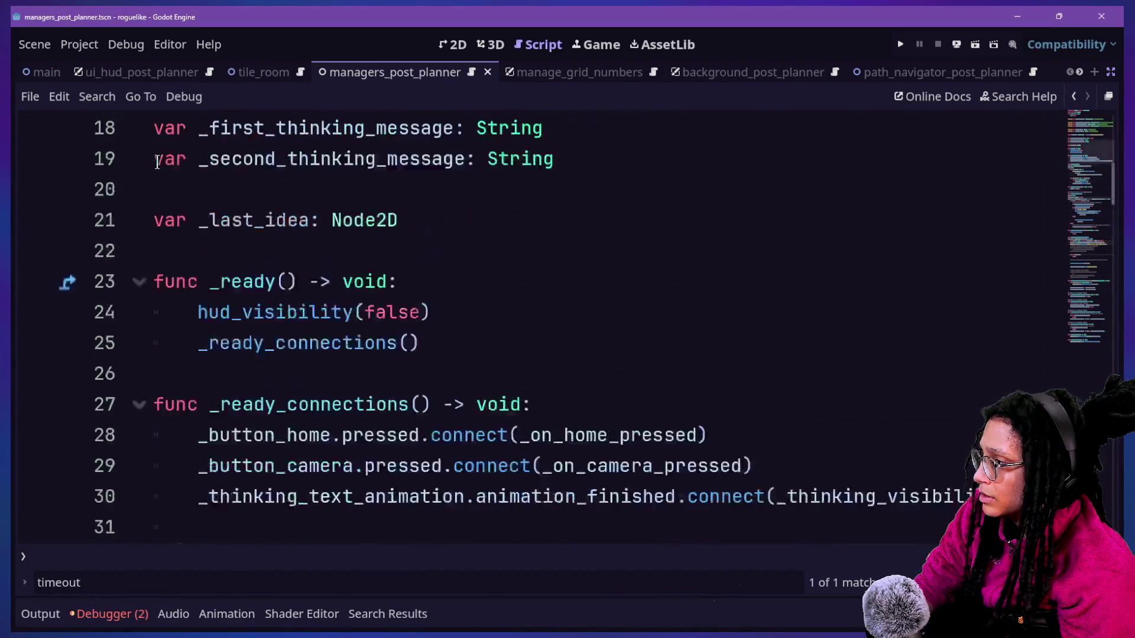
pyautogui.scroll(-7, 157, 160)
pyautogui.scroll(-4, 158, 162)
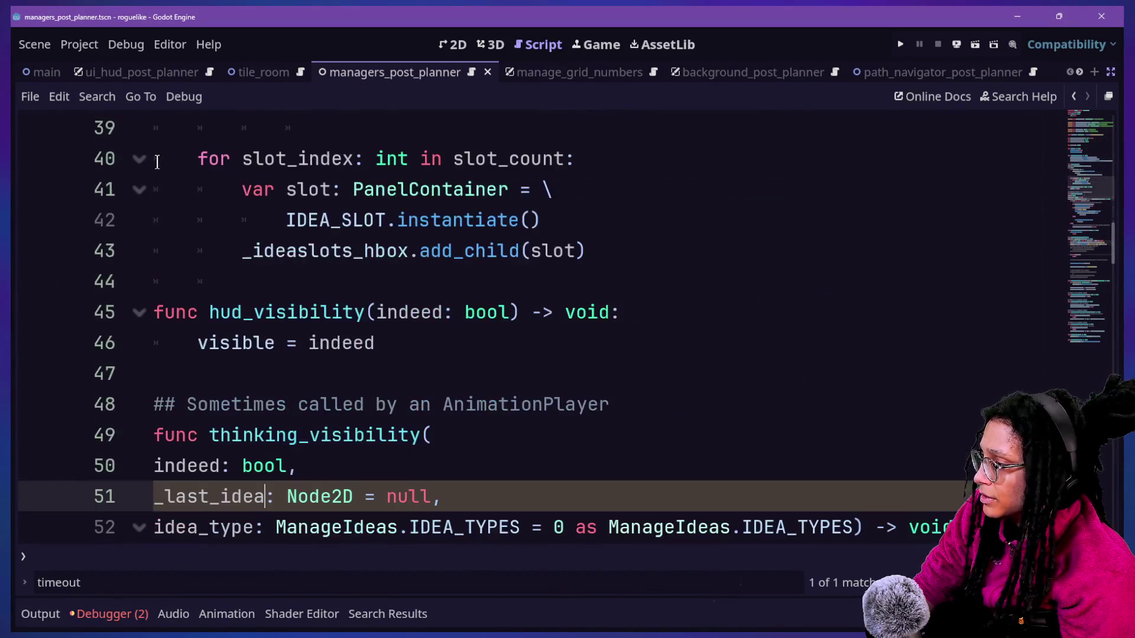
pyautogui.press('BackSpace')
pyautogui.press('BackSpace')
pyautogui.press('BackSpace')
pyautogui.write('idea_node')
pyautogui.click(439, 369)
# Add '_last_idea = idea_node' at the top of thinking_visibility and save the script
pyautogui.scroll(-2, 440, 361)
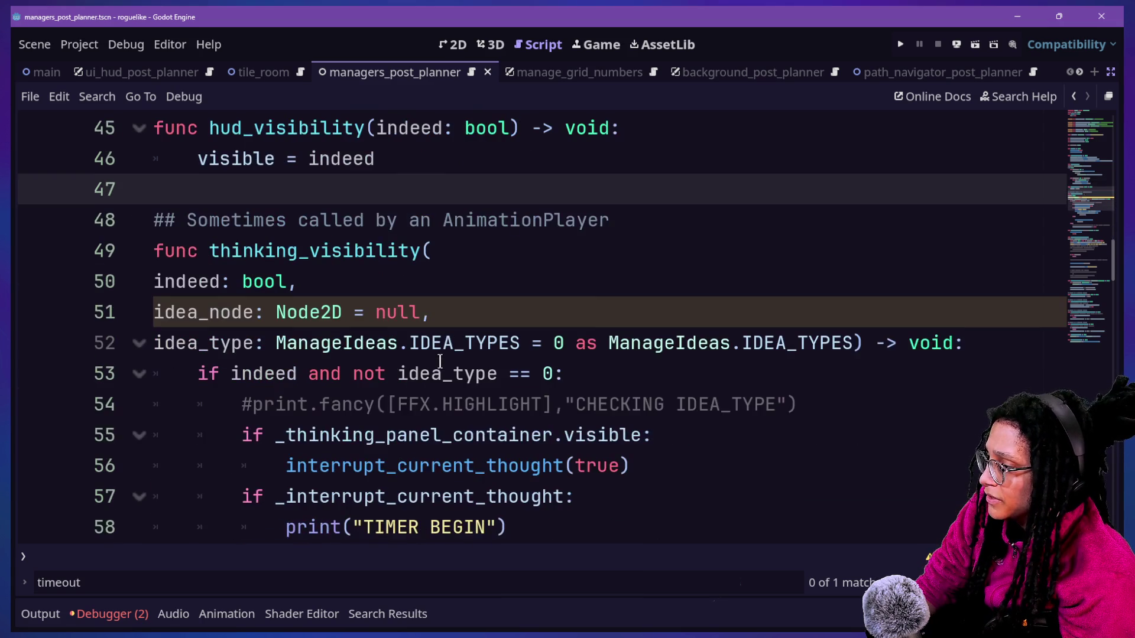
pyautogui.click(1017, 344)
pyautogui.press('Return')
pyautogui.write('_')
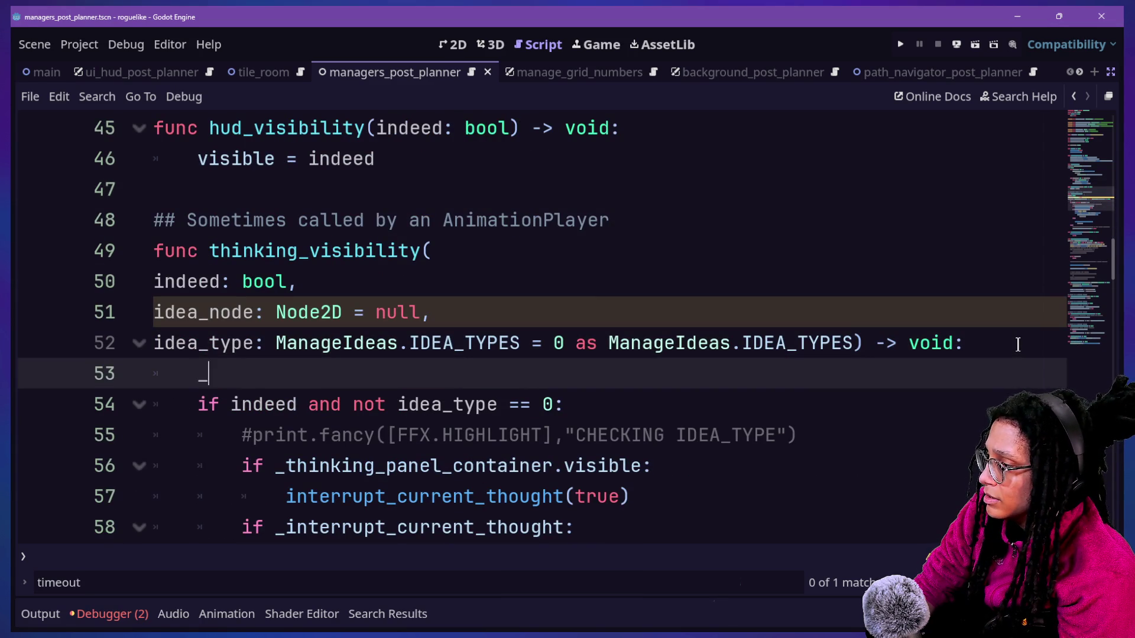
pyautogui.write('lad')
pyautogui.press('Return')
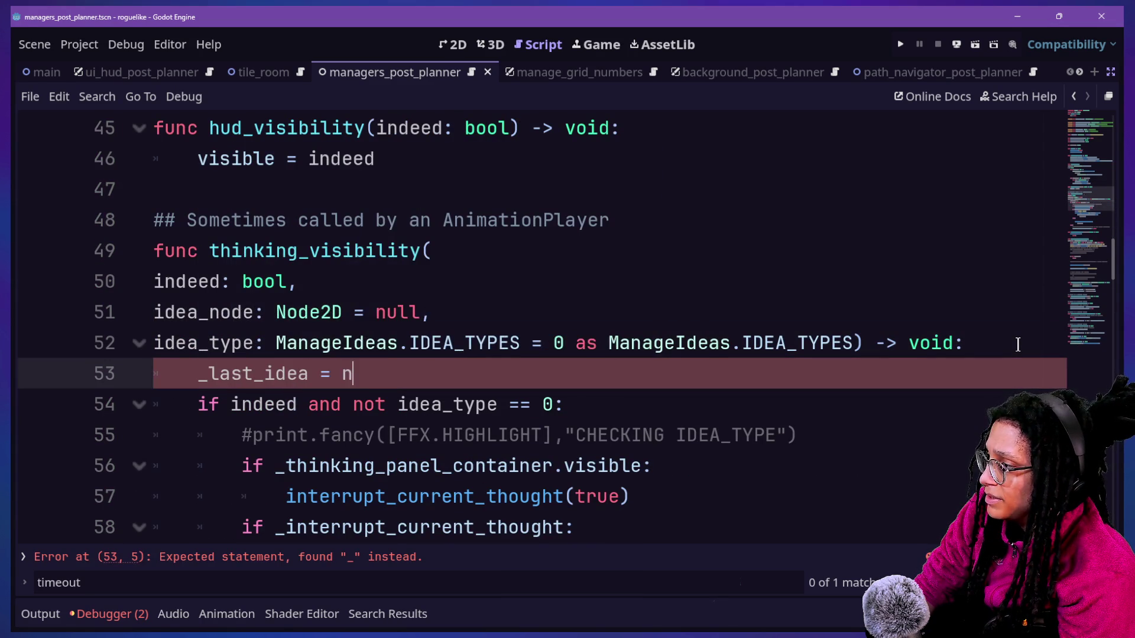
pyautogui.press('BackSpace')
pyautogui.write('idea_node')
pyautogui.press('Return')
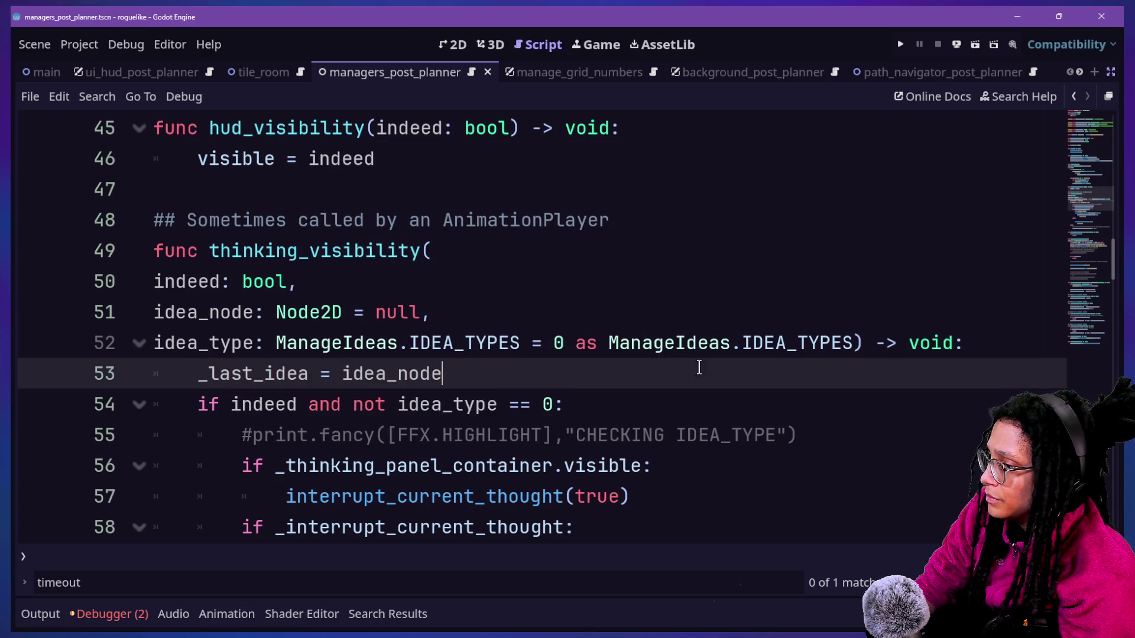
pyautogui.keyDown('shift'); pyautogui.click(488, 392); pyautogui.keyUp('shift')
pyautogui.hotkey('ctrl', 's')
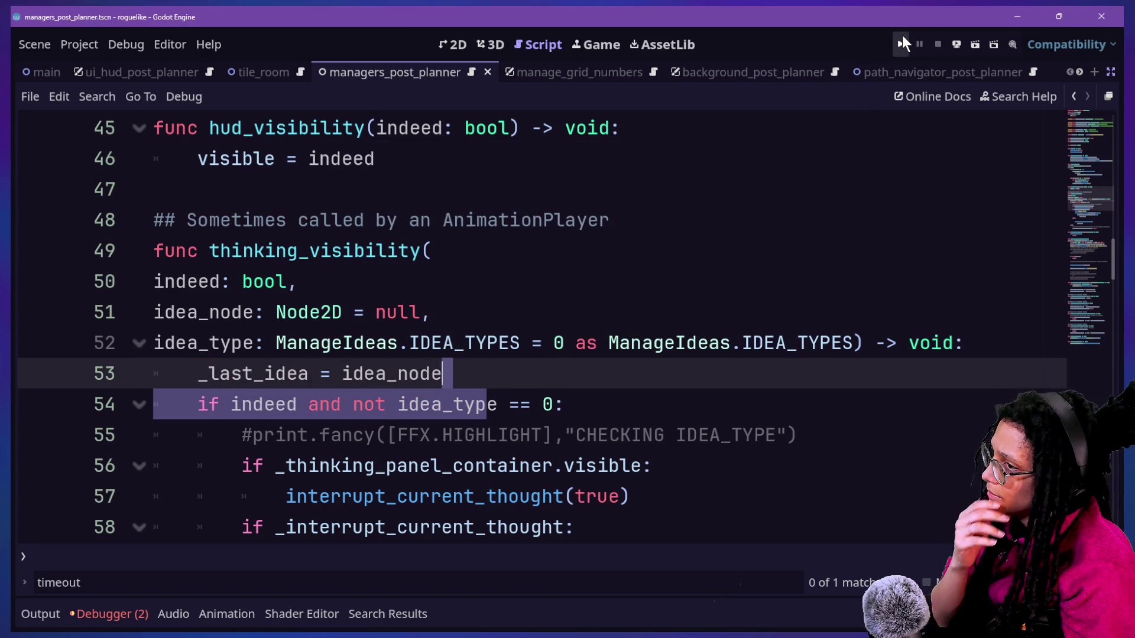
# Run the project, start planning as Mewsky, and walk onto the cat food can
pyautogui.click(901, 45)
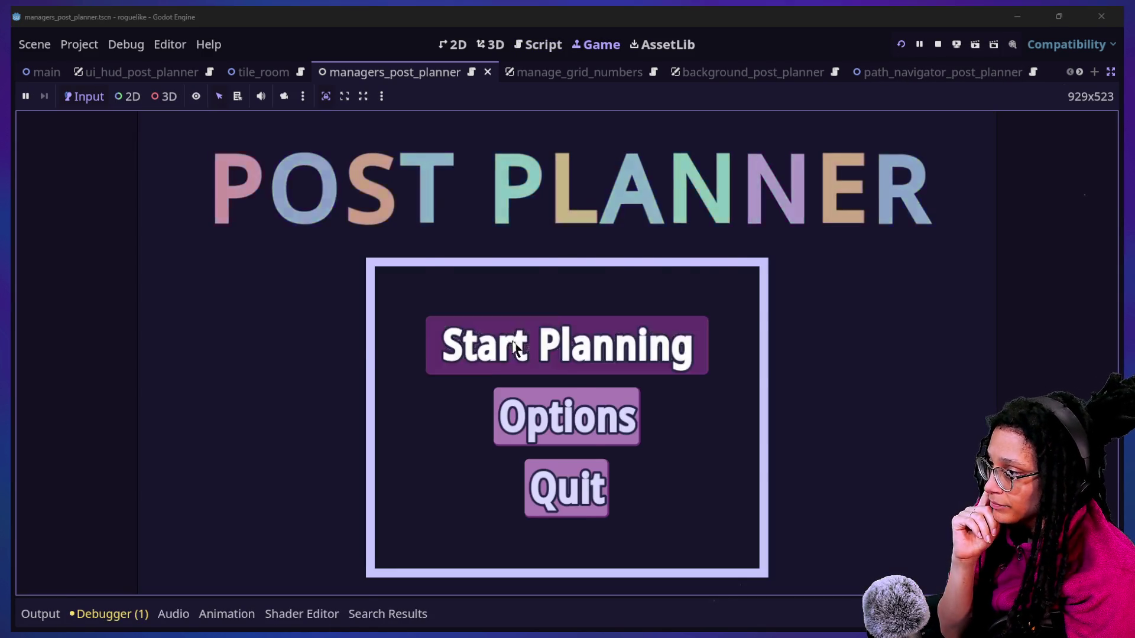
pyautogui.click(523, 344)
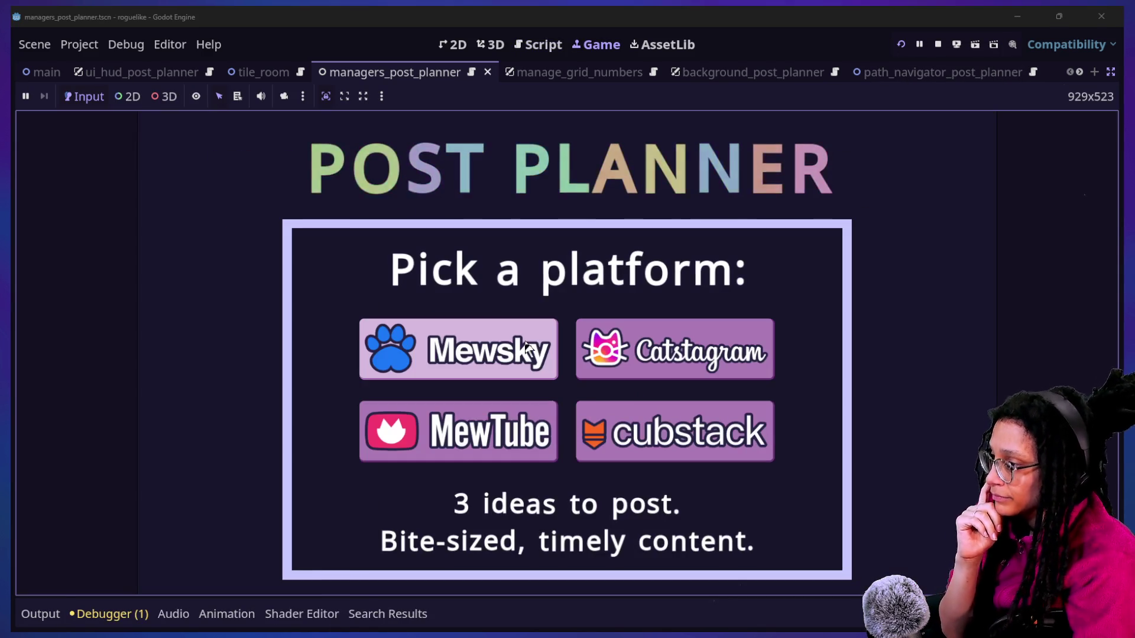
pyautogui.click(526, 347)
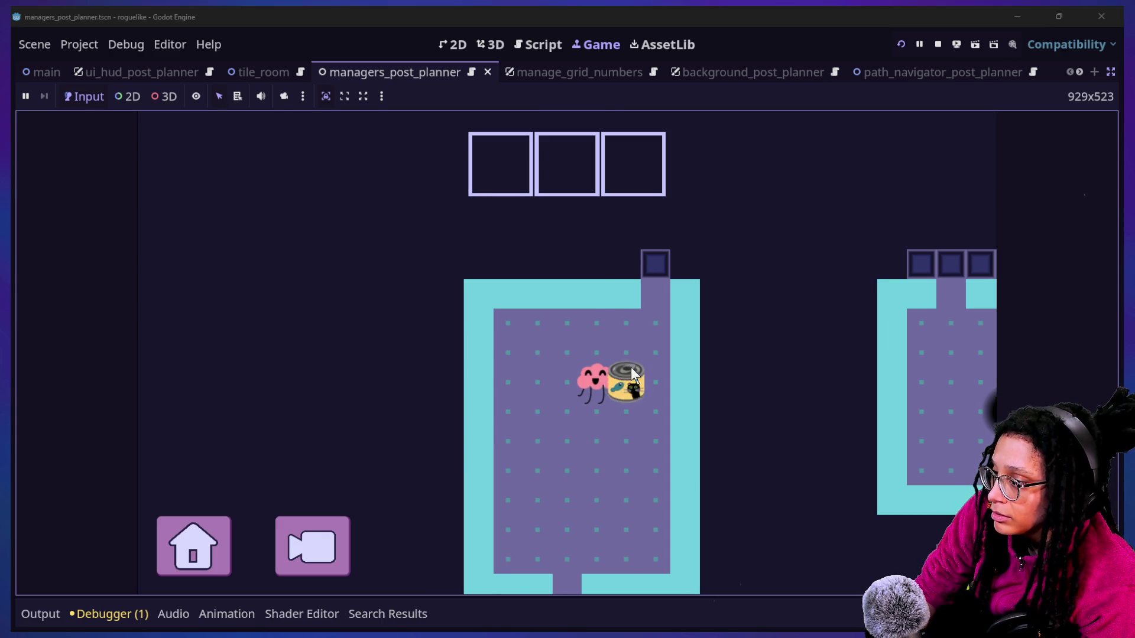
pyautogui.click(632, 372)
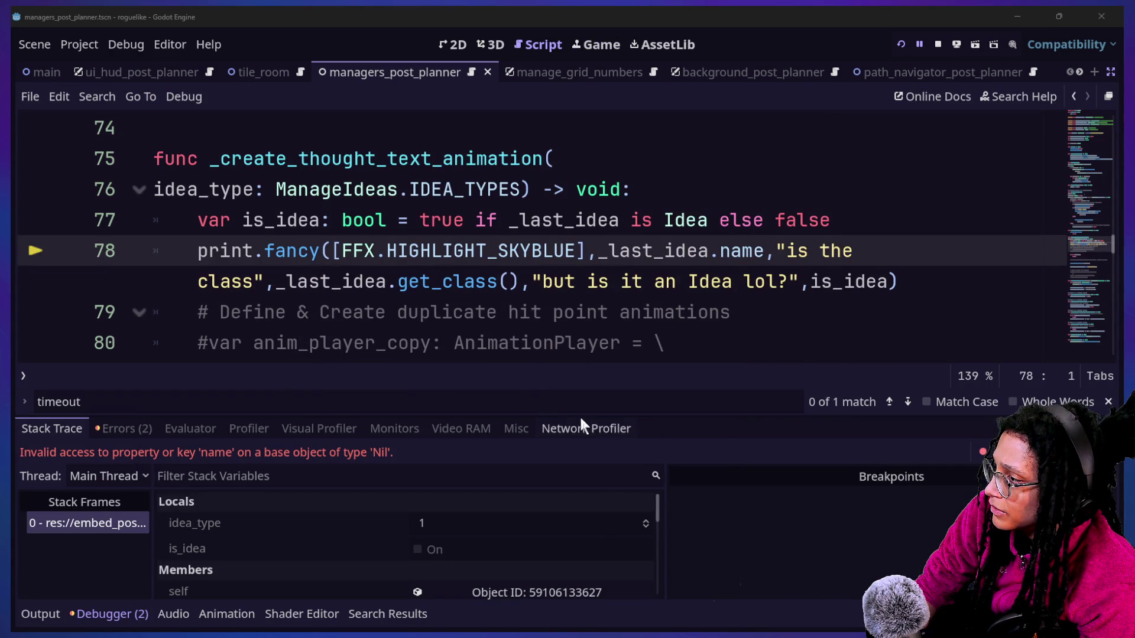
# Add an 'if not' line with an indented 'return' under the _create_thought_text_animation header
pyautogui.moveTo(319, 223)
pyautogui.mouseDown()
pyautogui.moveTo(526, 251)
pyautogui.moveTo(620, 278)
pyautogui.mouseUp()
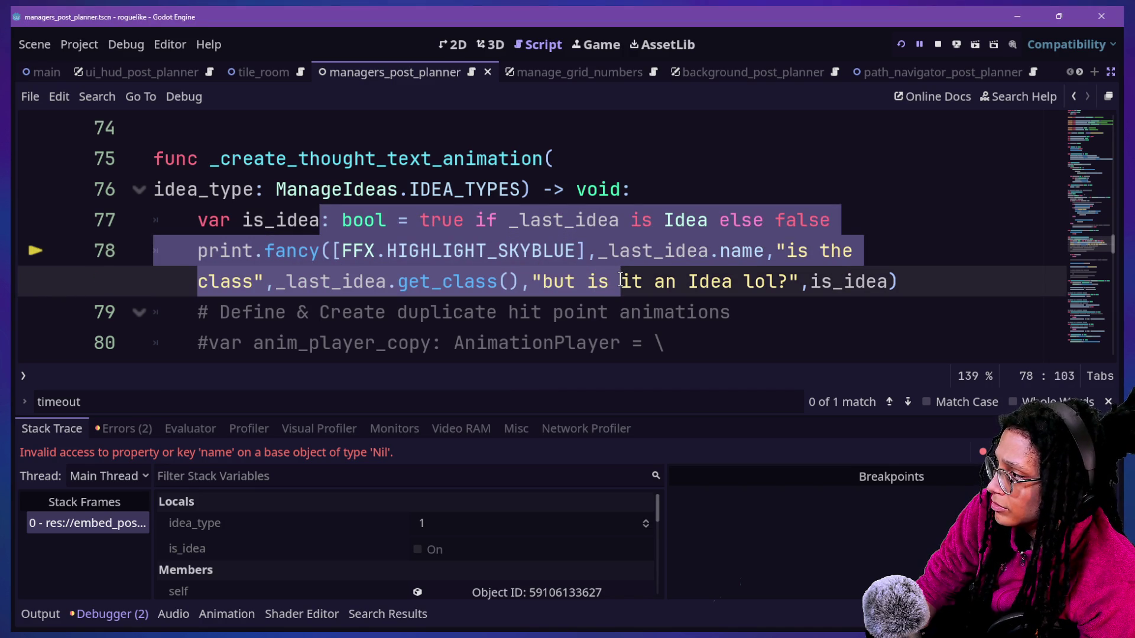
pyautogui.click(666, 192)
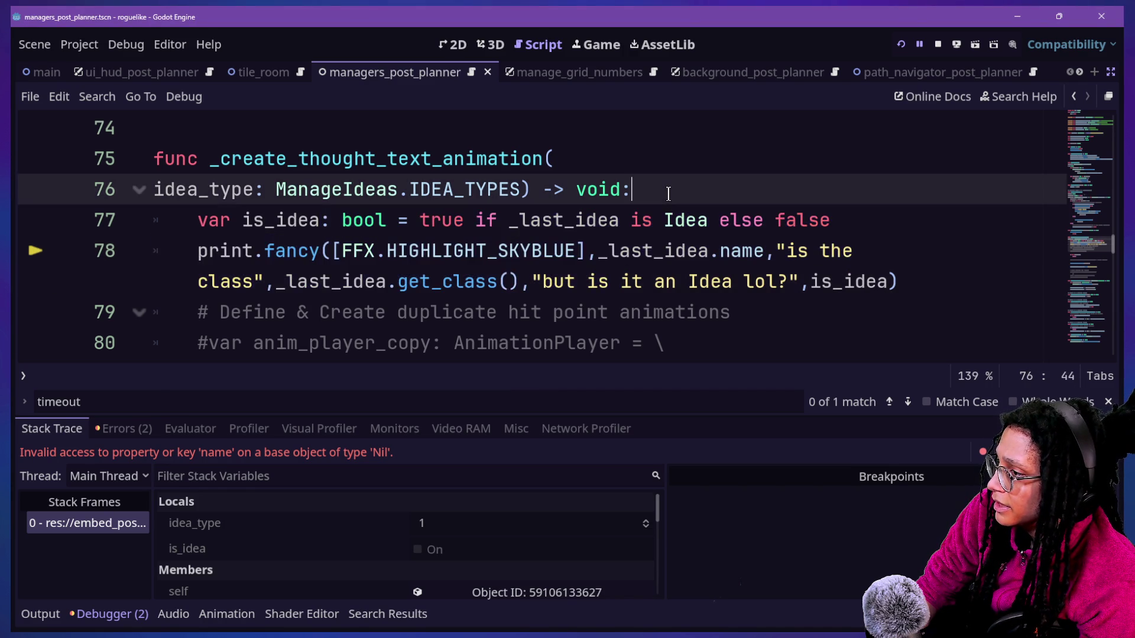
pyautogui.press('Return')
pyautogui.write('if is')
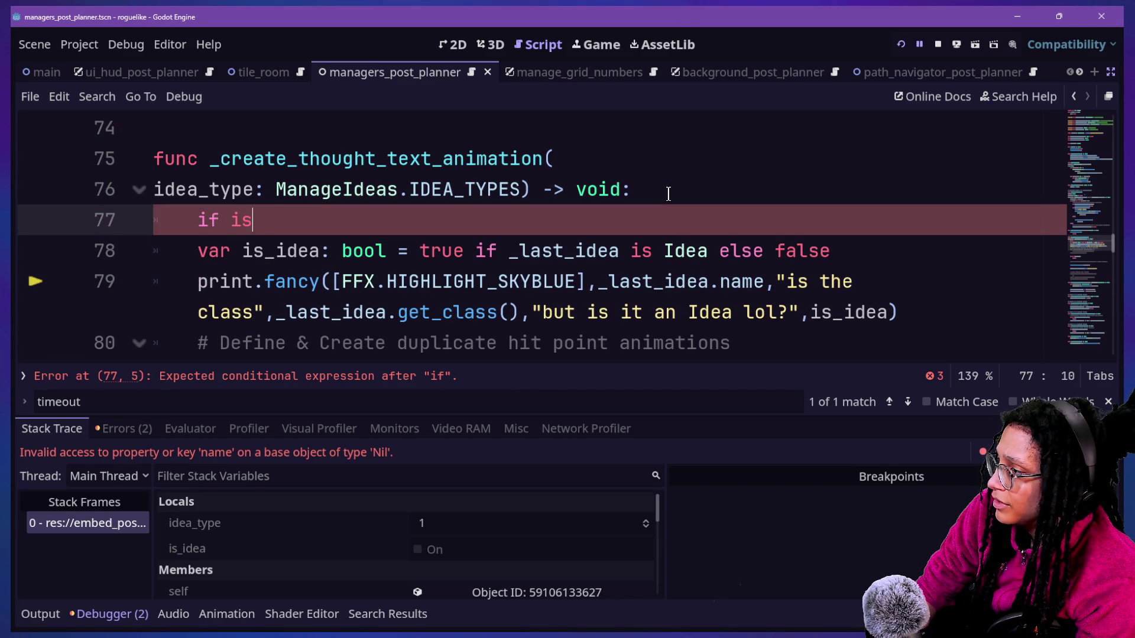
pyautogui.write('_idea:')
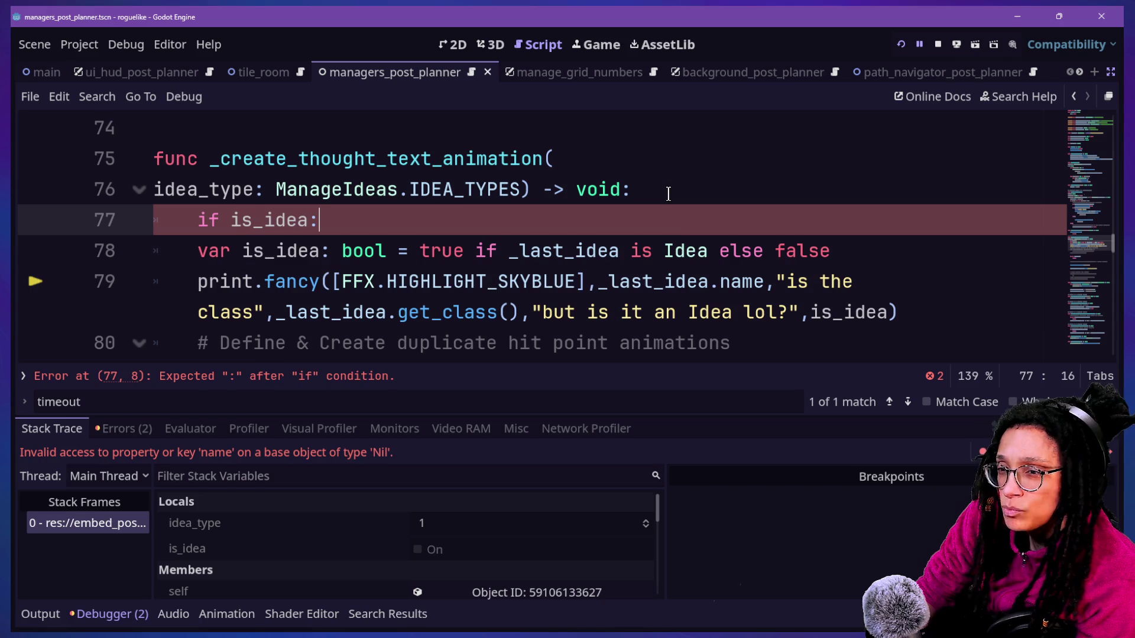
pyautogui.moveTo(222, 238); pyautogui.dragTo(283, 308)
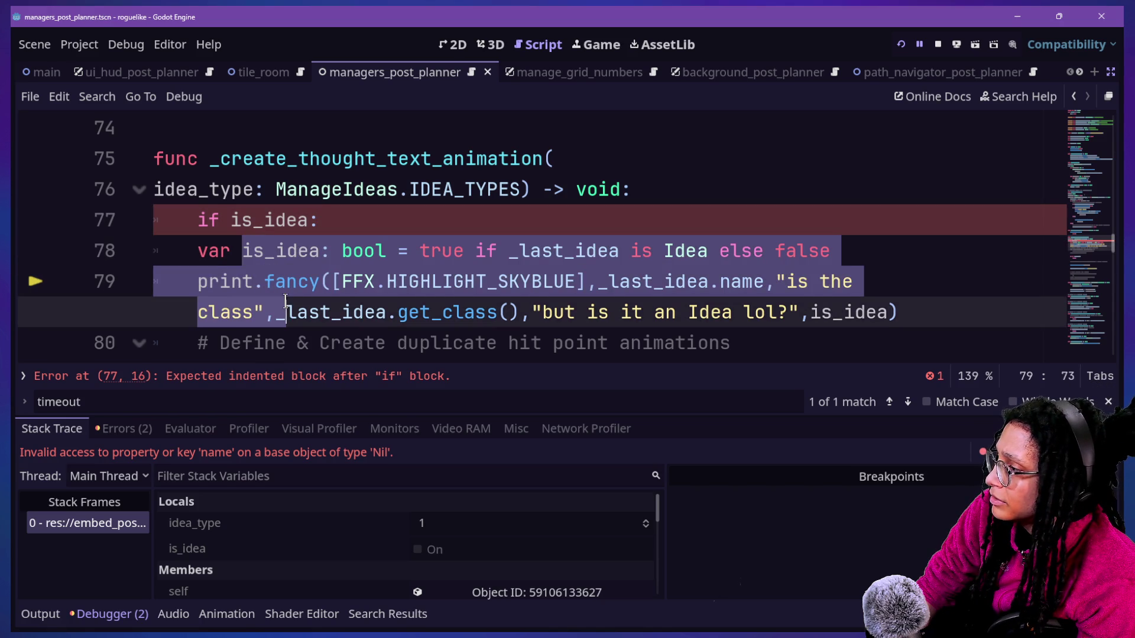
pyautogui.hotkey('shift', 'Tab')
pyautogui.hotkey('ctrl', 'z')
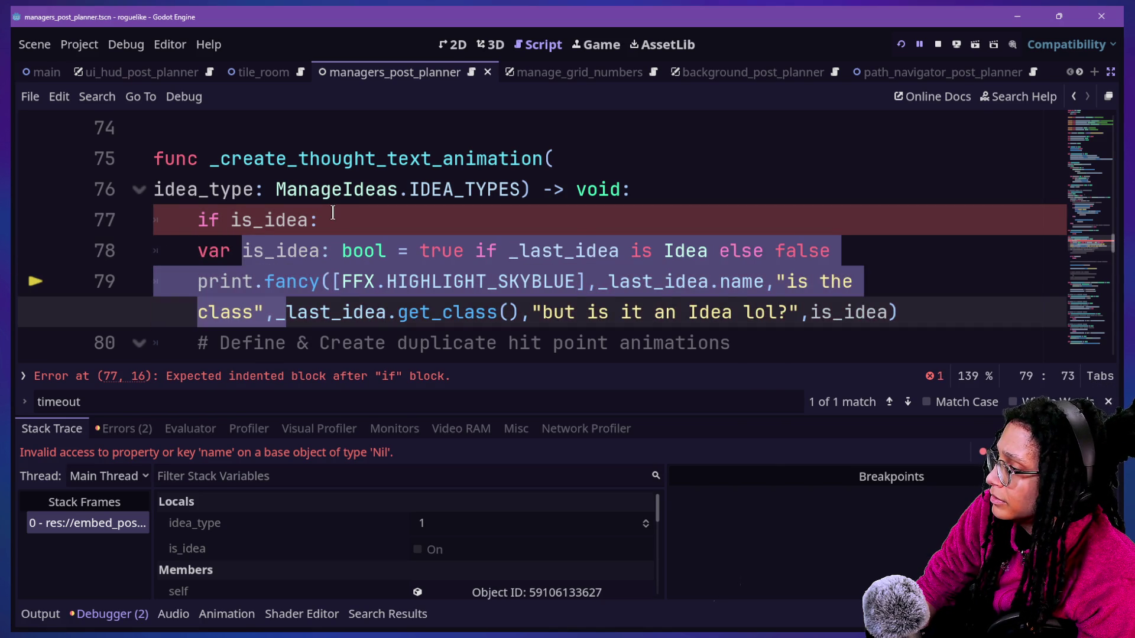
pyautogui.click(331, 216)
pyautogui.write('not')
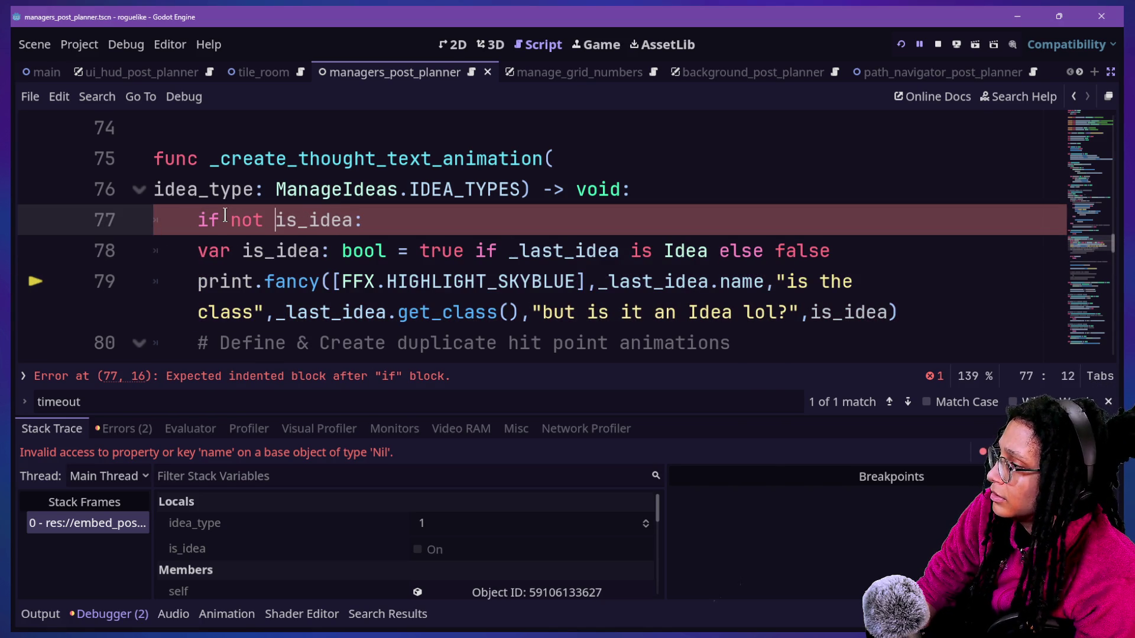
pyautogui.press('Return')
pyautogui.write('return')
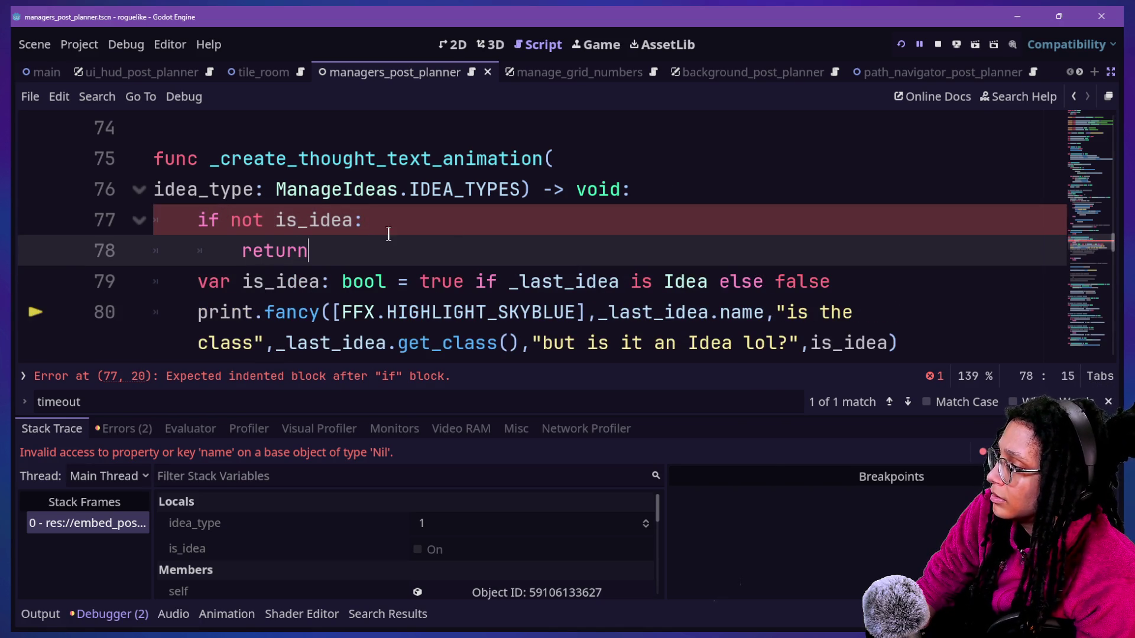
# Make the guard condition 'if not _last_idea:' and restart the game
pyautogui.click(299, 228)
pyautogui.press('BackSpace')
pyautogui.press('BackSpace')
pyautogui.write('_ladt')
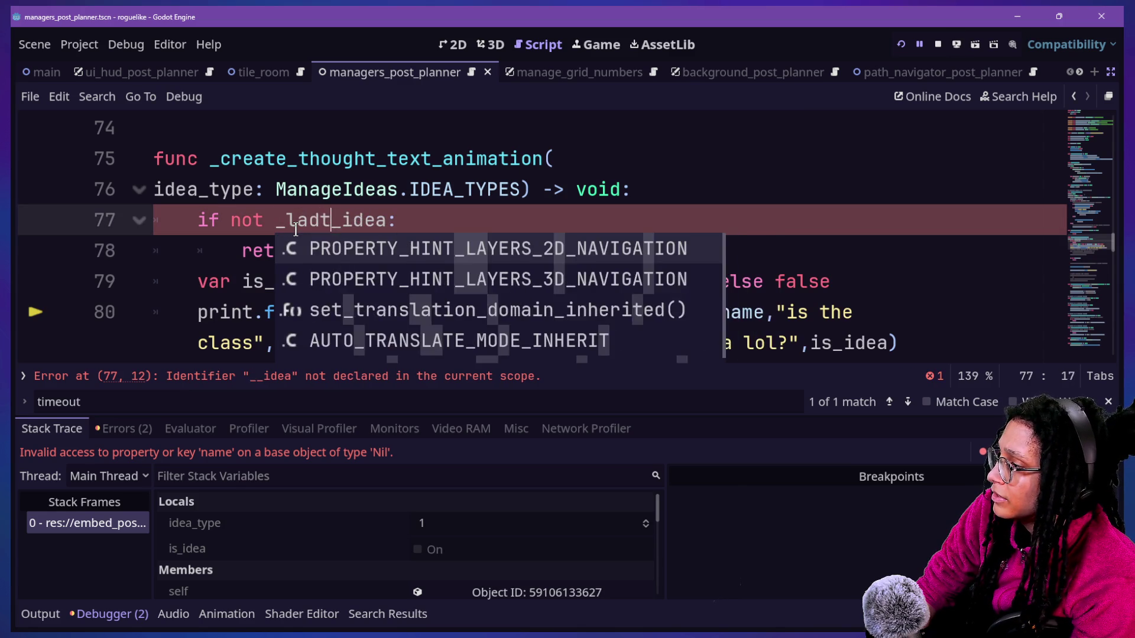
pyautogui.press('BackSpace')
pyautogui.press('BackSpace')
pyautogui.write('st')
pyautogui.click(902, 44)
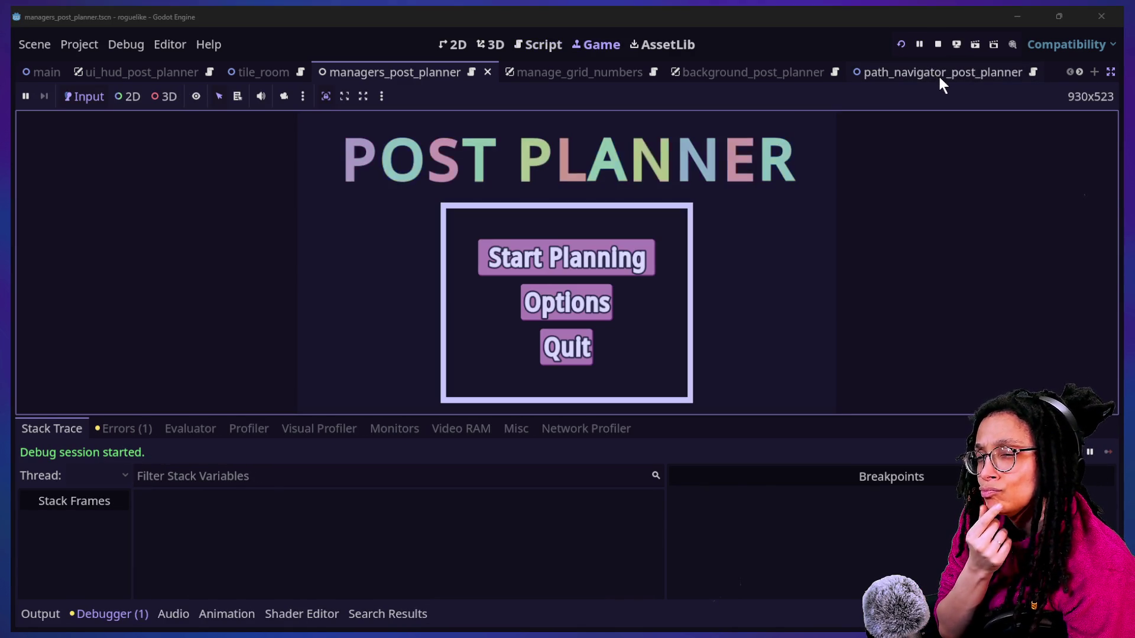
# Start planning as Mewsky, hide the bottom panel to enlarge the Game view, and play
pyautogui.click(572, 259)
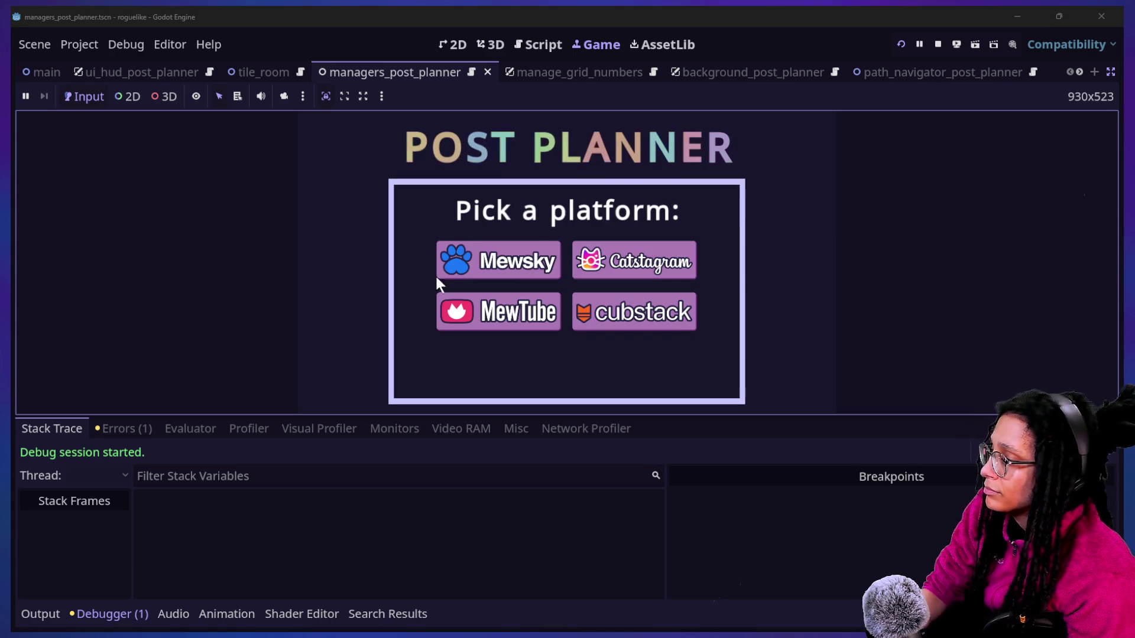
pyautogui.click(476, 265)
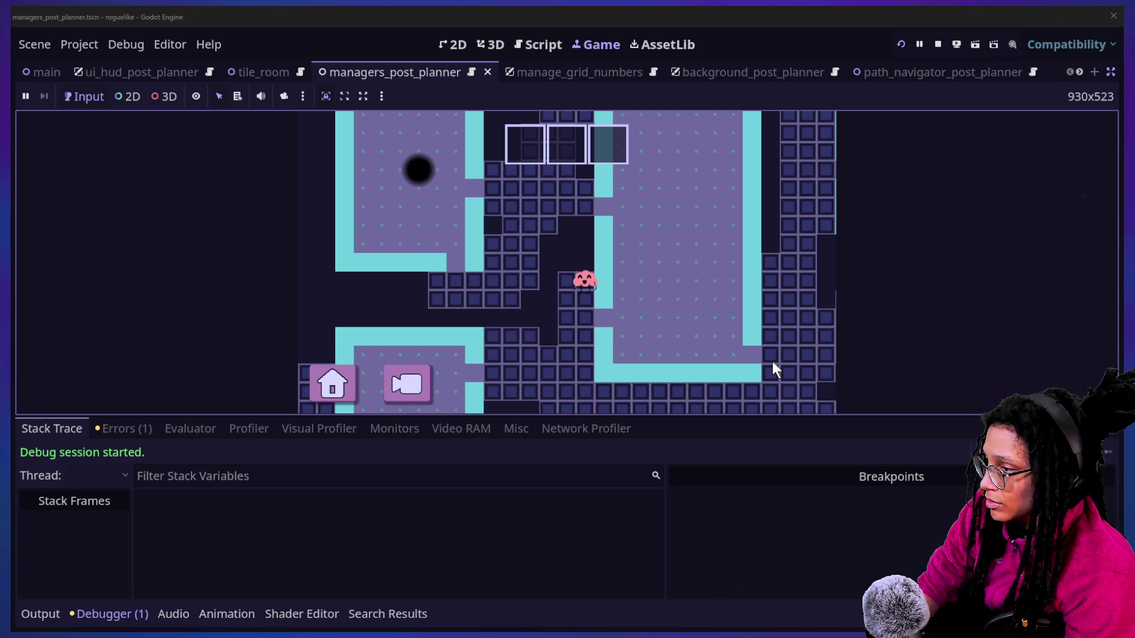
pyautogui.click(579, 491)
pyautogui.hotkey('ctrl', 'j')
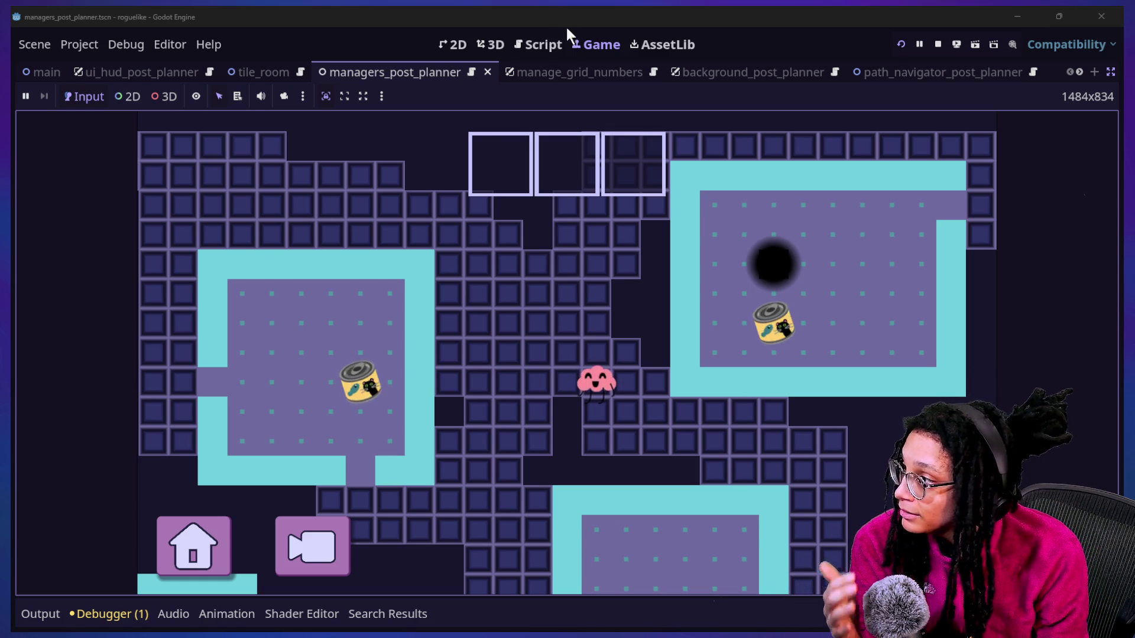
pyautogui.click(551, 55)
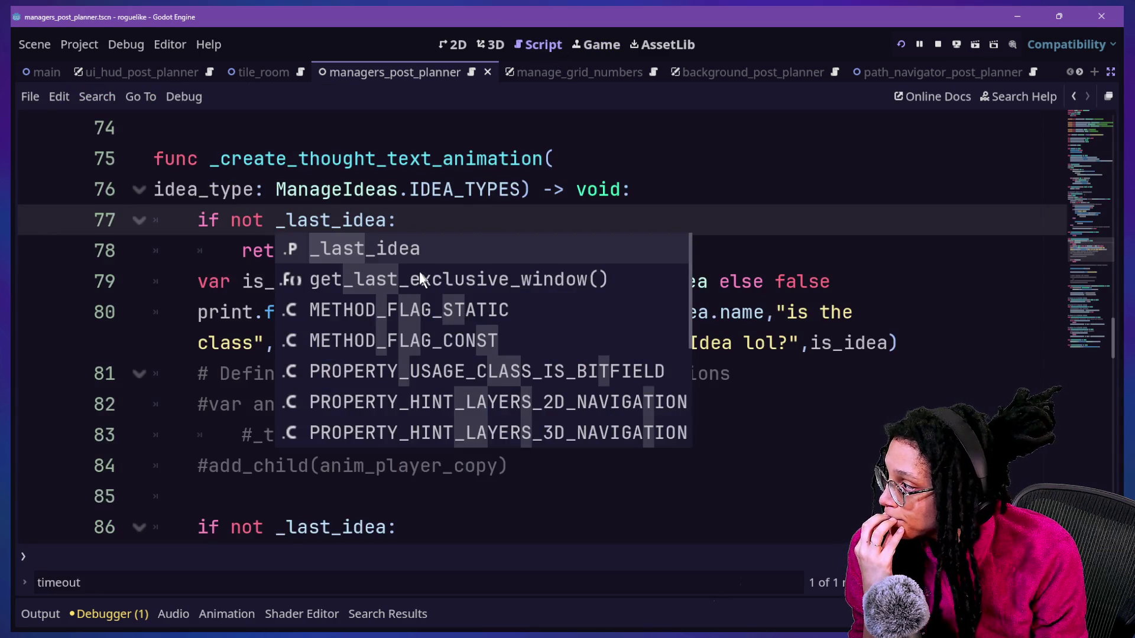
pyautogui.click(470, 226)
pyautogui.hotkey('alt', 'Left')
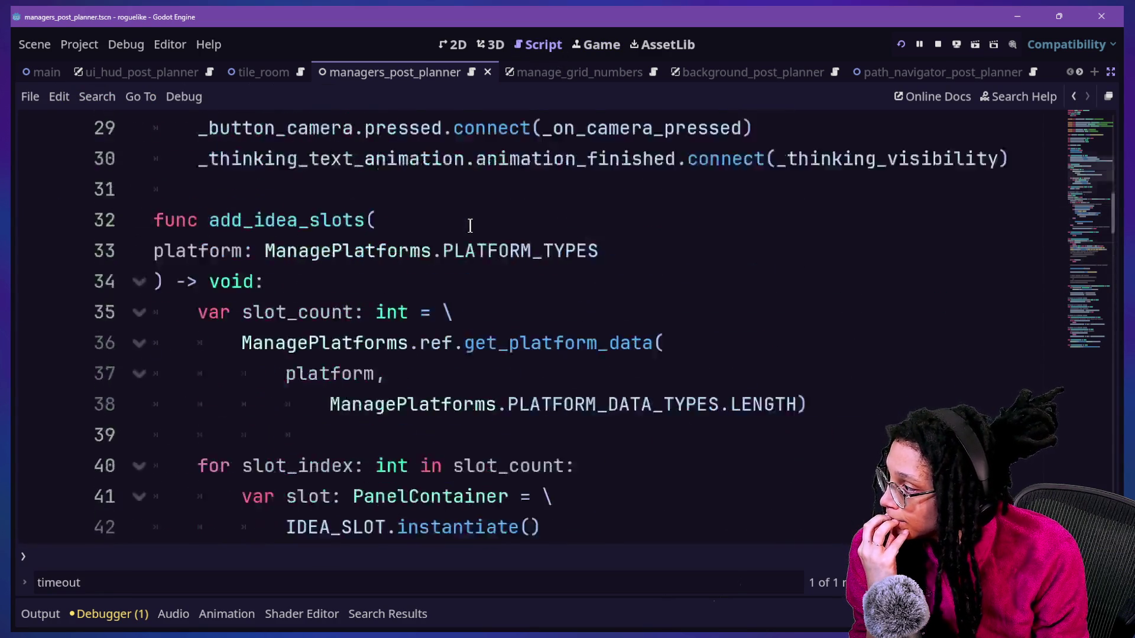
pyautogui.scroll(-2, 470, 227)
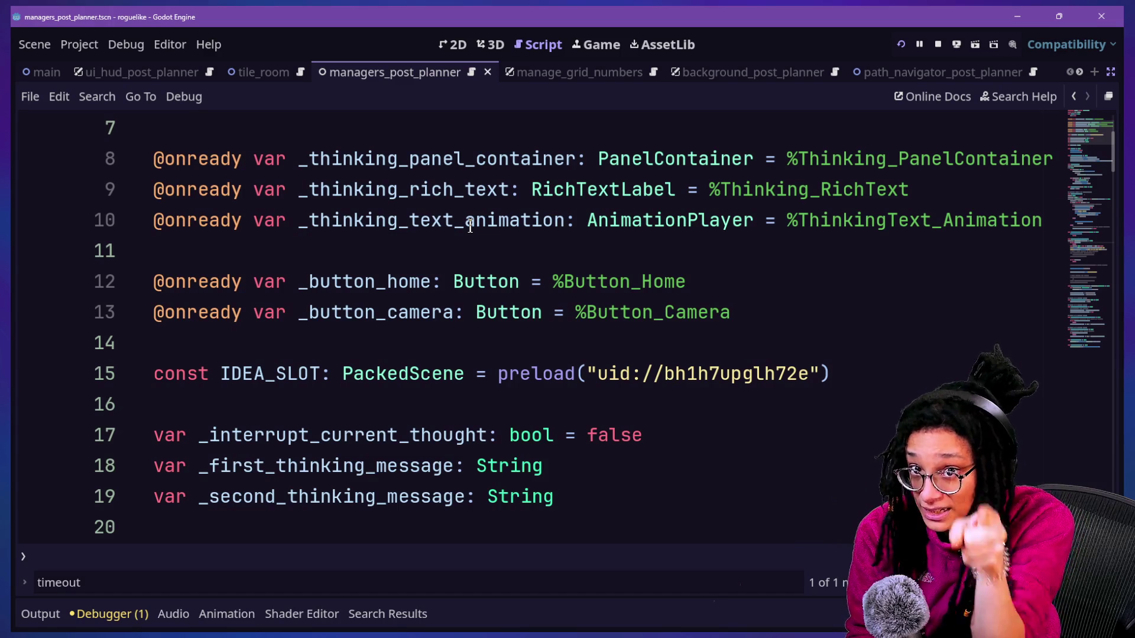
pyautogui.click(502, 303)
pyautogui.press('Down')
pyautogui.press('Down')
pyautogui.press('Down')
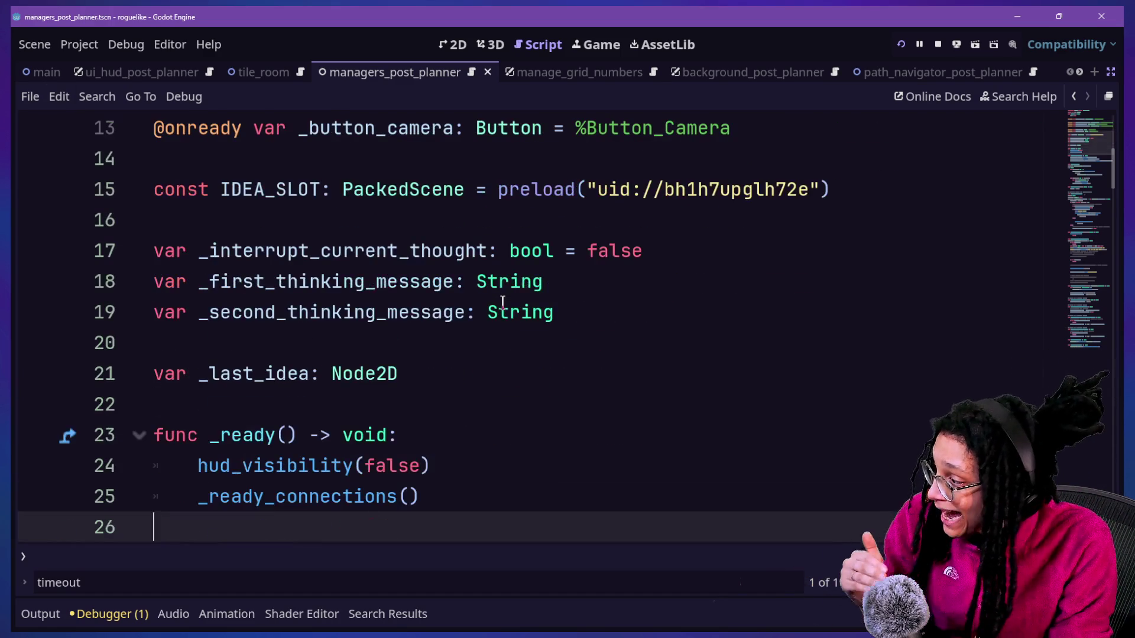
pyautogui.press('Down')
pyautogui.press('Down')
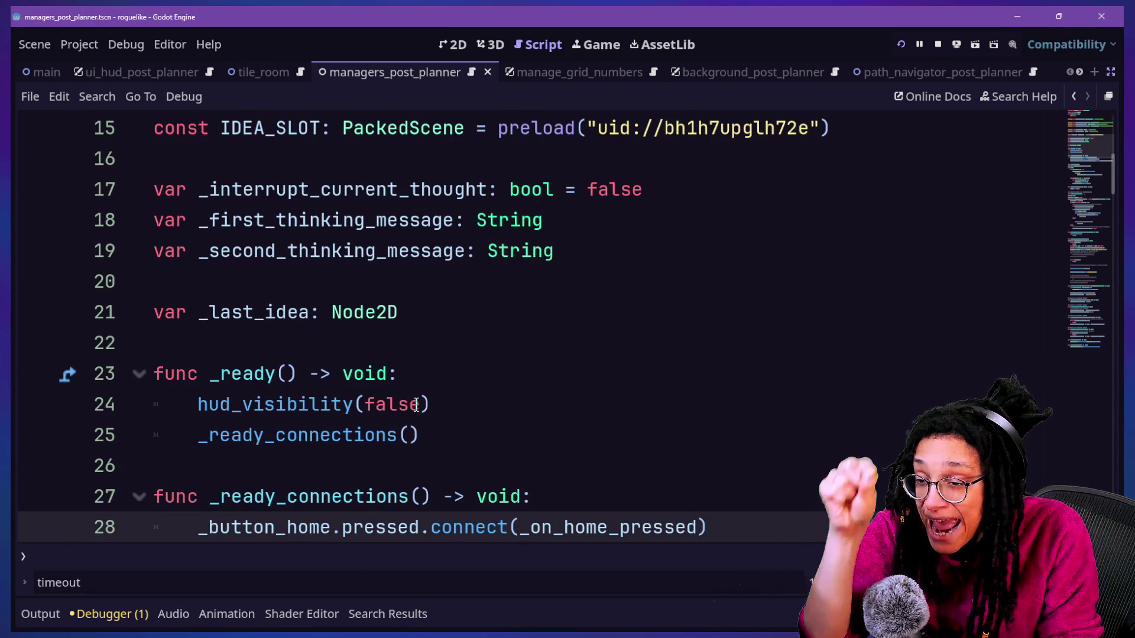
pyautogui.press('Down')
pyautogui.press('Down')
pyautogui.press('Down')
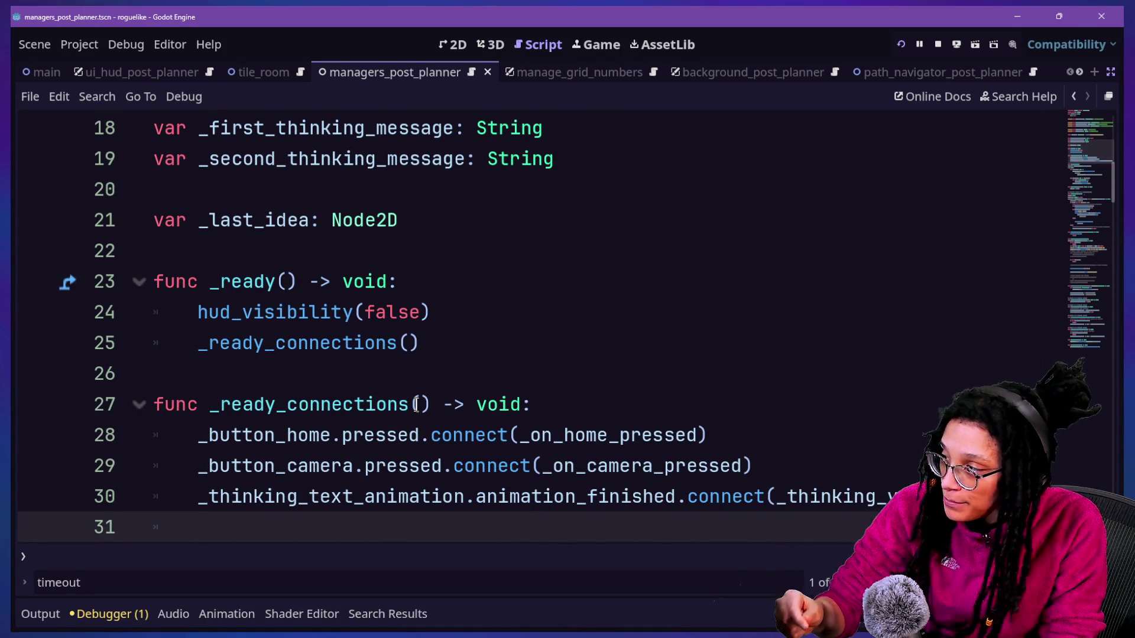
pyautogui.press('Return')
pyautogui.press('BackSpace')
pyautogui.write('func add_idea_slots(')
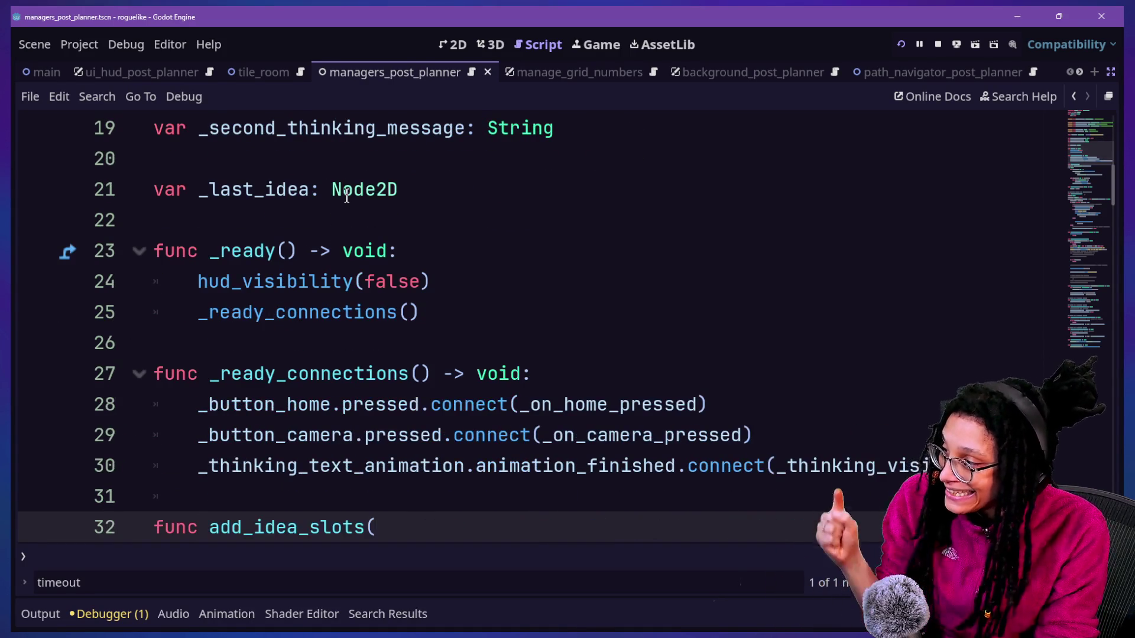
pyautogui.click(165, 198)
pyautogui.moveTo(165, 198)
pyautogui.mouseDown()
pyautogui.moveTo(431, 208)
pyautogui.moveTo(150, 133)
pyautogui.mouseUp()
pyautogui.click(436, 190)
pyautogui.click(302, 235)
pyautogui.click(580, 323)
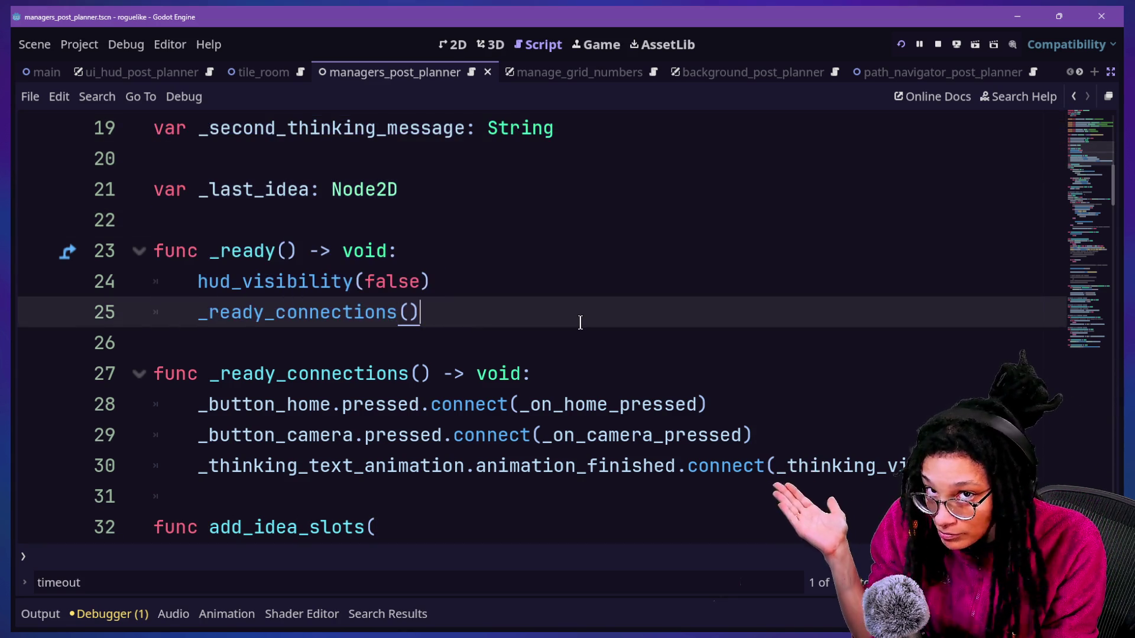
pyautogui.scroll(-2, 618, 334)
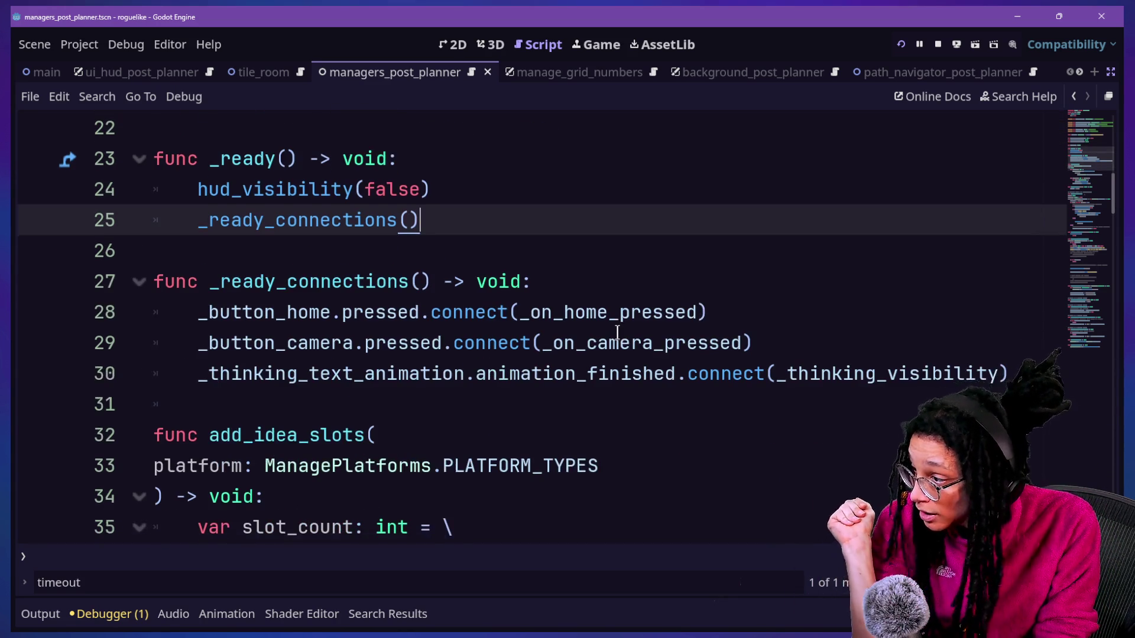
pyautogui.scroll(-1, 617, 332)
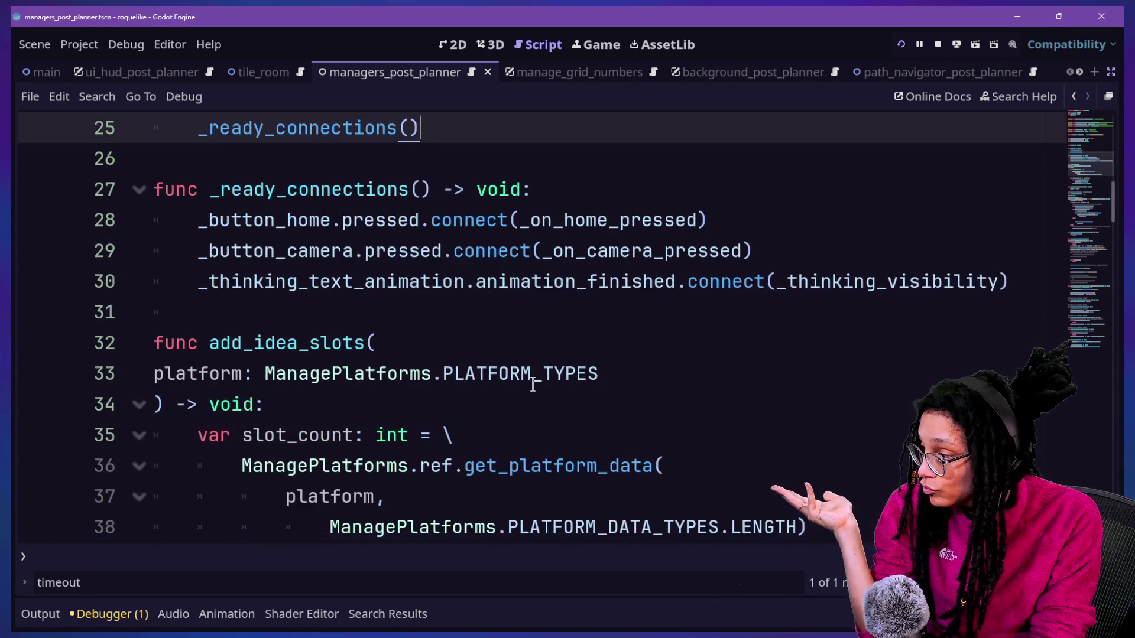
pyautogui.scroll(-1, 533, 385)
pyautogui.scroll(-4, 532, 382)
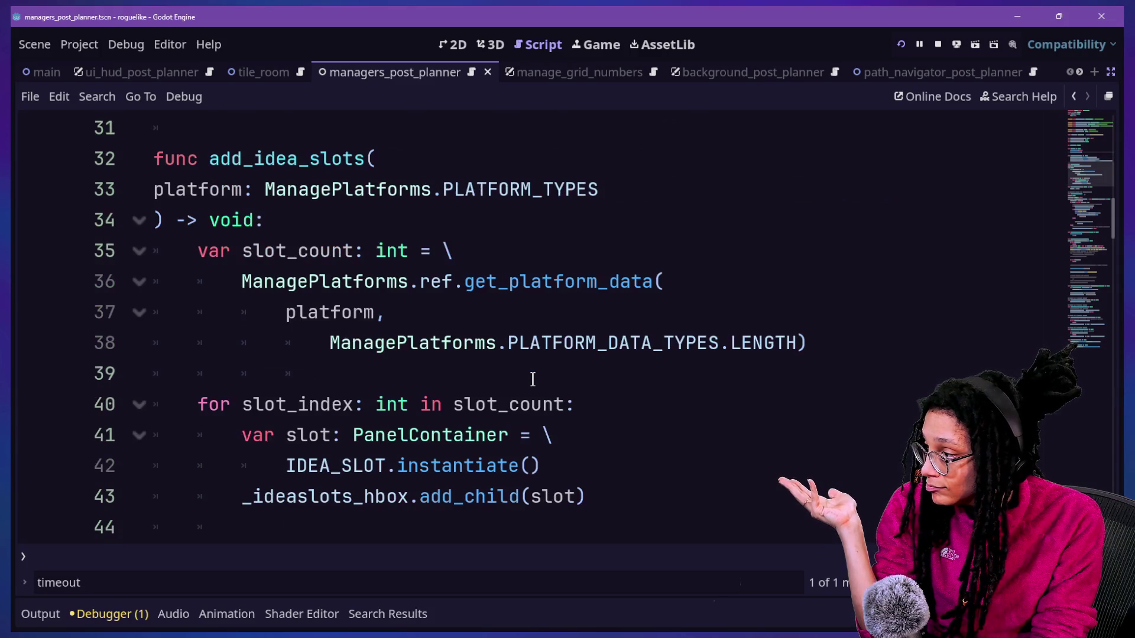
pyautogui.scroll(-1, 532, 379)
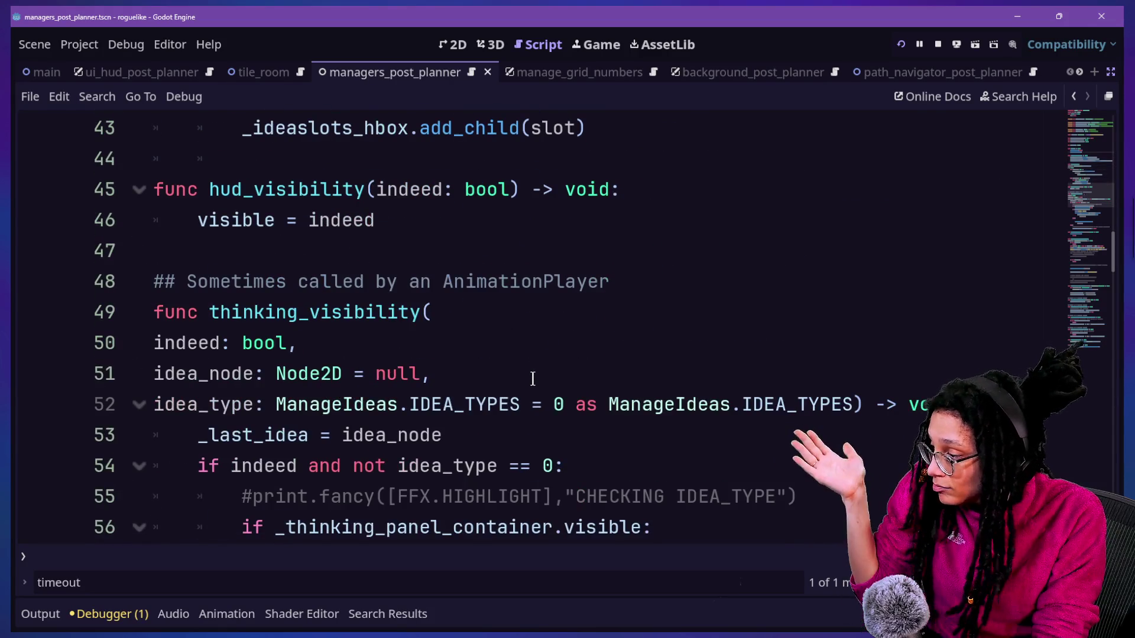
pyautogui.click(100, 621)
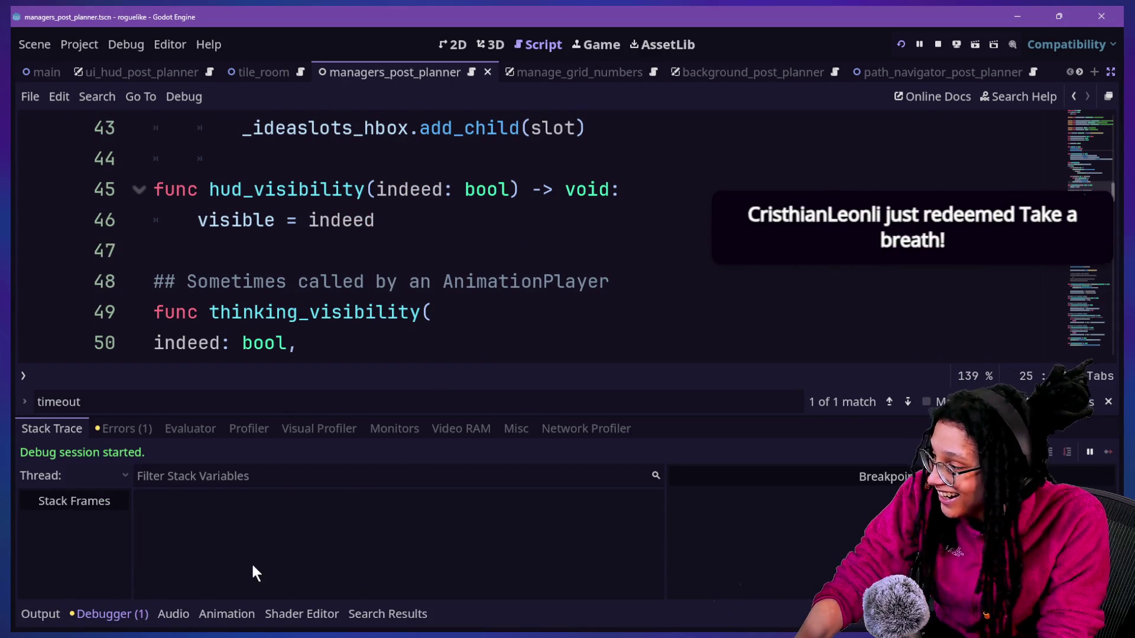
# Collapse the debugger panel and look over the thinking_visibility parameter lines
pyautogui.click(103, 609)
pyautogui.click(490, 342)
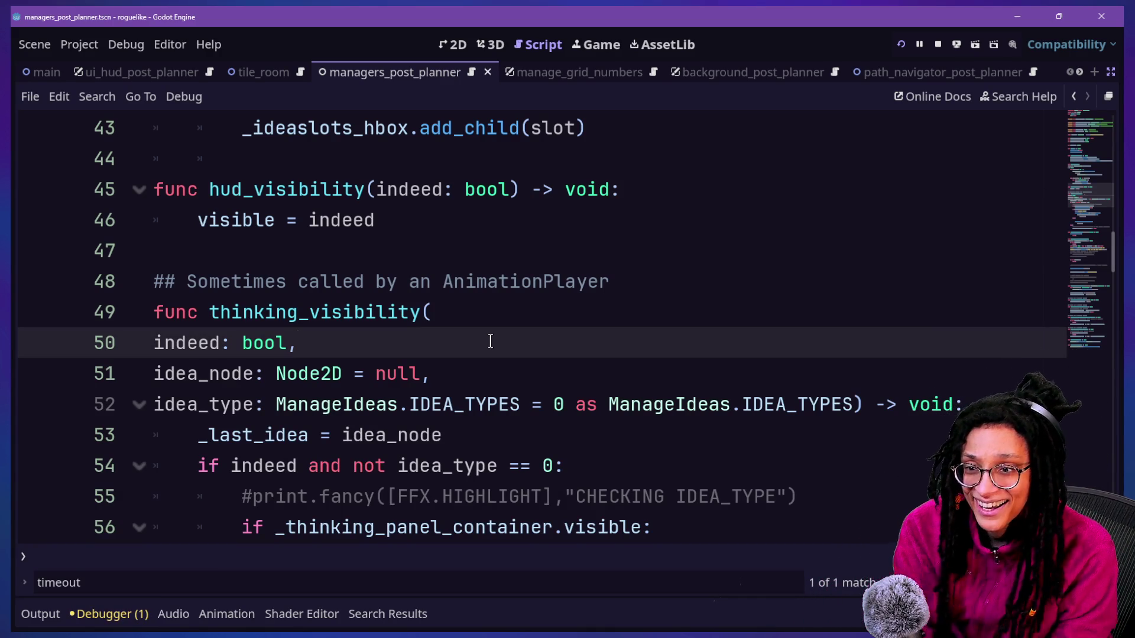
pyautogui.click(615, 204)
pyautogui.scroll(11, 614, 203)
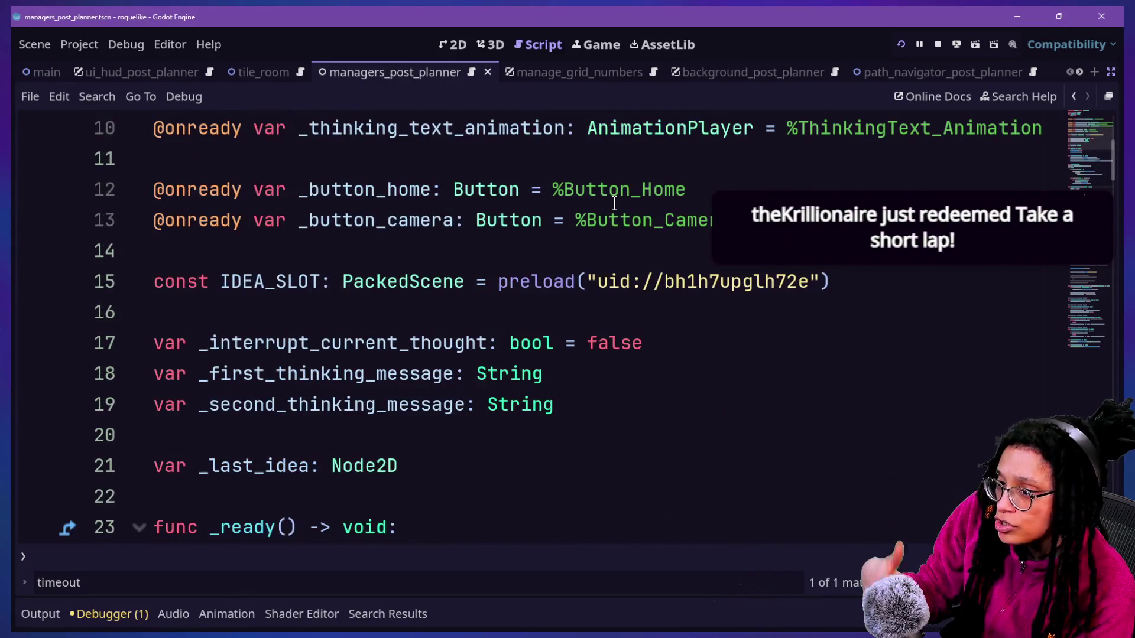
pyautogui.scroll(-6, 615, 204)
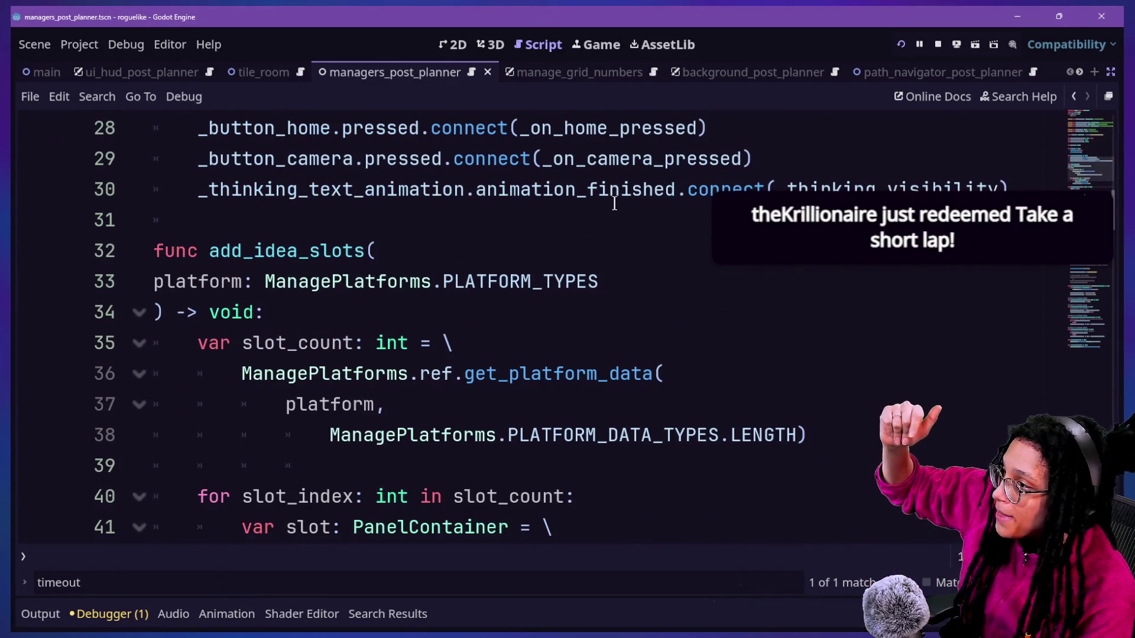
pyautogui.scroll(-5, 538, 266)
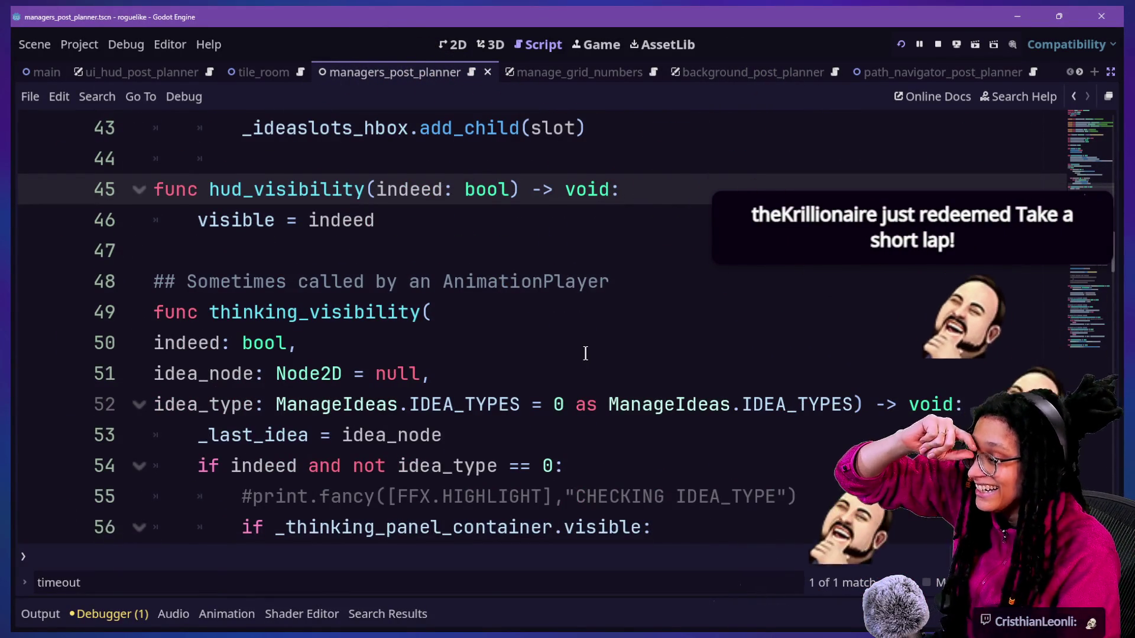
pyautogui.moveTo(195, 343); pyautogui.dragTo(264, 404)
pyautogui.click(357, 320)
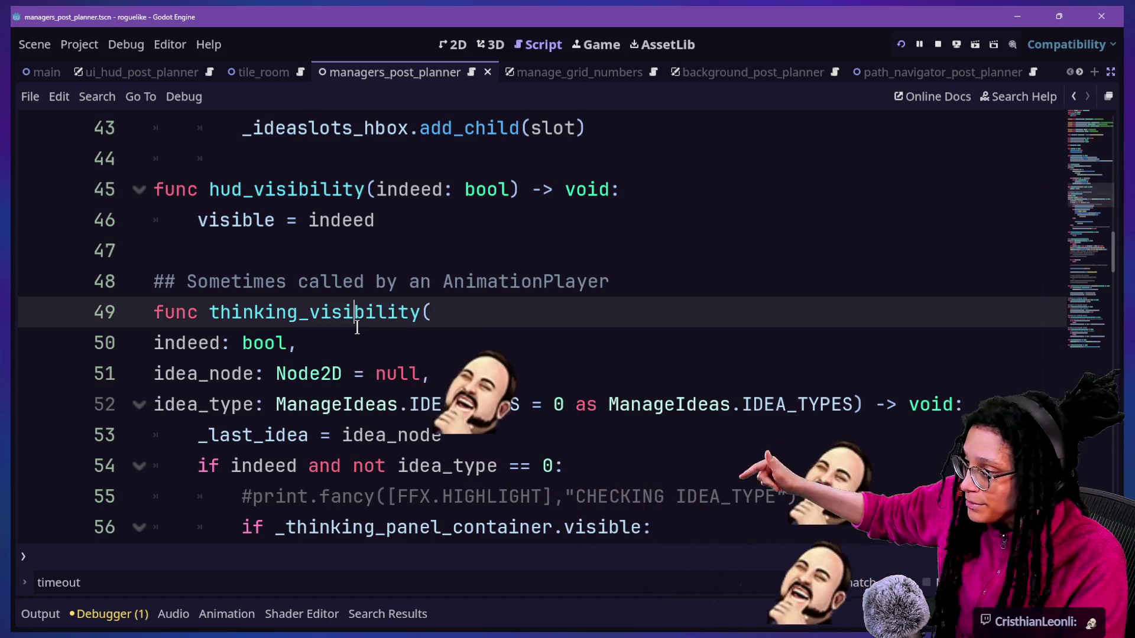
pyautogui.scroll(-4, 405, 353)
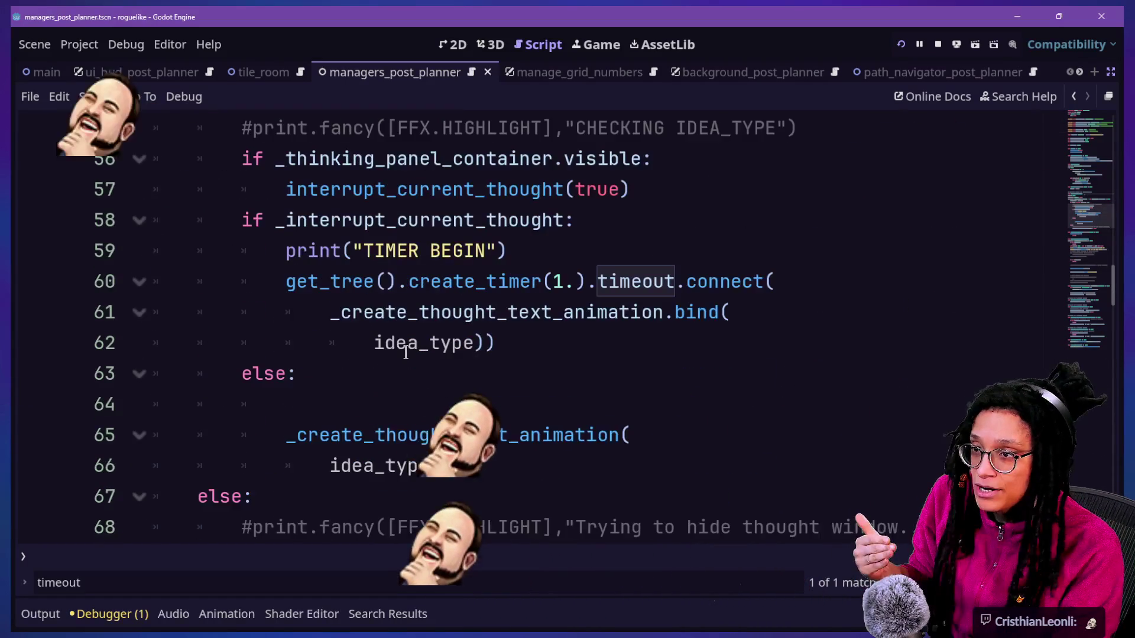
pyautogui.scroll(14, 406, 353)
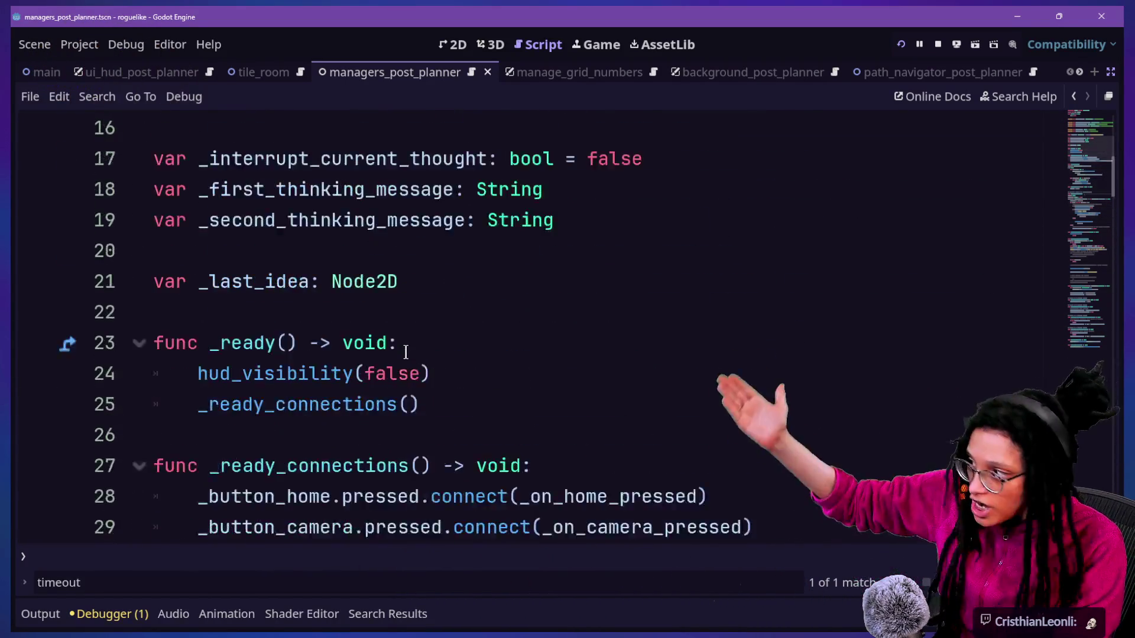
# Inspect the _last_idea: Node2D declaration on line 21, then open Windows Task View
pyautogui.click(489, 352)
pyautogui.click(469, 378)
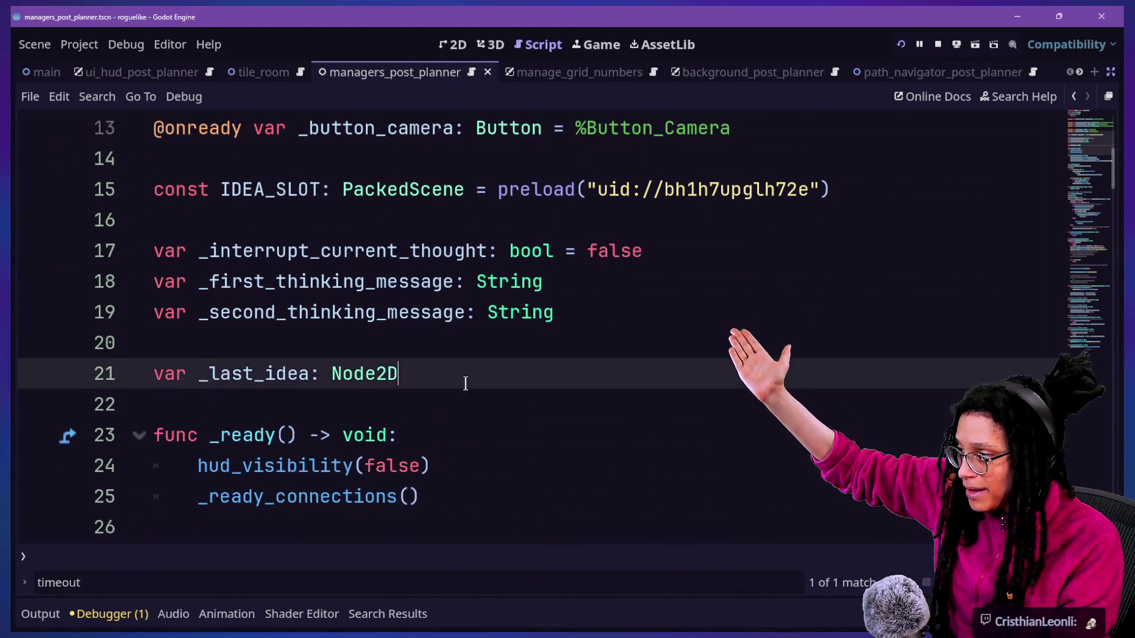
pyautogui.moveTo(469, 379); pyautogui.dragTo(255, 373)
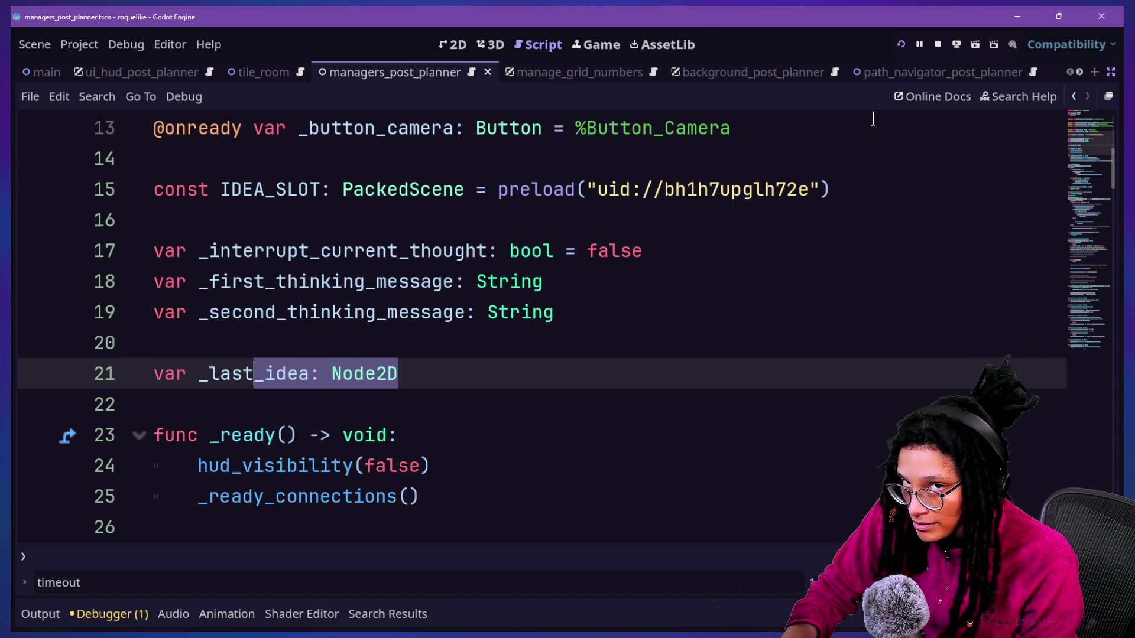
pyautogui.click(691, 289)
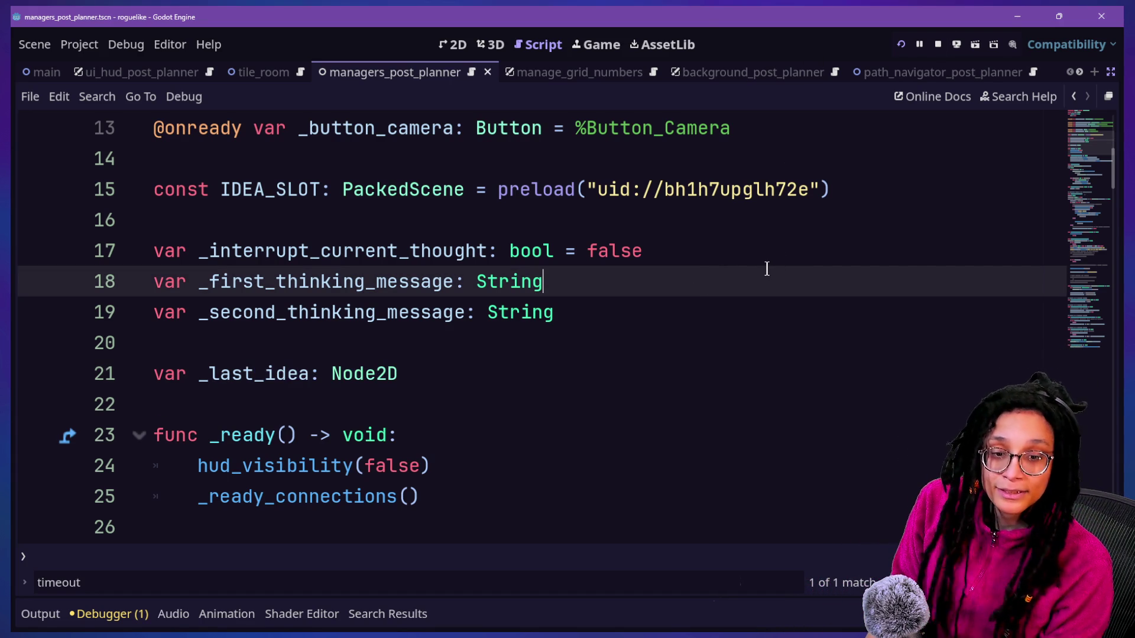
pyautogui.press('super+Tab')
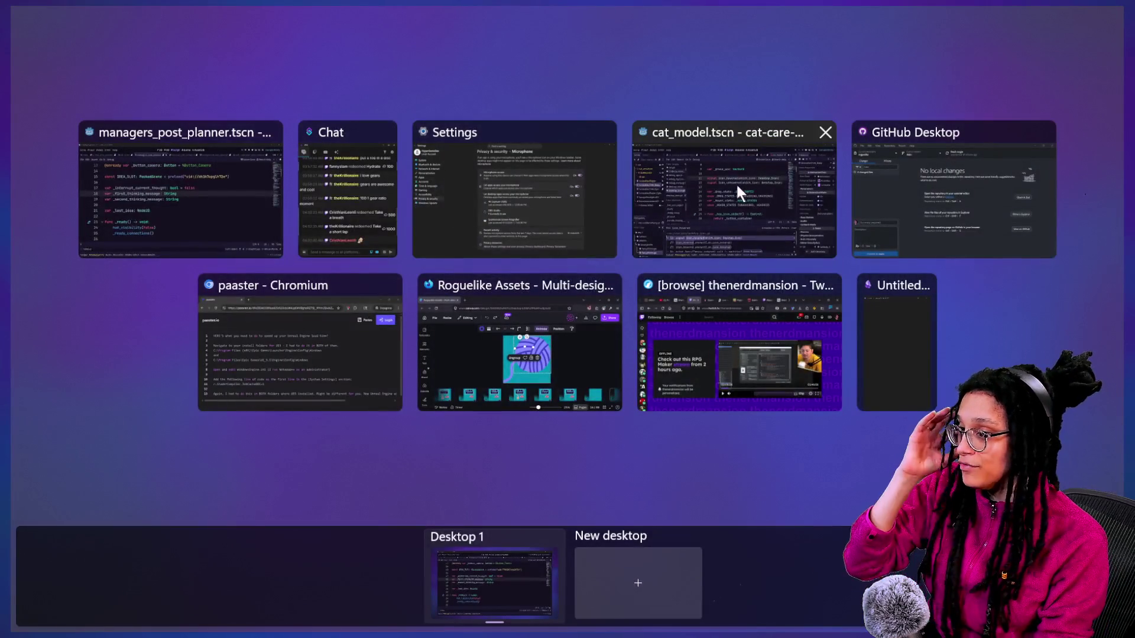
# Switch to the Discord tab and send the 'OKAY I WAS WRONG' message
pyautogui.click(661, 357)
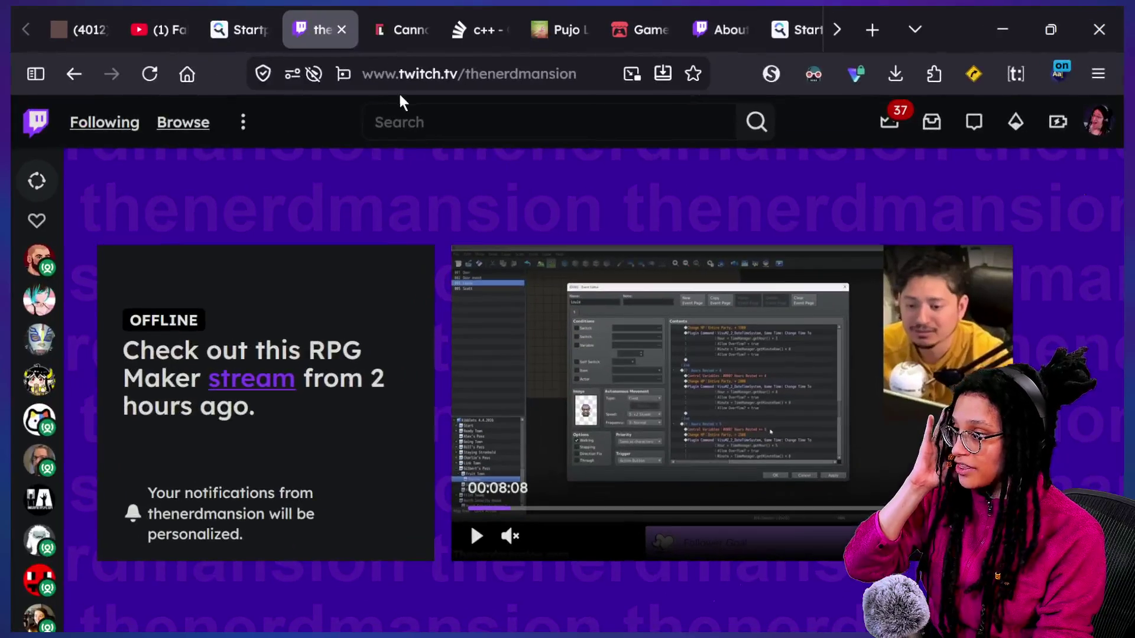
pyautogui.click(108, 13)
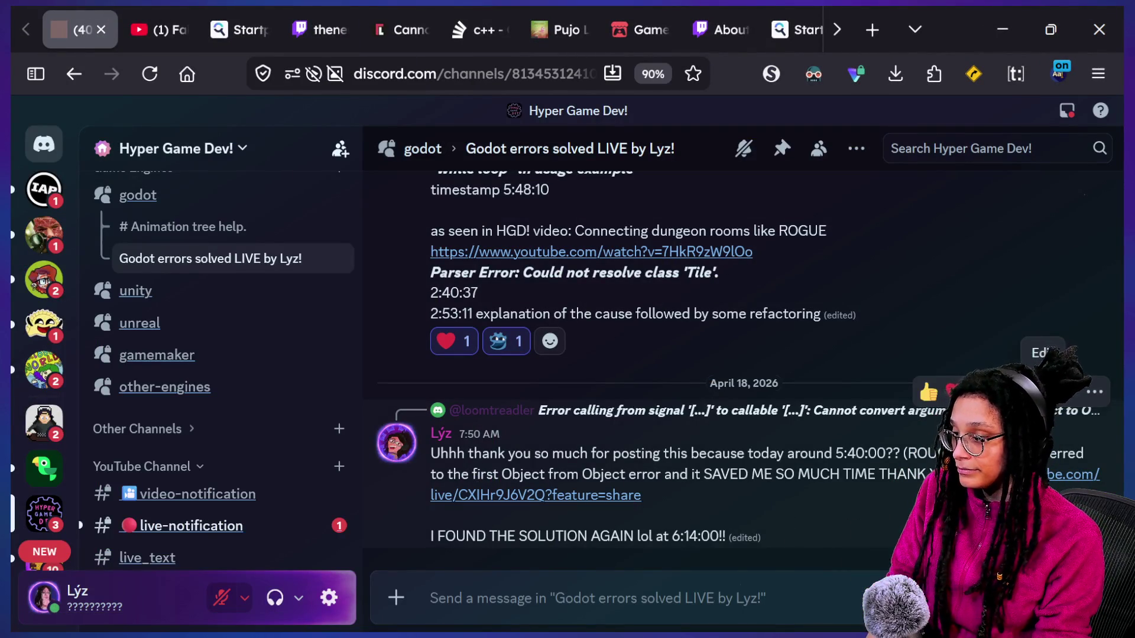
pyautogui.write('OKAY I WAS WEON')
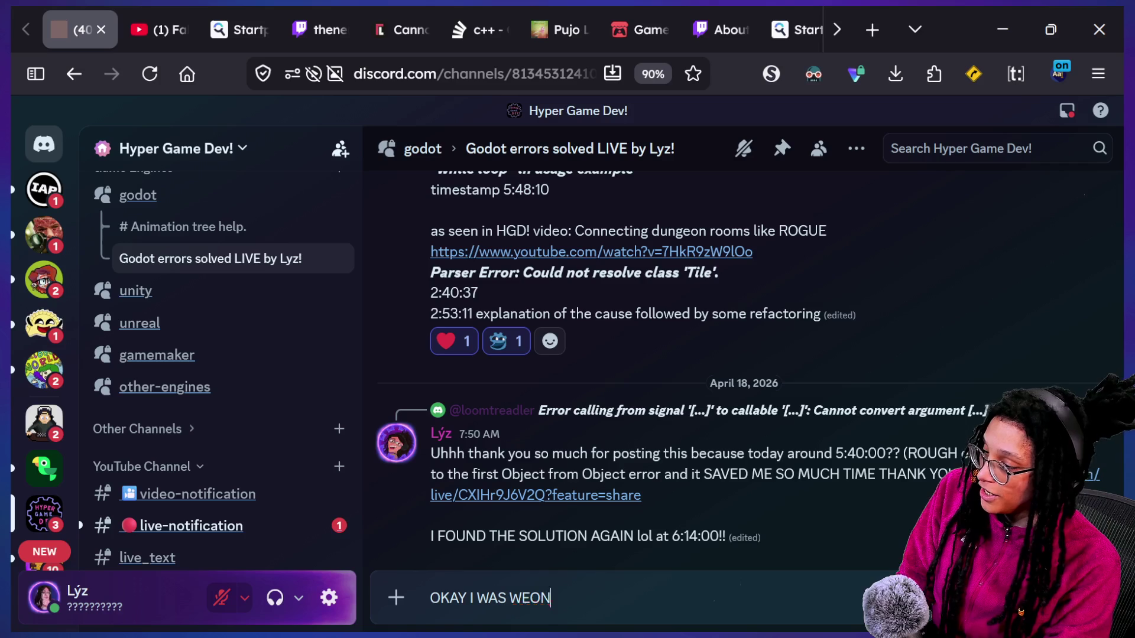
pyautogui.write('G')
pyautogui.press('Return')
# Start a new message with 'here w' and the NotLikeThis emoji from Discord's picker
pyautogui.write('here was A FIX and I still dont unde')
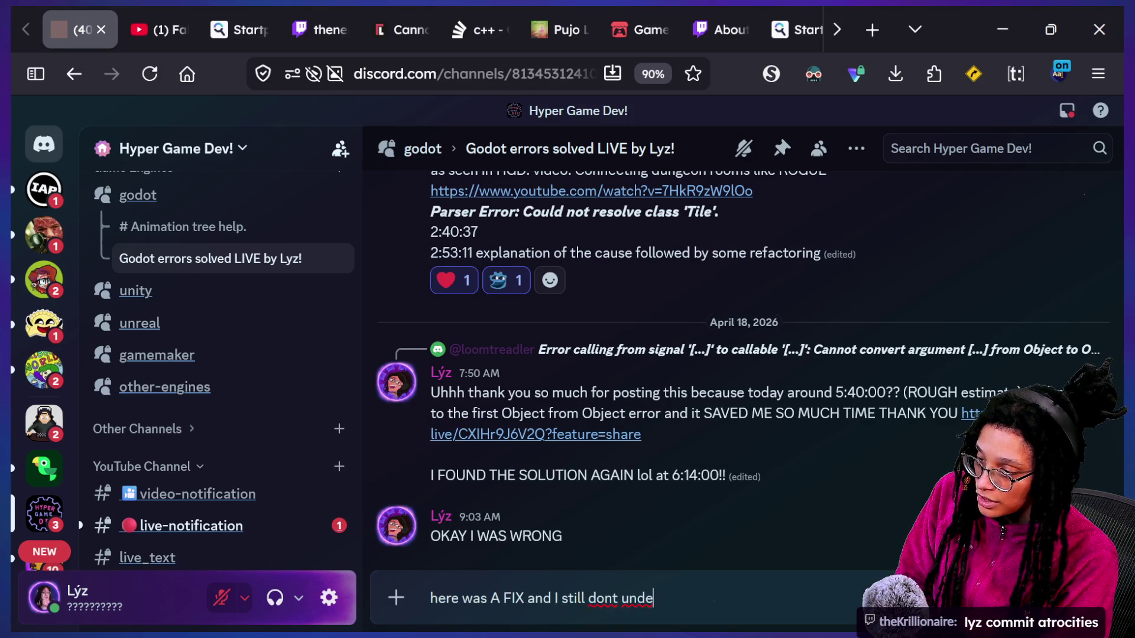
pyautogui.press('super+period')
pyautogui.write('notlike')
pyautogui.press('BackSpace')
pyautogui.press('BackSpace')
pyautogui.press('BackSpace')
pyautogui.press('Escape')
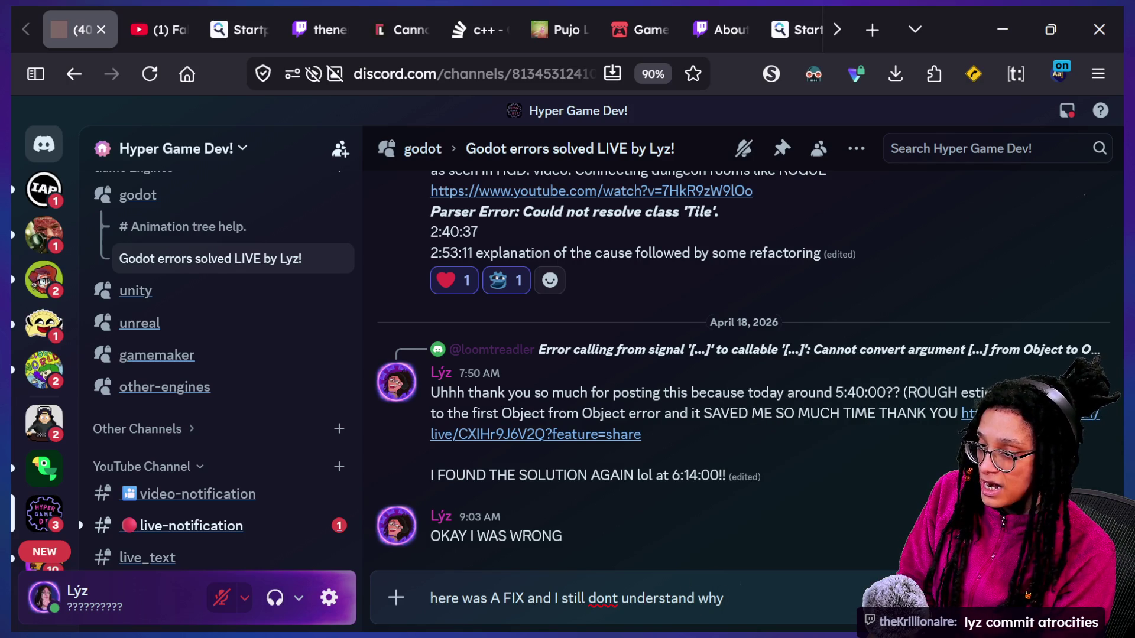
pyautogui.hotkey('ctrl', 'e')
pyautogui.write('notlik')
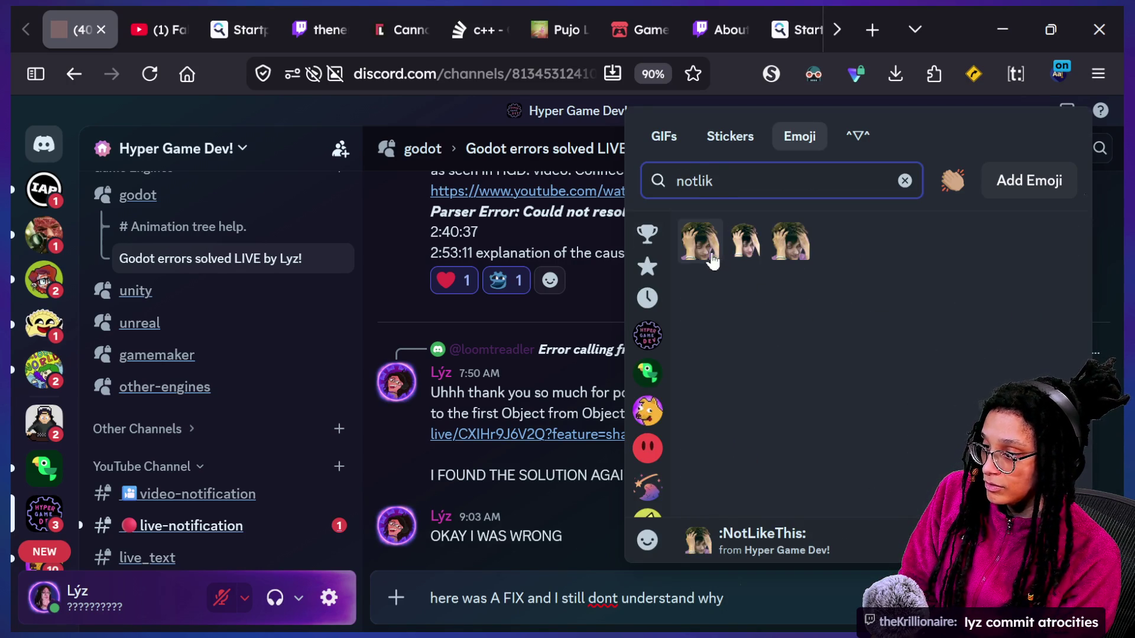
pyautogui.click(700, 243)
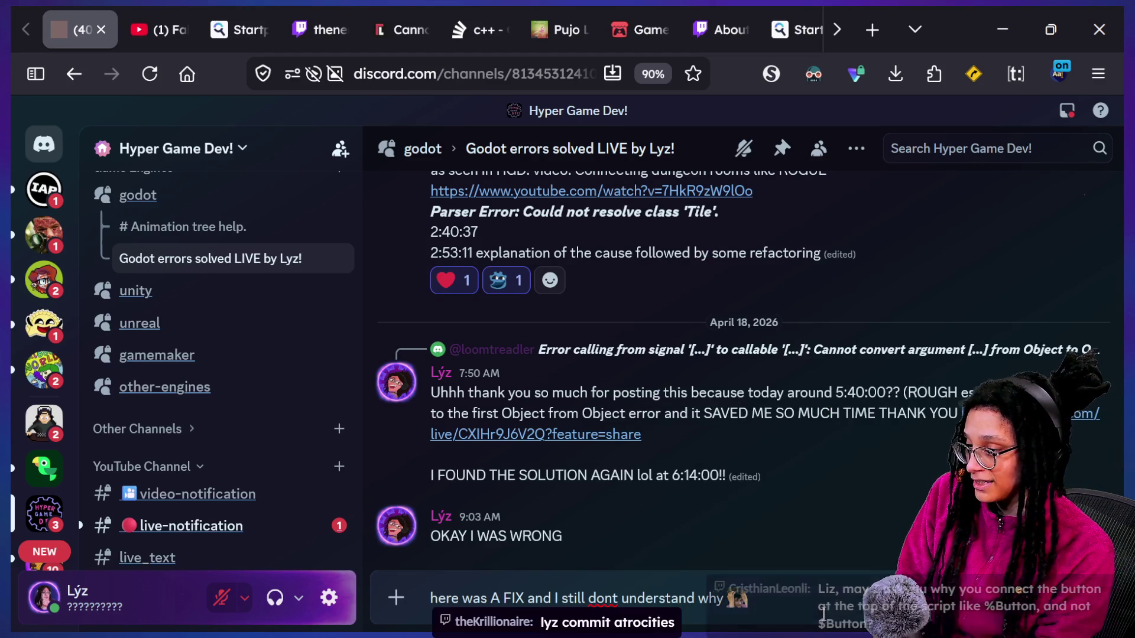
pyautogui.hotkey('shift', 'Return')
pyautogui.write('6:58:30 ish')
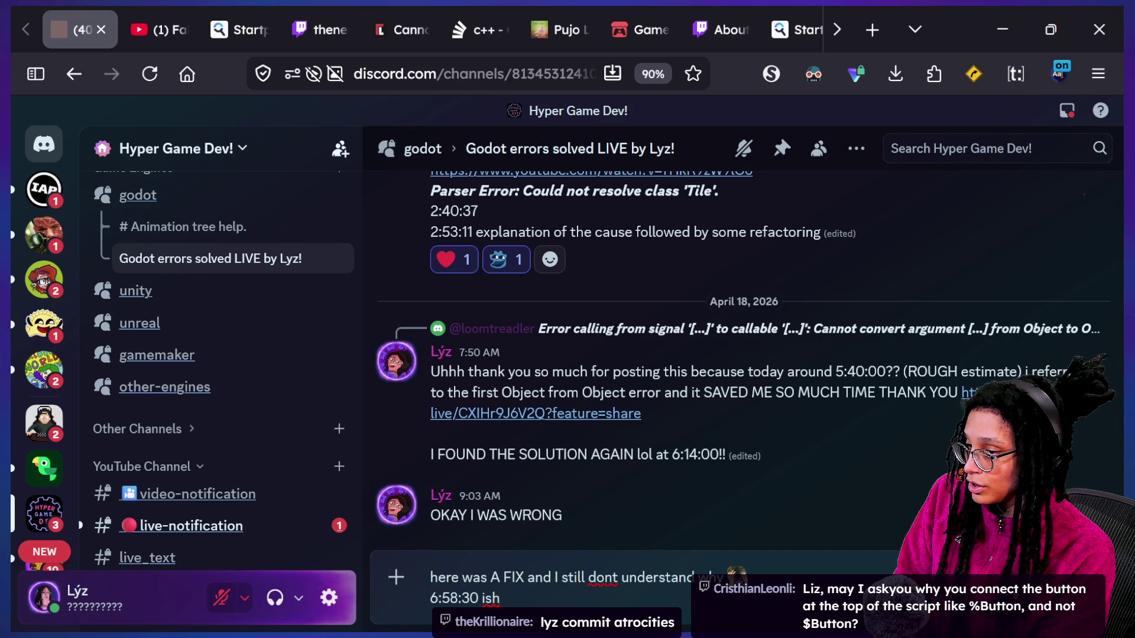
# Copy the earlier YouTube link and send it after '6:58:30 ish'
pyautogui.moveTo(961, 393); pyautogui.dragTo(641, 413)
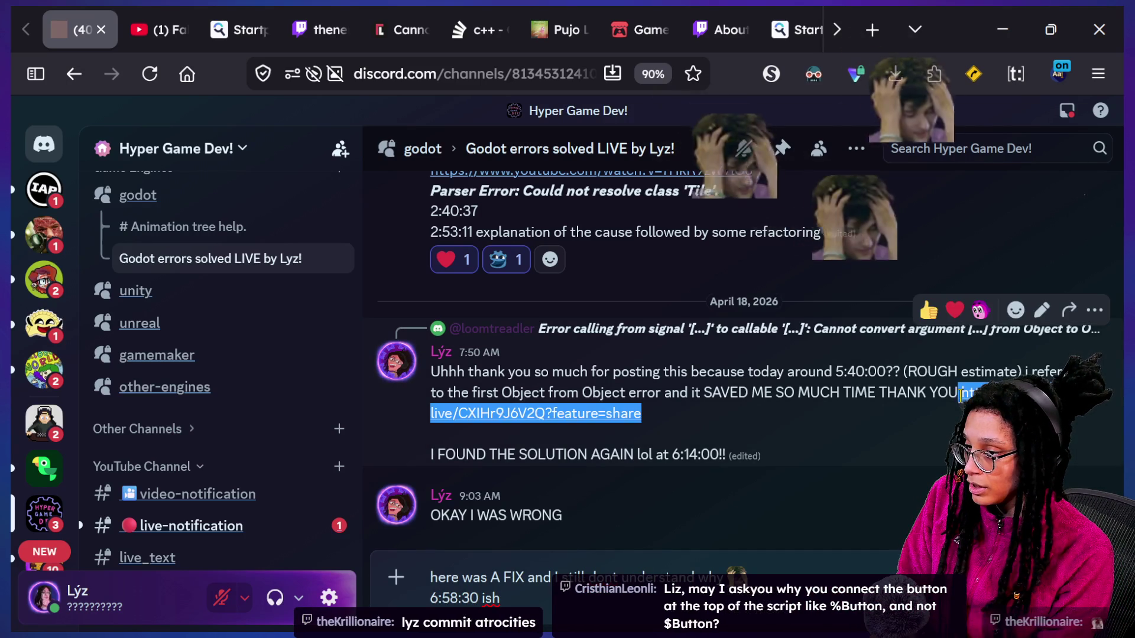
pyautogui.hotkey('ctrl', 'c')
pyautogui.hotkey('ctrl', 'v')
pyautogui.press('Return')
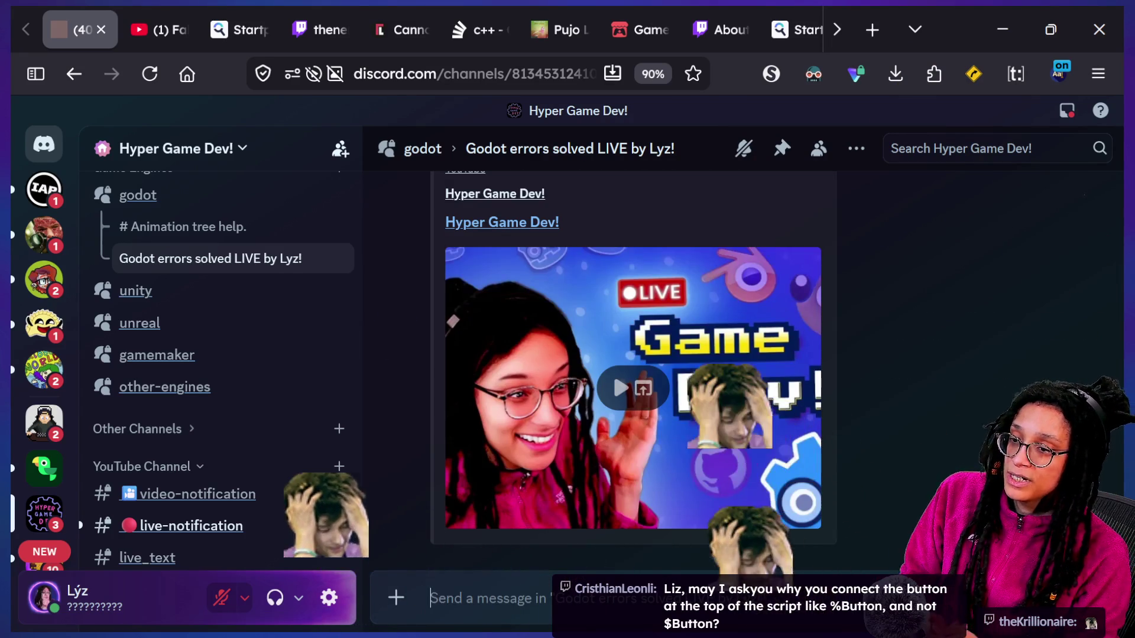
# Remove all embeds from the link message, then return to the Godot window
pyautogui.scroll(1, 833, 196)
pyautogui.click(846, 201)
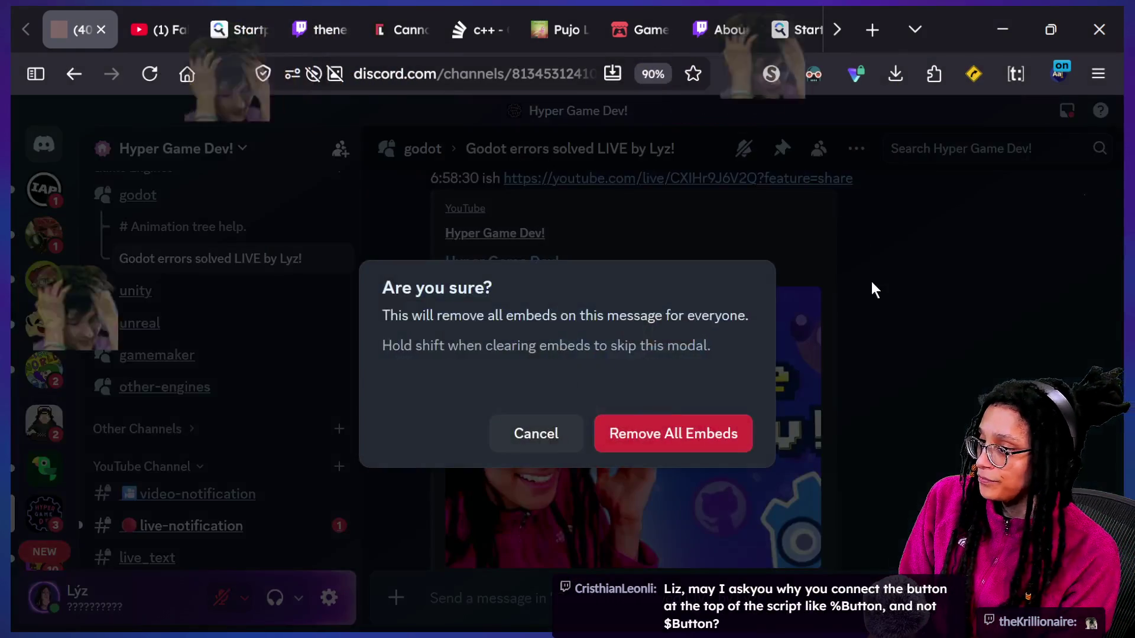
pyautogui.click(669, 418)
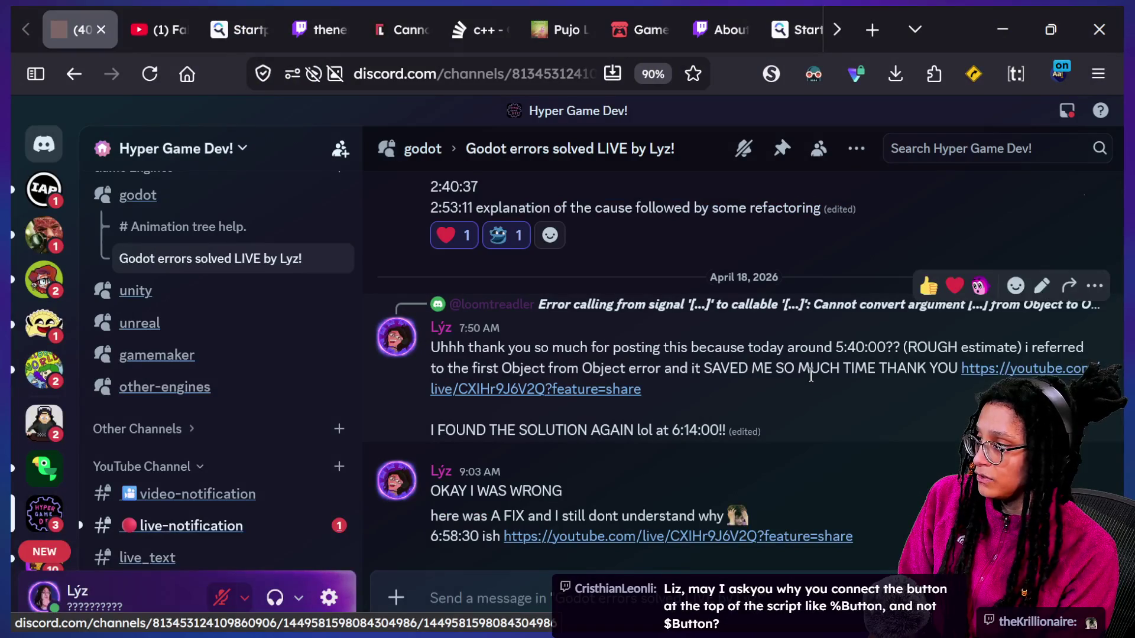
pyautogui.press('super+Tab')
pyautogui.click(377, 202)
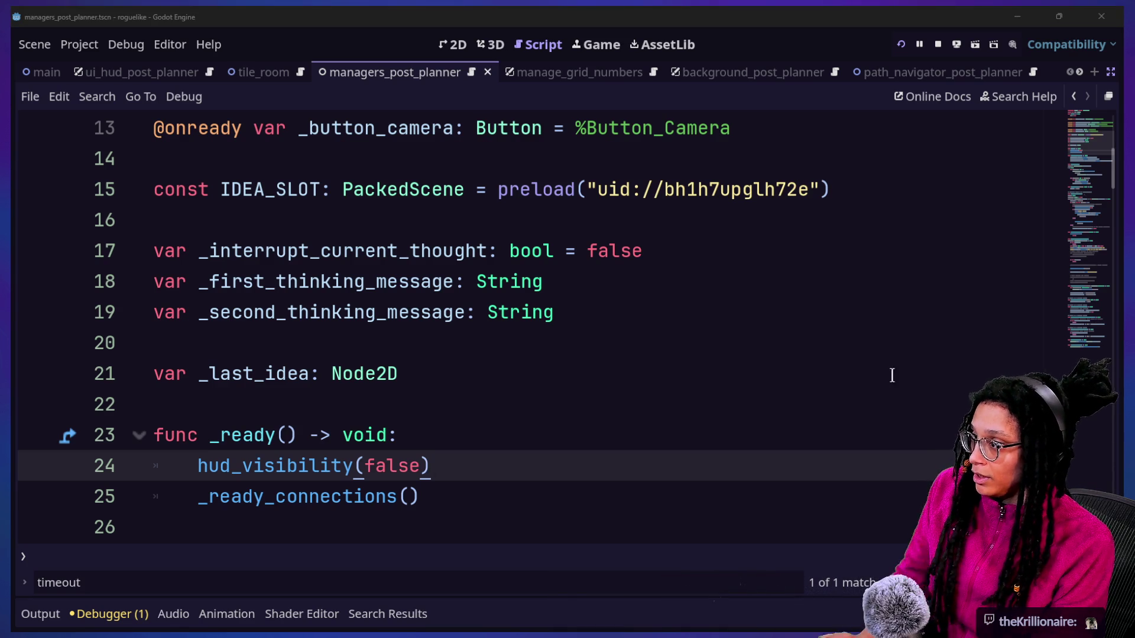
# Turn off distraction-free mode to bring back the side docks
pyautogui.click(857, 380)
pyautogui.hotkey('ctrl', 'shift', 'F11')
pyautogui.click(485, 220)
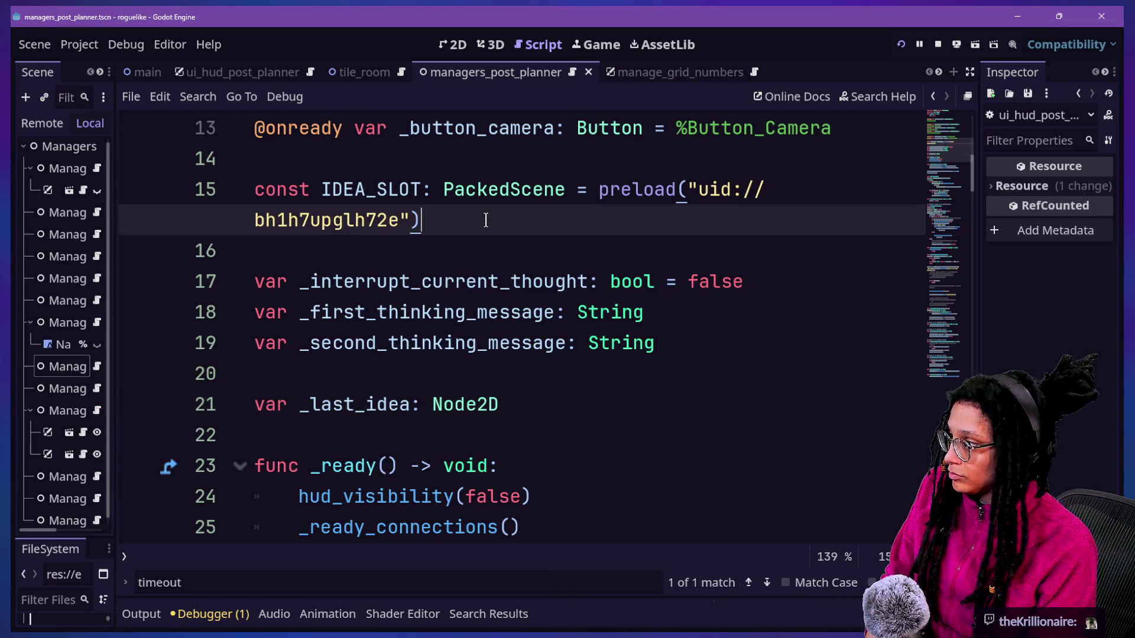
# Quick-open ui_hud_post_planner.tscn by searching 'hud' and widen the Scene tree
pyautogui.hotkey('shift', 'alt', 'o')
pyautogui.write('hud')
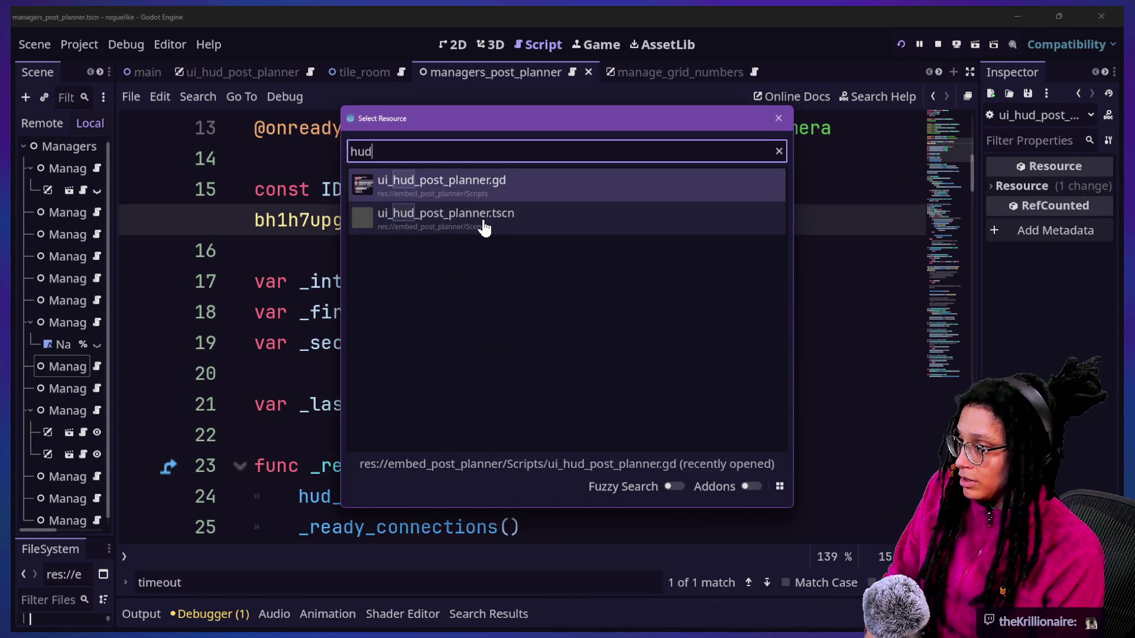
pyautogui.click(481, 218)
pyautogui.moveTo(114, 223); pyautogui.dragTo(327, 223)
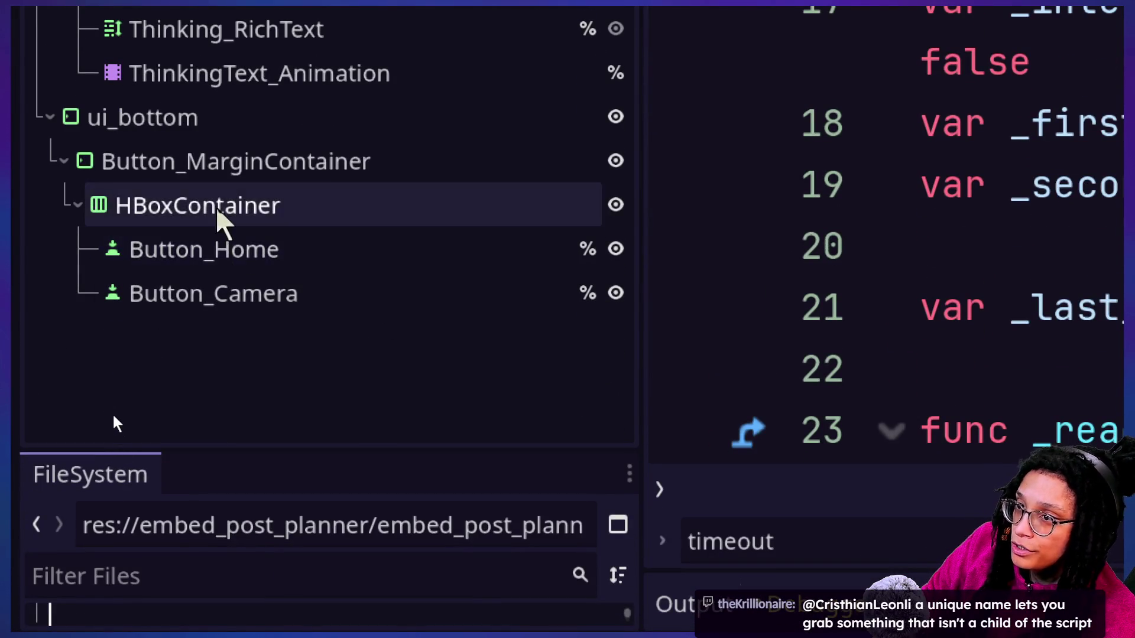
# Give HBoxContainer a unique name, then revoke it, and move Button_Camera up under IdeaSlots_PanelContainer
pyautogui.rightClick(218, 207)
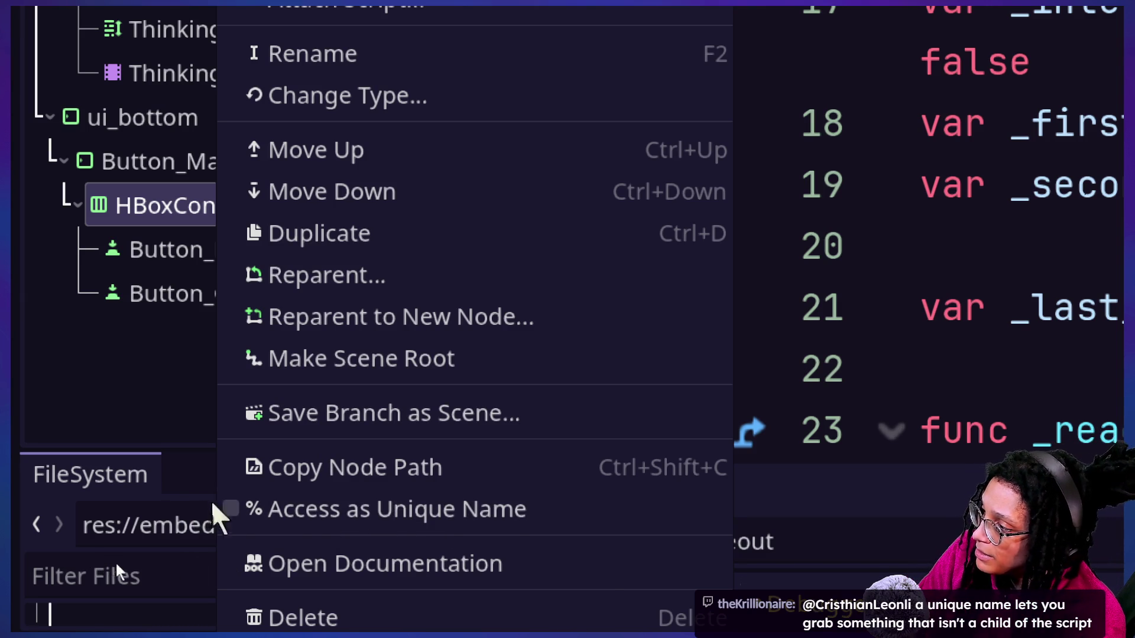
pyautogui.click(246, 508)
pyautogui.click(586, 211)
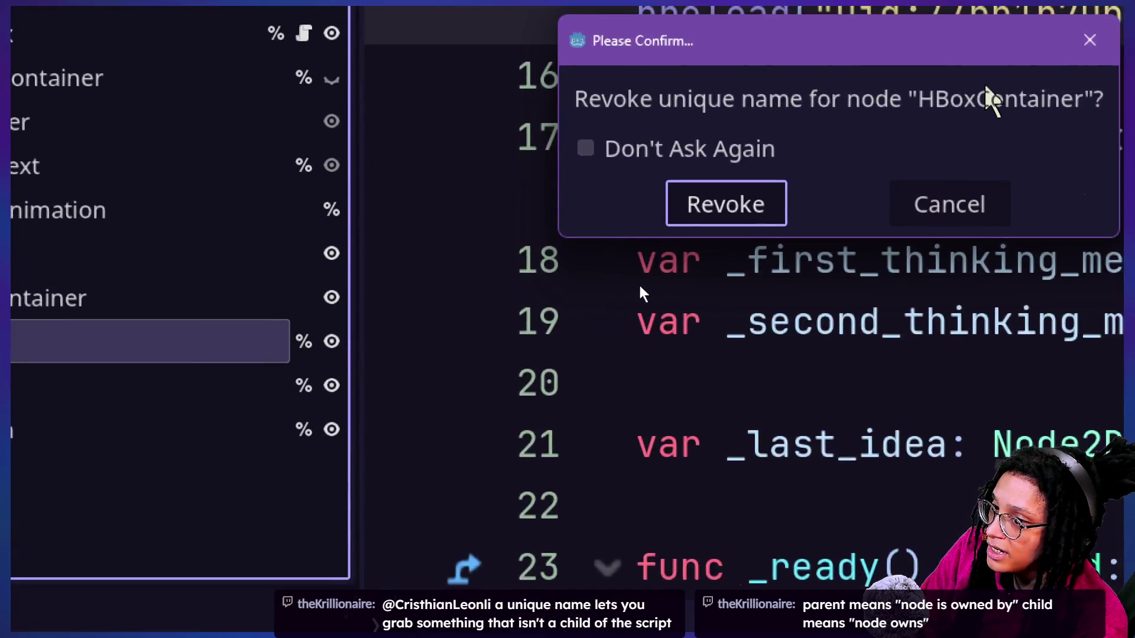
pyautogui.click(641, 254)
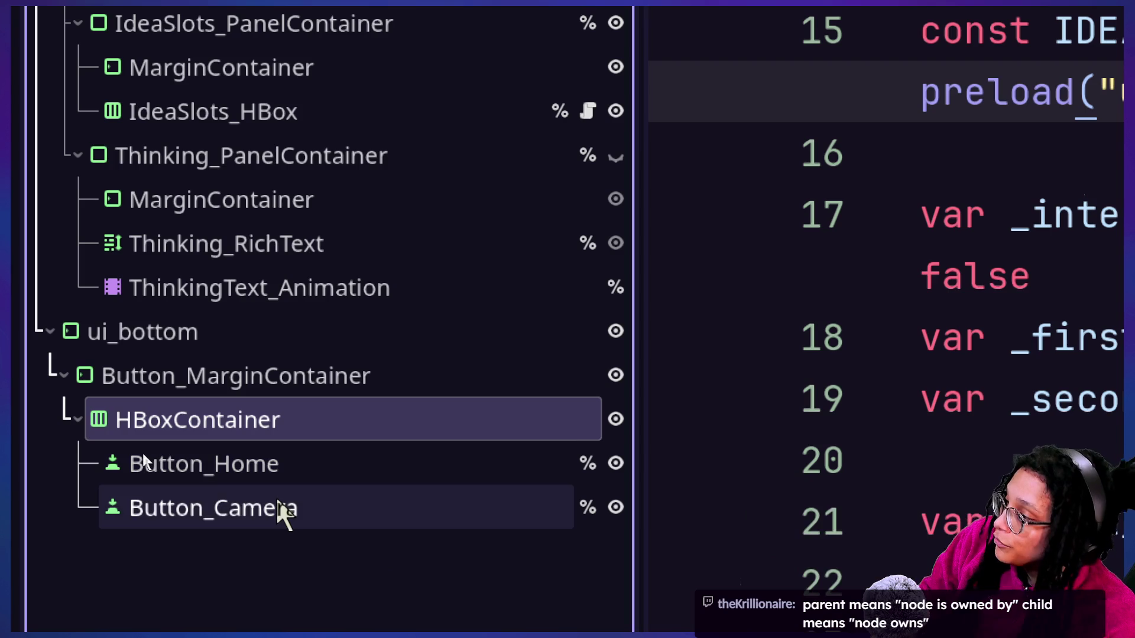
pyautogui.moveTo(360, 517)
pyautogui.mouseDown()
pyautogui.moveTo(324, 488)
pyautogui.moveTo(545, 96)
pyautogui.moveTo(480, 155)
pyautogui.mouseUp()
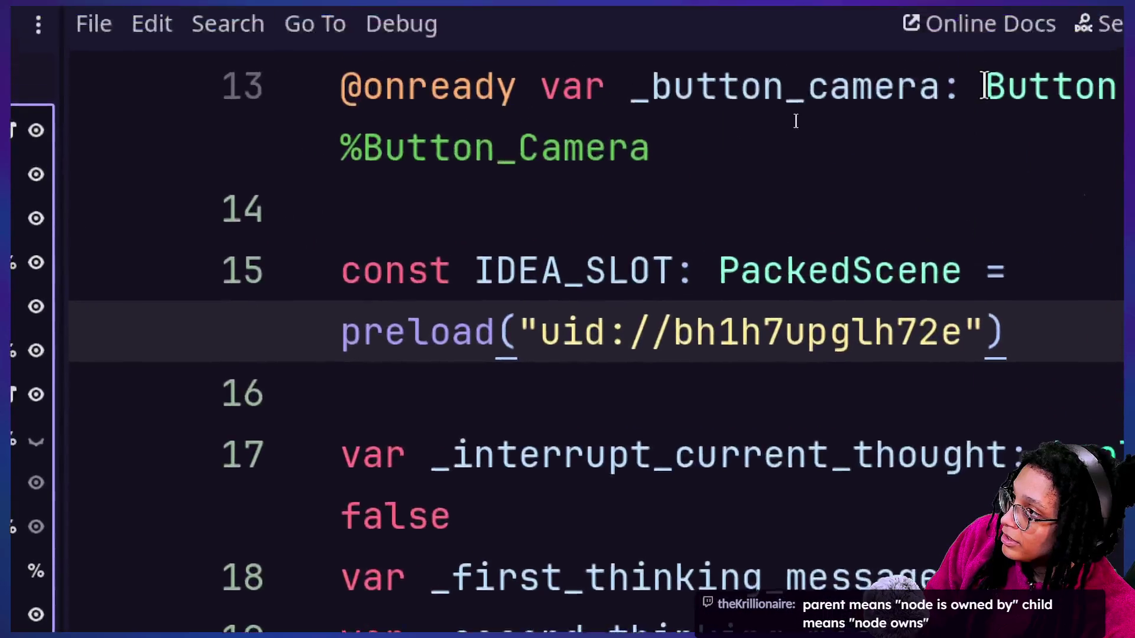
# Replace %Button_Camera on line 13 with a $Something/Something/SOmewhere/Button_Camera placeholder path
pyautogui.moveTo(743, 163)
pyautogui.mouseDown()
pyautogui.moveTo(331, 166)
pyautogui.moveTo(367, 136)
pyautogui.mouseUp()
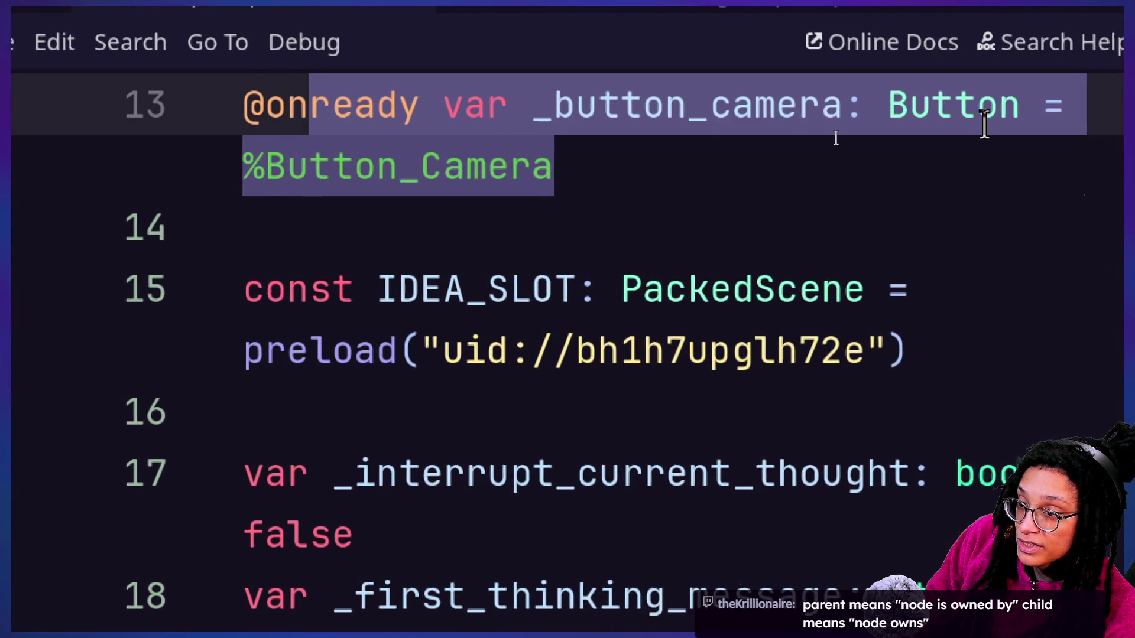
pyautogui.click(452, 204)
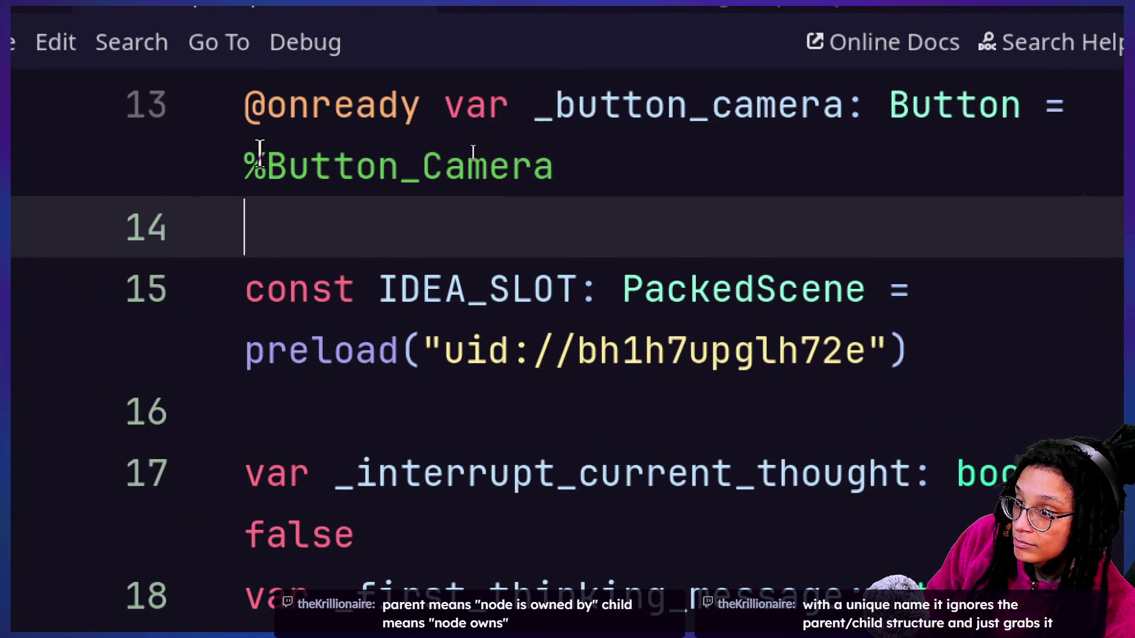
pyautogui.click(260, 165)
pyautogui.press('BackSpace')
pyautogui.write('$.')
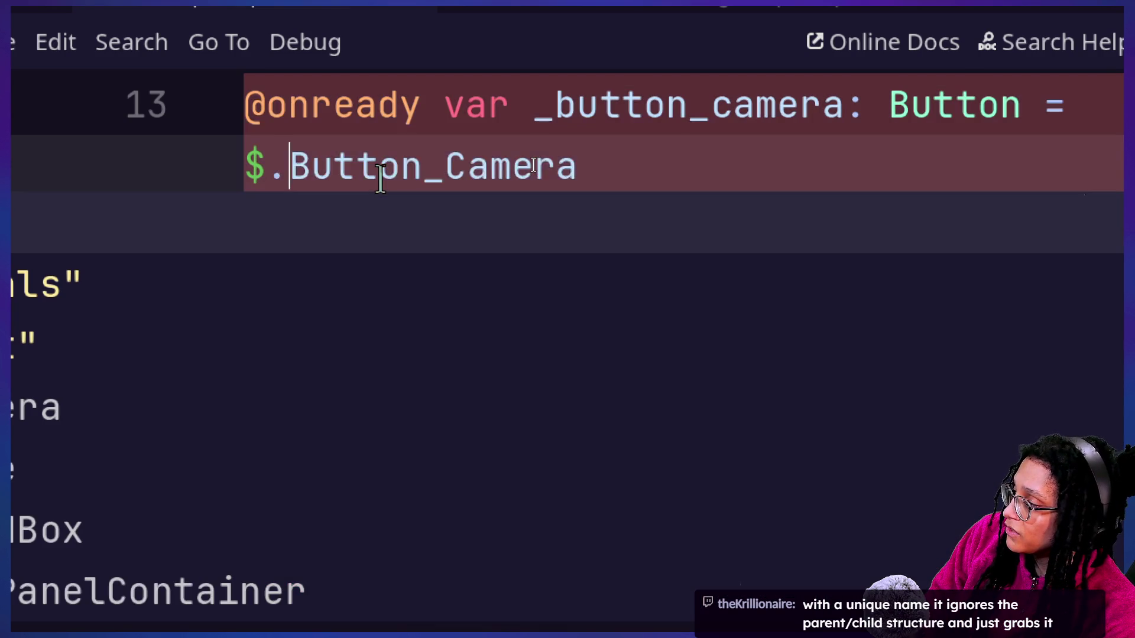
pyautogui.write('Something/')
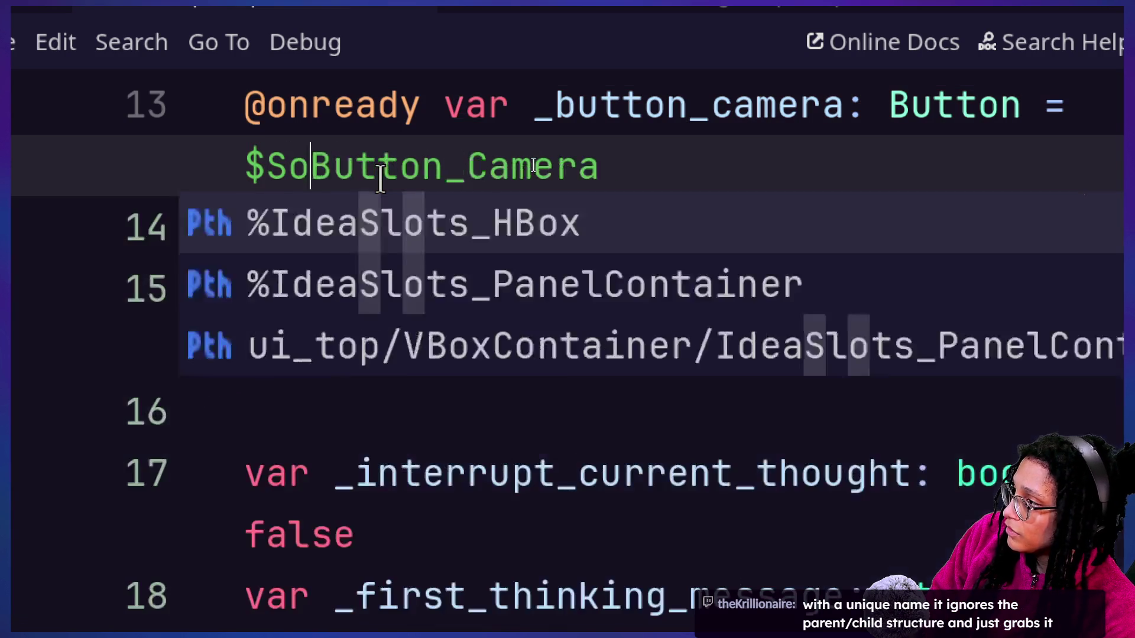
pyautogui.write('hing/SOmewhe')
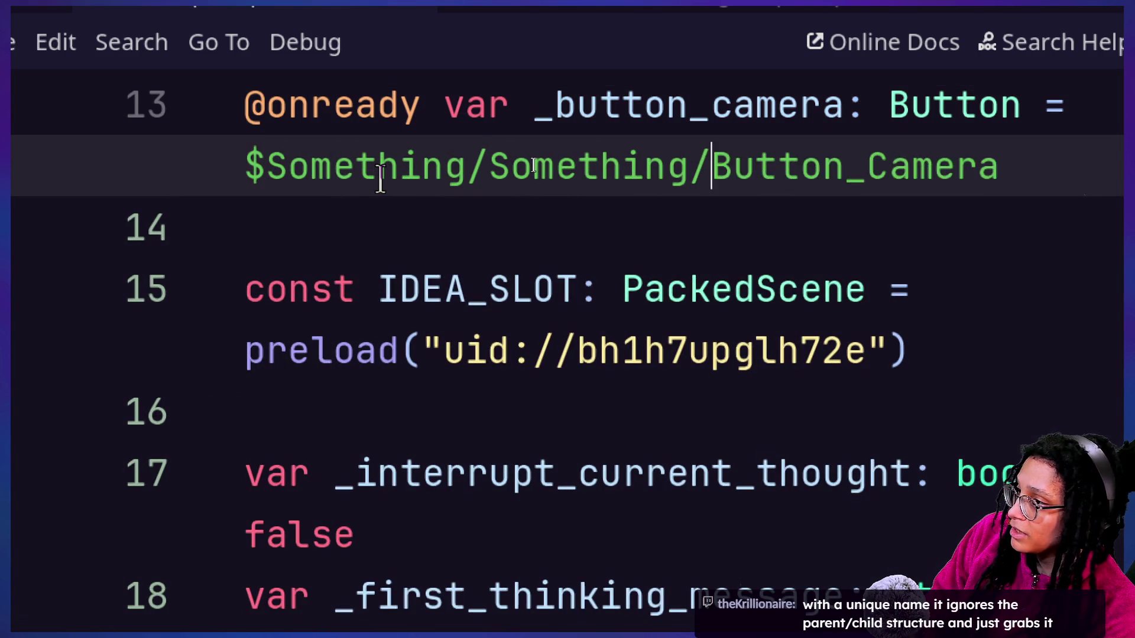
pyautogui.write('/')
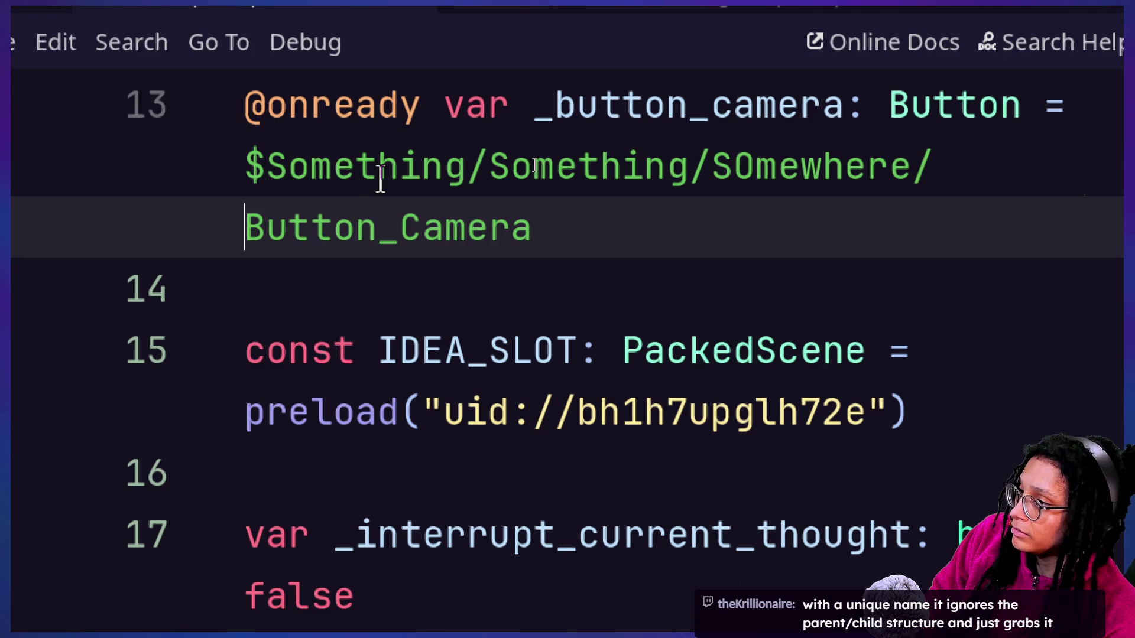
# Review the new line 13 path and drag Button_Camera back into HBoxContainer above Button_Home
pyautogui.click(849, 243)
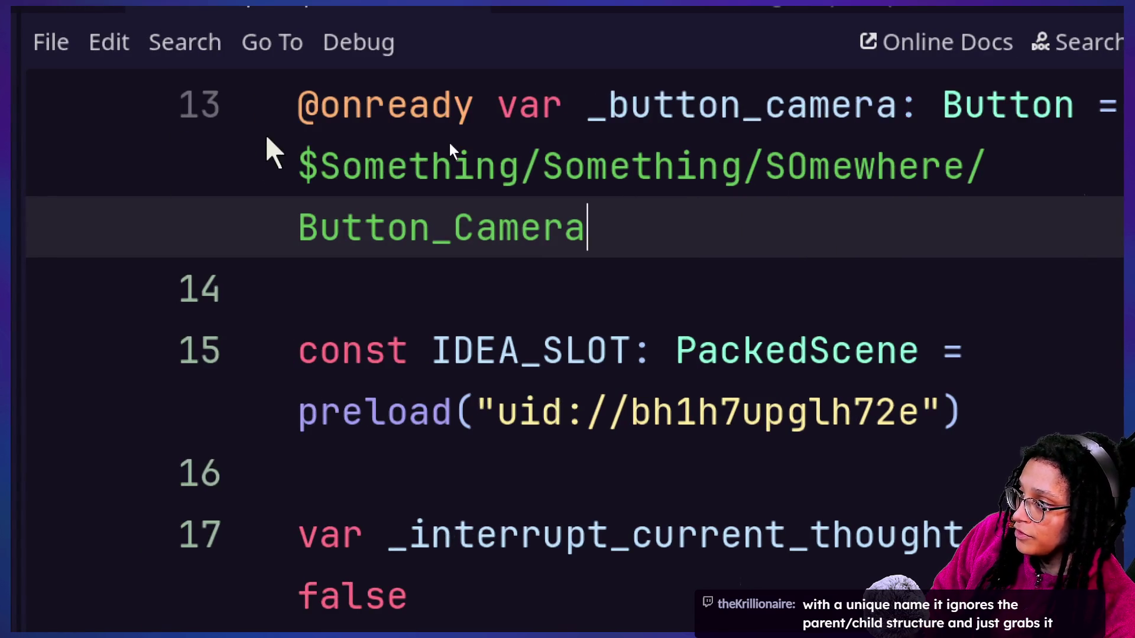
pyautogui.moveTo(320, 158); pyautogui.dragTo(444, 290)
pyautogui.click(377, 192)
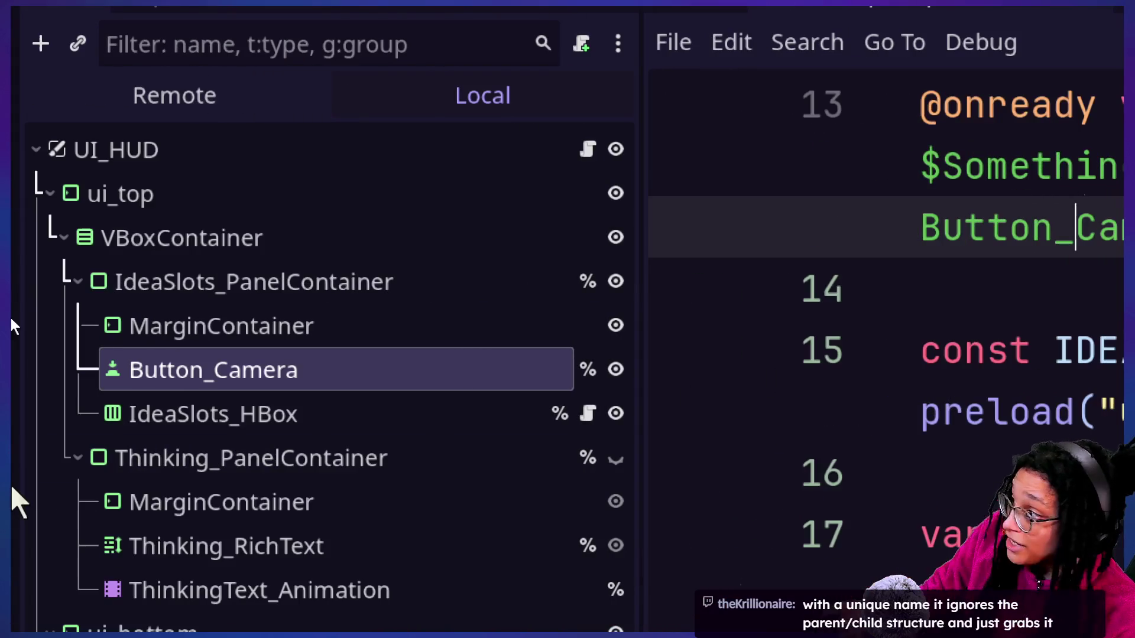
pyautogui.moveTo(139, 376)
pyautogui.mouseDown()
pyautogui.moveTo(207, 562)
pyautogui.moveTo(177, 558)
pyautogui.moveTo(177, 533)
pyautogui.mouseUp()
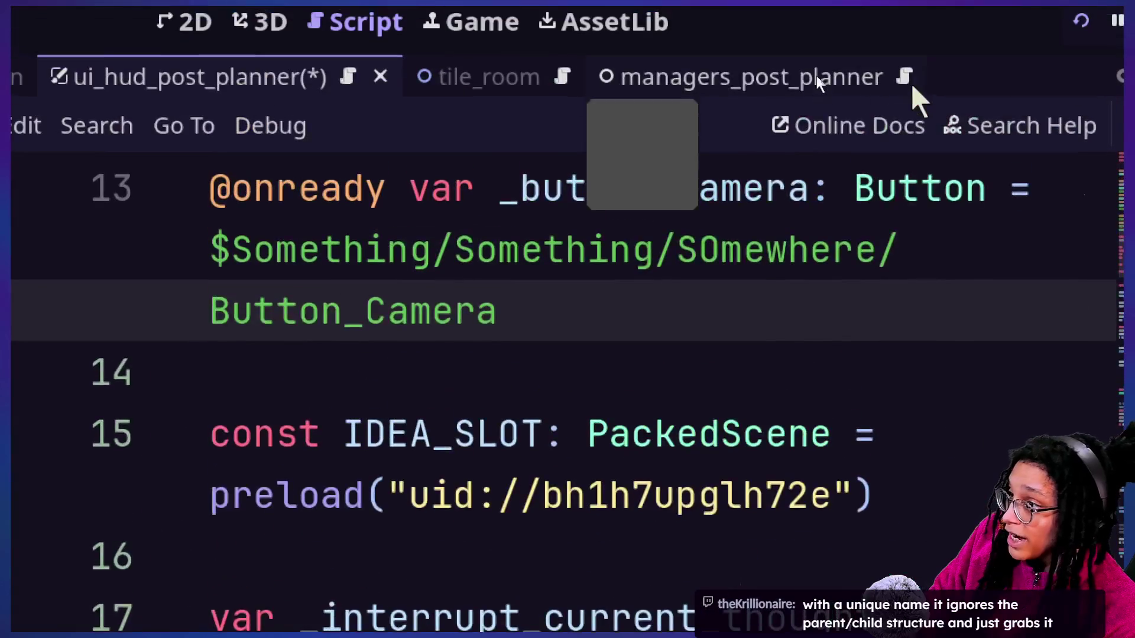
pyautogui.moveTo(343, 198)
pyautogui.mouseDown()
pyautogui.moveTo(598, 271)
pyautogui.moveTo(547, 313)
pyautogui.moveTo(689, 320)
pyautogui.mouseUp()
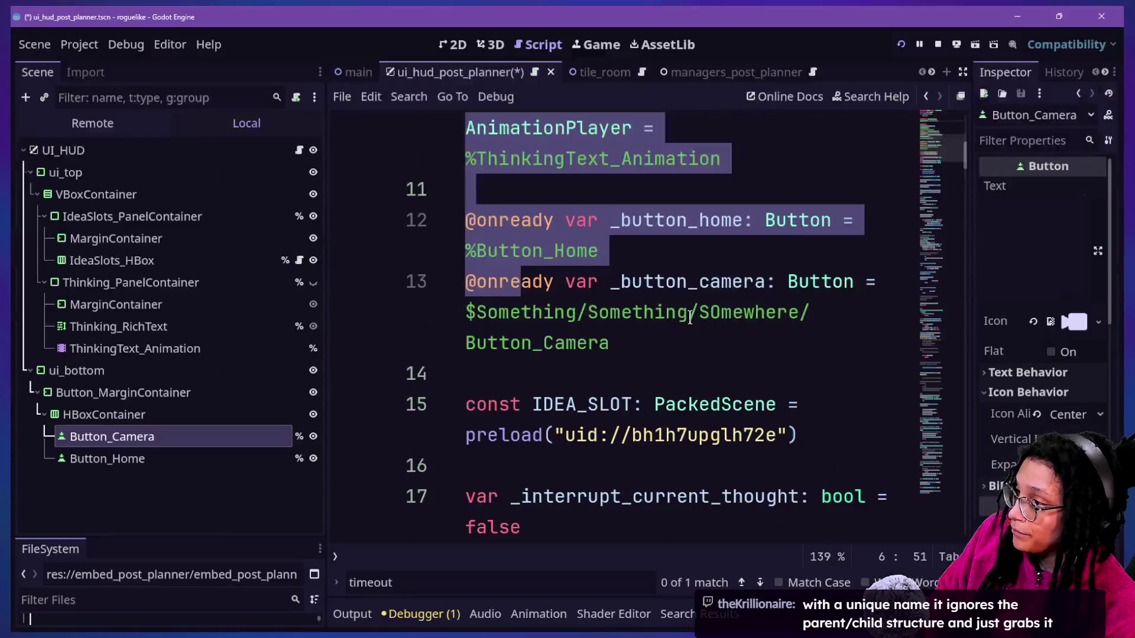
# Add a dot to the Something path, then toggle Thinking_PanelContainer's visibility on and off in the 2D view
pyautogui.click(653, 311)
pyautogui.write('.')
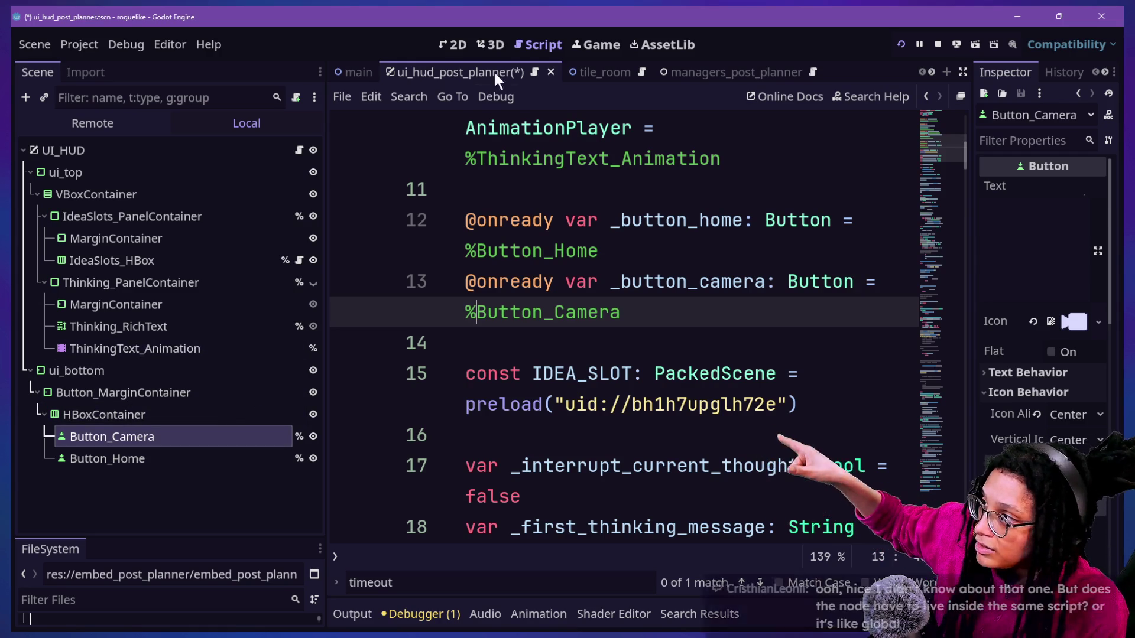
pyautogui.click(456, 47)
pyautogui.scroll(-10, 470, 240)
pyautogui.scroll(1, 564, 257)
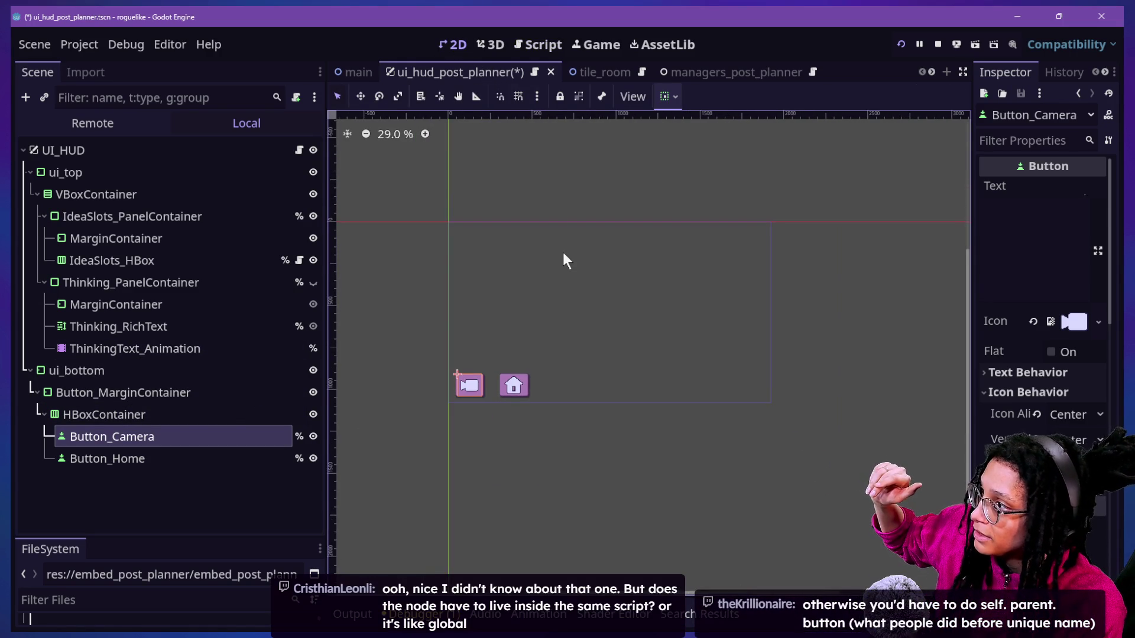
pyautogui.click(313, 283)
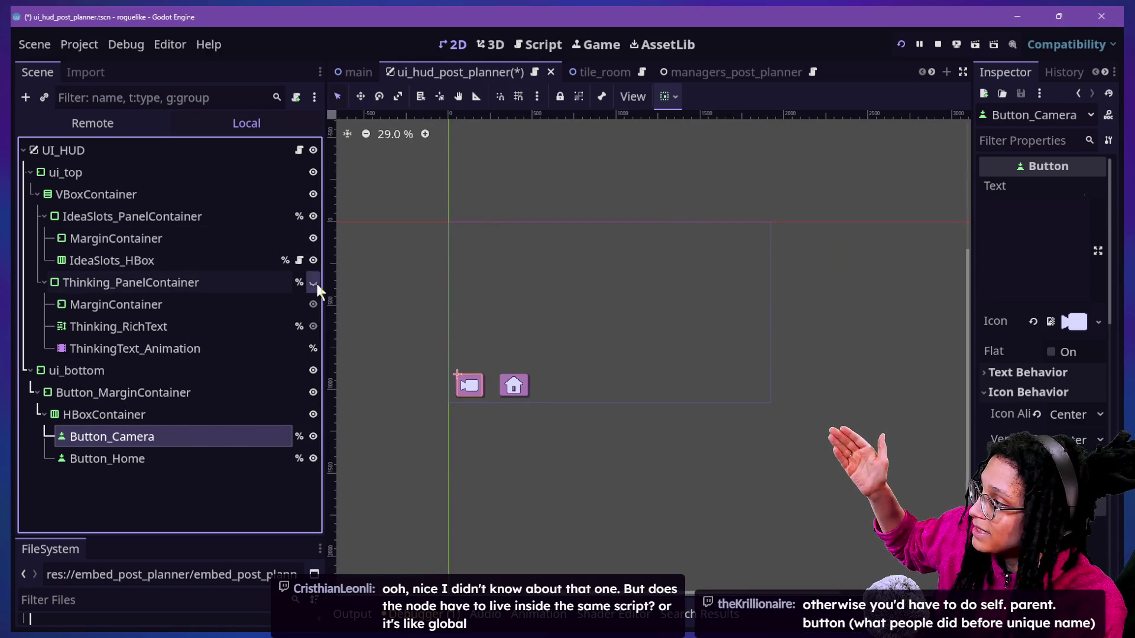
pyautogui.click(313, 283)
# Inspect Button_Home, Button_Camera, ui_bottom, MarginContainer, IdeaSlots_HBox and HBoxContainer in the scene tree
pyautogui.click(146, 457)
pyautogui.click(151, 436)
pyautogui.click(133, 370)
pyautogui.click(118, 304)
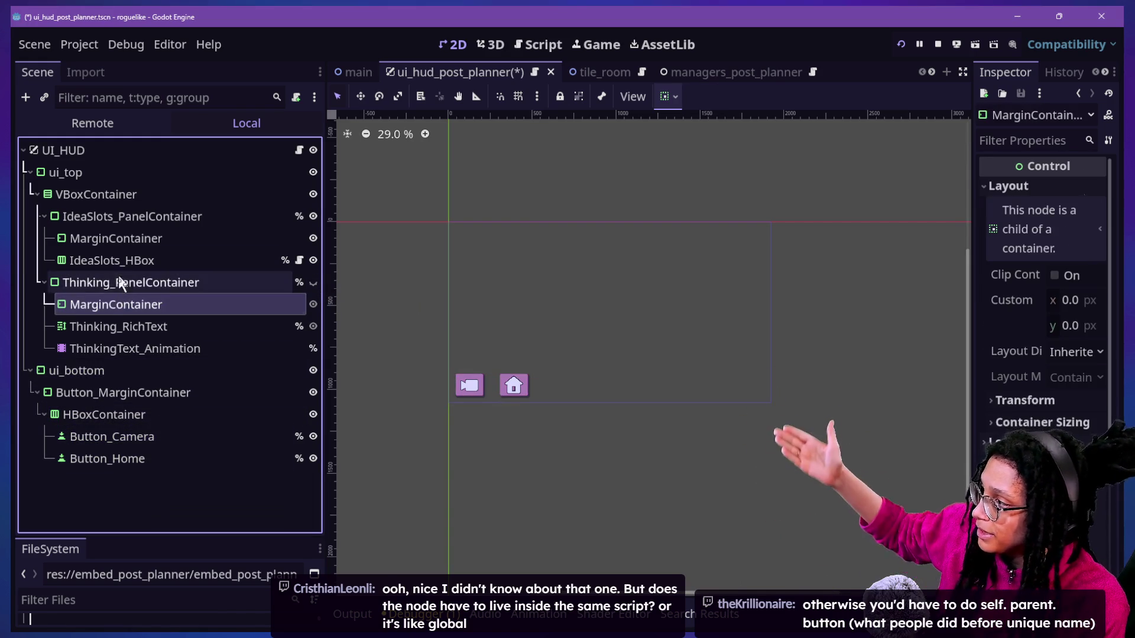
pyautogui.click(118, 261)
pyautogui.click(144, 437)
pyautogui.click(146, 458)
pyautogui.click(141, 415)
pyautogui.click(138, 371)
pyautogui.click(157, 436)
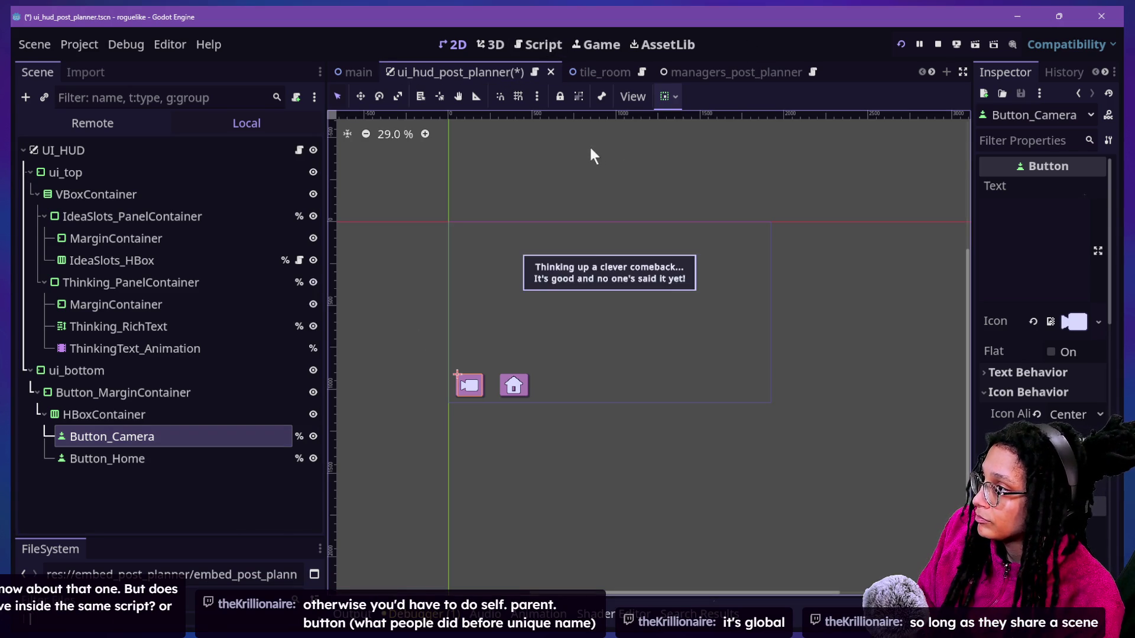
# Undo the edits so line 13 reads %Button_Camera and Button_Camera follows Button_Home again
pyautogui.hotkey('ctrl', 'z')
pyautogui.hotkey('ctrl', 'shift', 'z')
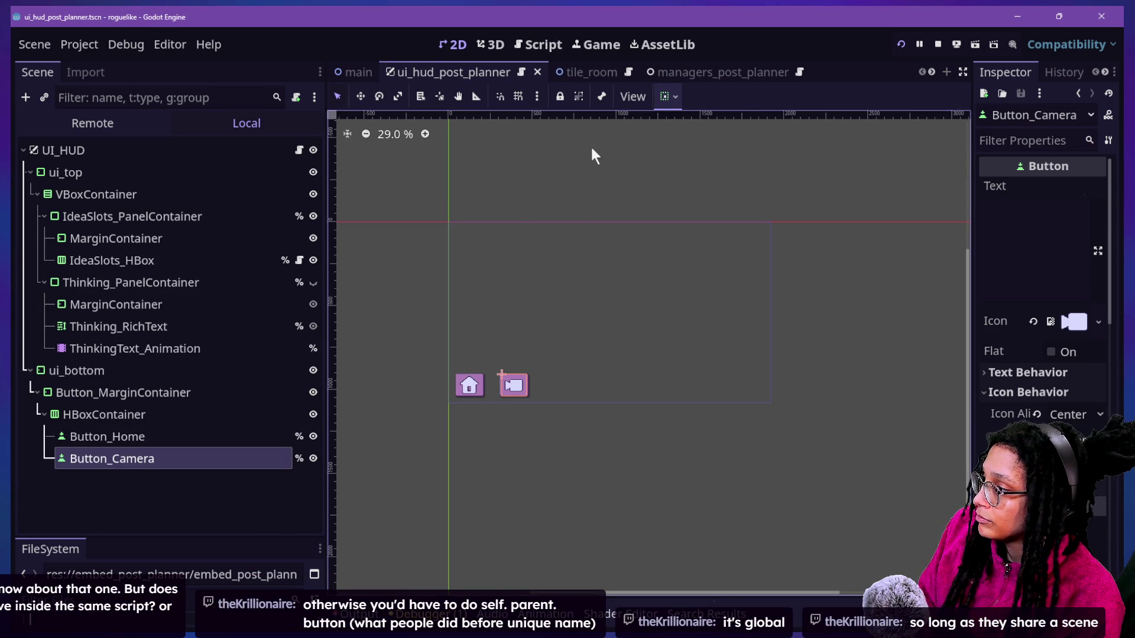
pyautogui.click(545, 55)
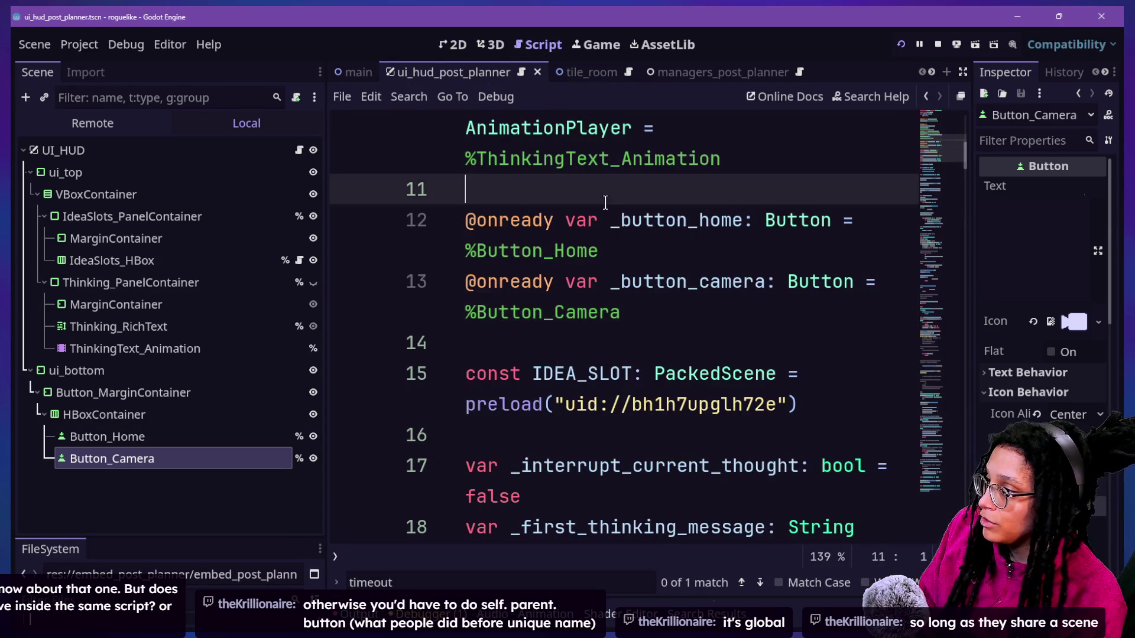
# Dismiss the quick file search, bring the paaster Chromium page forward, and reopen Task View
pyautogui.hotkey('alt', 'shift', 'o')
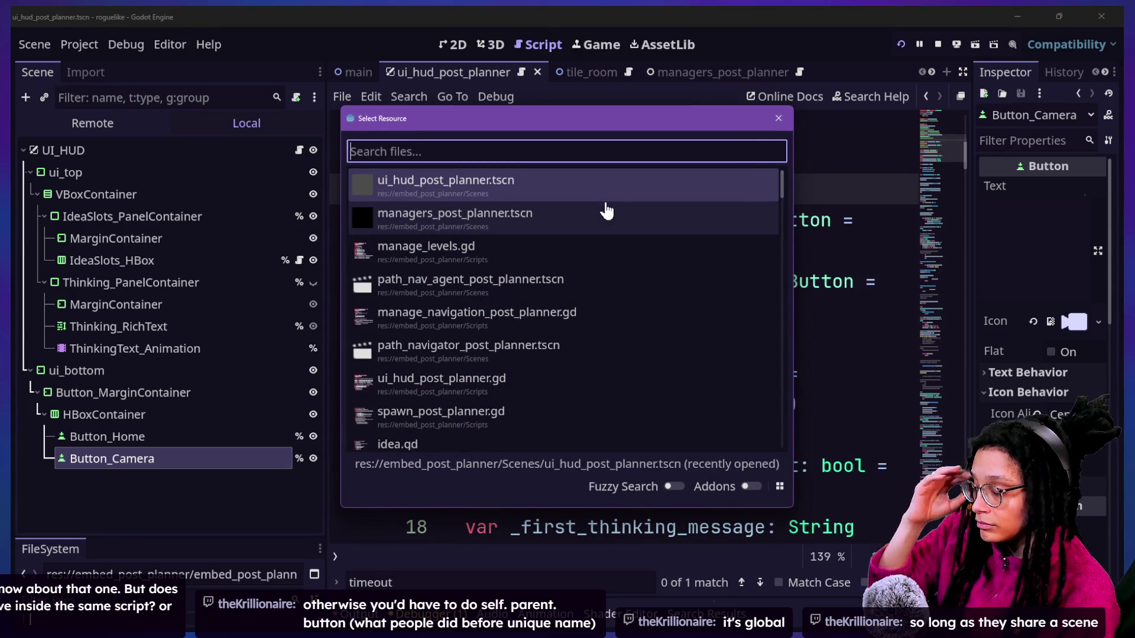
pyautogui.click(779, 118)
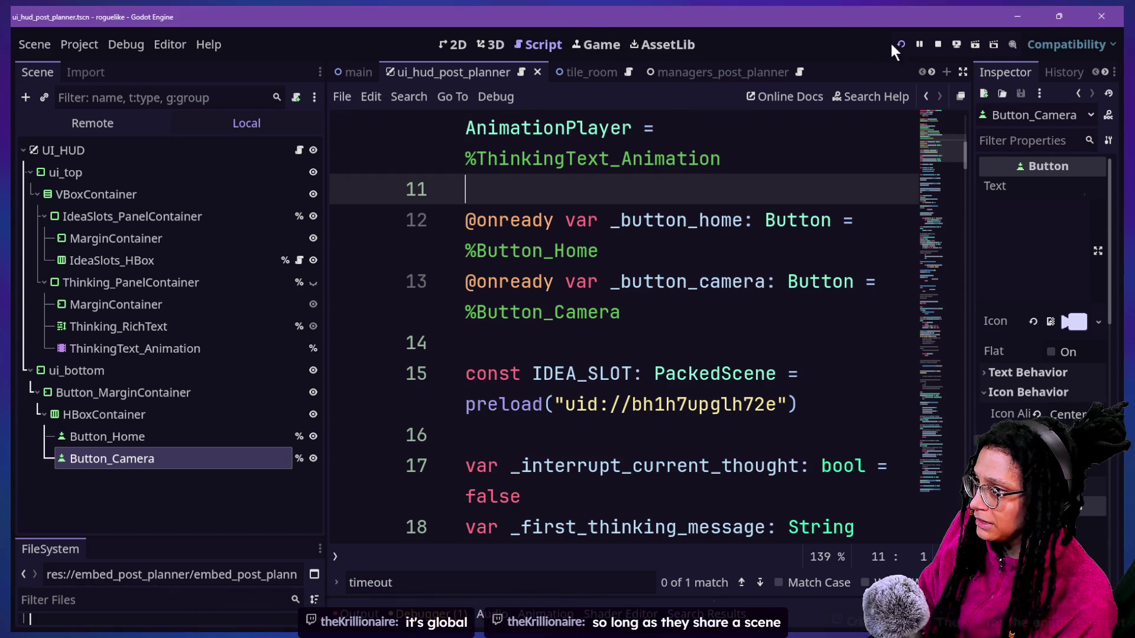
pyautogui.click(589, 45)
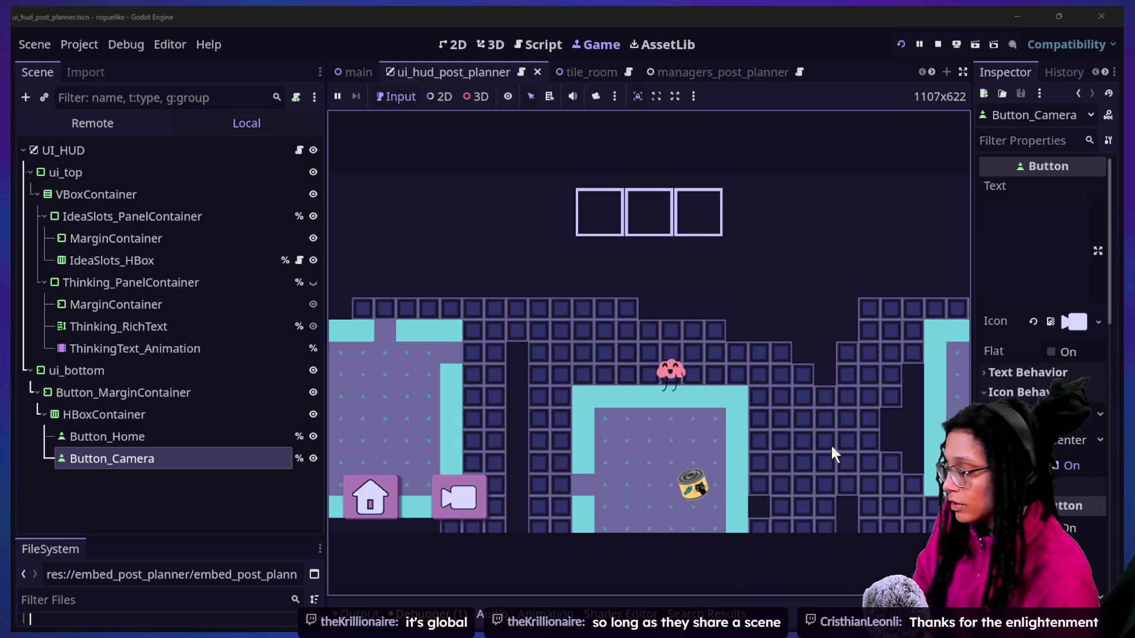
pyautogui.press('super+Tab')
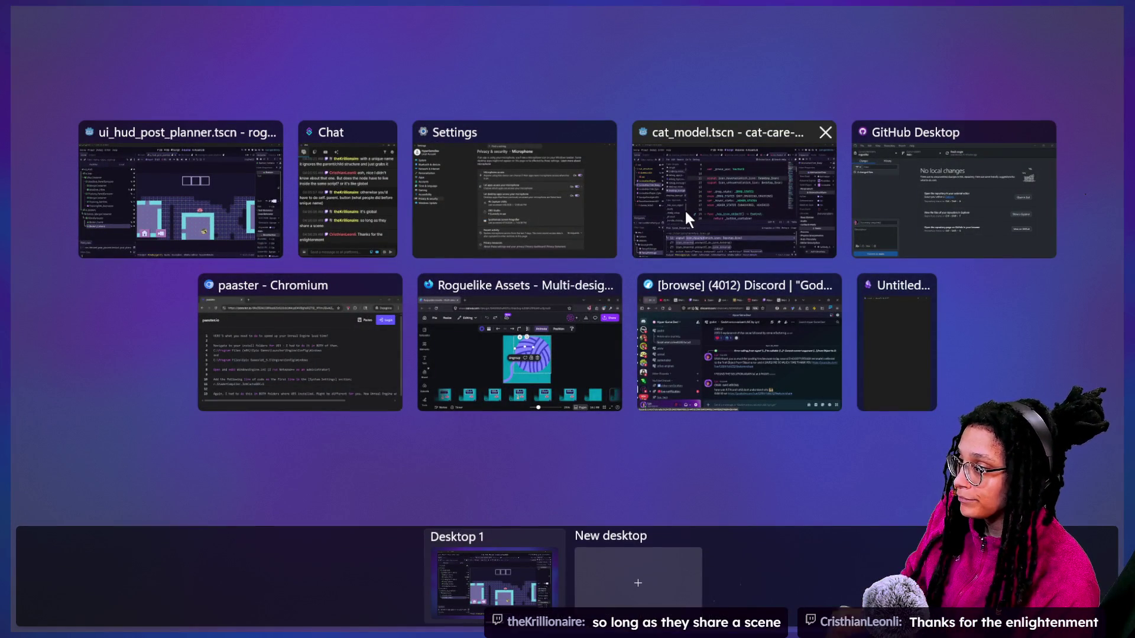
pyautogui.click(250, 310)
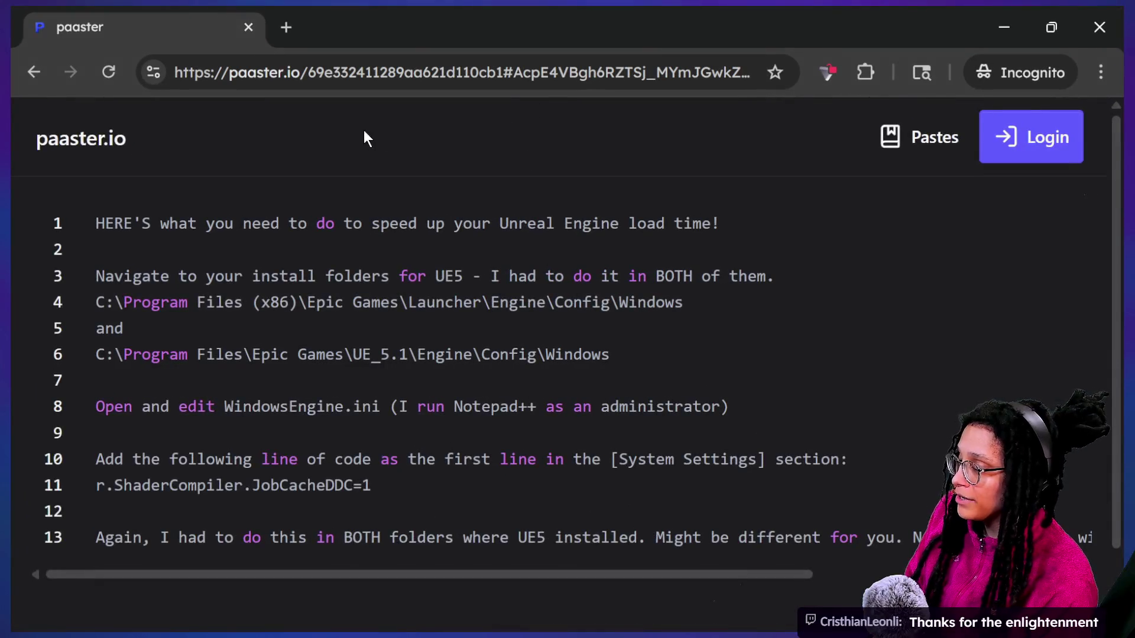
pyautogui.press('super+Tab')
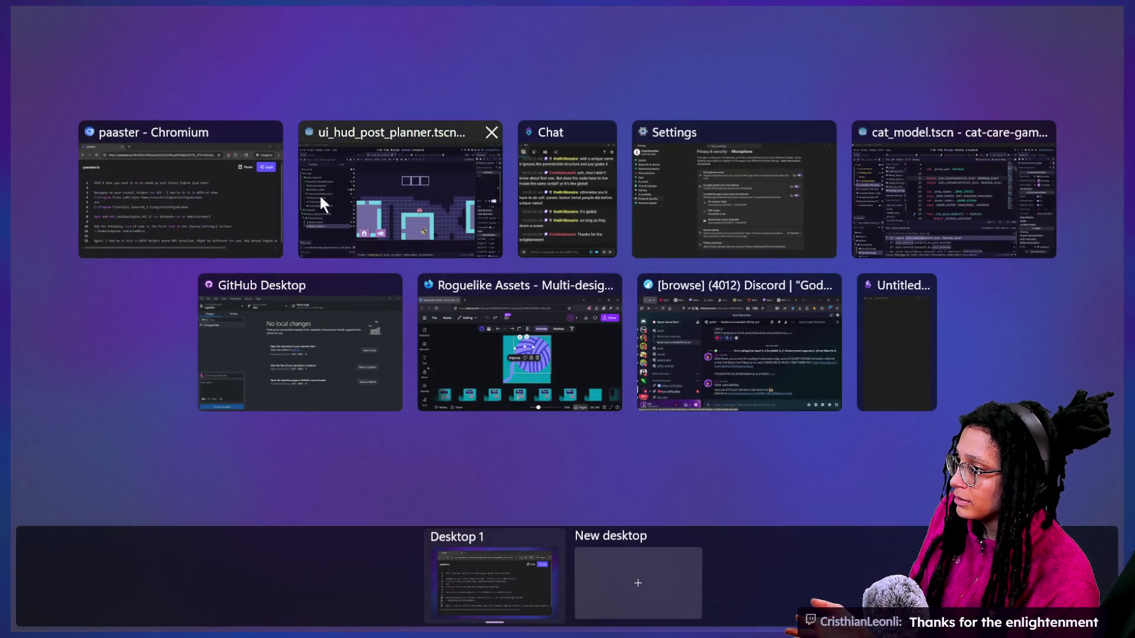
# Search 'dev breathing timer' in a new LibreWolf tab and open MindfulDevMag's FREE Online Breathing Timer
pyautogui.click(705, 347)
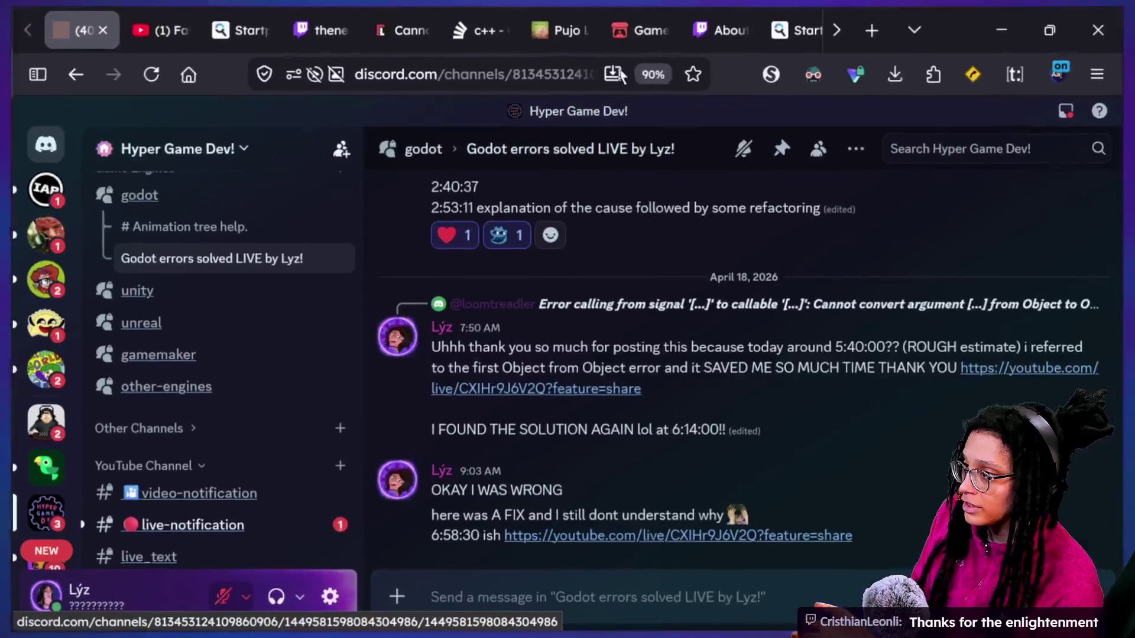
pyautogui.click(873, 29)
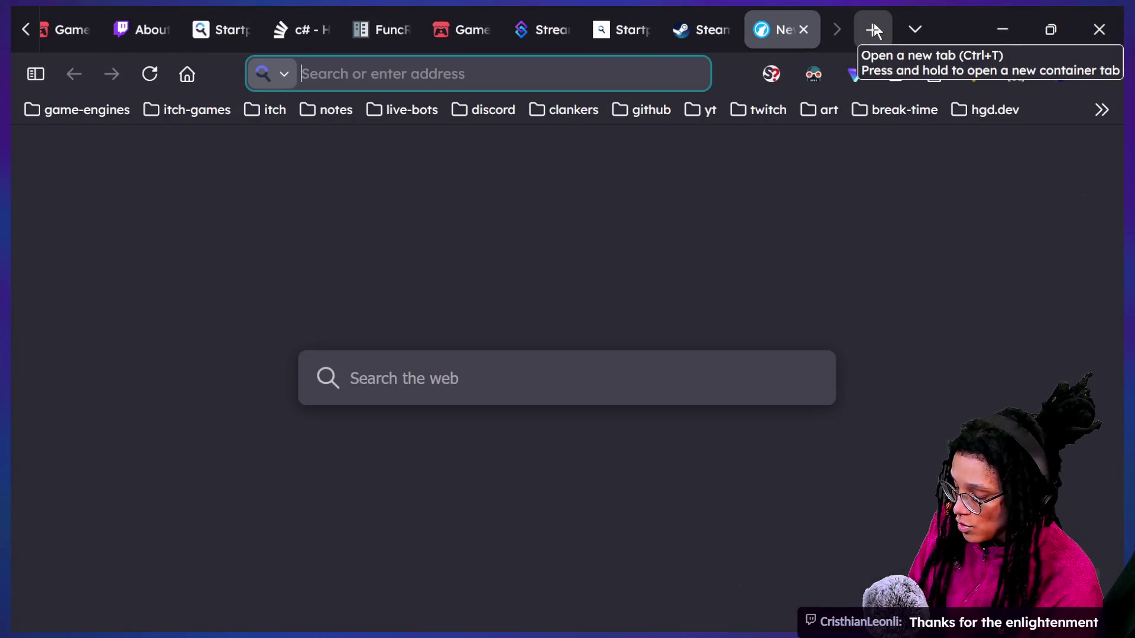
pyautogui.write('dev ')
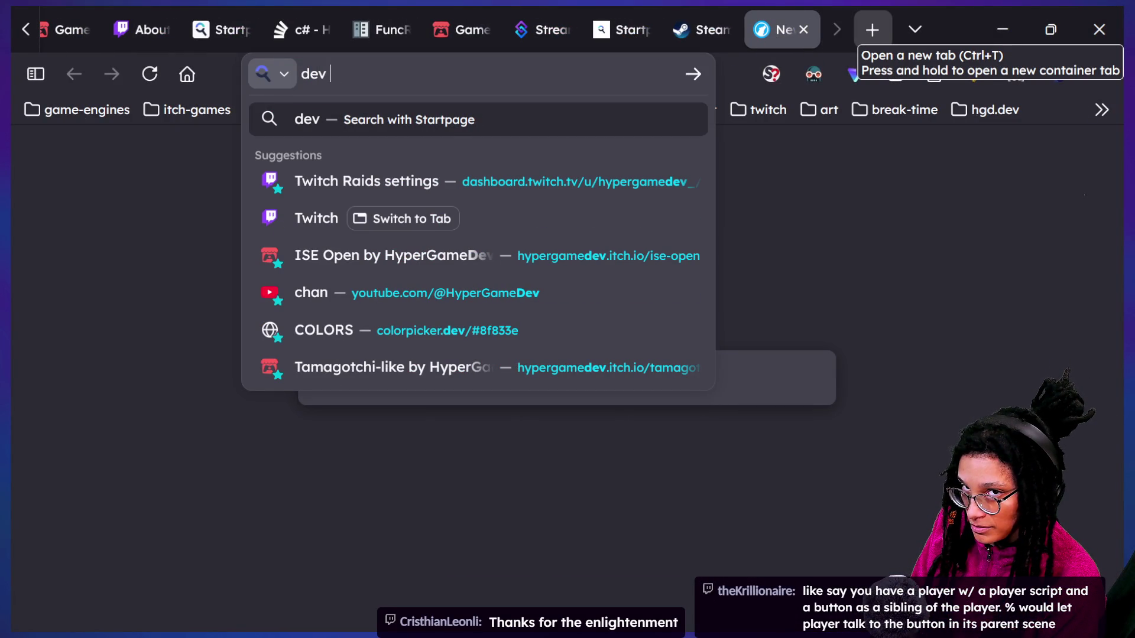
pyautogui.write('breathing')
pyautogui.press('Return')
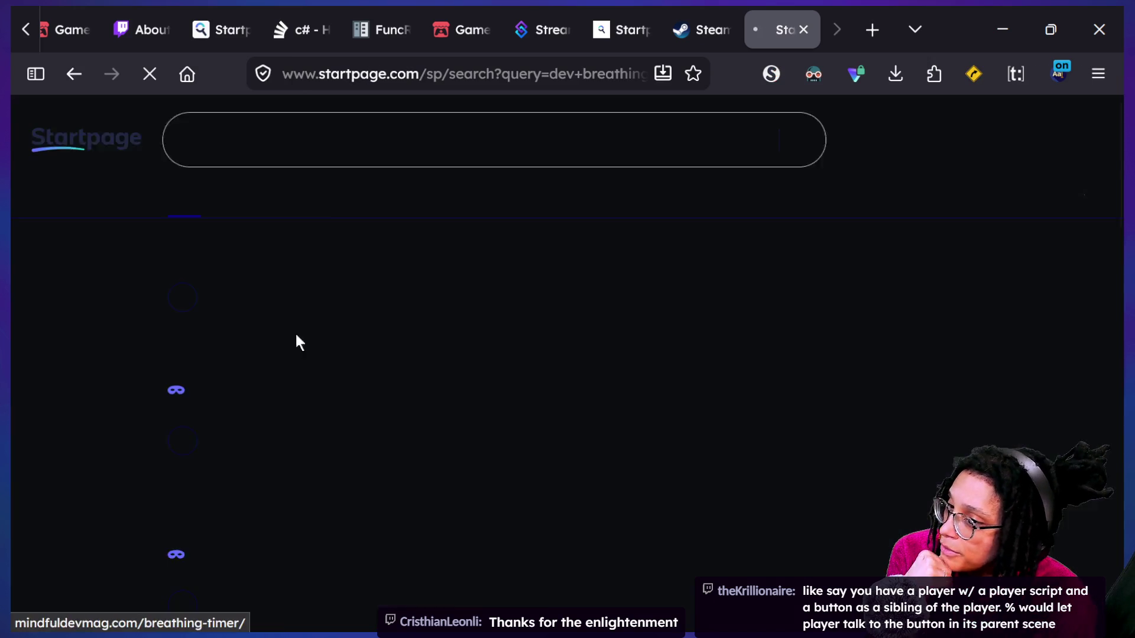
pyautogui.scroll(-1, 359, 412)
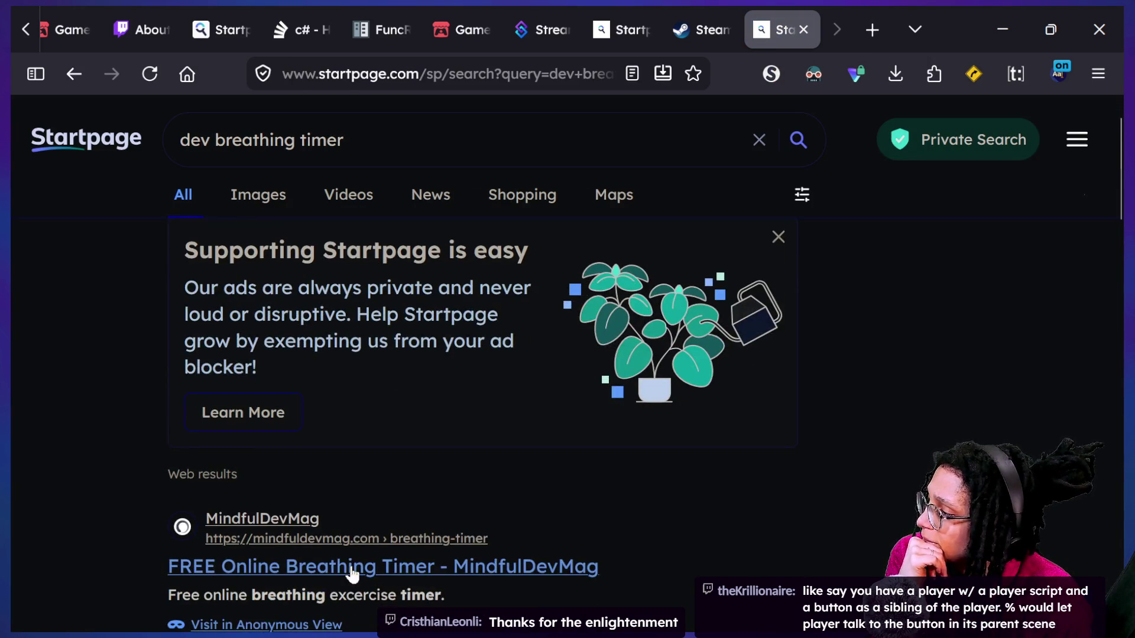
pyautogui.click(351, 565)
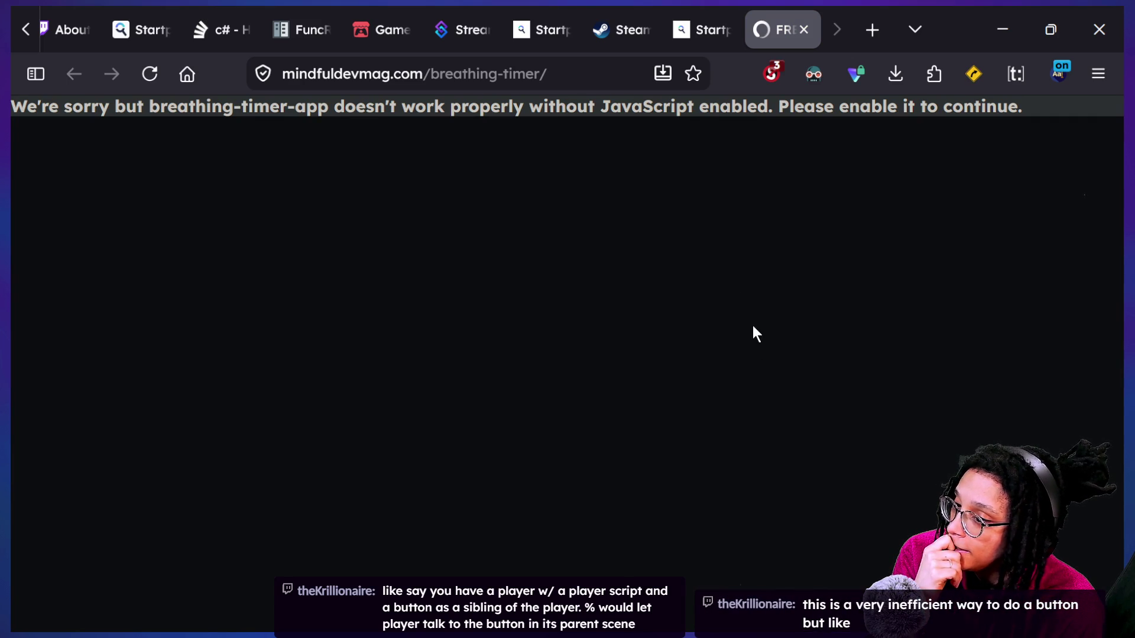
# Temporarily trust mindfuldevmag.com in NoScript and open the Box breathing timer page
pyautogui.click(773, 73)
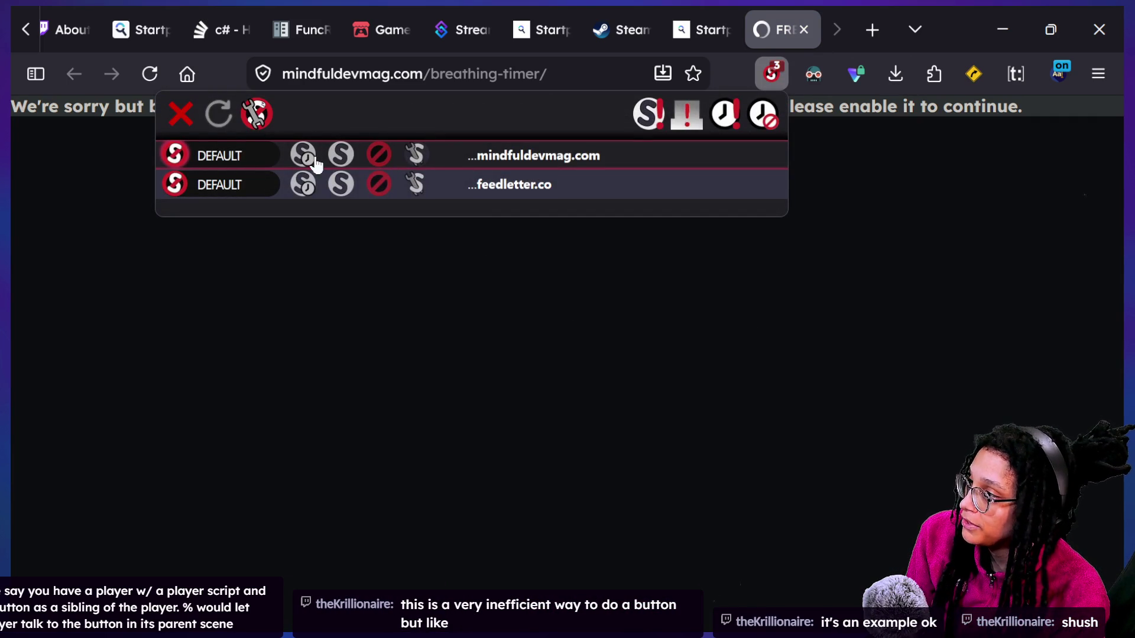
pyautogui.click(531, 449)
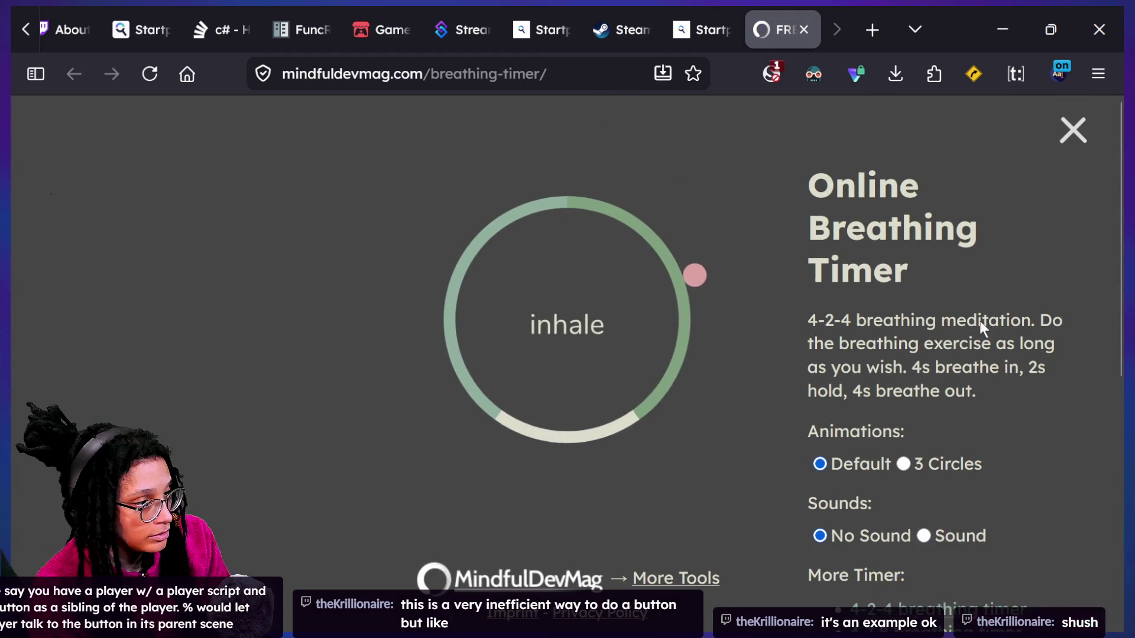
pyautogui.scroll(-3, 996, 352)
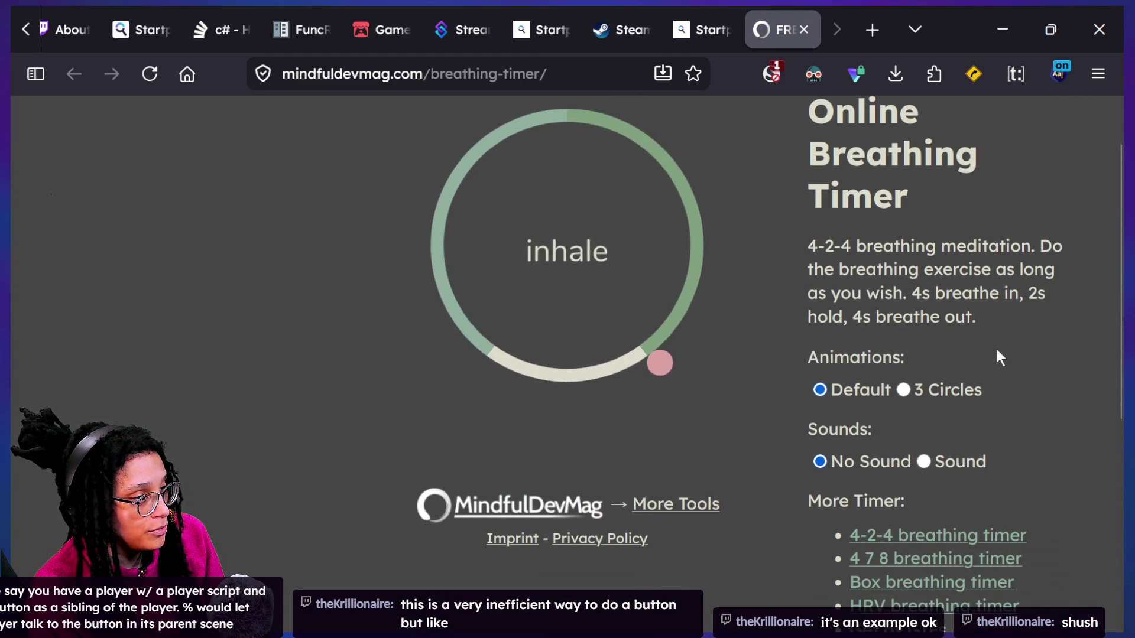
pyautogui.scroll(-1, 975, 438)
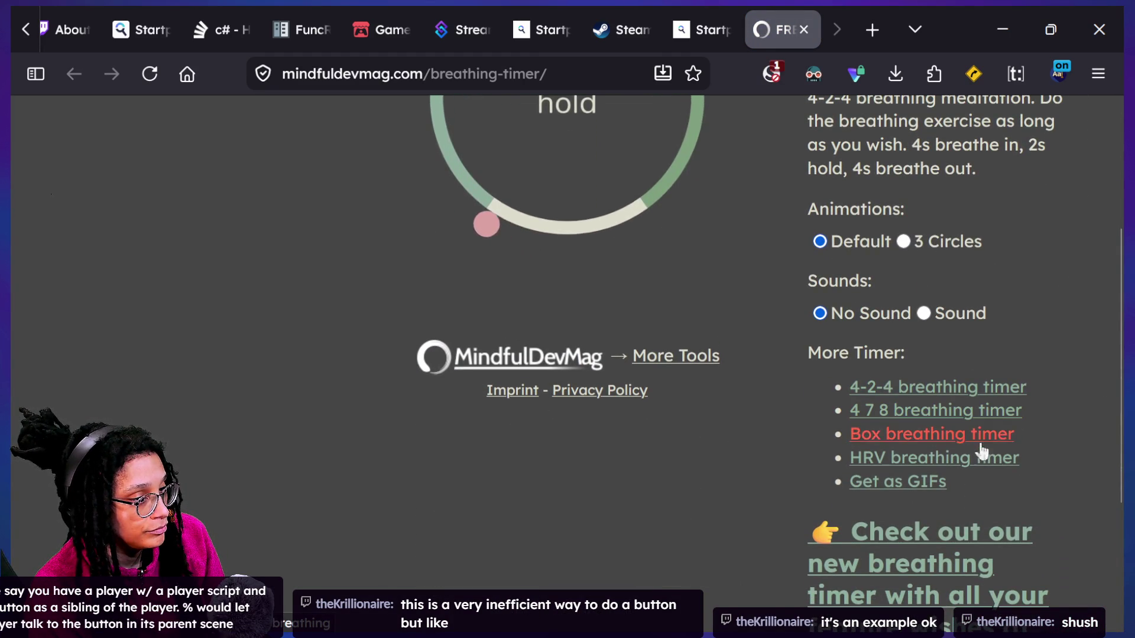
pyautogui.click(980, 437)
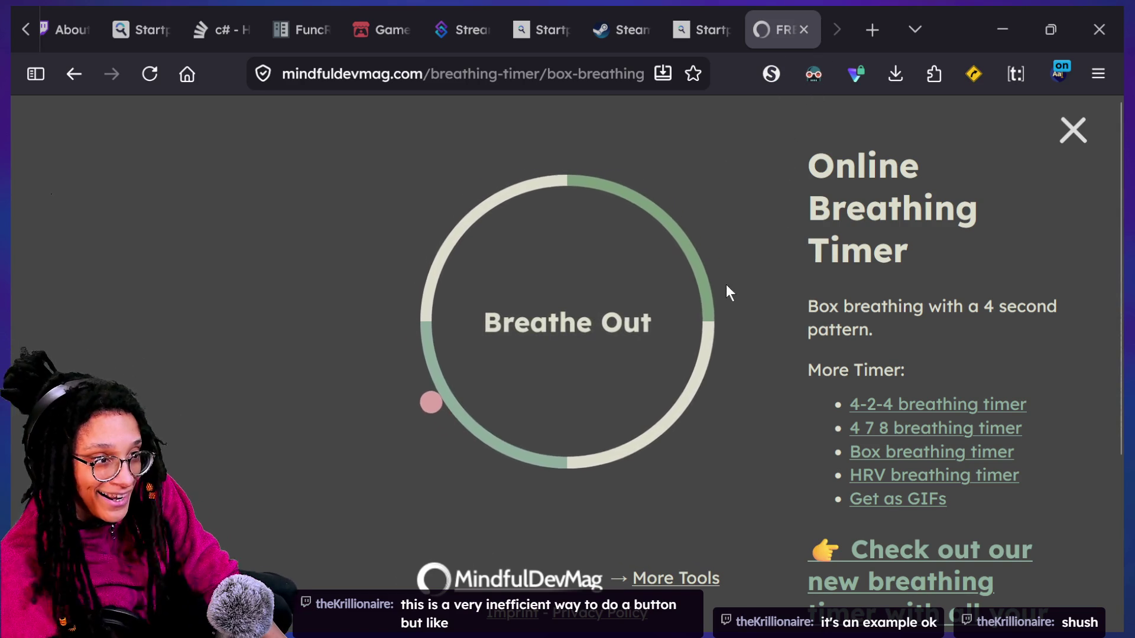
# Check the allowed scripts, select the box-breathing page address, and bring up Task View
pyautogui.click(767, 77)
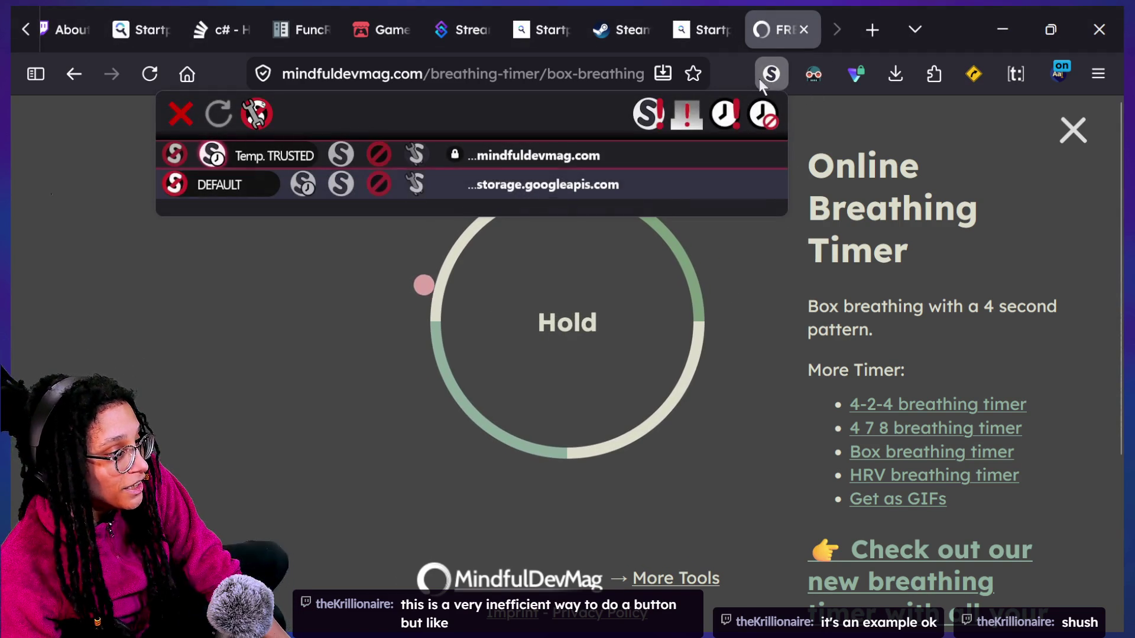
pyautogui.click(324, 302)
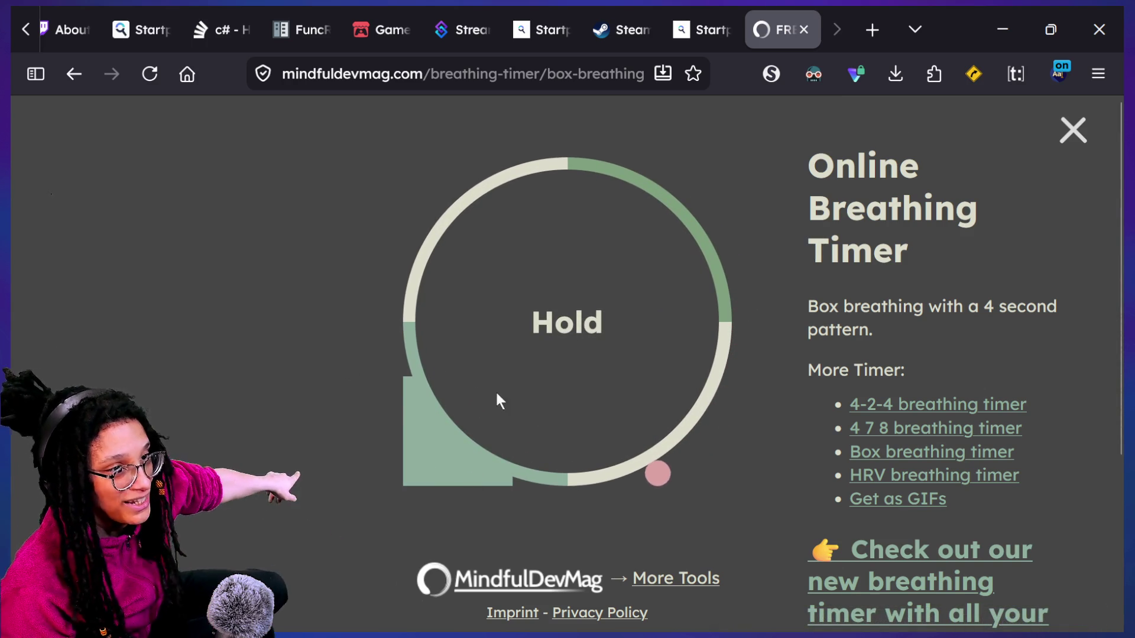
pyautogui.click(577, 61)
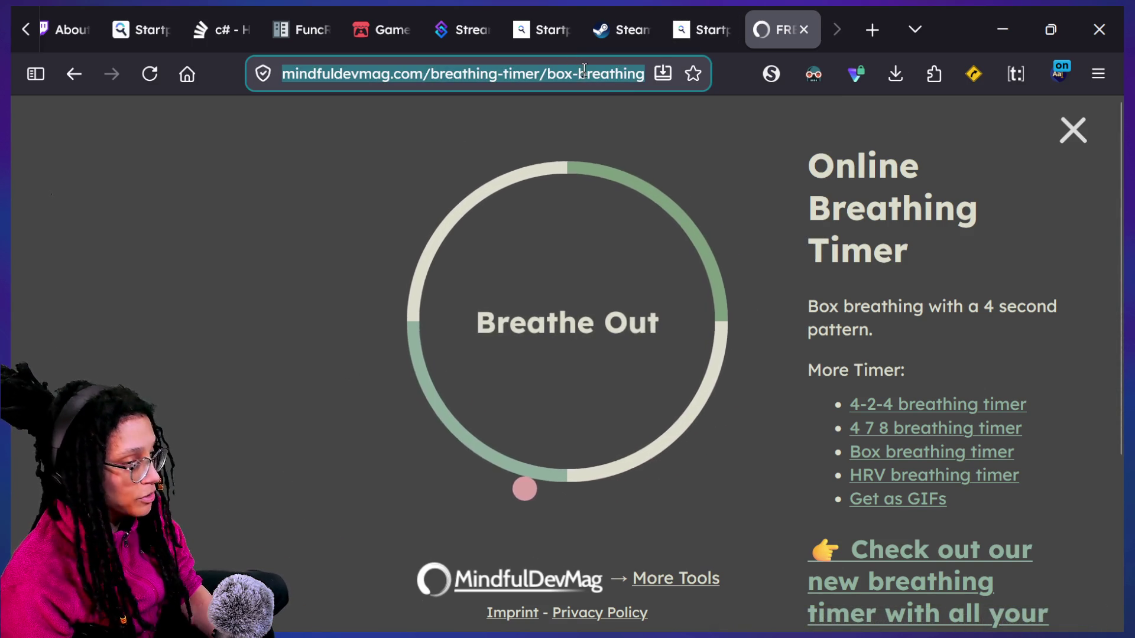
pyautogui.press('super+Tab')
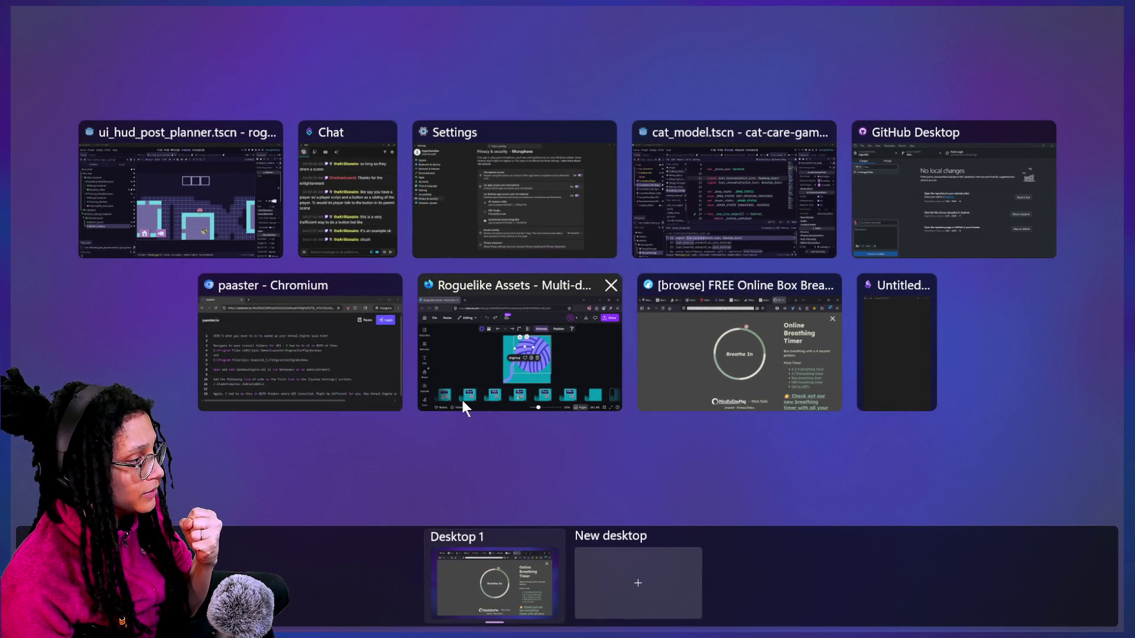
# Paste the box-breathing URL into the incognito Chromium window, run the timer, then close its tab
pyautogui.click(350, 390)
pyautogui.click(305, 87)
pyautogui.write('https://mindfuldevmag.com/breathing-timer/box-breathing')
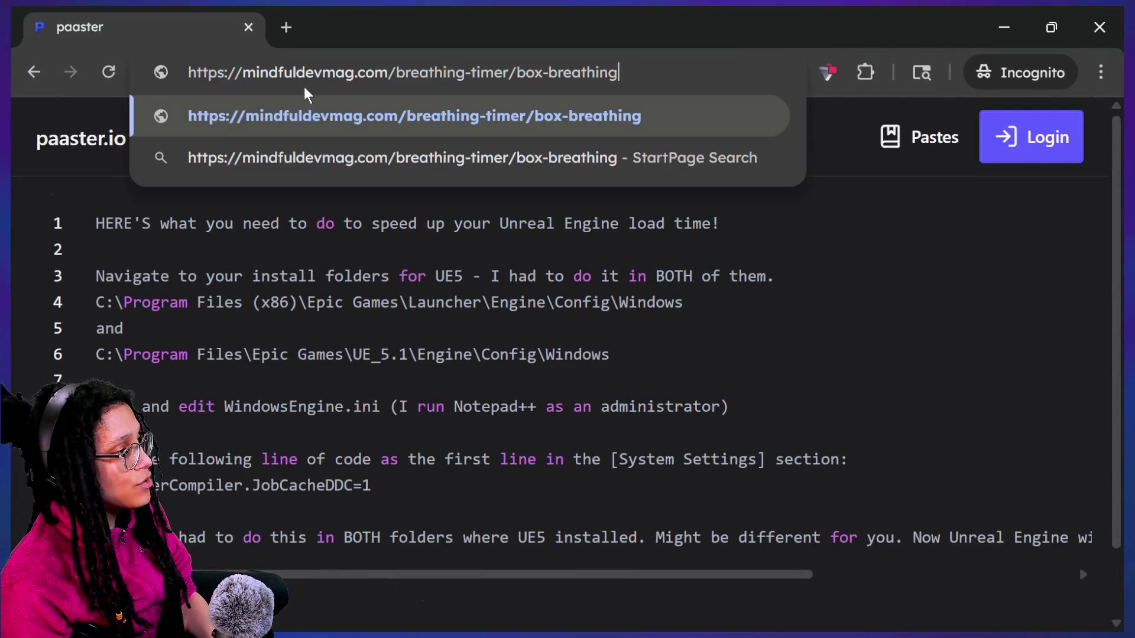
pyautogui.press('Return')
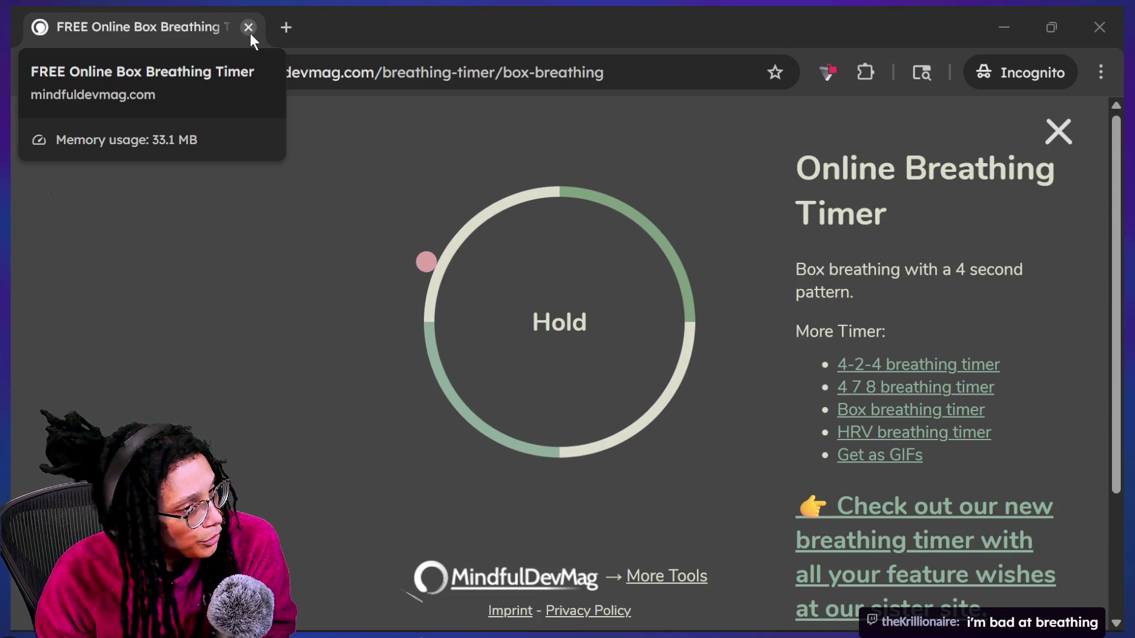
pyautogui.click(250, 30)
# Close the incognito Chromium window and LibreWolf's breathing-timer and Startpage tabs, then show Task View
pyautogui.click(828, 219)
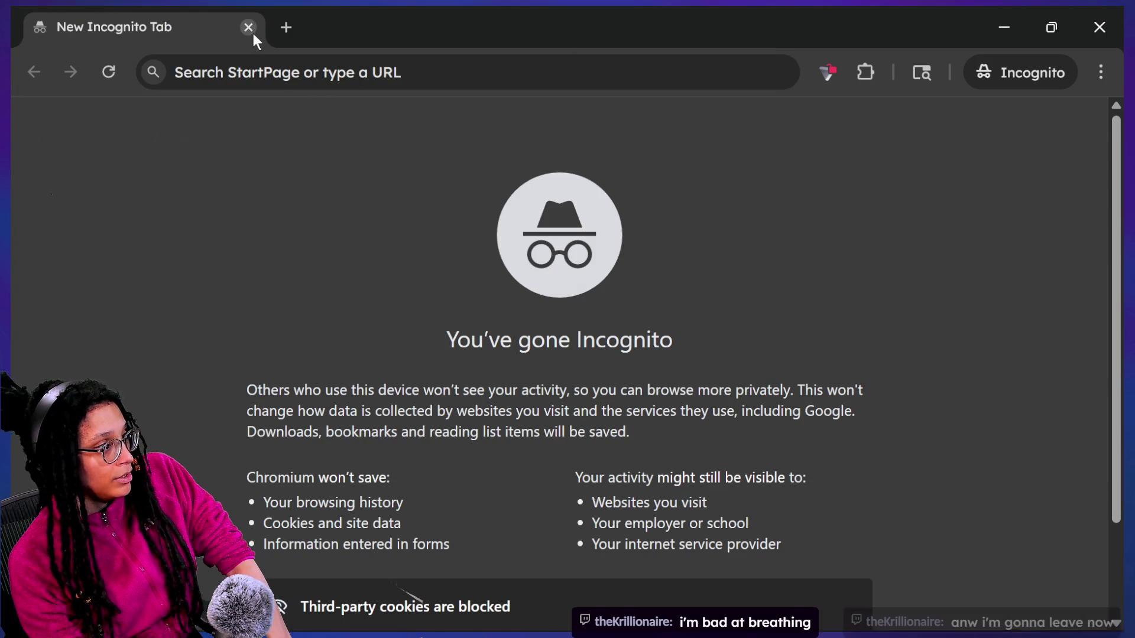
pyautogui.hotkey('ctrl', 'l')
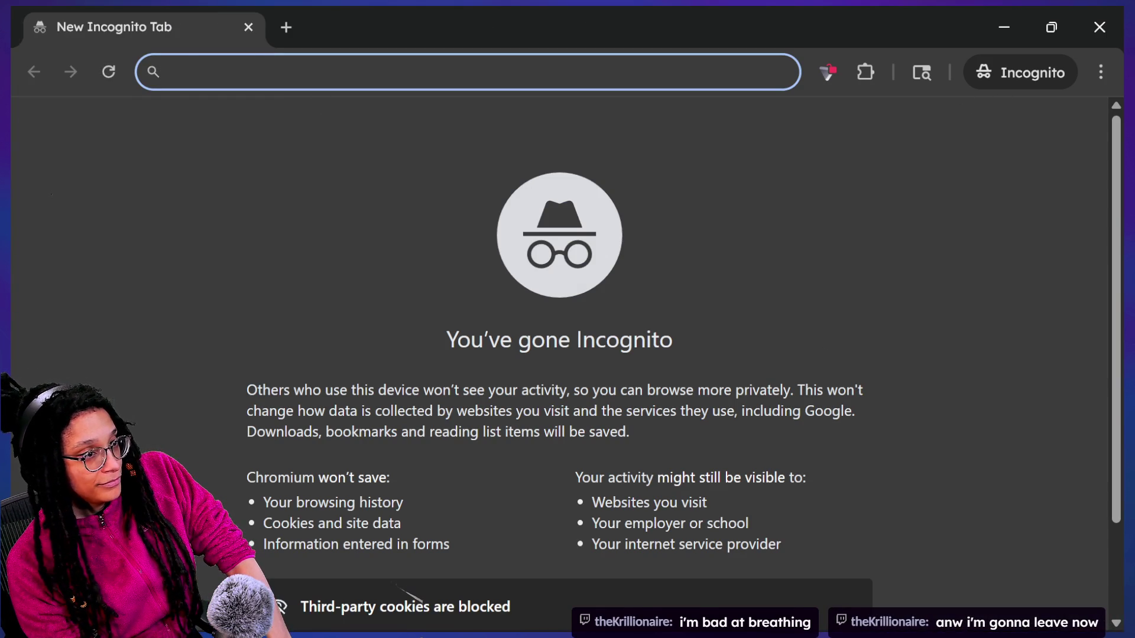
pyautogui.click(1100, 27)
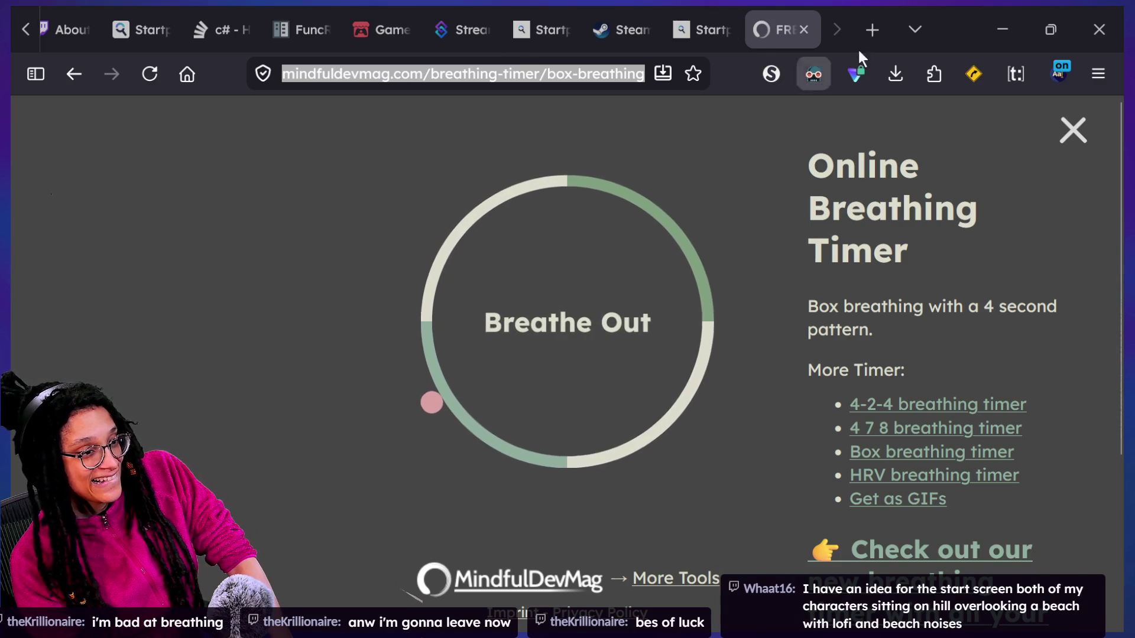
pyautogui.click(804, 30)
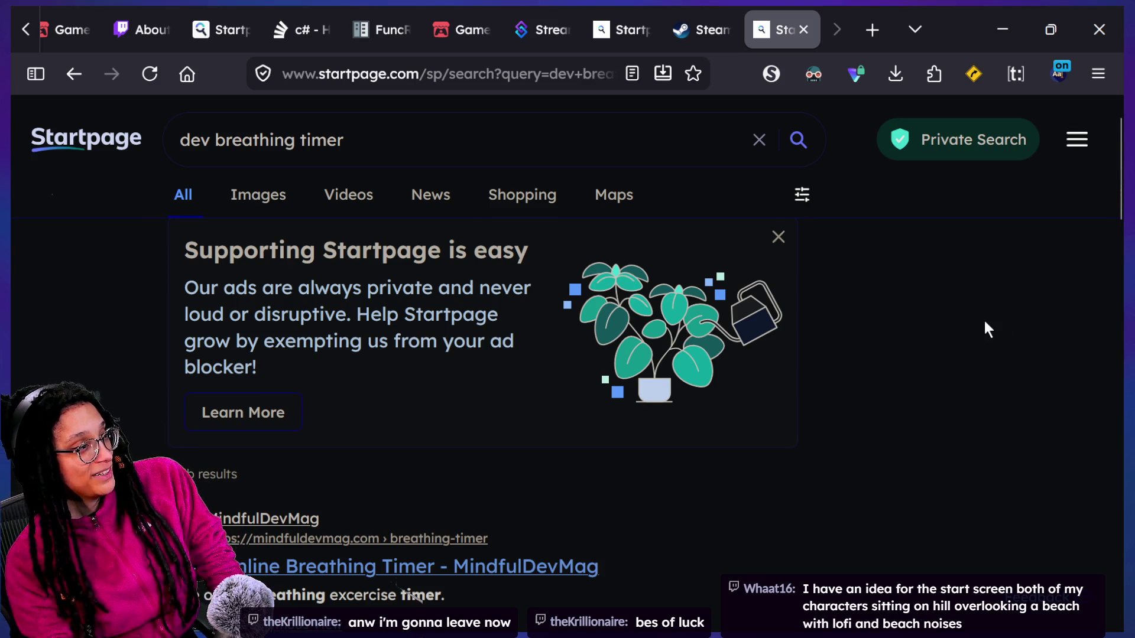
pyautogui.hotkey('ctrl', 'w')
pyautogui.press('super+Tab')
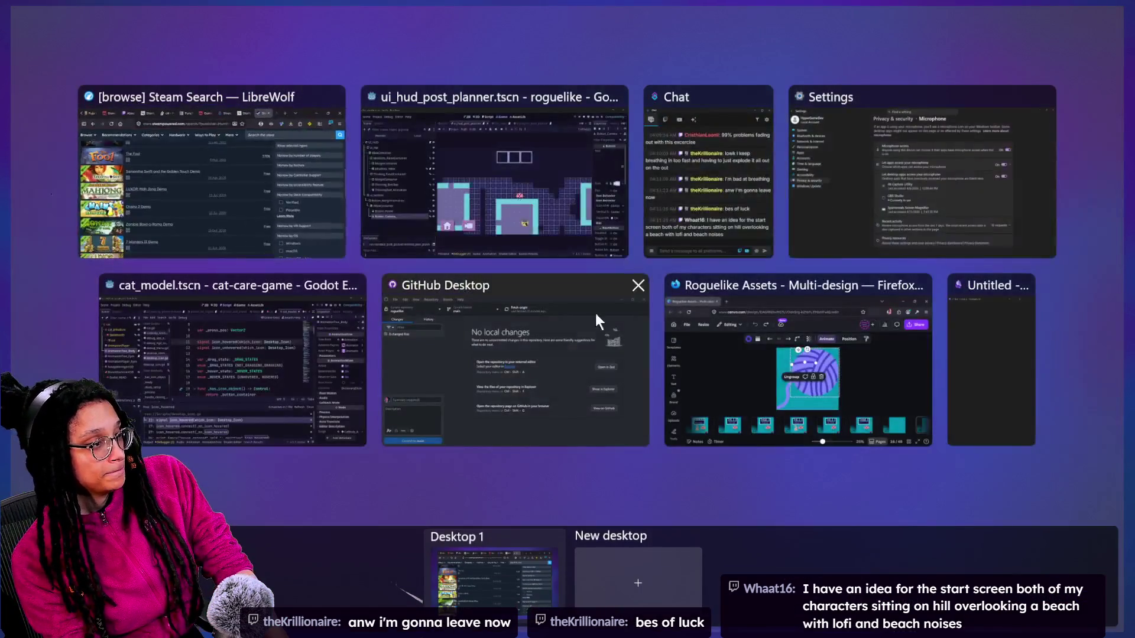
# Switch through Task View from the Roguelike Assets design to GitHub Desktop
pyautogui.click(696, 362)
pyautogui.scroll(5, 351, 547)
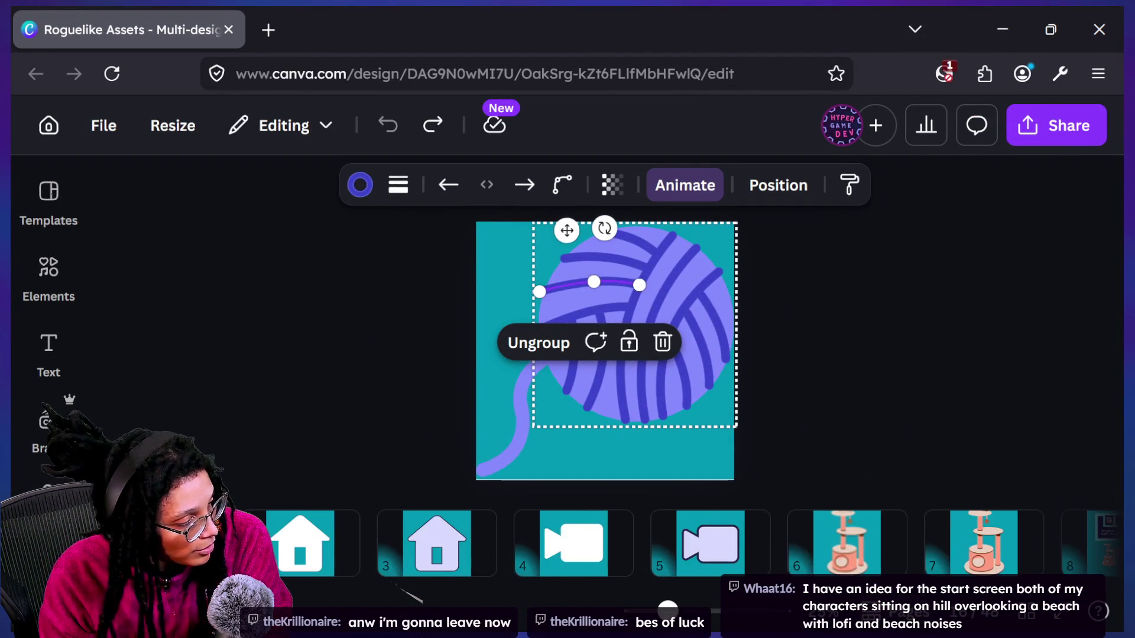
pyautogui.press('super+Tab')
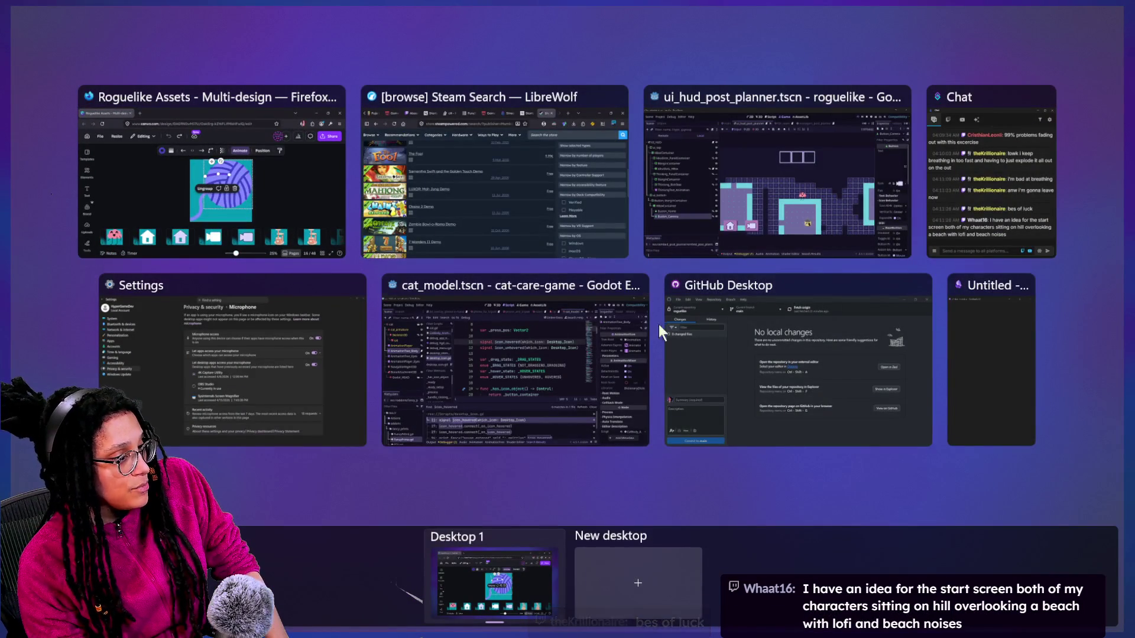
pyautogui.click(682, 409)
# Commit the 7 changed files to main with a summary about the HUD idea-node variable, then push to origin
pyautogui.click(149, 448)
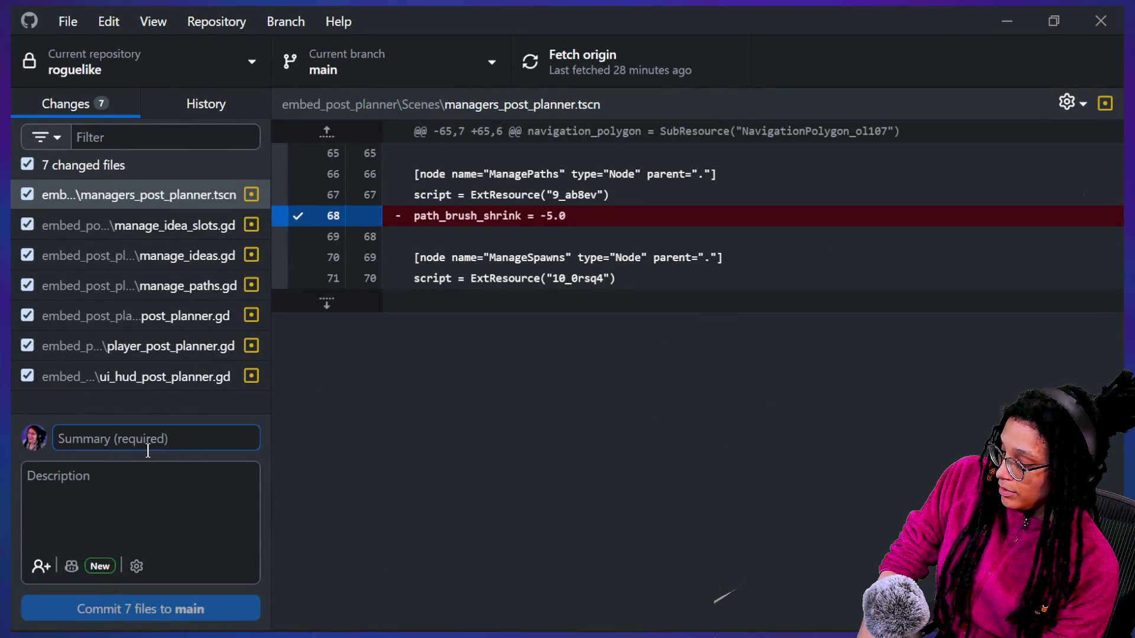
pyautogui.write('object to')
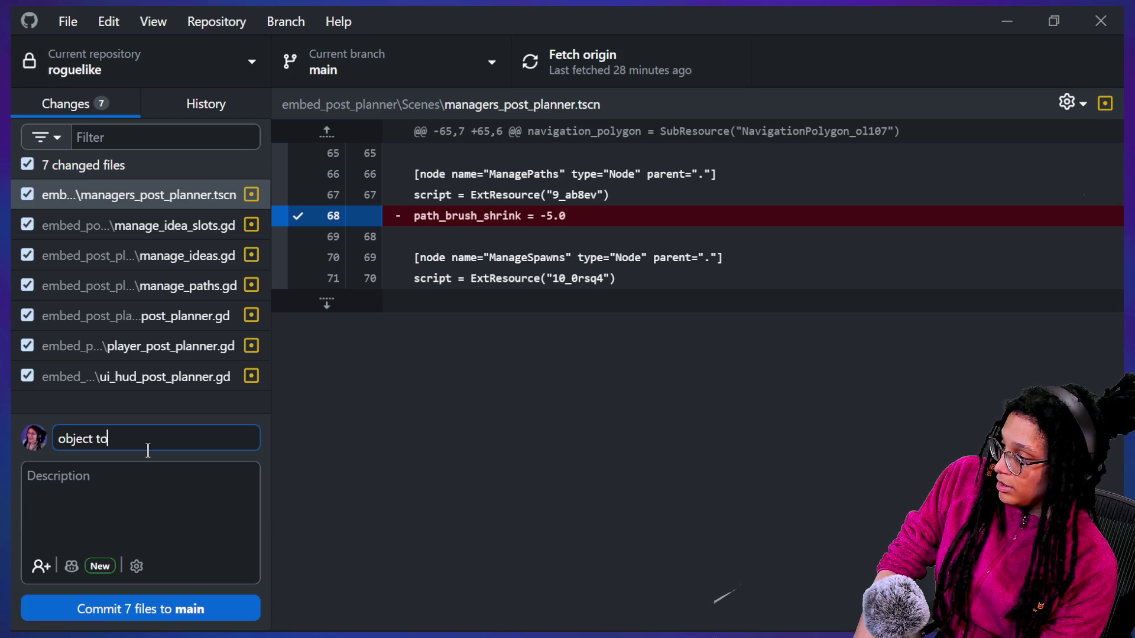
pyautogui.write('ade m')
pyautogui.write(' ver')
pyautogui.press('BackSpace')
pyautogui.press('BackSpace')
pyautogui.press('BackSpace')
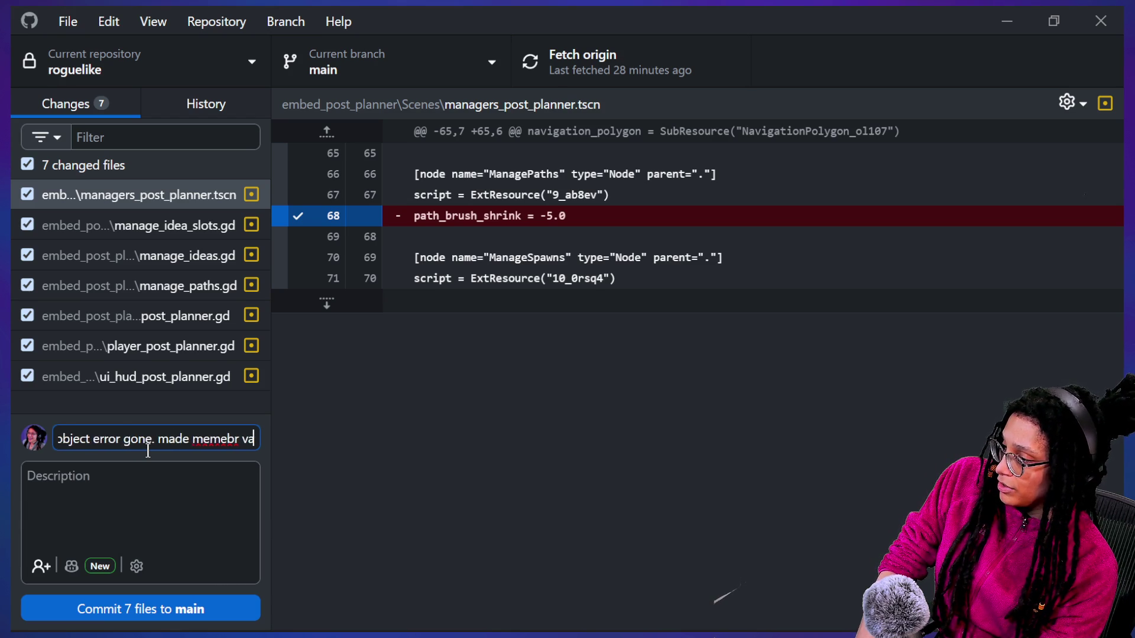
pyautogui.write('ber var in')
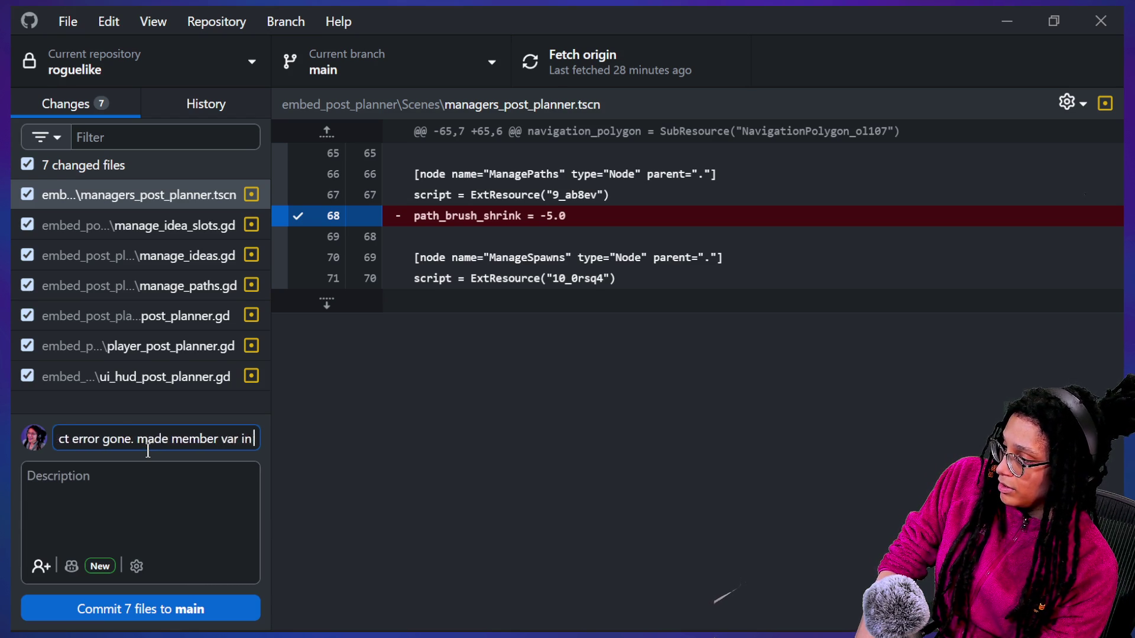
pyautogui.write(' hud for idea node')
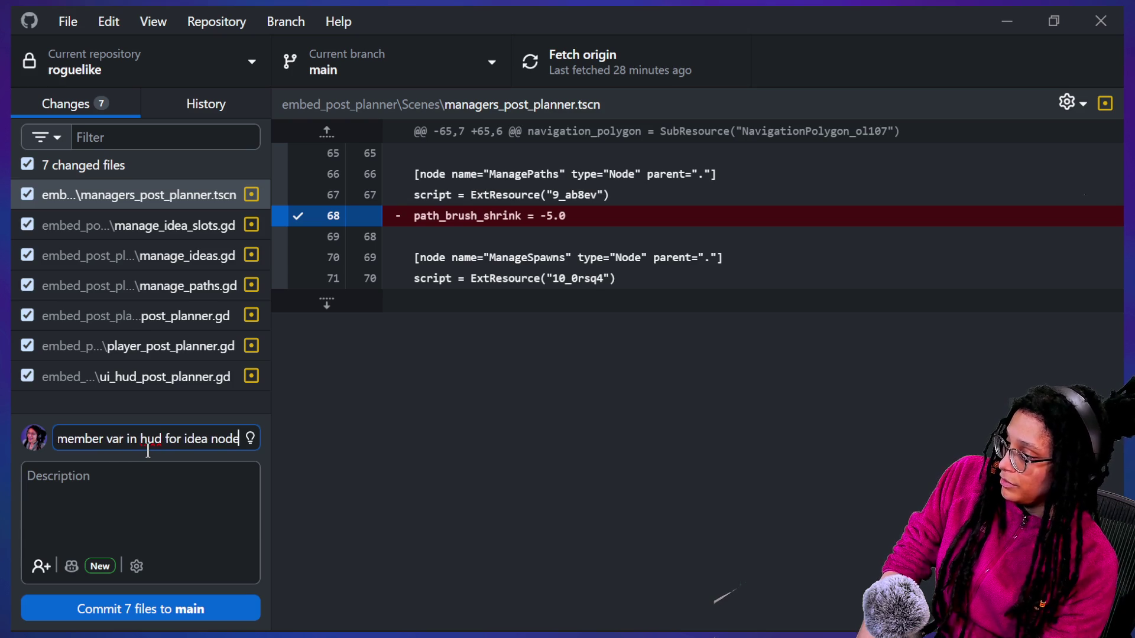
pyautogui.click(141, 609)
pyautogui.click(640, 53)
pyautogui.press('super+Tab')
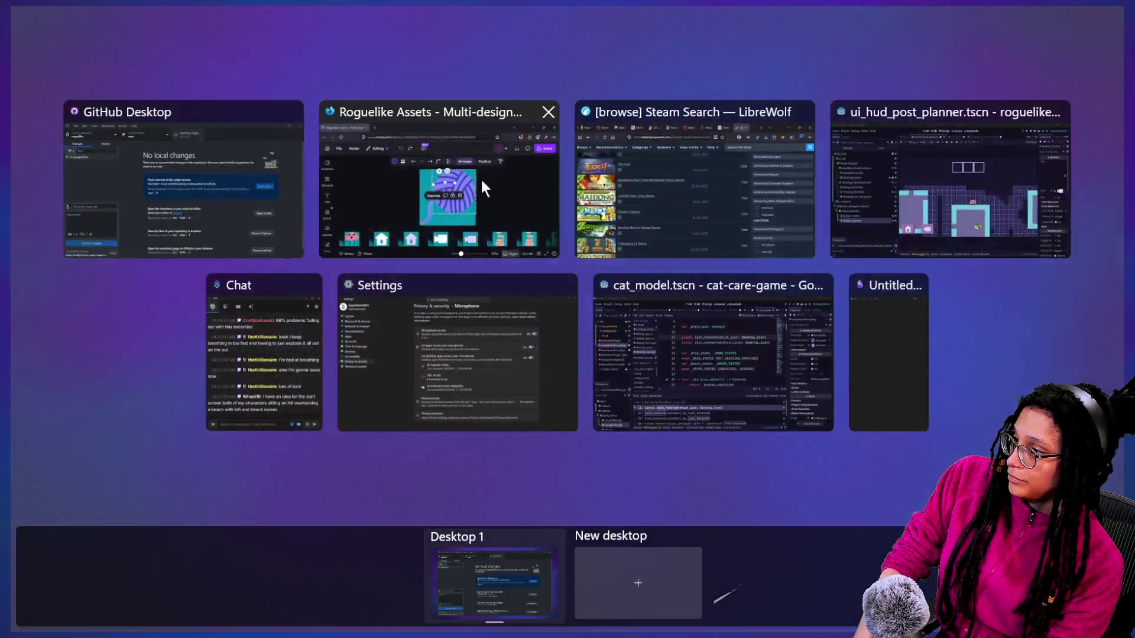
# Copy the pink cloud from page 1 and paste it onto a new page 6 after page 5
pyautogui.click(480, 177)
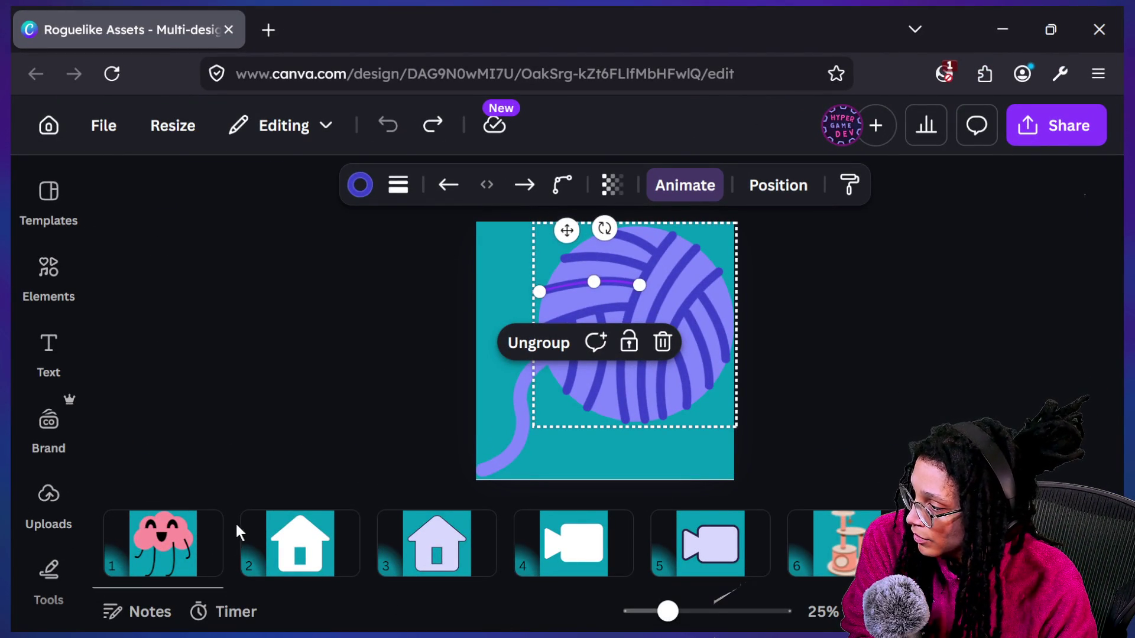
pyautogui.moveTo(254, 530)
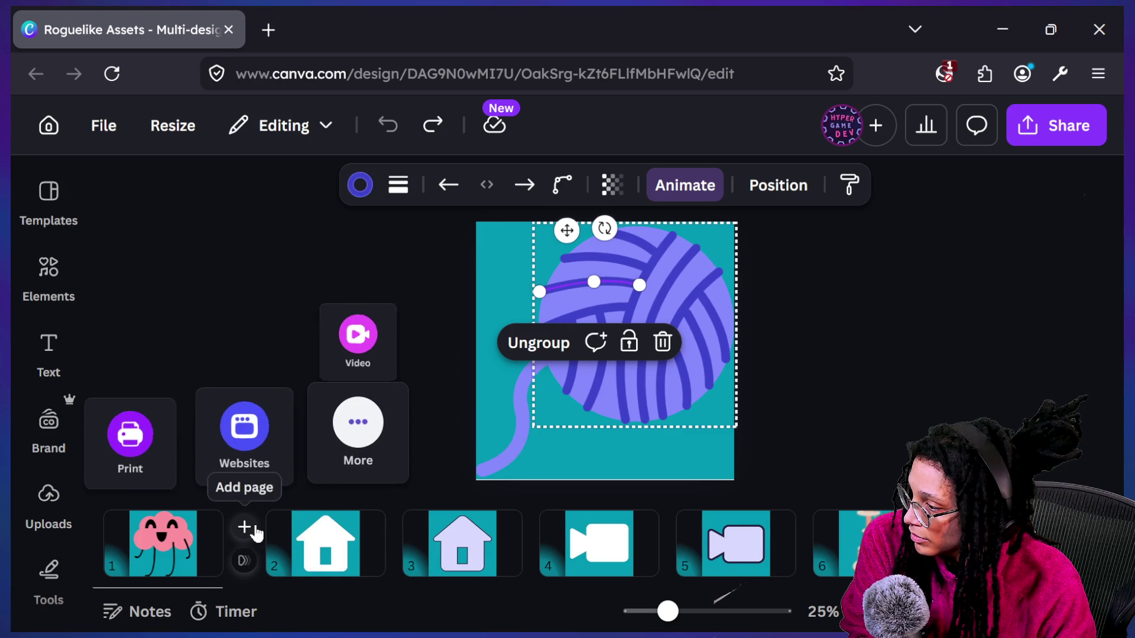
pyautogui.click(810, 535)
pyautogui.click(157, 539)
pyautogui.click(580, 378)
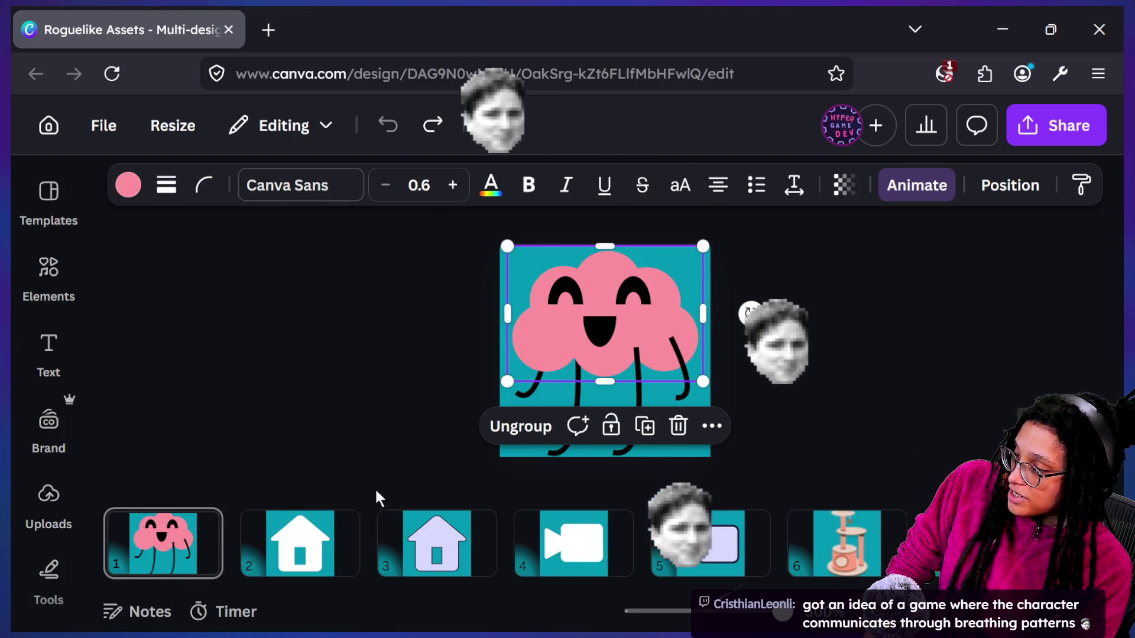
pyautogui.moveTo(775, 526)
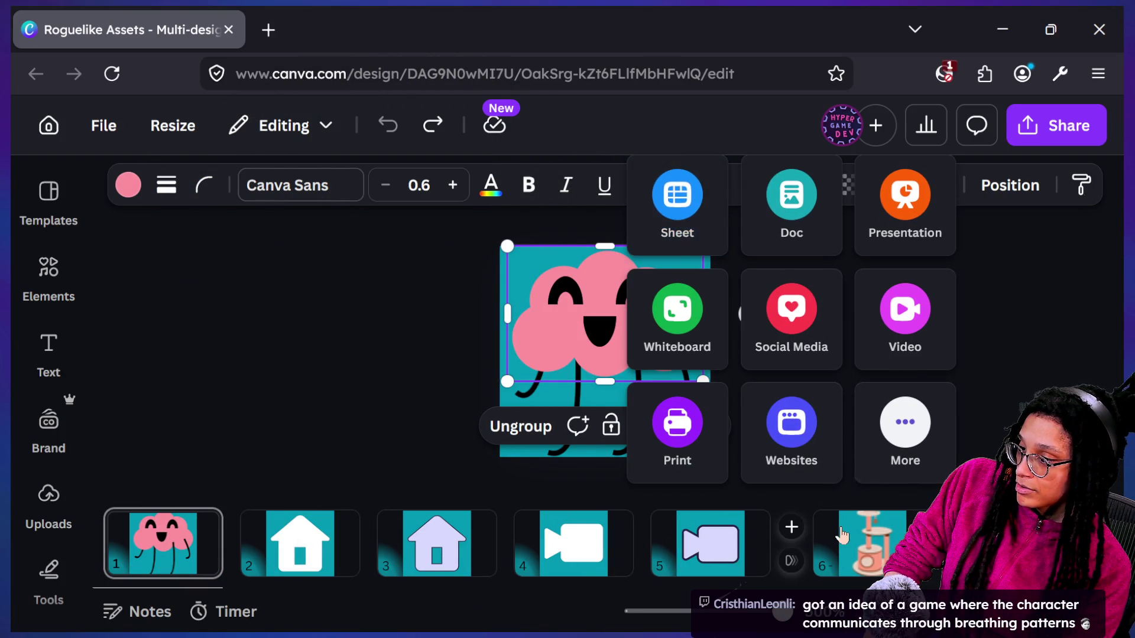
pyautogui.click(791, 529)
pyautogui.click(656, 455)
pyautogui.hotkey('ctrl', 'v')
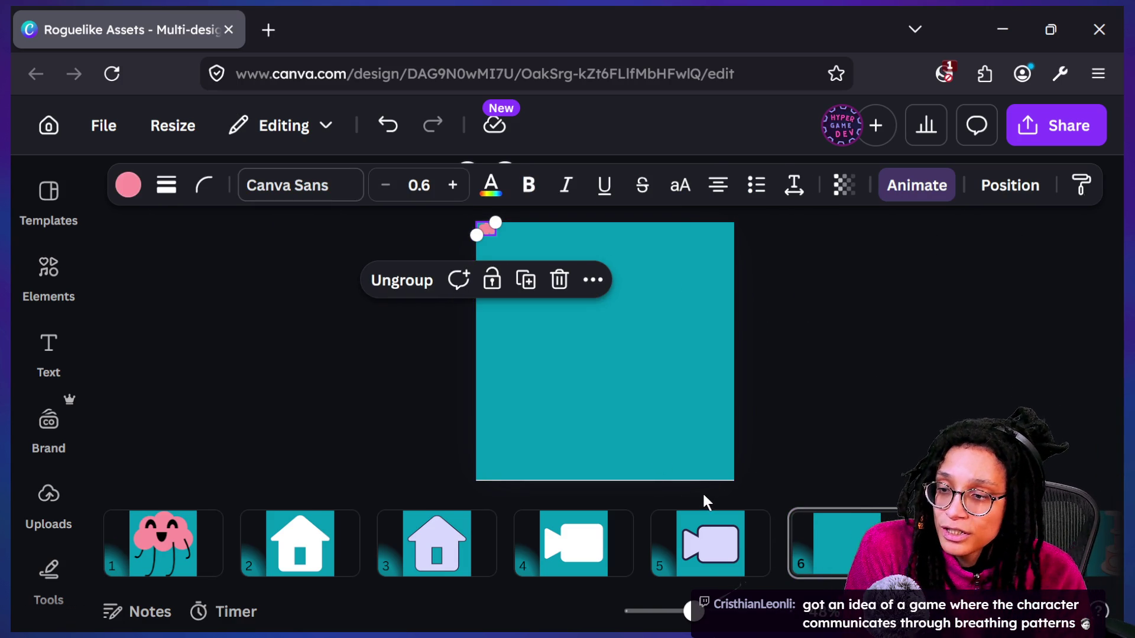
# Enlarge the pasted pink cloud and move it down onto the teal page
pyautogui.moveTo(495, 224)
pyautogui.mouseDown()
pyautogui.moveTo(709, 260)
pyautogui.moveTo(702, 228)
pyautogui.mouseUp()
pyautogui.moveTo(589, 229)
pyautogui.mouseDown()
pyautogui.moveTo(626, 323)
pyautogui.moveTo(650, 448)
pyautogui.mouseUp()
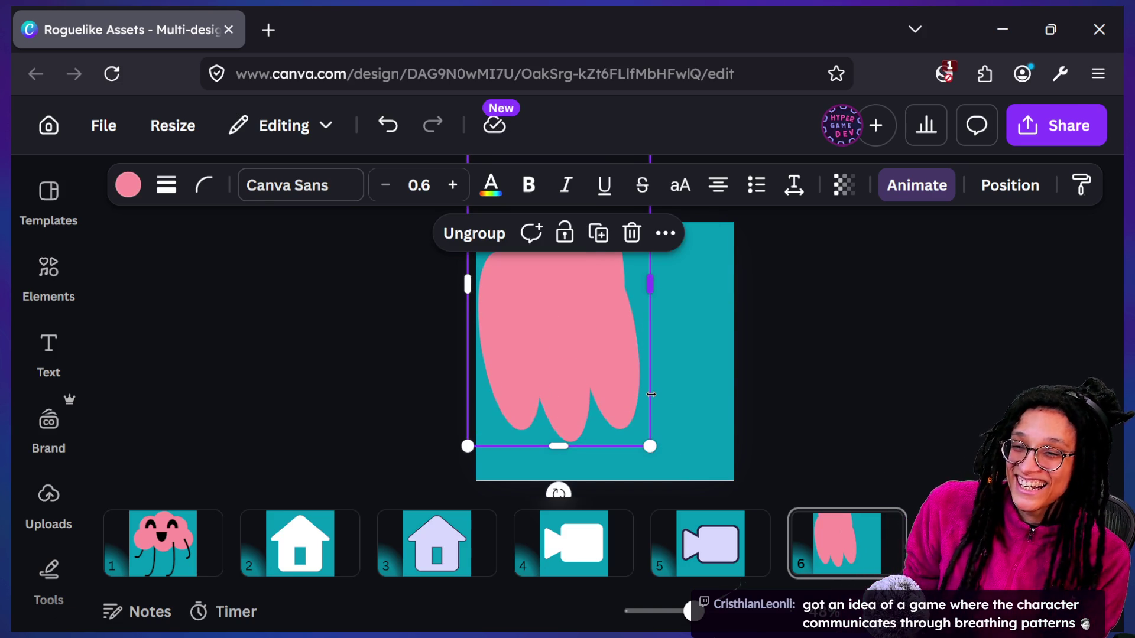
pyautogui.hotkey('ctrl', 'z')
pyautogui.hotkey('ctrl', 'z')
pyautogui.moveTo(520, 231)
pyautogui.mouseDown()
pyautogui.moveTo(730, 476)
pyautogui.moveTo(599, 405)
pyautogui.moveTo(508, 387)
pyautogui.moveTo(545, 370)
pyautogui.mouseUp()
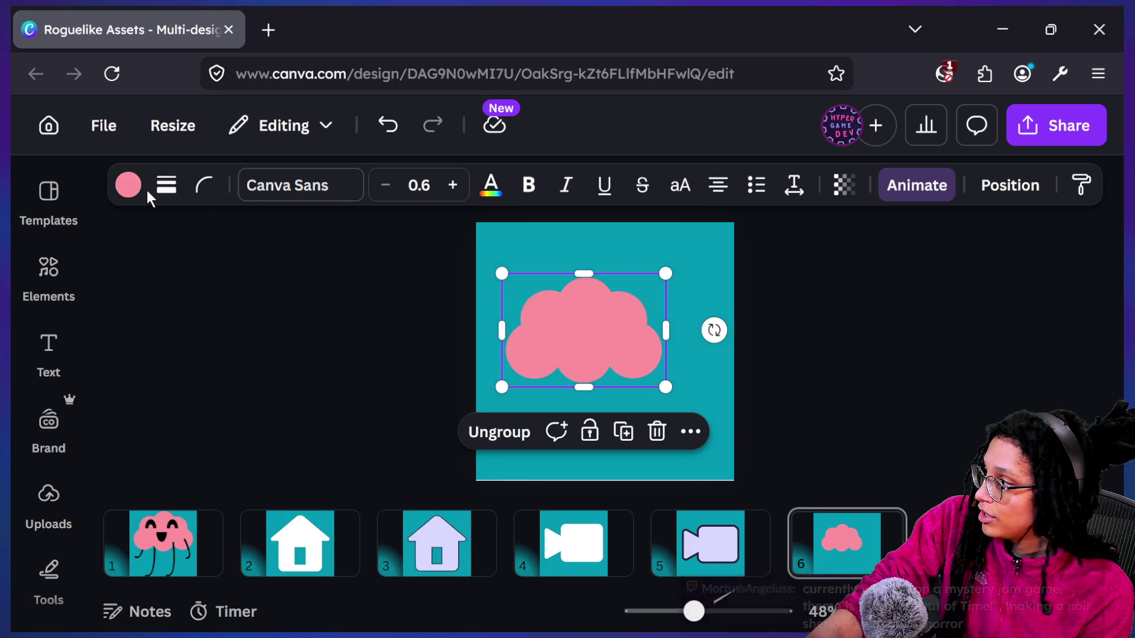
pyautogui.click(130, 188)
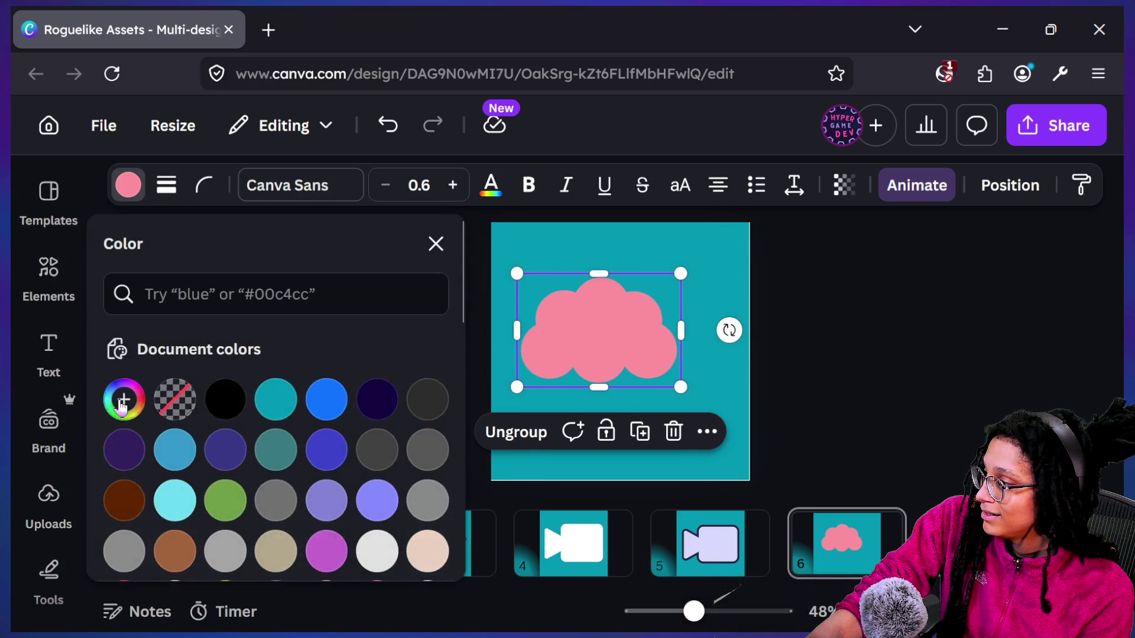
# Recolour the page 6 cloud from pink to white #FFFFFF and nudge it down-left
pyautogui.click(122, 402)
pyautogui.moveTo(256, 262); pyautogui.dragTo(13, 123)
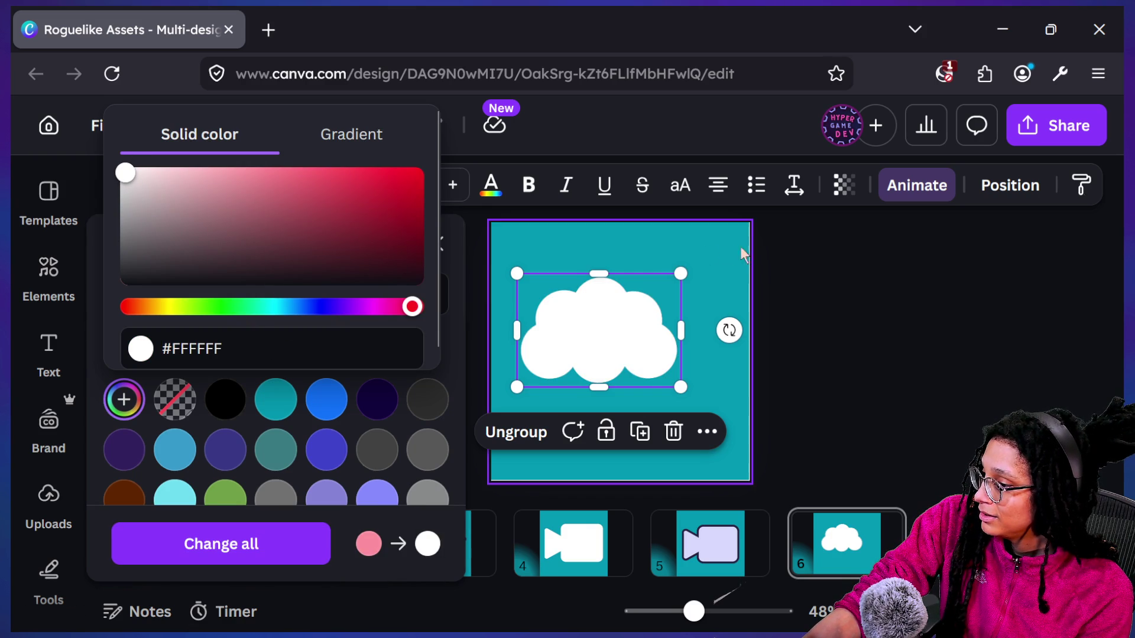
pyautogui.click(793, 324)
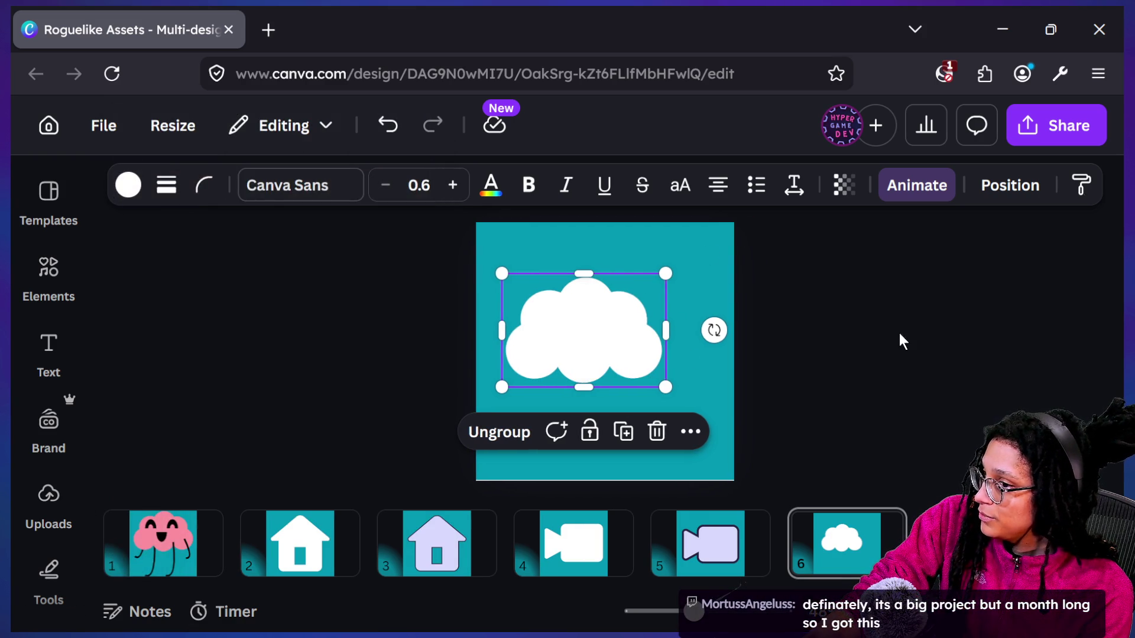
pyautogui.click(899, 339)
pyautogui.moveTo(581, 380)
pyautogui.mouseDown()
pyautogui.moveTo(565, 443)
pyautogui.moveTo(603, 370)
pyautogui.moveTo(601, 385)
pyautogui.mouseUp()
# Enlarge the white cloud to about 366 × 254, centre it, and tilt it roughly -14°
pyautogui.click(564, 349)
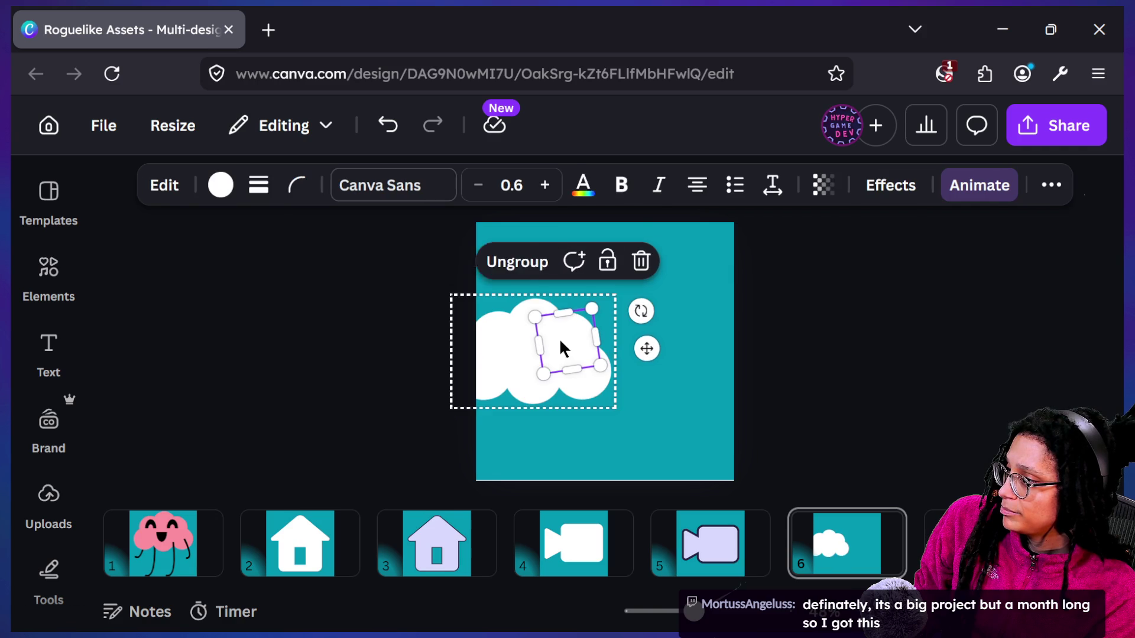
pyautogui.click(910, 362)
pyautogui.moveTo(574, 339)
pyautogui.mouseDown()
pyautogui.moveTo(598, 340)
pyautogui.moveTo(593, 377)
pyautogui.mouseUp()
pyautogui.moveTo(509, 384); pyautogui.dragTo(476, 408)
pyautogui.moveTo(660, 371)
pyautogui.mouseDown()
pyautogui.moveTo(636, 347)
pyautogui.moveTo(588, 357)
pyautogui.moveTo(587, 373)
pyautogui.mouseUp()
pyautogui.moveTo(751, 325); pyautogui.dragTo(736, 281)
pyautogui.moveTo(515, 429)
pyautogui.mouseDown()
pyautogui.moveTo(532, 444)
pyautogui.moveTo(511, 463)
pyautogui.moveTo(535, 414)
pyautogui.mouseUp()
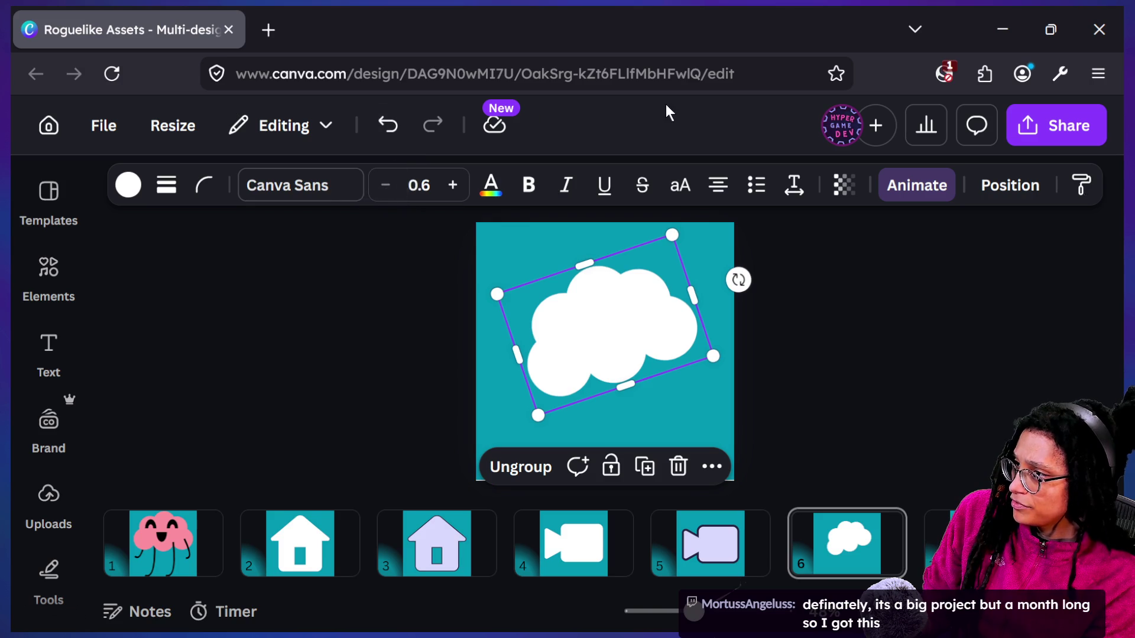
pyautogui.press('super+Tab')
pyautogui.click(207, 177)
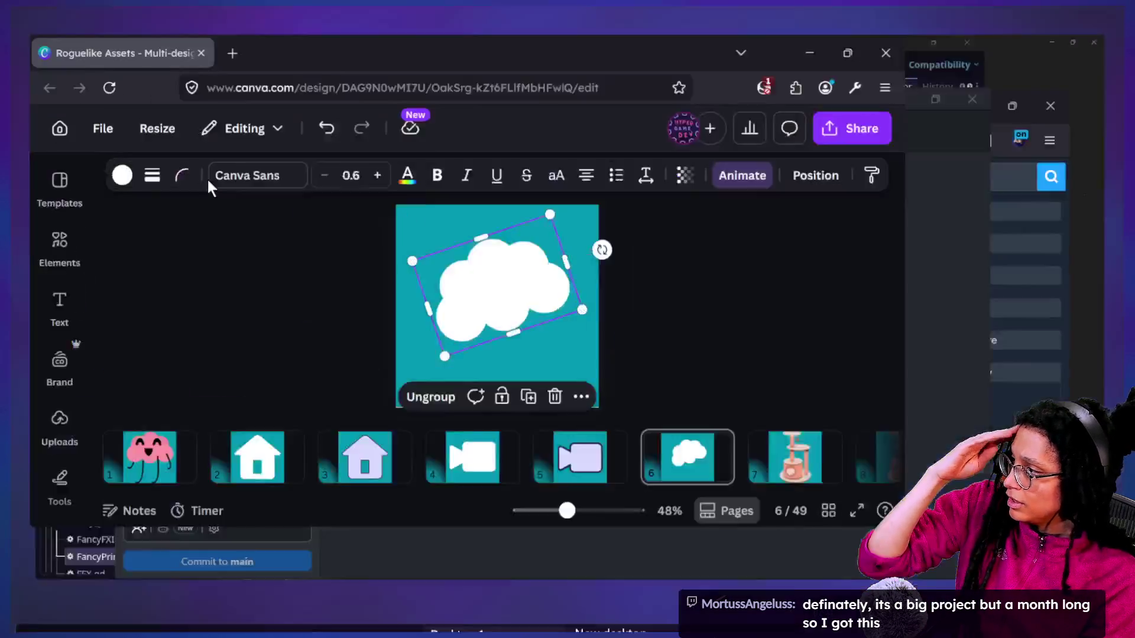
pyautogui.click(55, 298)
pyautogui.click(357, 204)
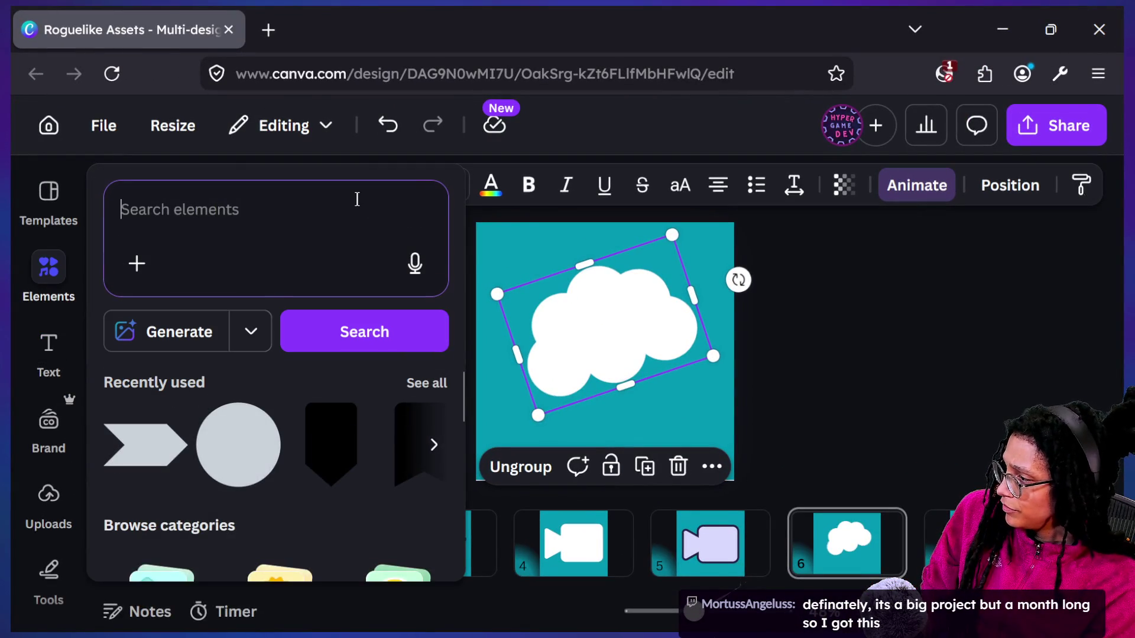
pyautogui.write('poof')
pyautogui.press('Return')
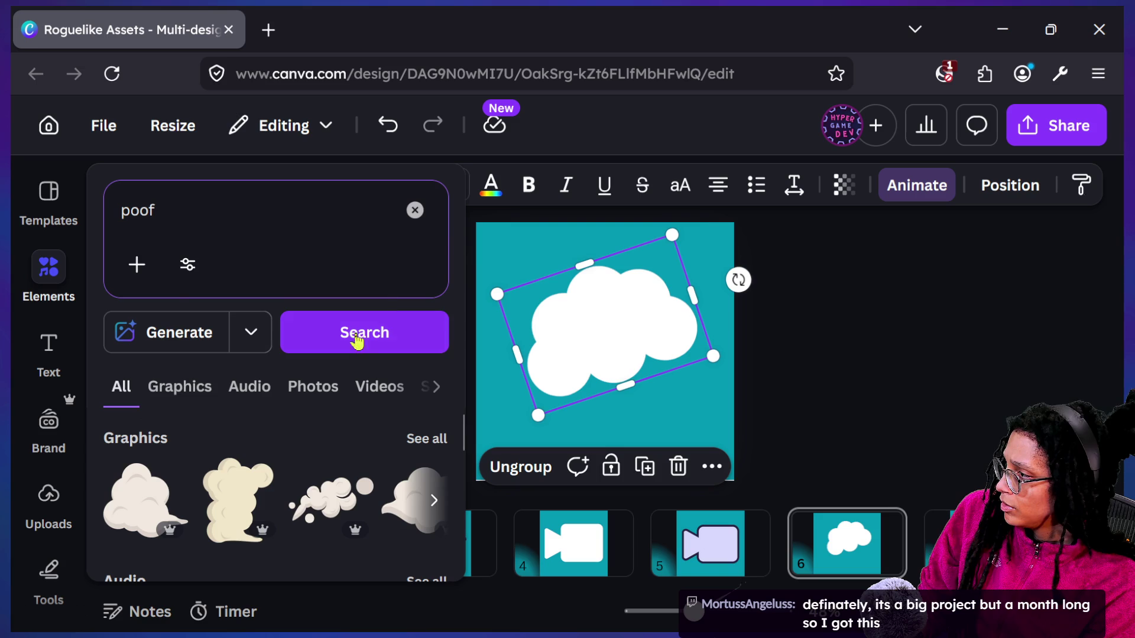
pyautogui.click(187, 265)
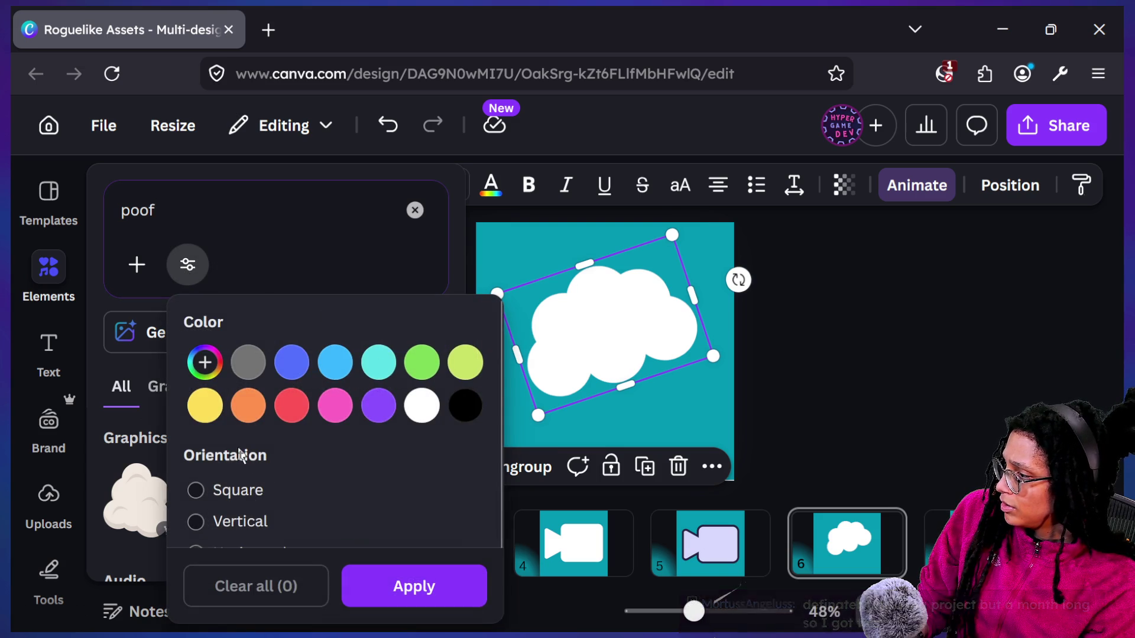
pyautogui.scroll(-3, 237, 455)
pyautogui.click(263, 517)
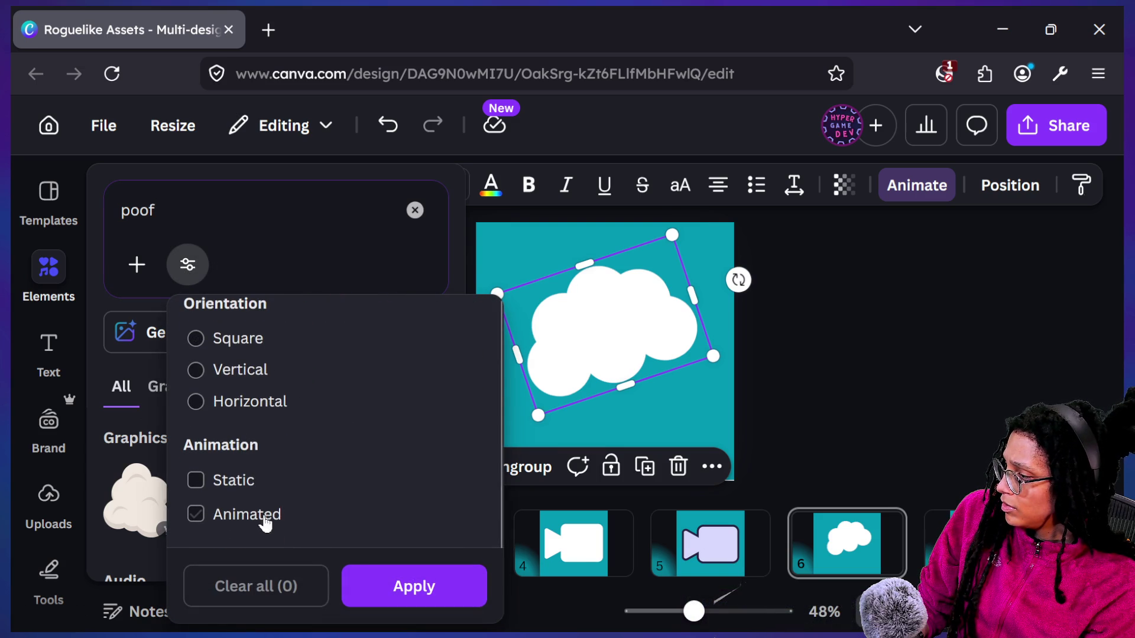
pyautogui.click(383, 566)
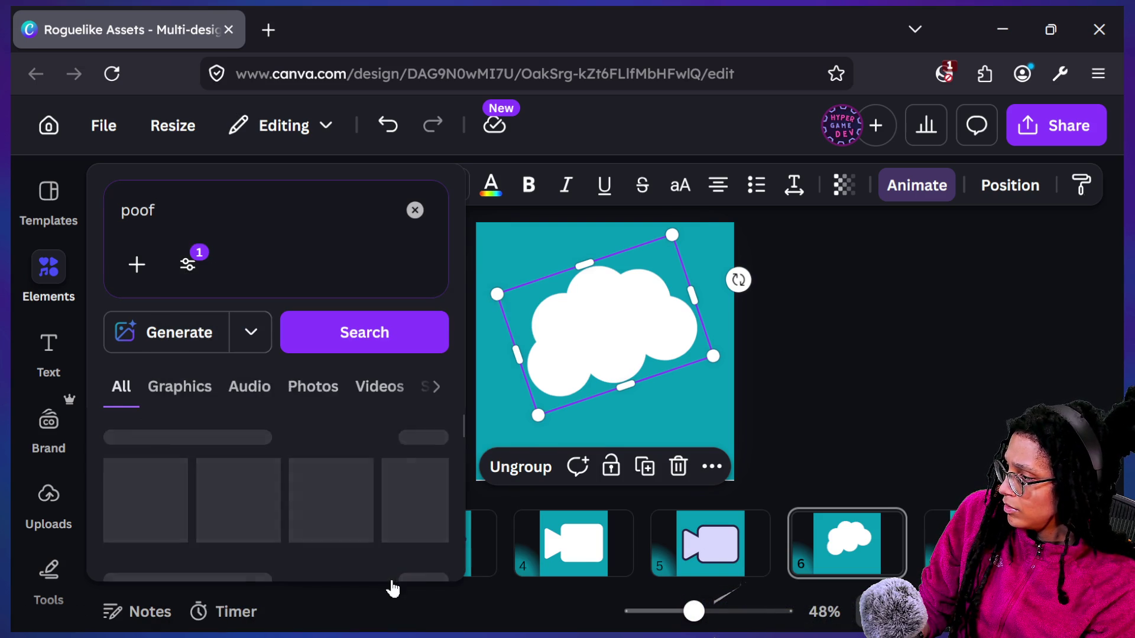
pyautogui.click(192, 391)
pyautogui.scroll(-3, 402, 540)
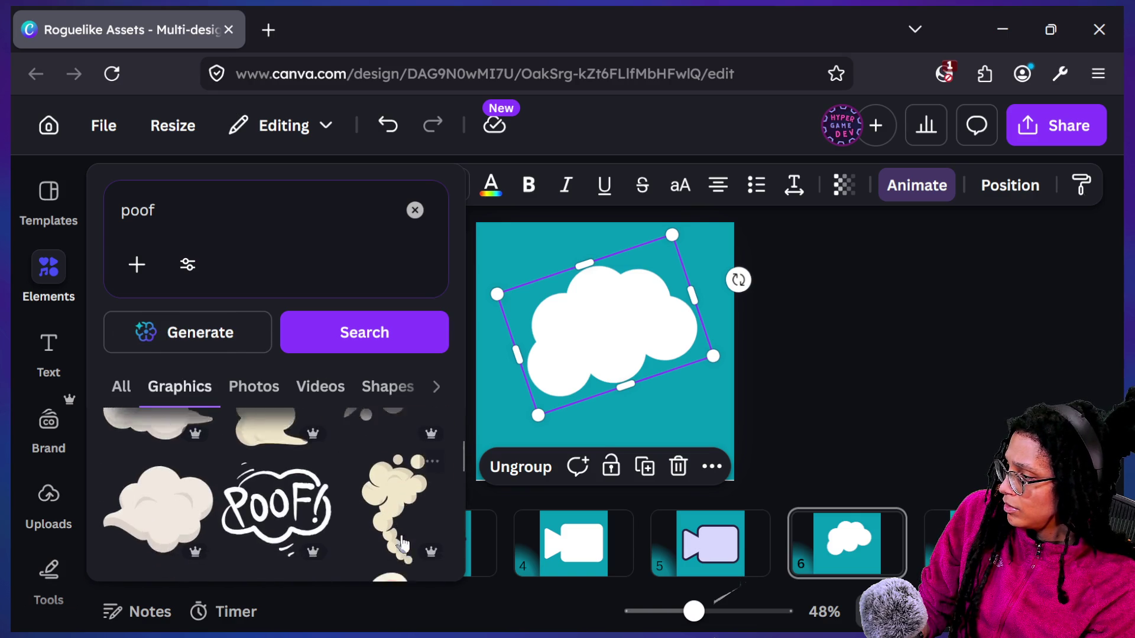
pyautogui.scroll(-5, 277, 484)
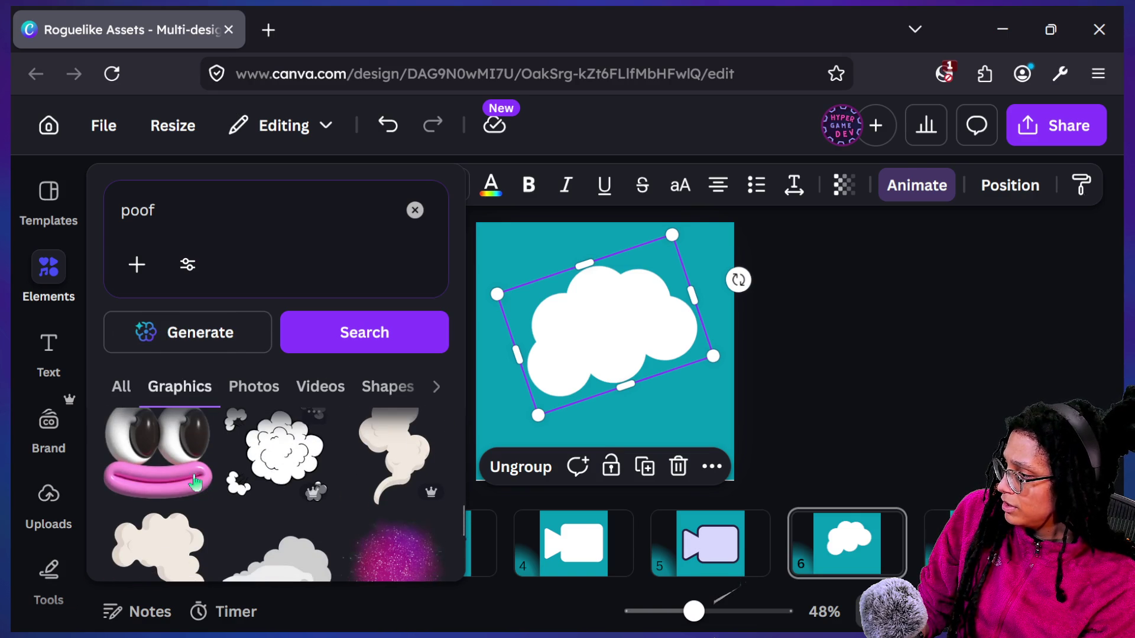
pyautogui.scroll(-5, 236, 467)
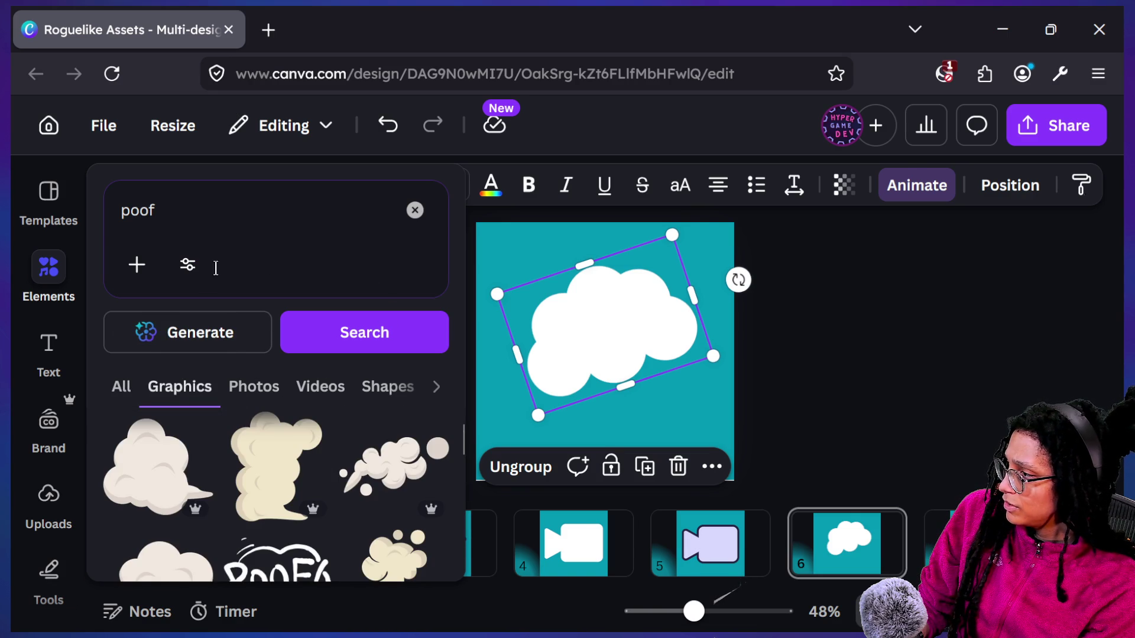
pyautogui.click(187, 264)
pyautogui.scroll(-1, 280, 481)
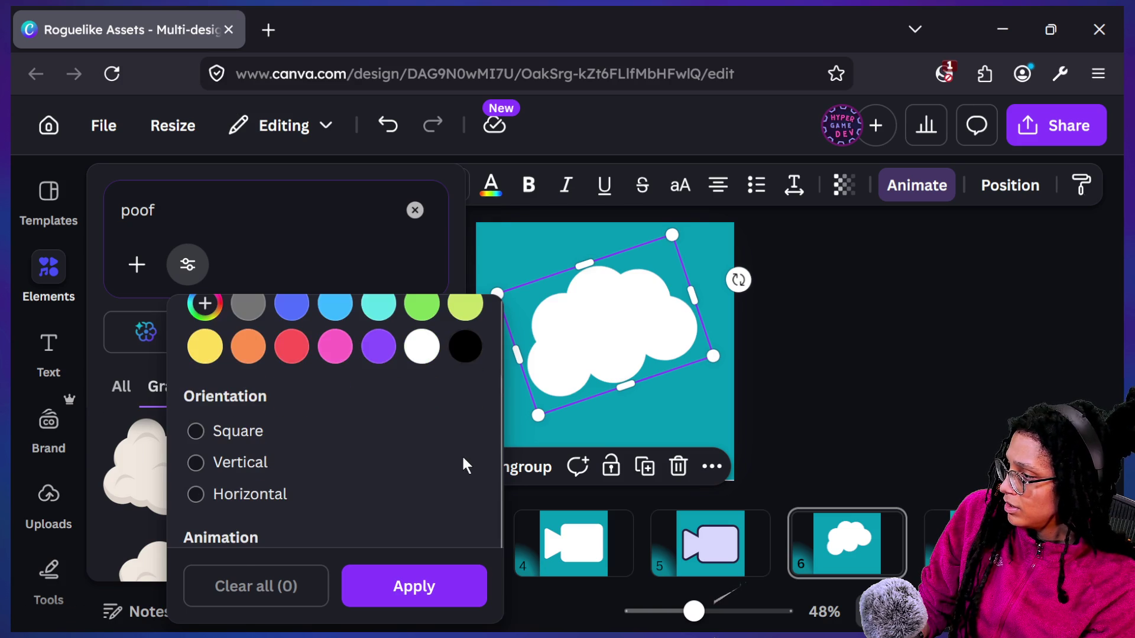
pyautogui.hotkey('ctrl', '-')
pyautogui.hotkey('ctrl', '-')
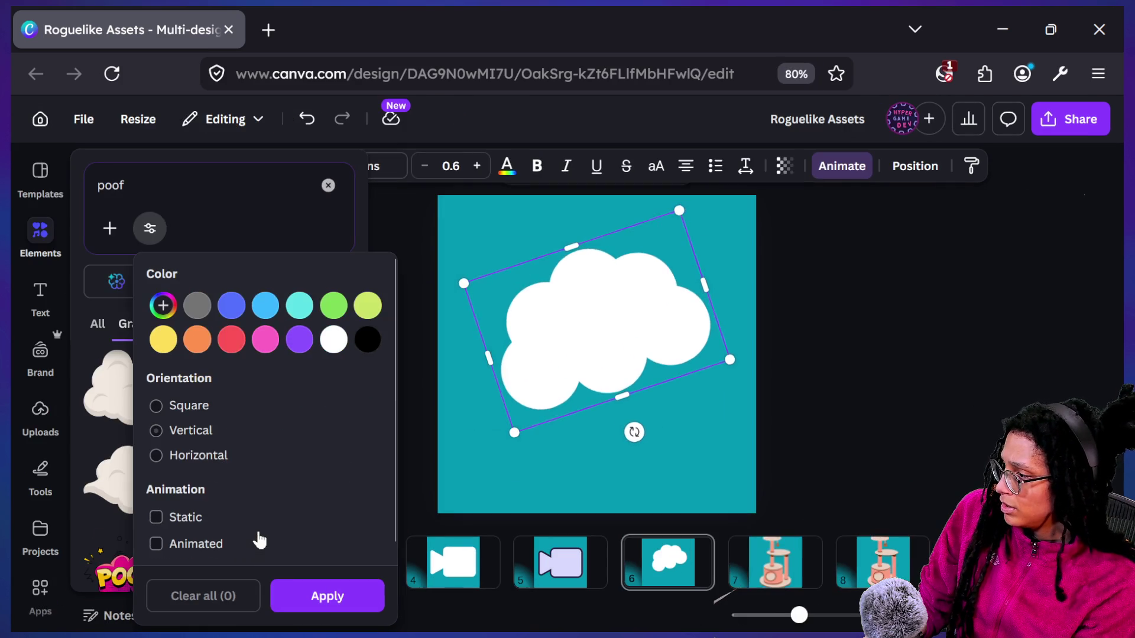
pyautogui.click(300, 598)
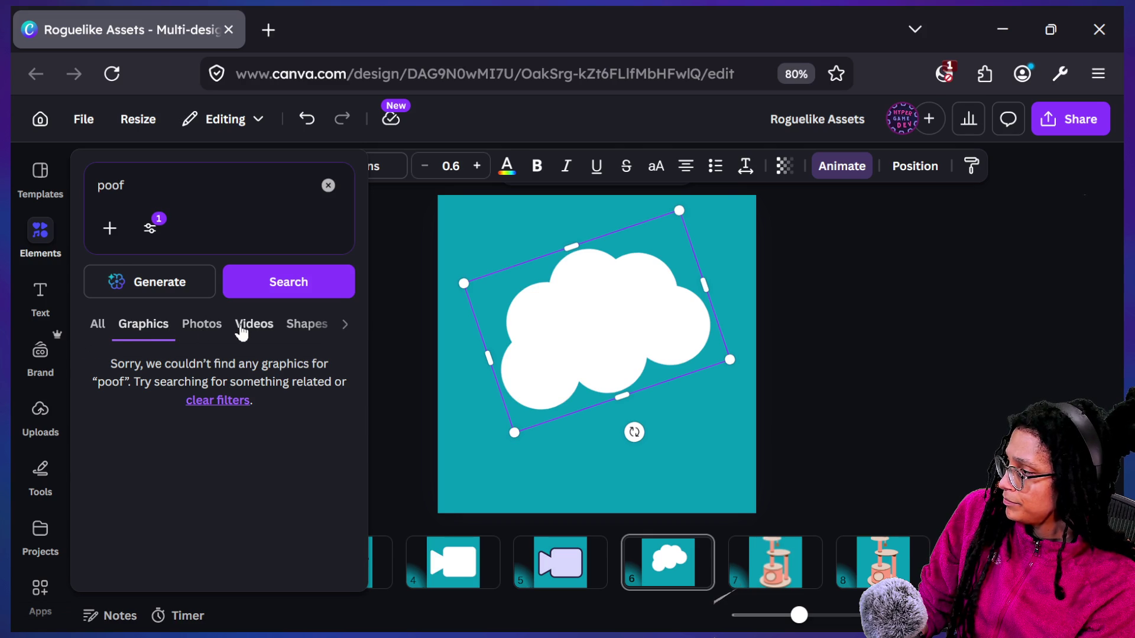
pyautogui.click(242, 329)
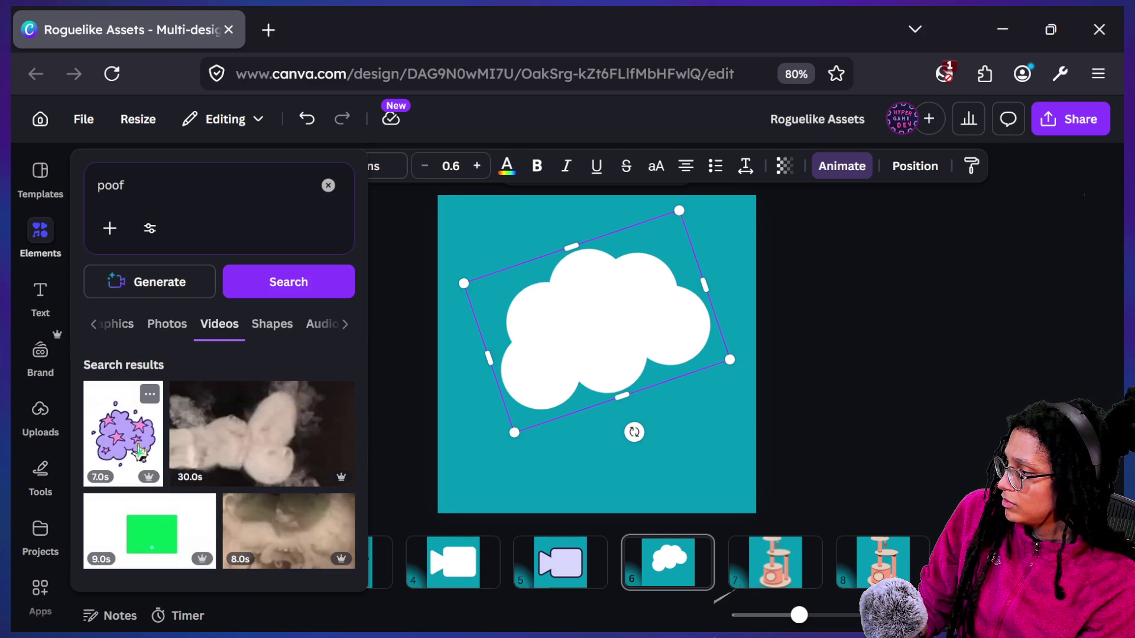
pyautogui.press('Escape')
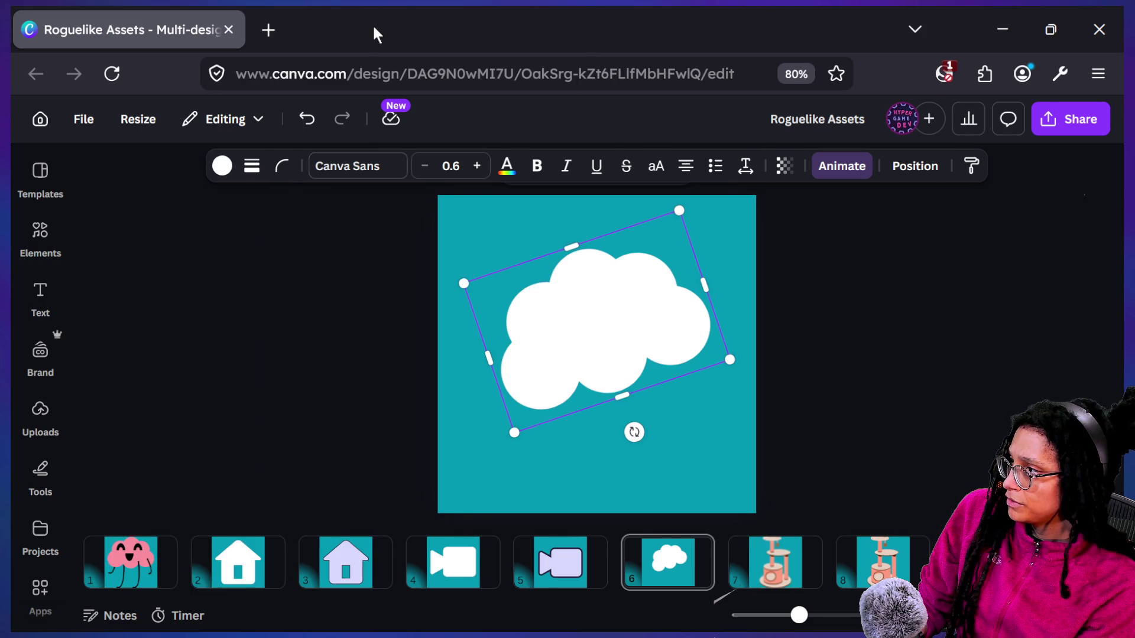
# In the Firefox window showing the Steam store, load google.com
pyautogui.press('super+Tab')
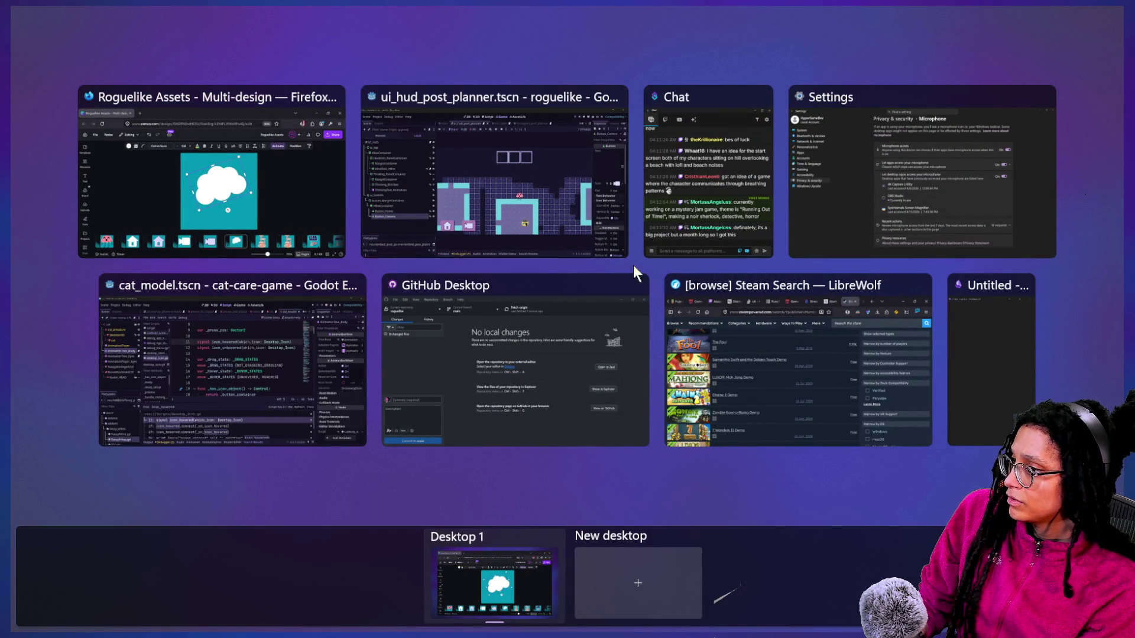
pyautogui.click(786, 296)
pyautogui.hotkey('ctrl', 'l')
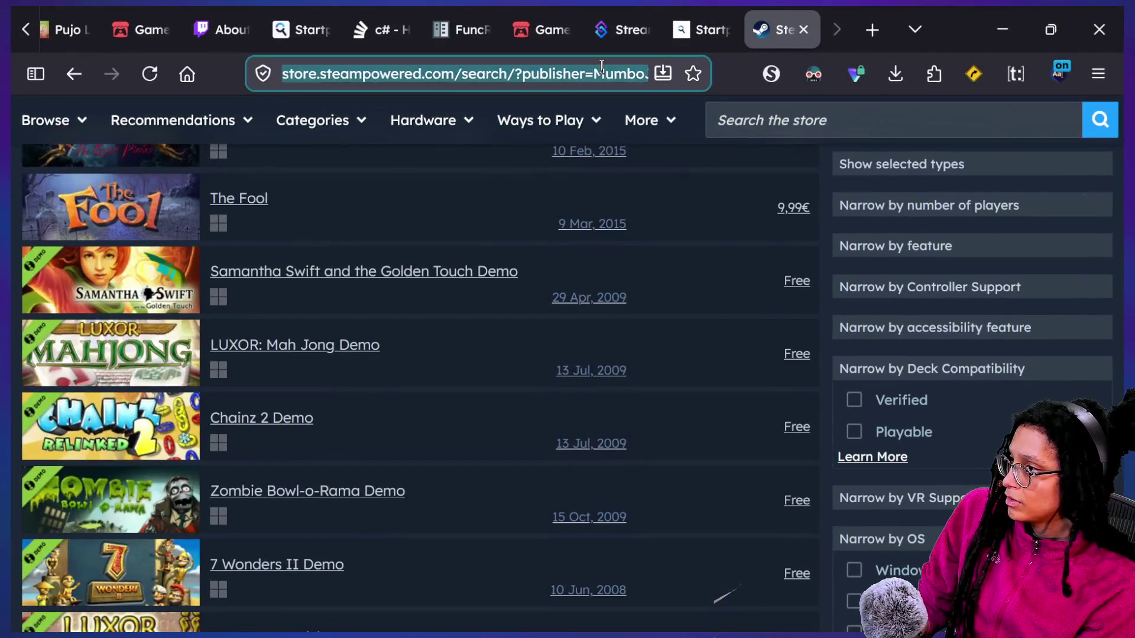
pyautogui.write('google.com')
pyautogui.press('Return')
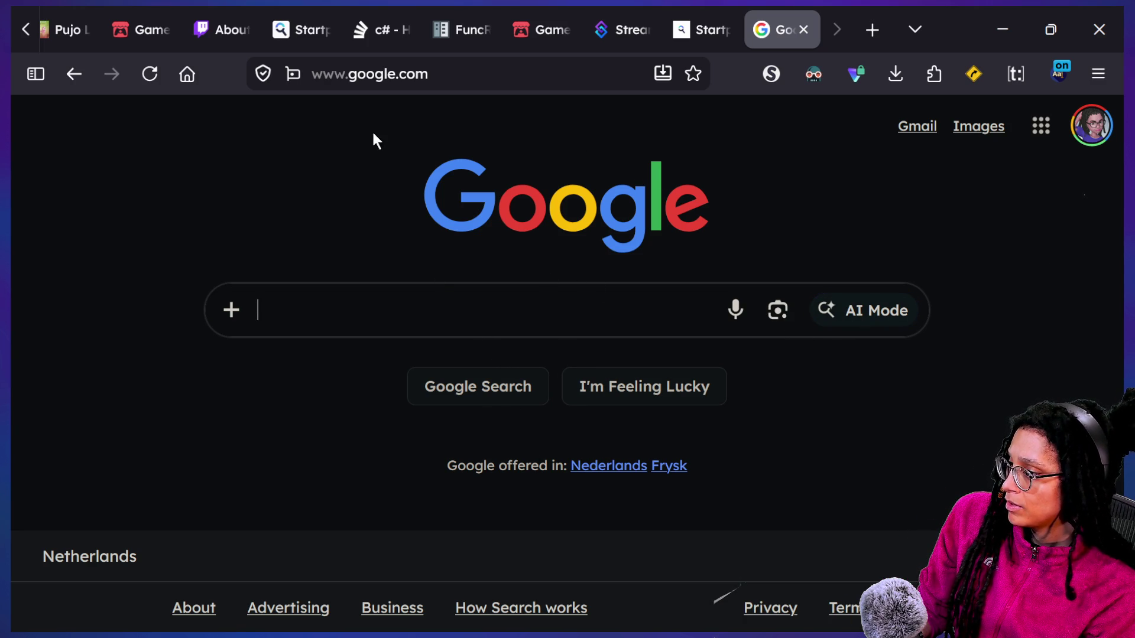
# Go from the Google home page to Google Images
pyautogui.click(332, 69)
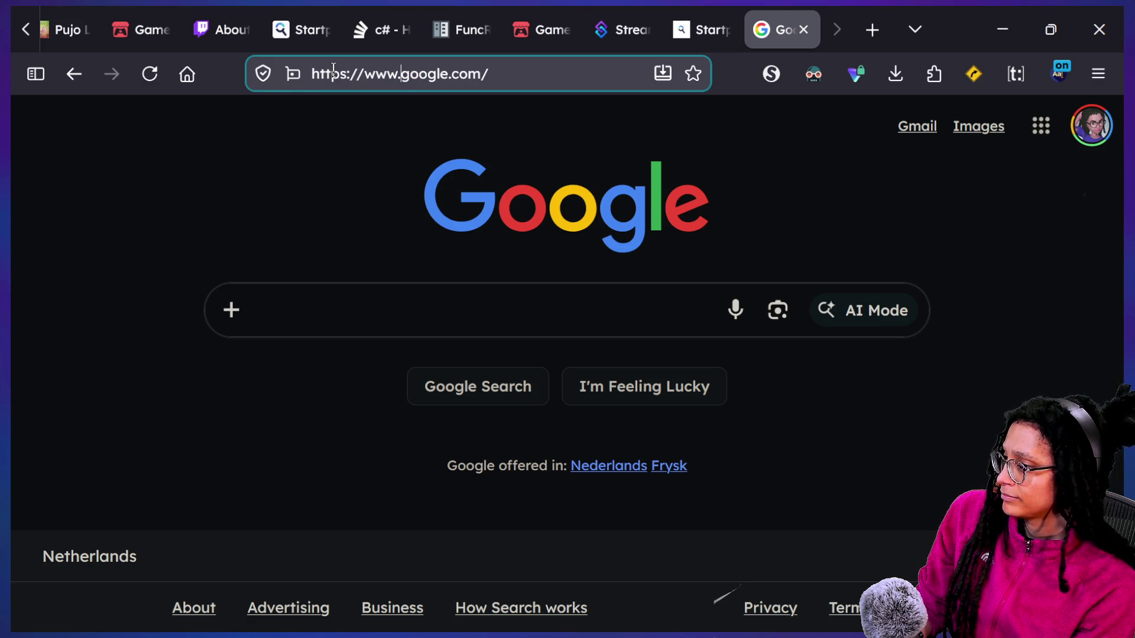
pyautogui.press('BackSpace')
pyautogui.press('BackSpace')
pyautogui.write('imag')
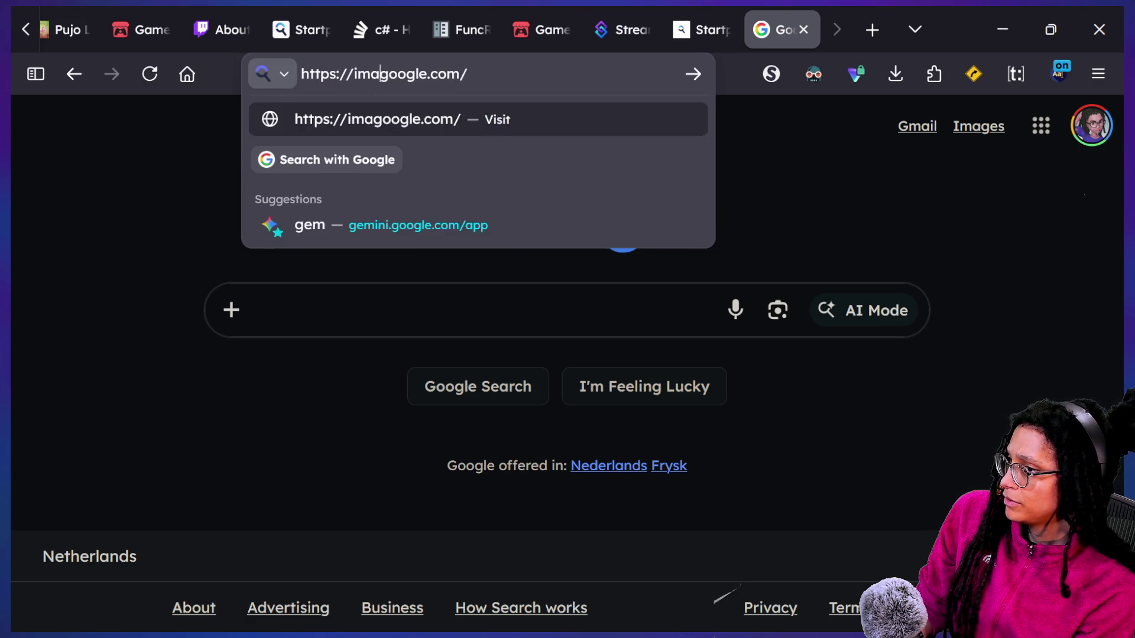
pyautogui.click(1004, 127)
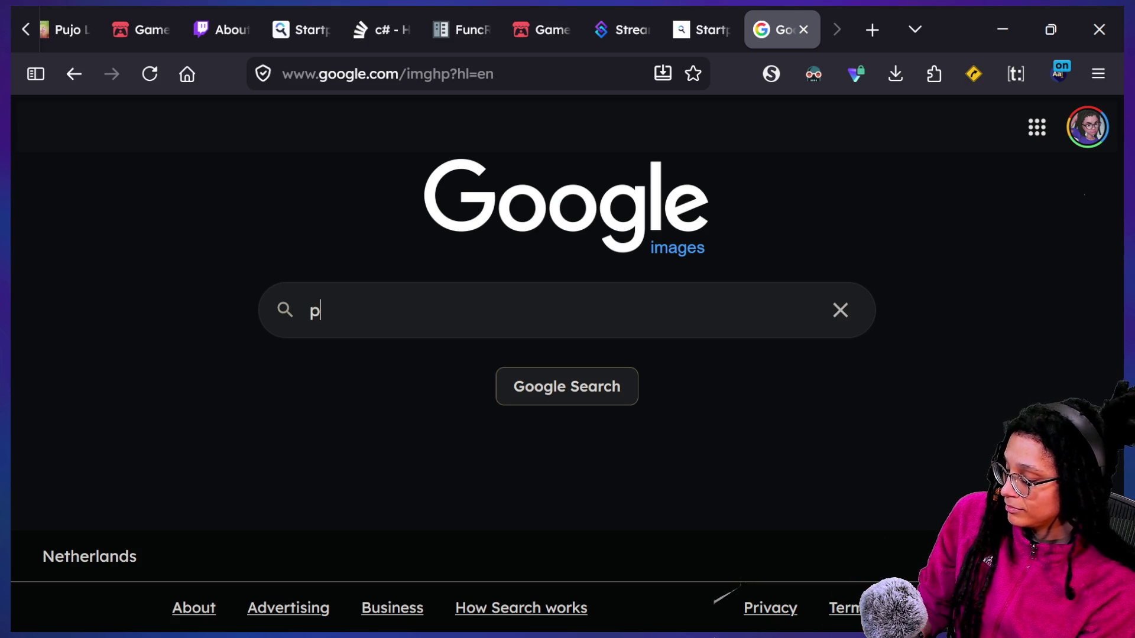
# Search Google Images for 'poof animation cartoon' and scroll through the results
pyautogui.write('oof animation')
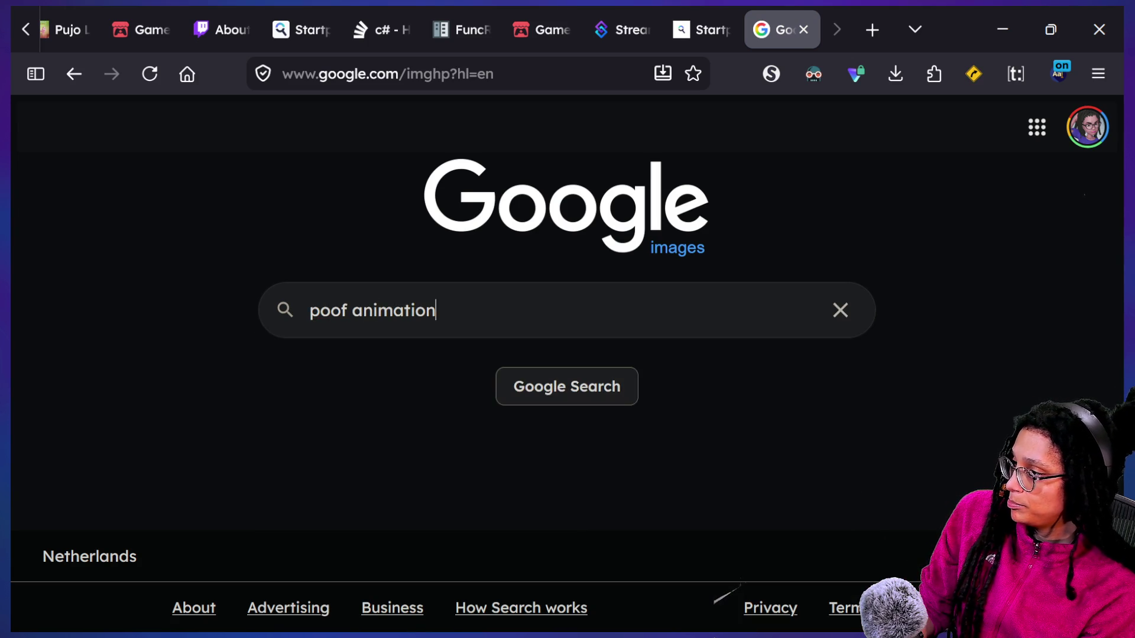
pyautogui.write(' cartoon')
pyautogui.press('Return')
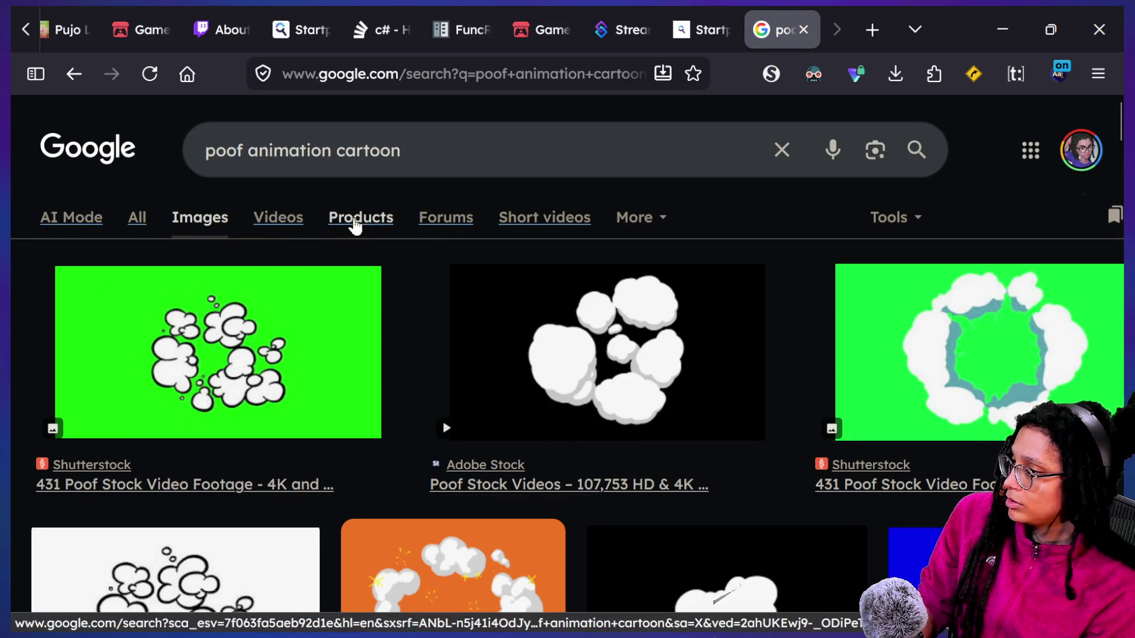
pyautogui.scroll(-3, 618, 357)
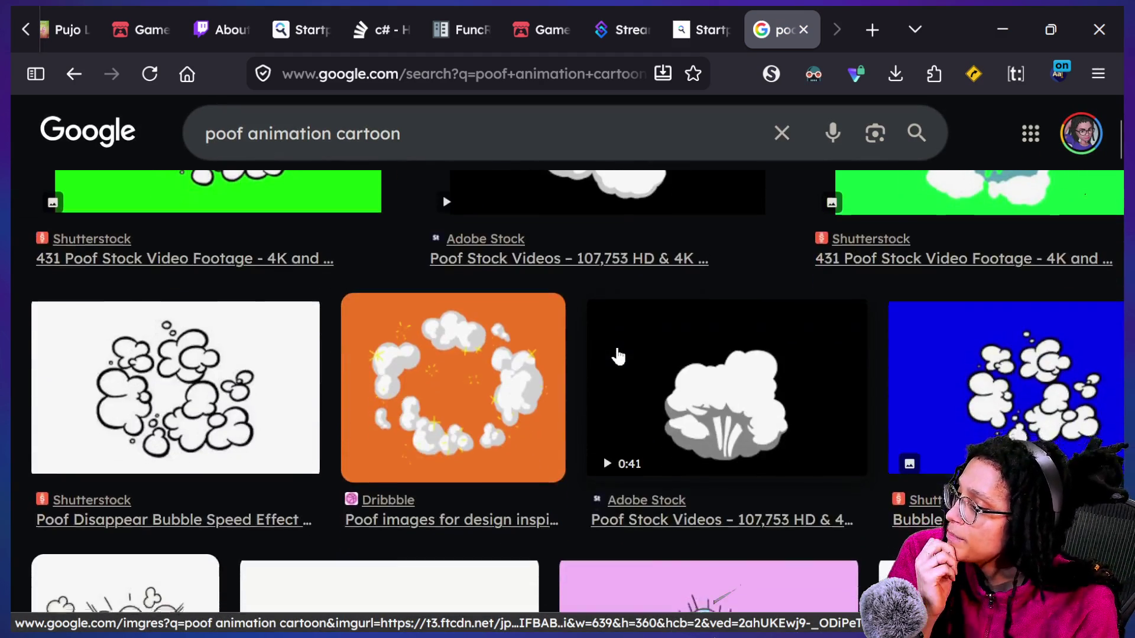
pyautogui.scroll(-3, 618, 357)
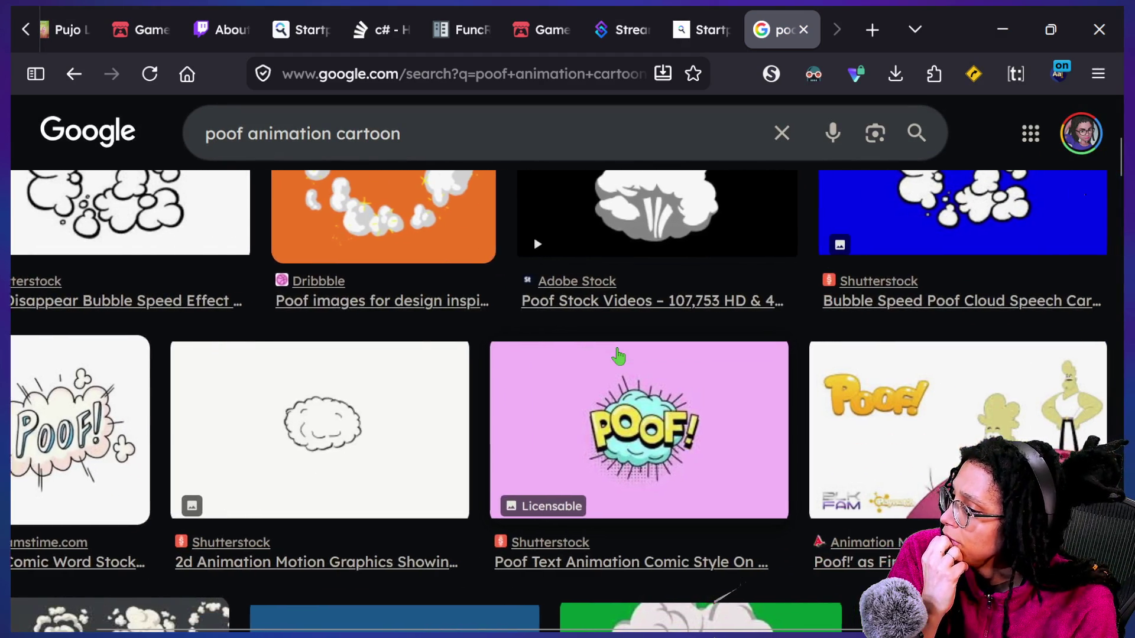
pyautogui.scroll(-1, 618, 356)
pyautogui.scroll(-5, 714, 416)
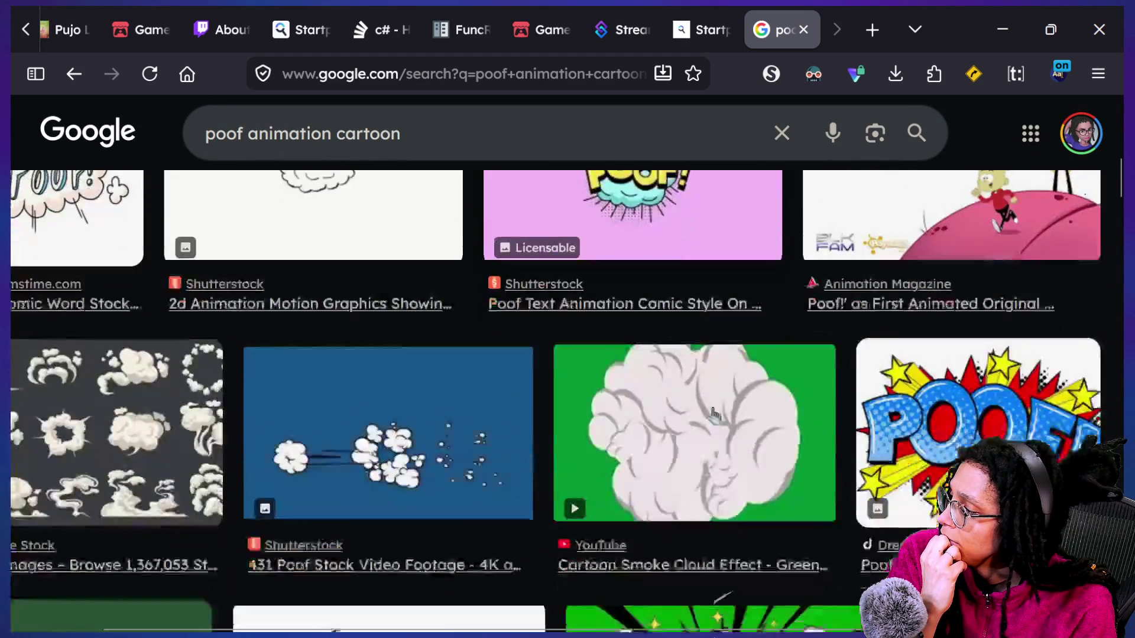
pyautogui.scroll(10, 714, 416)
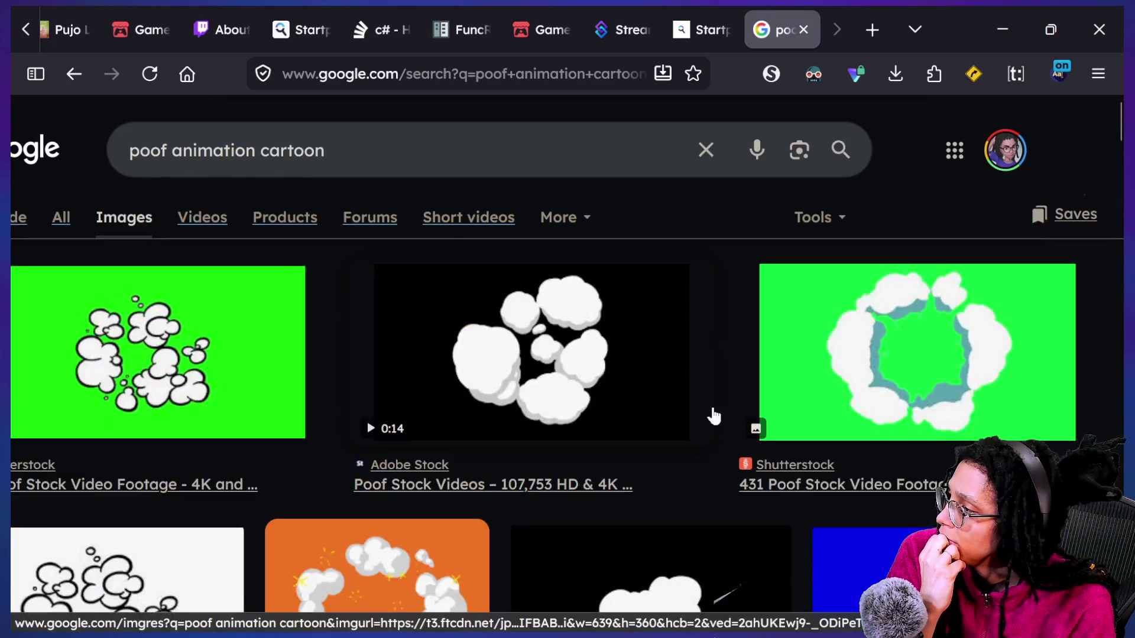
# Filter the results to GIF type and preview the grey Poof bear GIF
pyautogui.click(818, 217)
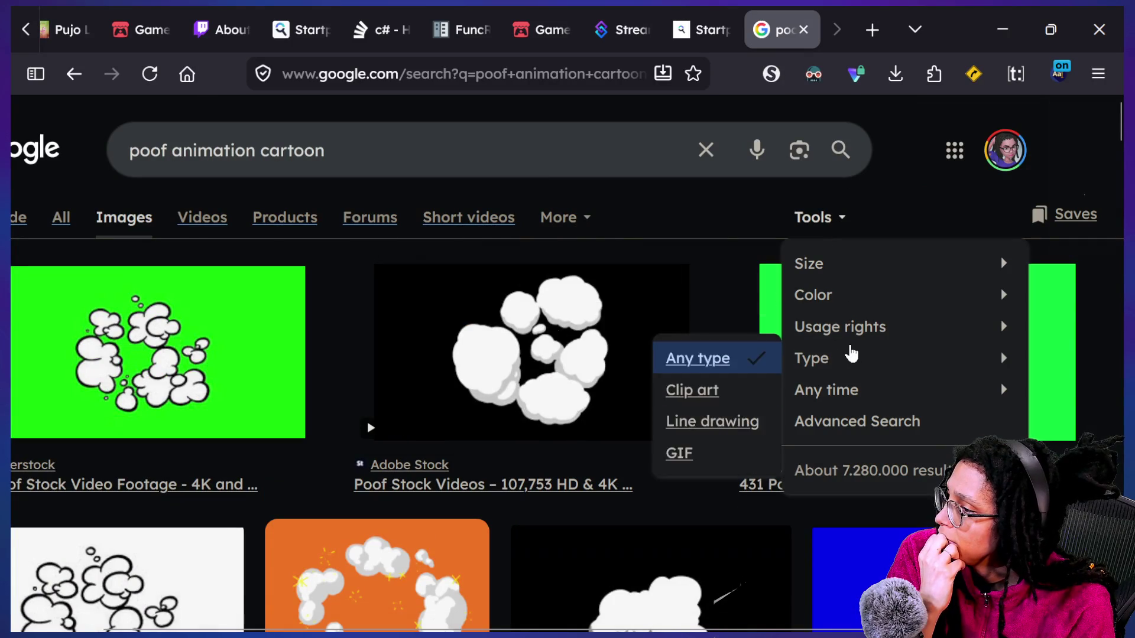
pyautogui.moveTo(819, 374)
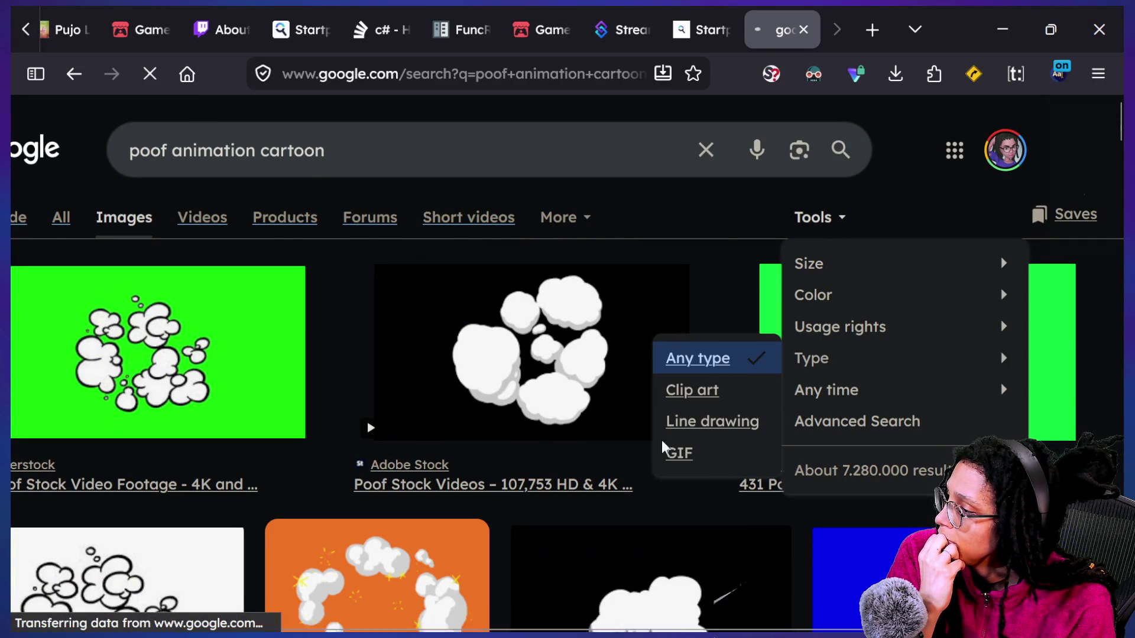
pyautogui.click(680, 454)
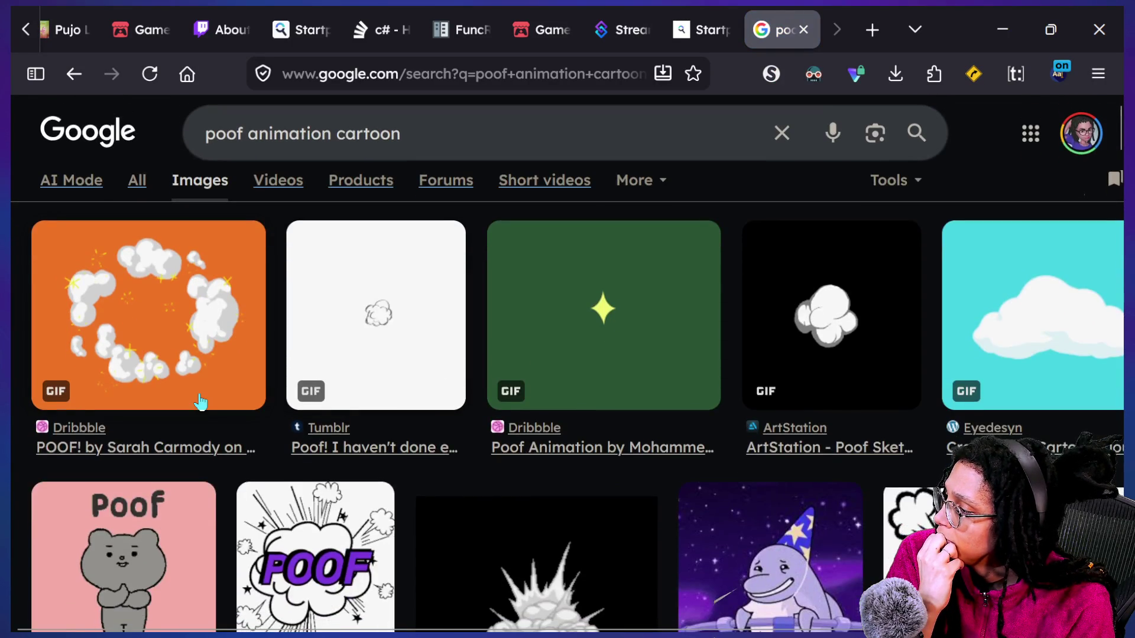
pyautogui.scroll(-1, 201, 402)
pyautogui.click(185, 465)
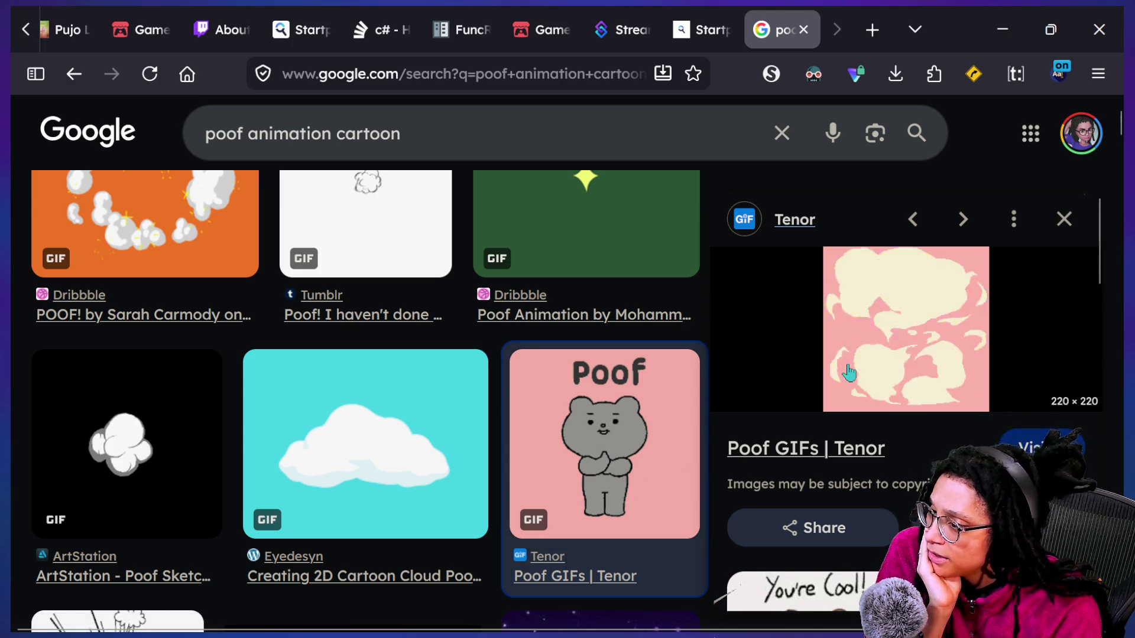
# Open the grey Poof bear GIF in a new background tab
pyautogui.rightClick(923, 329)
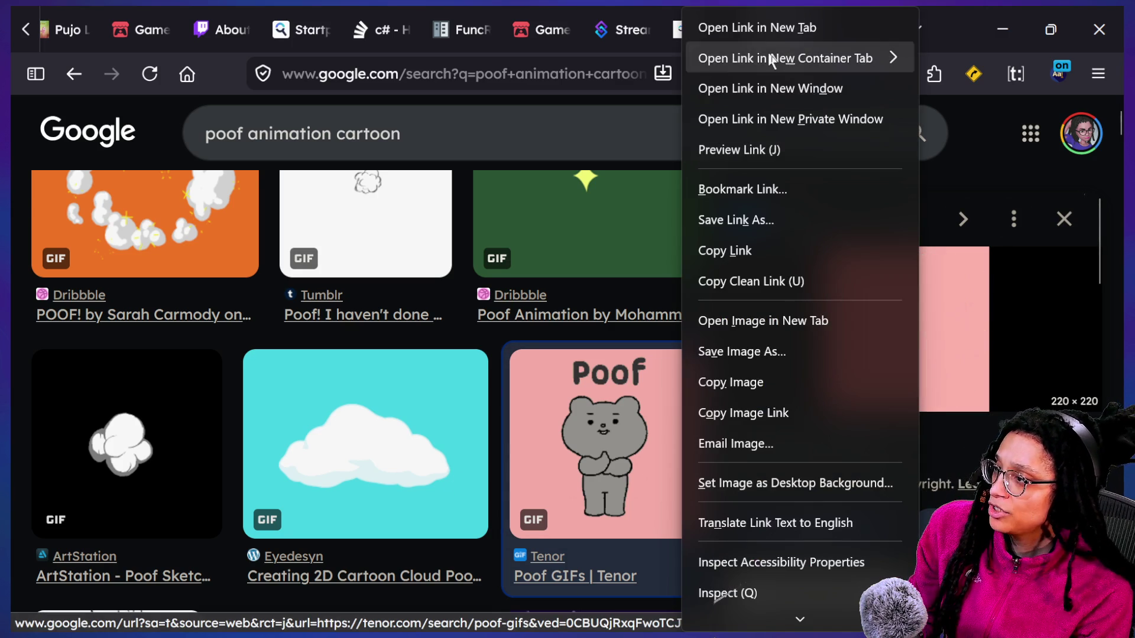
pyautogui.click(816, 325)
pyautogui.scroll(-2, 514, 461)
pyautogui.scroll(-3, 513, 458)
# Preview the wizard poof GIF, then the penguin Poof Leave GIF
pyautogui.click(521, 440)
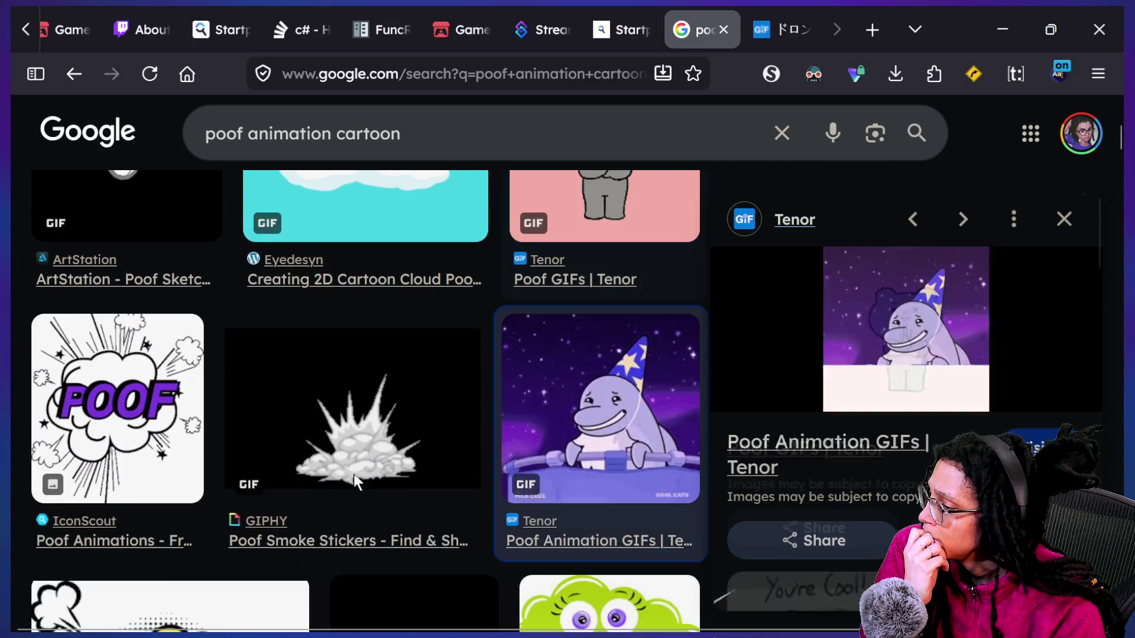
pyautogui.scroll(-1, 355, 476)
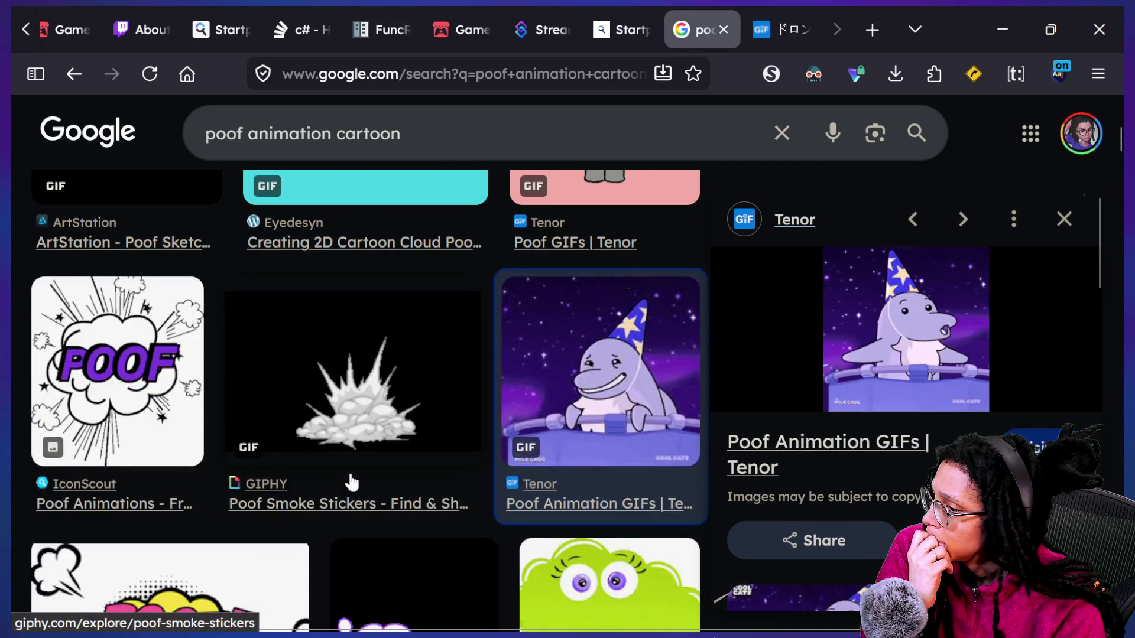
pyautogui.scroll(-5, 351, 482)
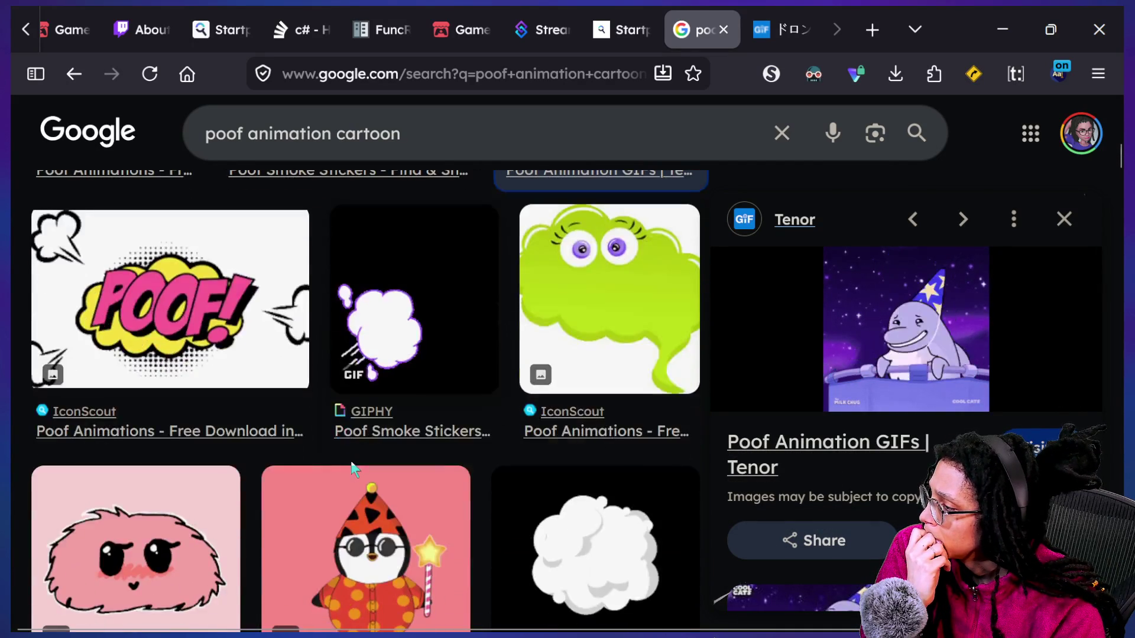
pyautogui.scroll(-1, 261, 455)
pyautogui.click(432, 603)
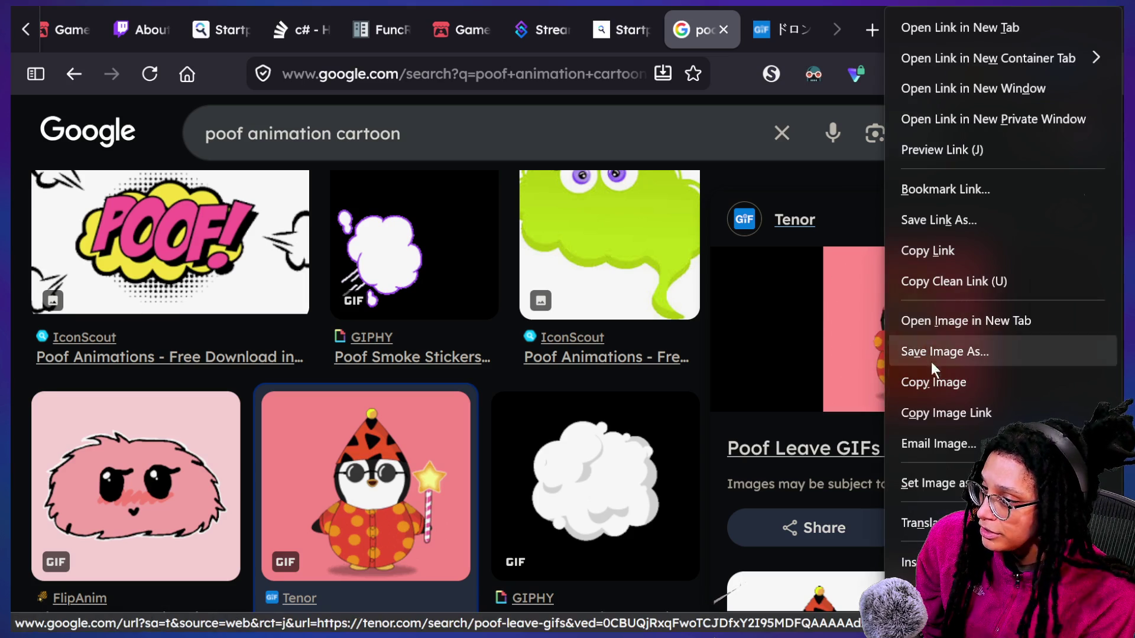
# Open the penguin Poof Leave GIF in a new tab and preview the Pink Poof Ball and Quick-Change POOF results
pyautogui.click(918, 324)
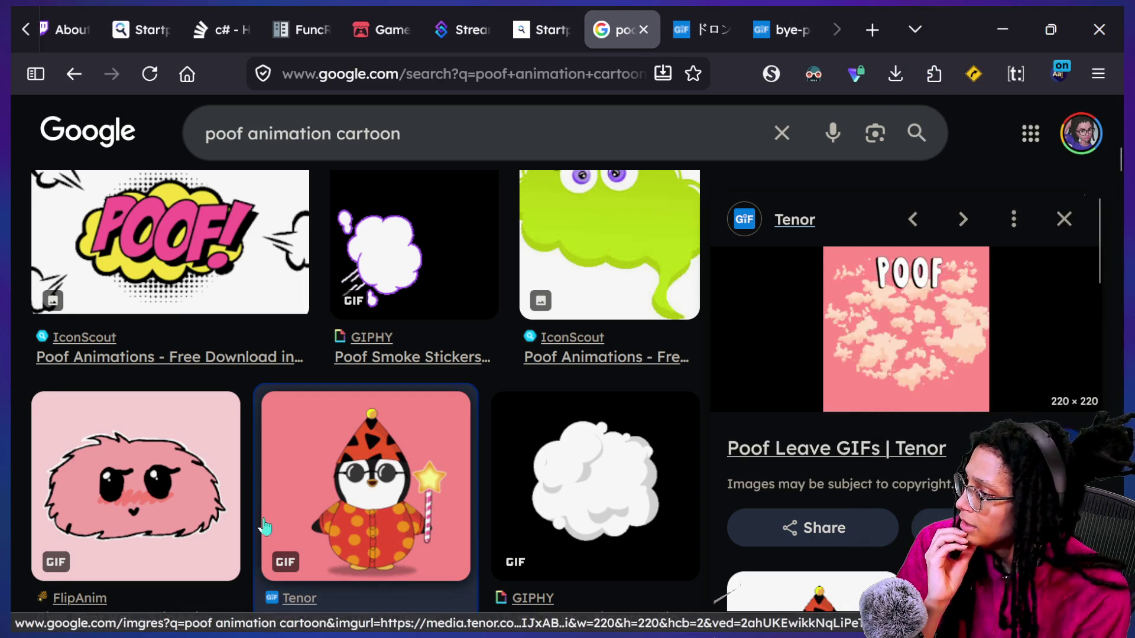
pyautogui.scroll(-1, 609, 458)
pyautogui.press('Left')
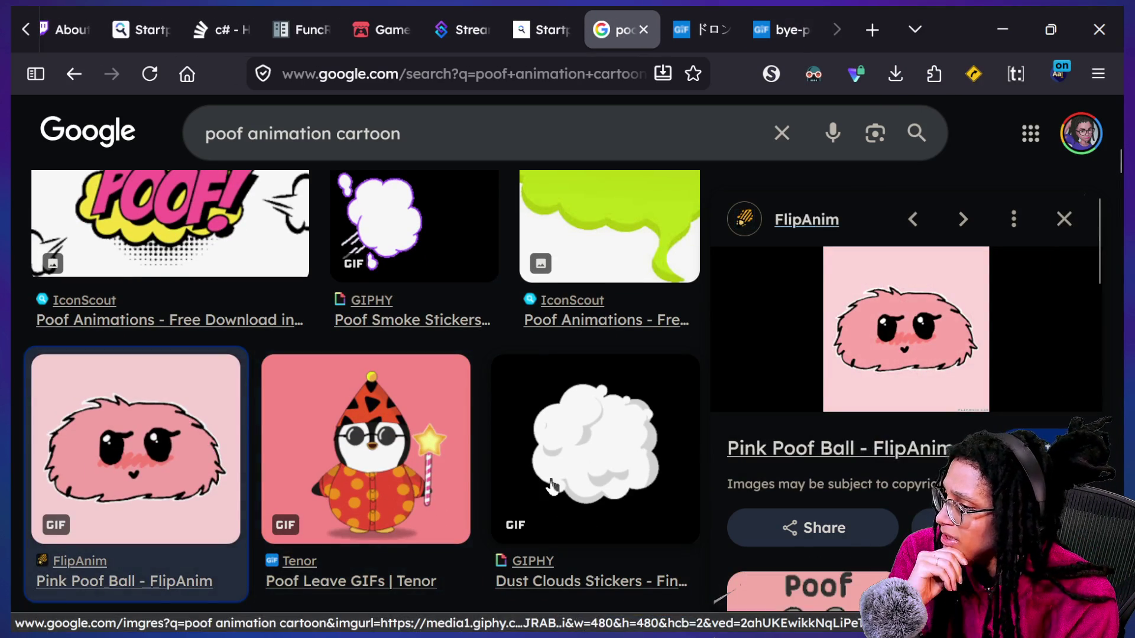
pyautogui.scroll(-6, 553, 482)
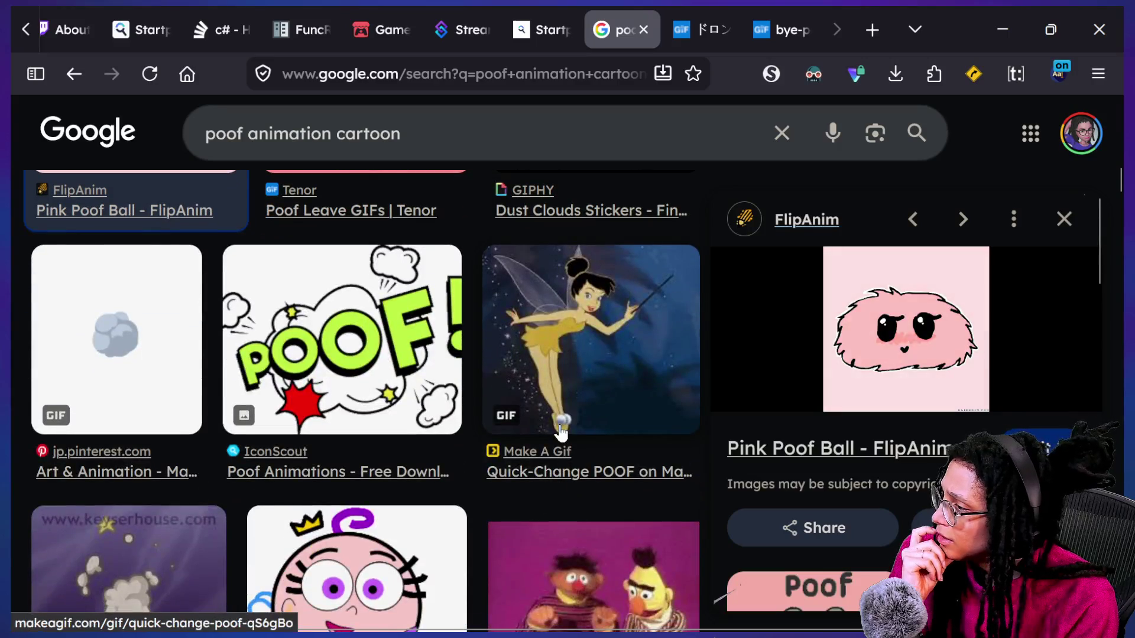
pyautogui.click(553, 486)
# Browse more poof GIFs, previewing 'Poof!' and the Weasyl Instant Pillow animation
pyautogui.scroll(-1, 439, 490)
pyautogui.scroll(-2, 437, 501)
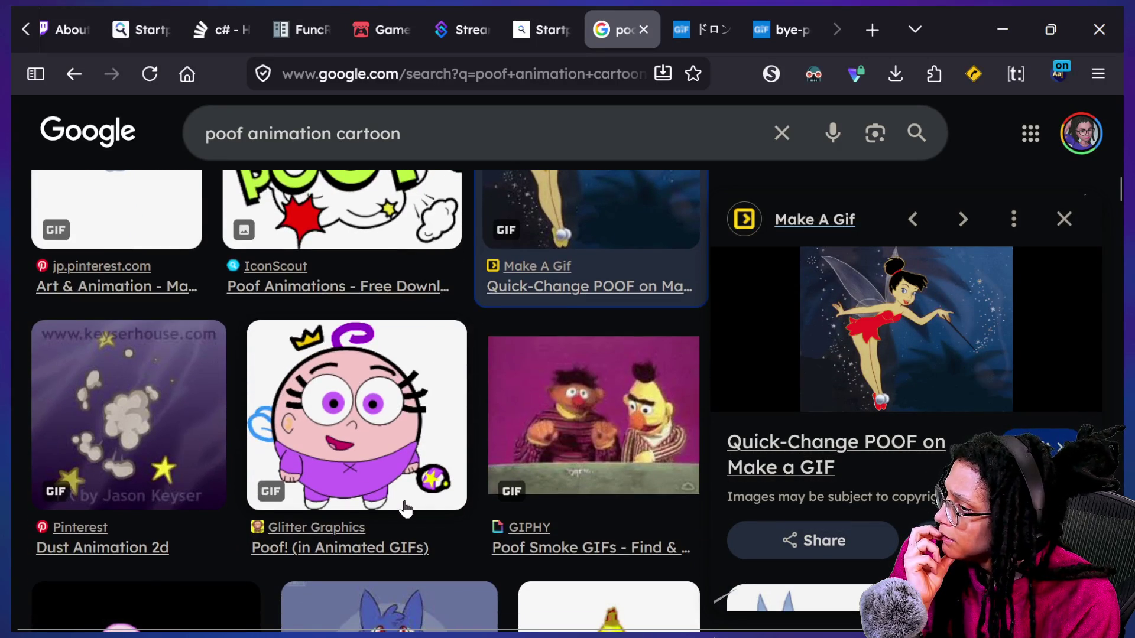
pyautogui.scroll(-1, 218, 486)
pyautogui.click(282, 482)
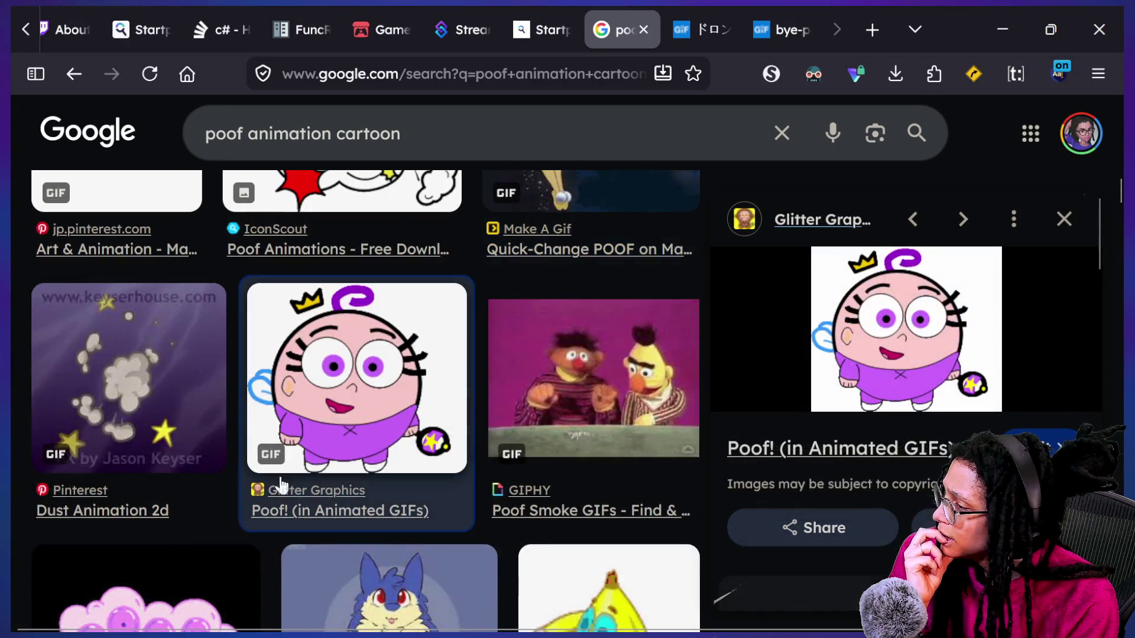
pyautogui.scroll(-3, 281, 483)
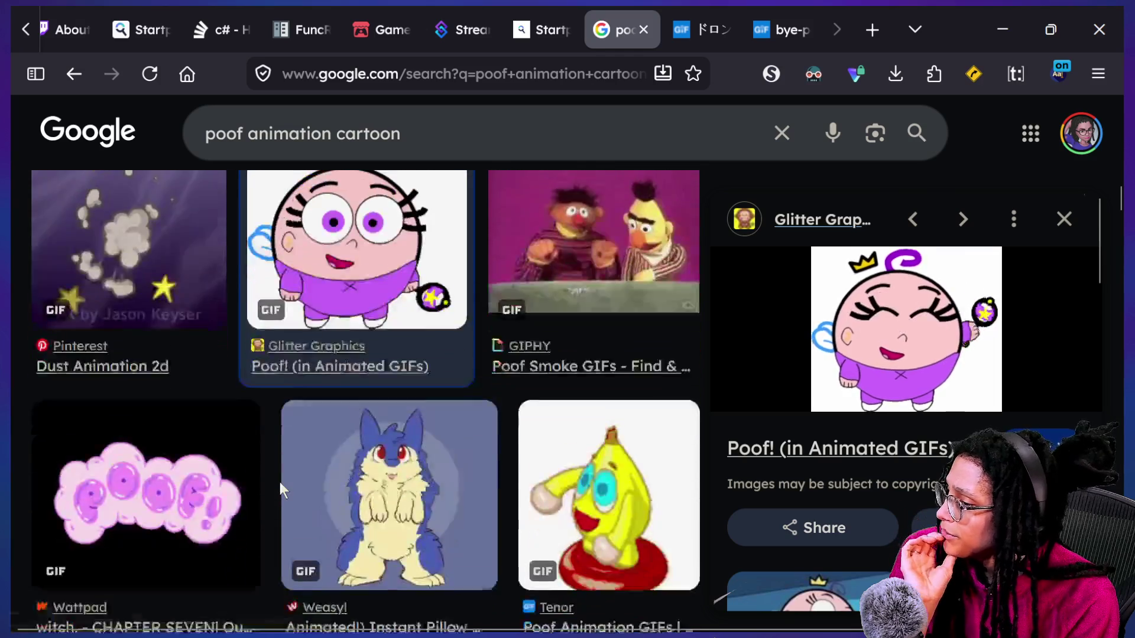
pyautogui.scroll(-2, 278, 479)
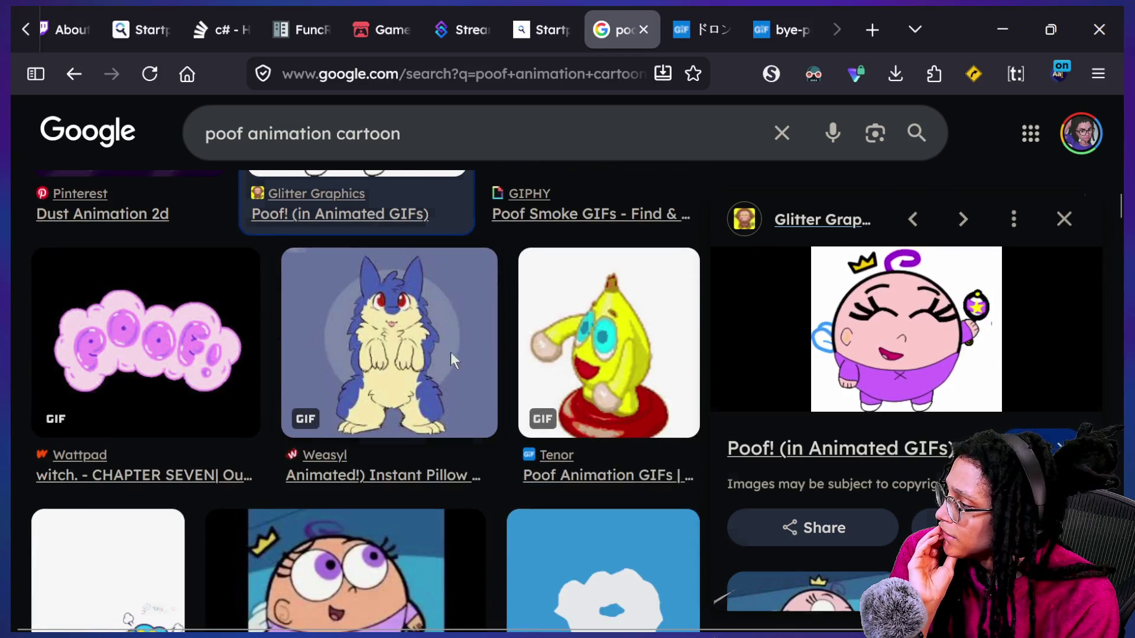
pyautogui.click(451, 360)
pyautogui.scroll(-3, 231, 374)
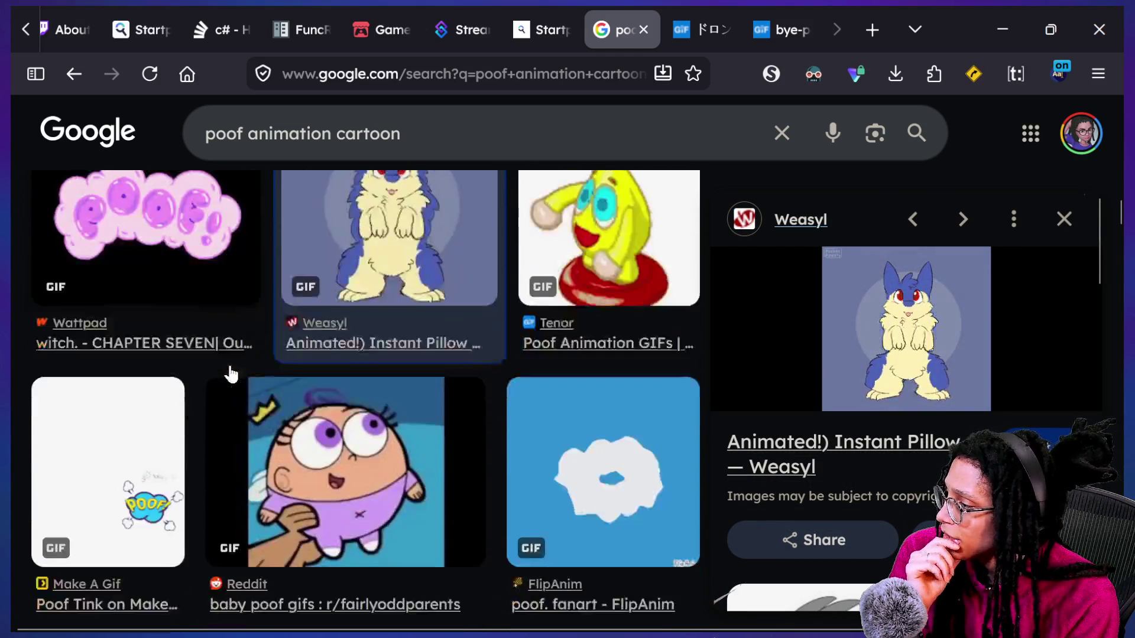
pyautogui.scroll(-2, 470, 438)
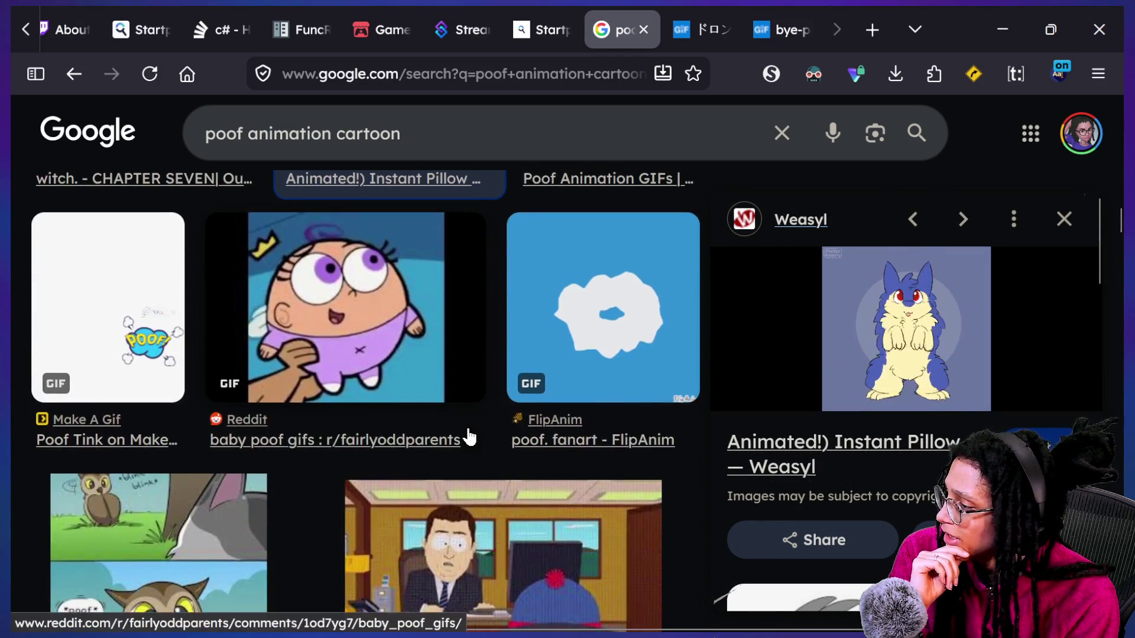
pyautogui.scroll(-5, 470, 437)
pyautogui.scroll(-5, 470, 437)
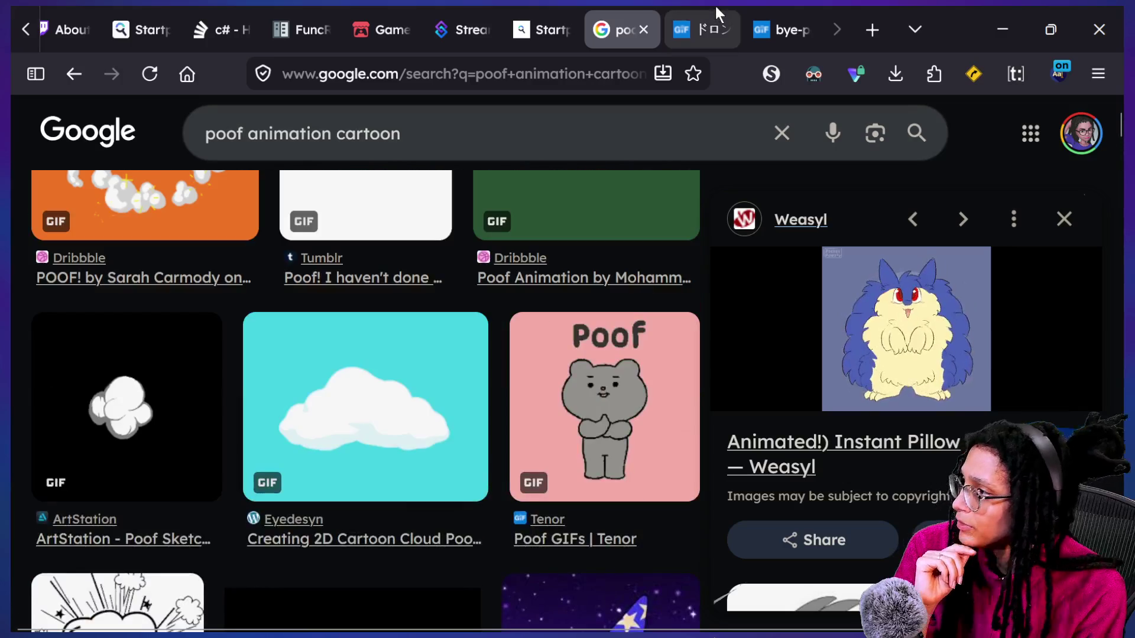
# Check the bear GIF tab, then return to Canva and select the white cloud on page 6
pyautogui.click(718, 13)
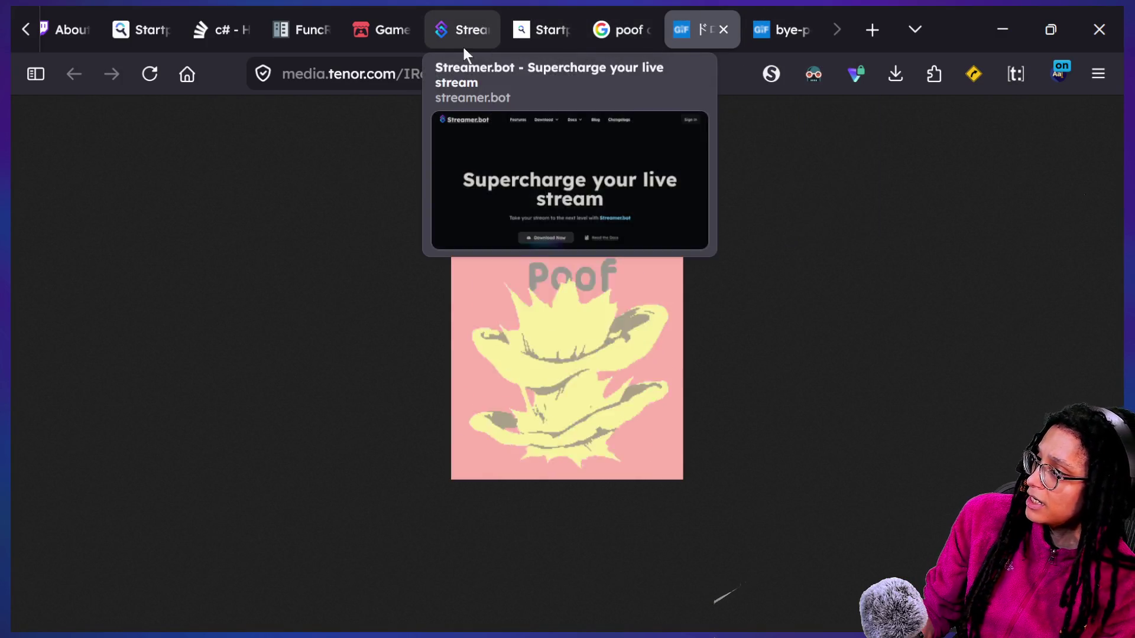
pyautogui.press('super+Tab')
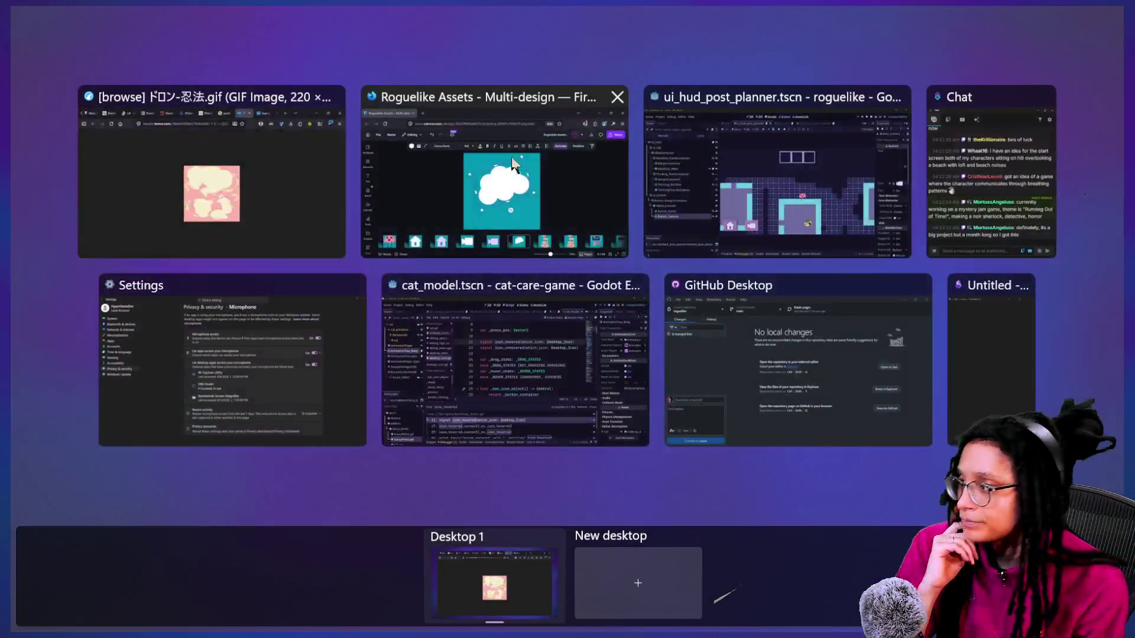
pyautogui.click(523, 158)
pyautogui.click(571, 359)
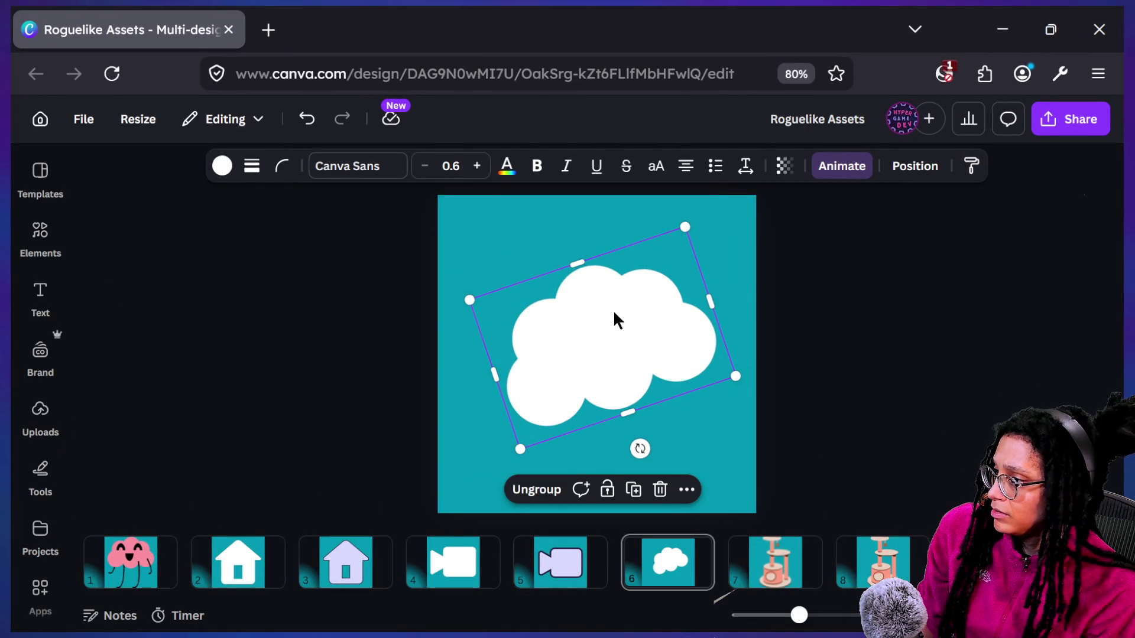
# Move one circle below the cloud, then shift and rotate the whole cloud group
pyautogui.click(607, 412)
pyautogui.click(600, 407)
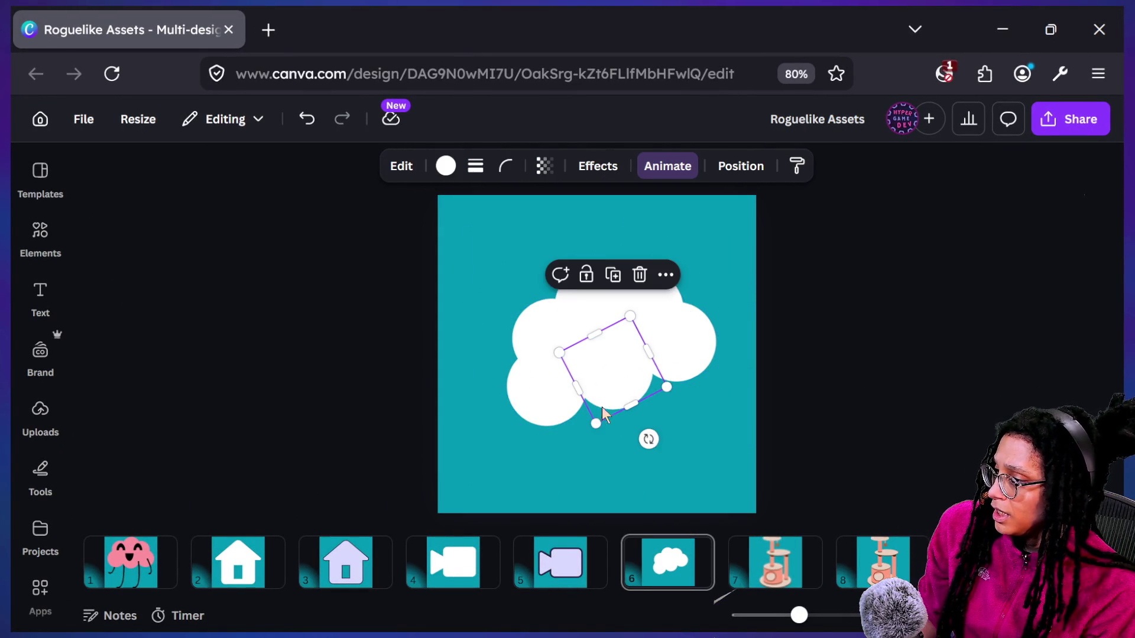
pyautogui.moveTo(628, 398)
pyautogui.mouseDown()
pyautogui.moveTo(587, 451)
pyautogui.moveTo(603, 438)
pyautogui.moveTo(603, 456)
pyautogui.moveTo(666, 384)
pyautogui.mouseUp()
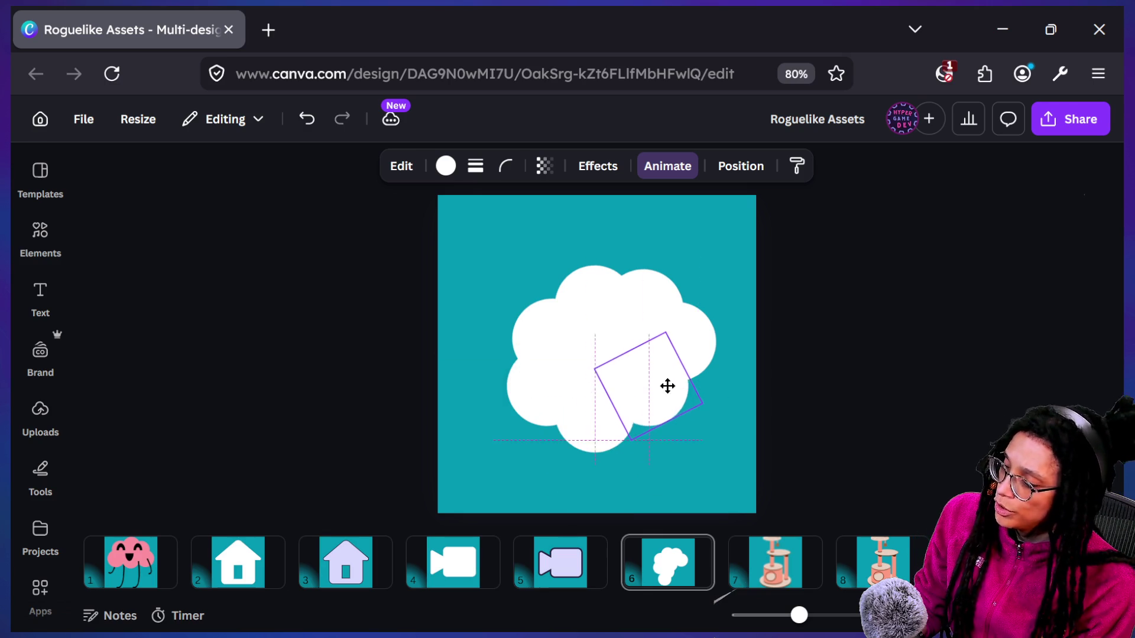
pyautogui.click(825, 435)
pyautogui.moveTo(819, 438); pyautogui.dragTo(416, 237)
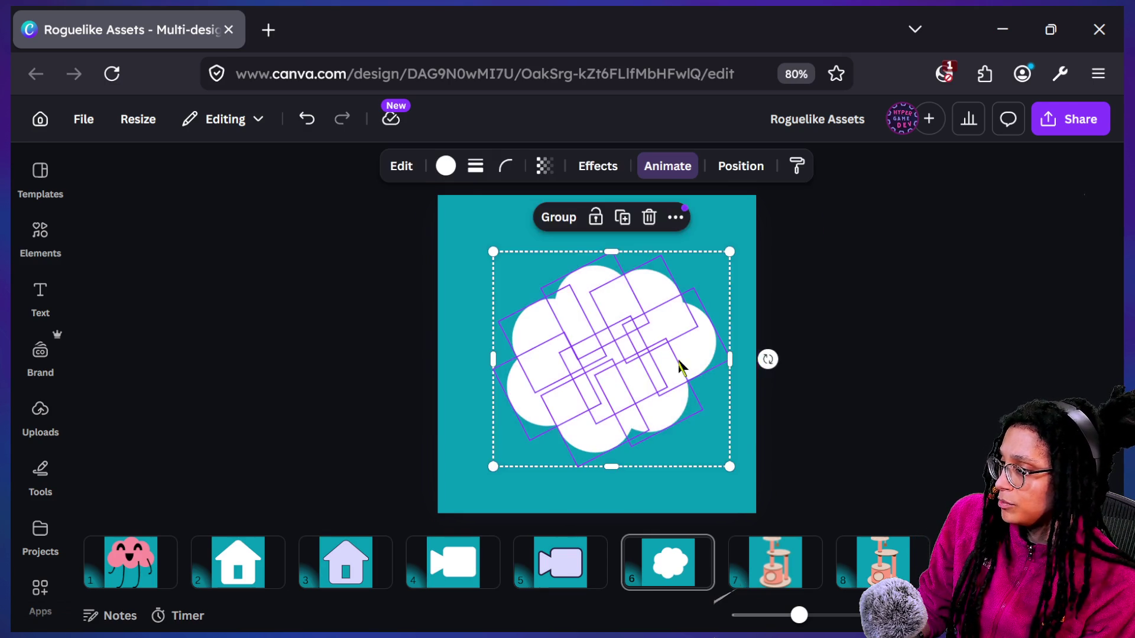
pyautogui.moveTo(693, 362); pyautogui.dragTo(679, 371)
pyautogui.moveTo(752, 366)
pyautogui.mouseDown()
pyautogui.moveTo(774, 370)
pyautogui.moveTo(740, 301)
pyautogui.mouseUp()
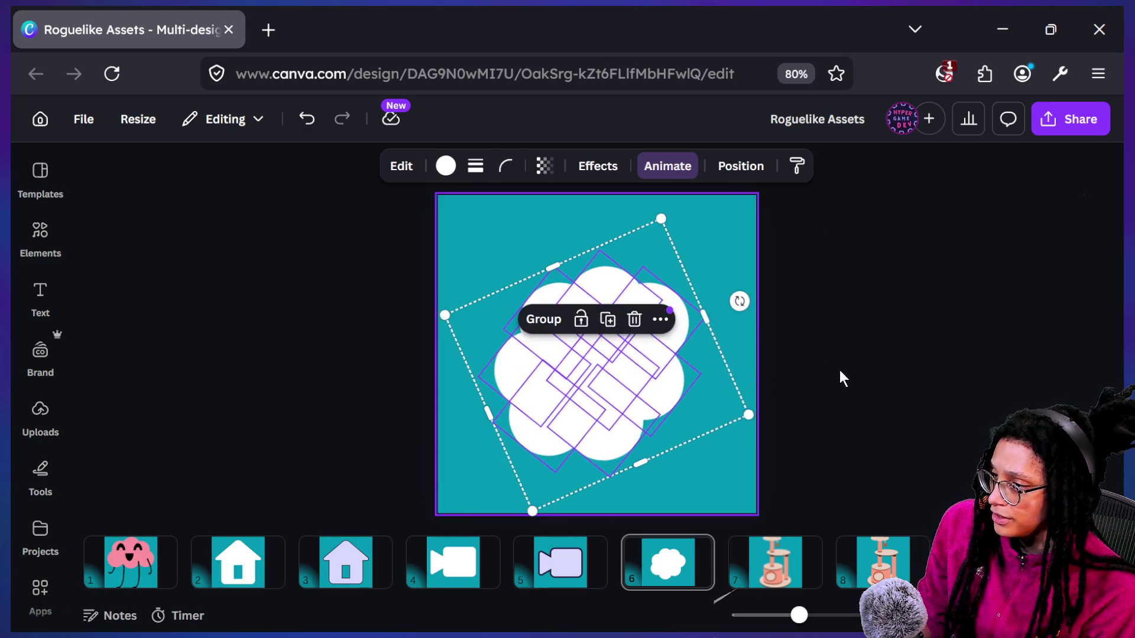
# Tuck individual circles into the cloud's right and lower edges for a rounder shape
pyautogui.click(672, 408)
pyautogui.moveTo(661, 399); pyautogui.dragTo(673, 402)
pyautogui.click(782, 421)
pyautogui.moveTo(582, 385)
pyautogui.mouseDown()
pyautogui.moveTo(623, 431)
pyautogui.moveTo(714, 330)
pyautogui.moveTo(682, 347)
pyautogui.mouseUp()
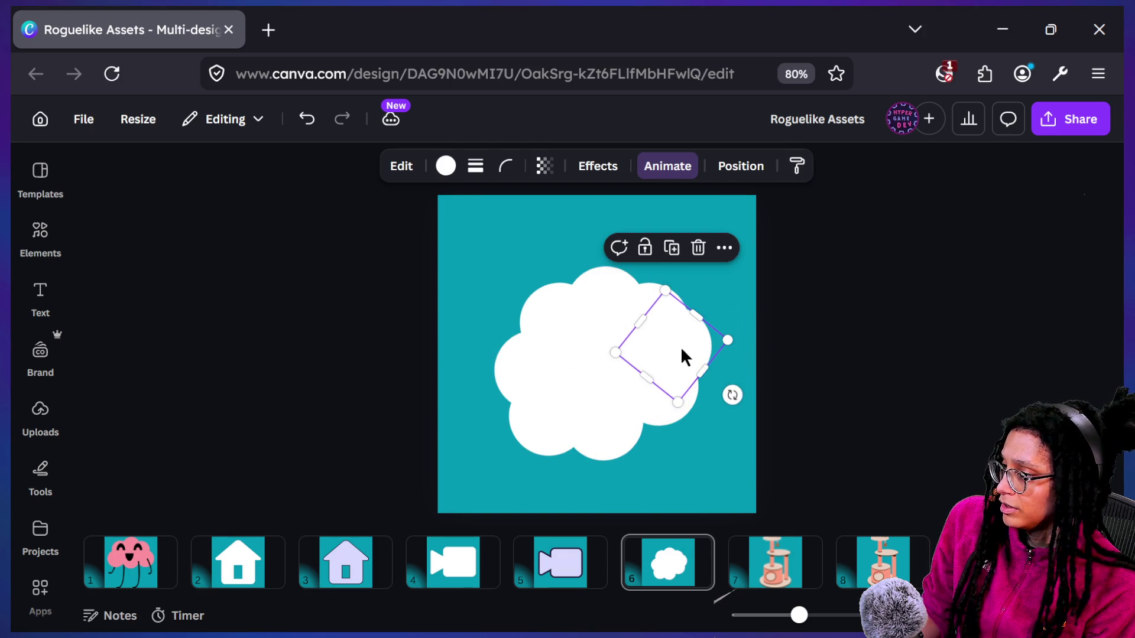
pyautogui.hotkey('ctrl', 'z')
pyautogui.moveTo(728, 278)
pyautogui.mouseDown()
pyautogui.moveTo(642, 422)
pyautogui.moveTo(630, 408)
pyautogui.mouseUp()
pyautogui.click(899, 345)
pyautogui.moveTo(422, 241); pyautogui.dragTo(903, 520)
pyautogui.press('Delete')
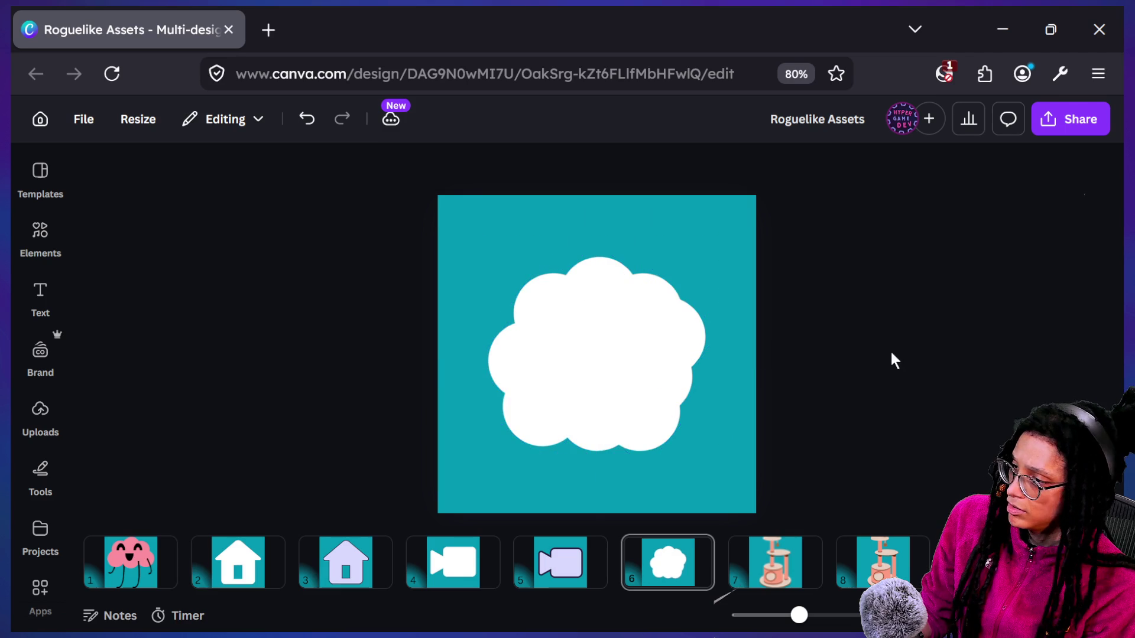
# Raise one circle toward the cloud's top-right, check all circles together, then switch to Firefox
pyautogui.click(661, 426)
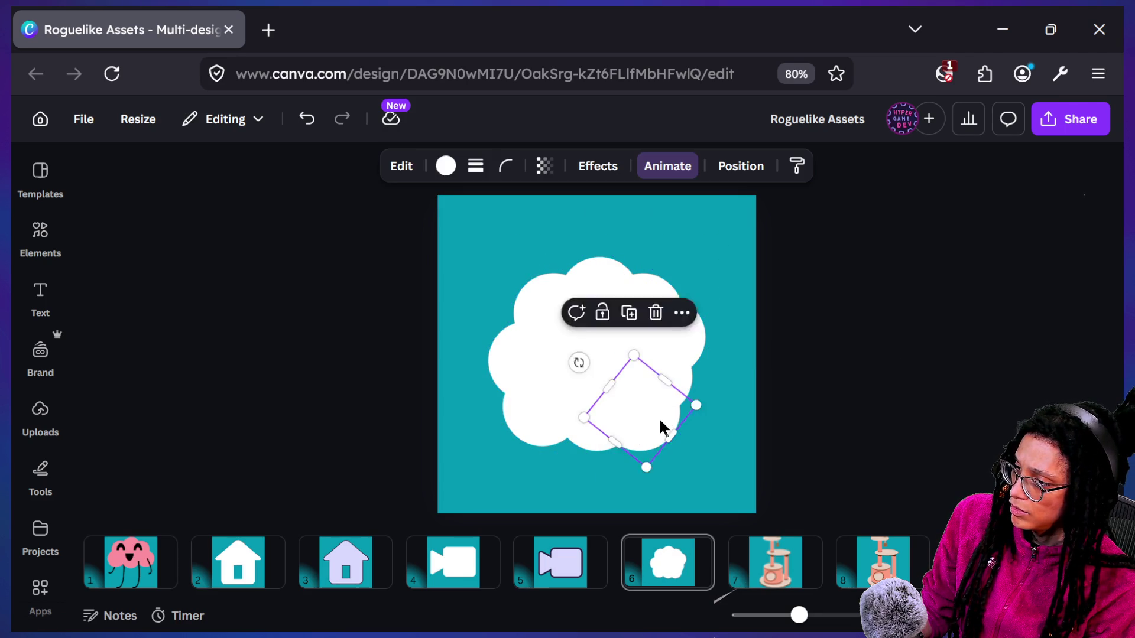
pyautogui.moveTo(654, 428); pyautogui.dragTo(653, 327)
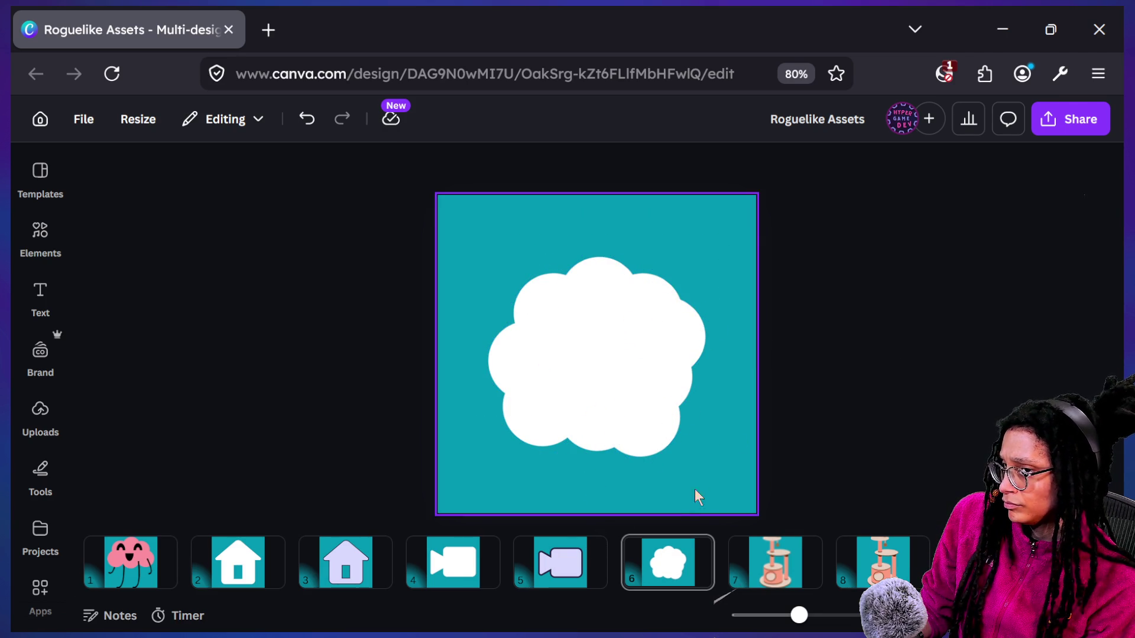
pyautogui.moveTo(768, 471); pyautogui.dragTo(430, 213)
pyautogui.moveTo(603, 322); pyautogui.dragTo(604, 308)
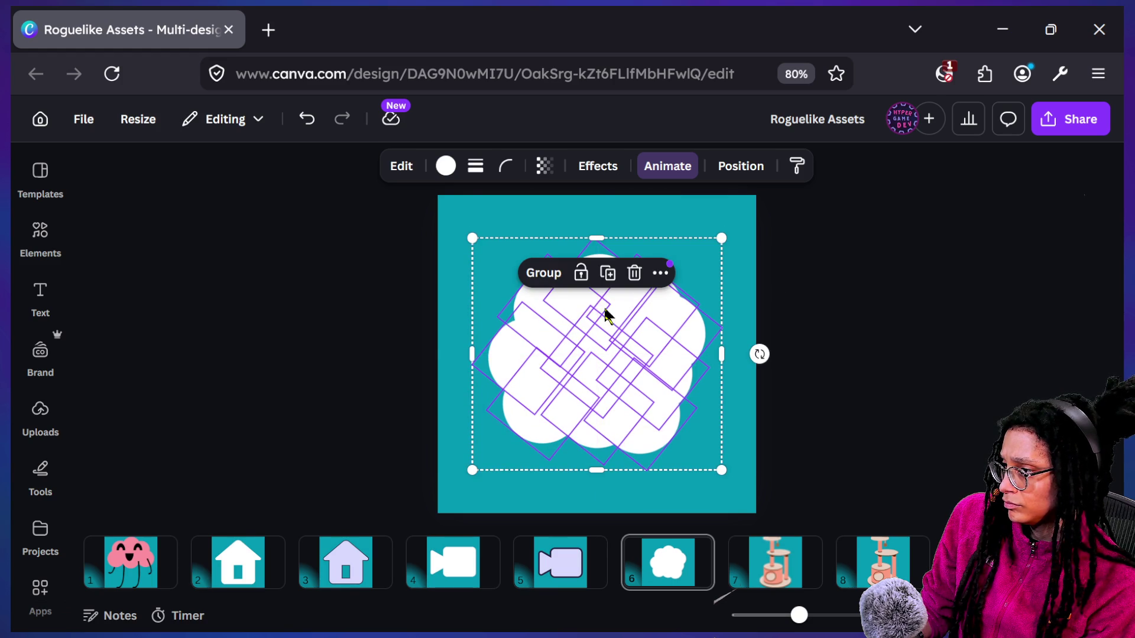
pyautogui.press('Delete')
pyautogui.press('super+Tab')
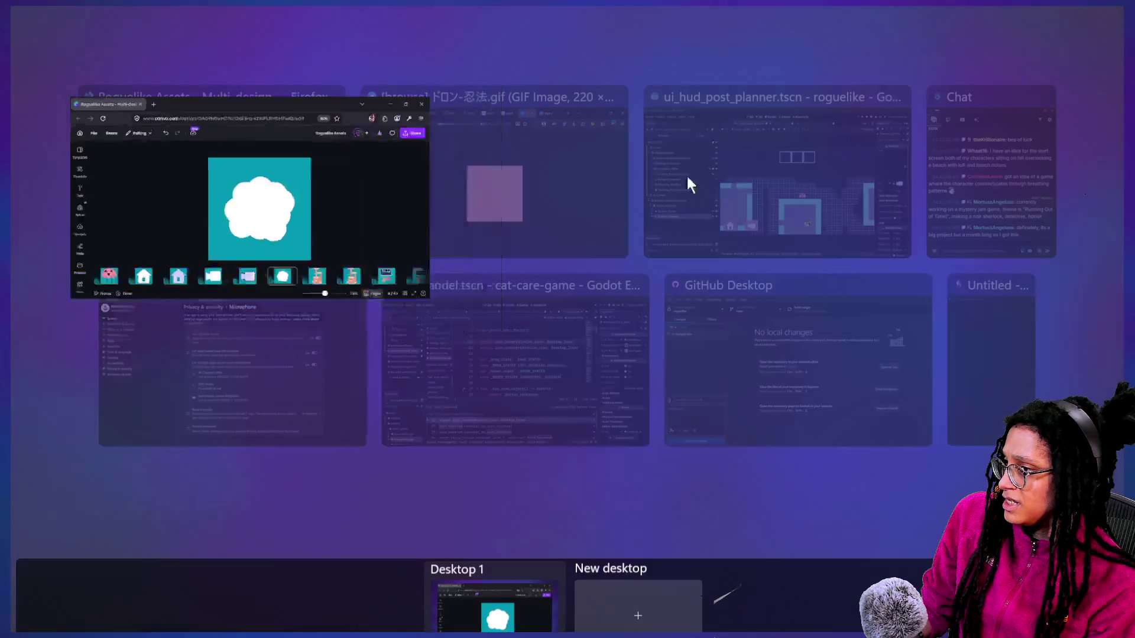
pyautogui.click(548, 126)
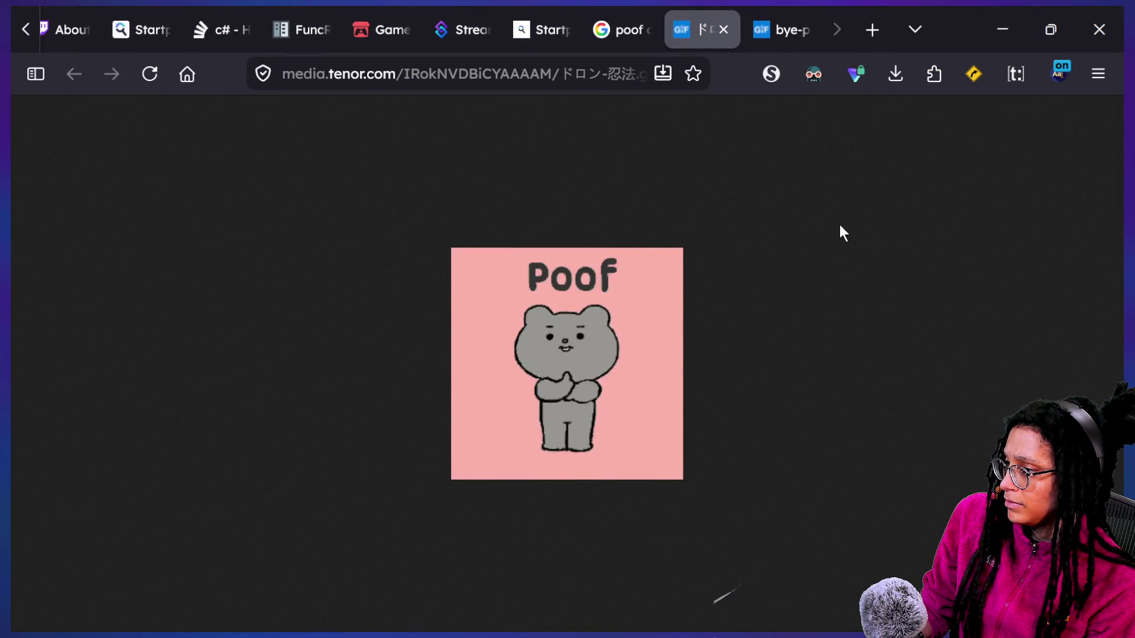
# Watch the waving penguin poof GIF in its Tenor tab, then return to the Canva design
pyautogui.click(775, 30)
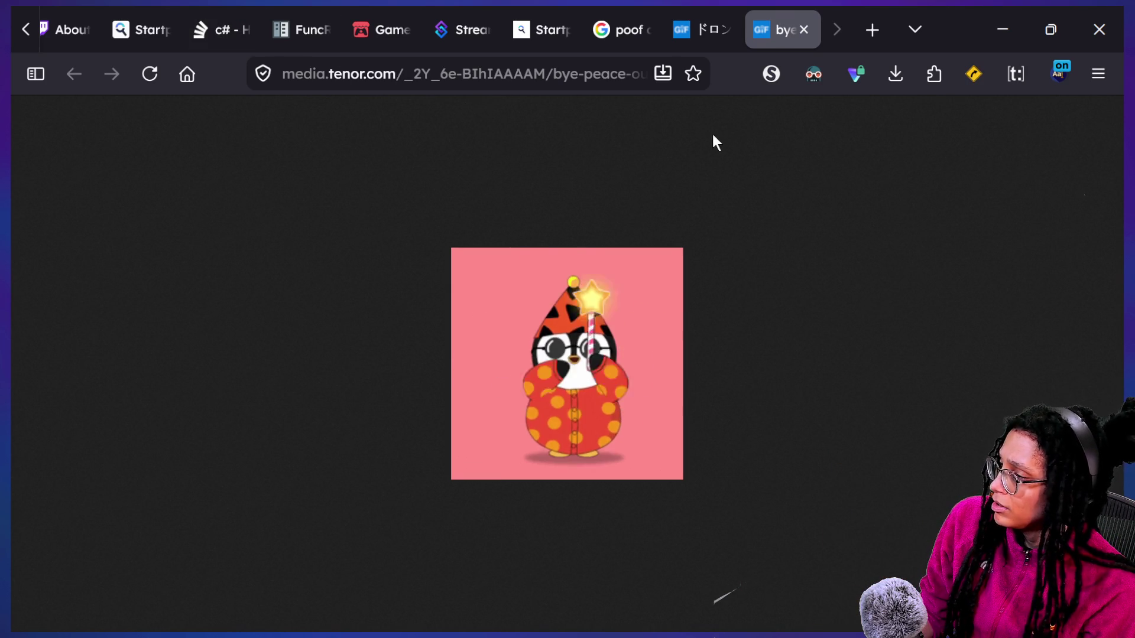
pyautogui.press('super+Tab')
pyautogui.click(502, 183)
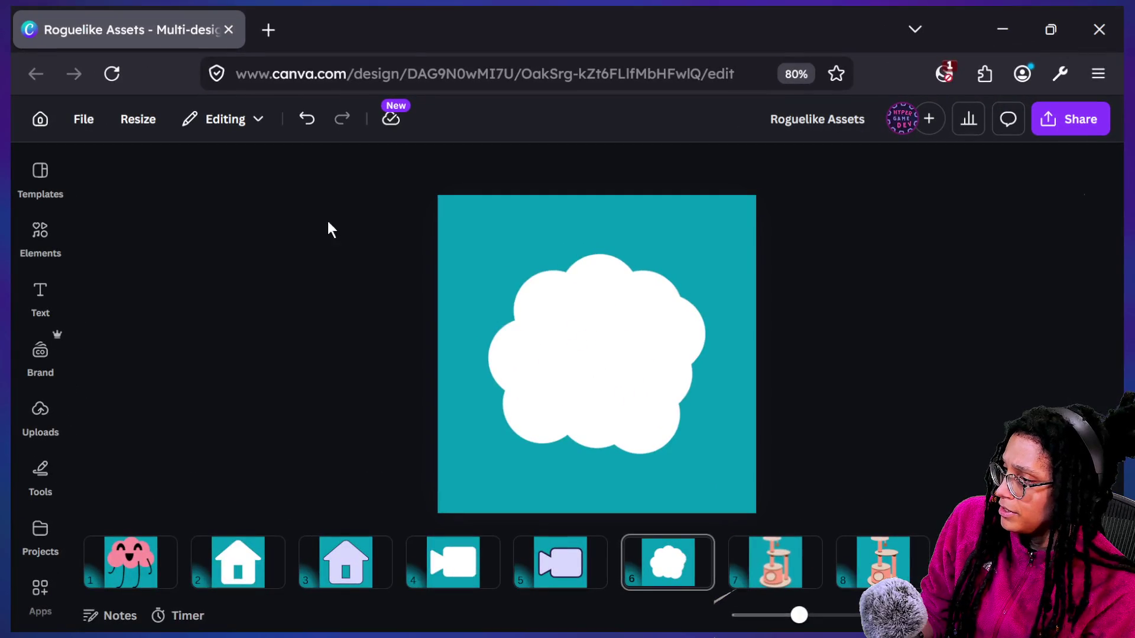
# Shrink the page 6 white cloud slightly from a corner handle
pyautogui.moveTo(326, 237); pyautogui.dragTo(759, 385)
pyautogui.moveTo(722, 238); pyautogui.dragTo(709, 243)
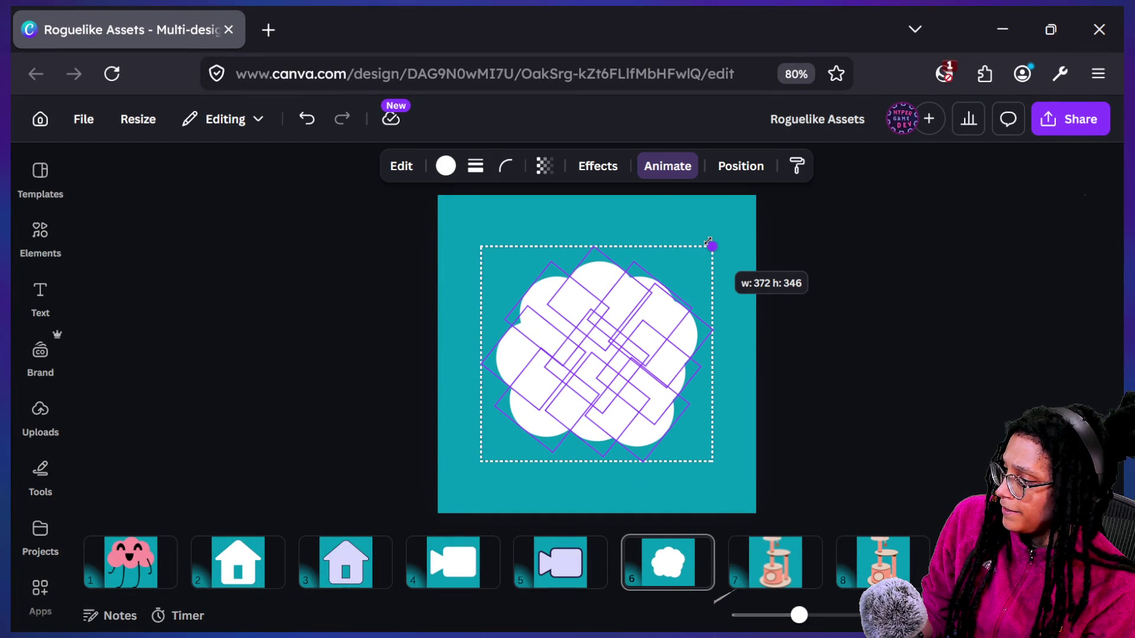
pyautogui.click(903, 308)
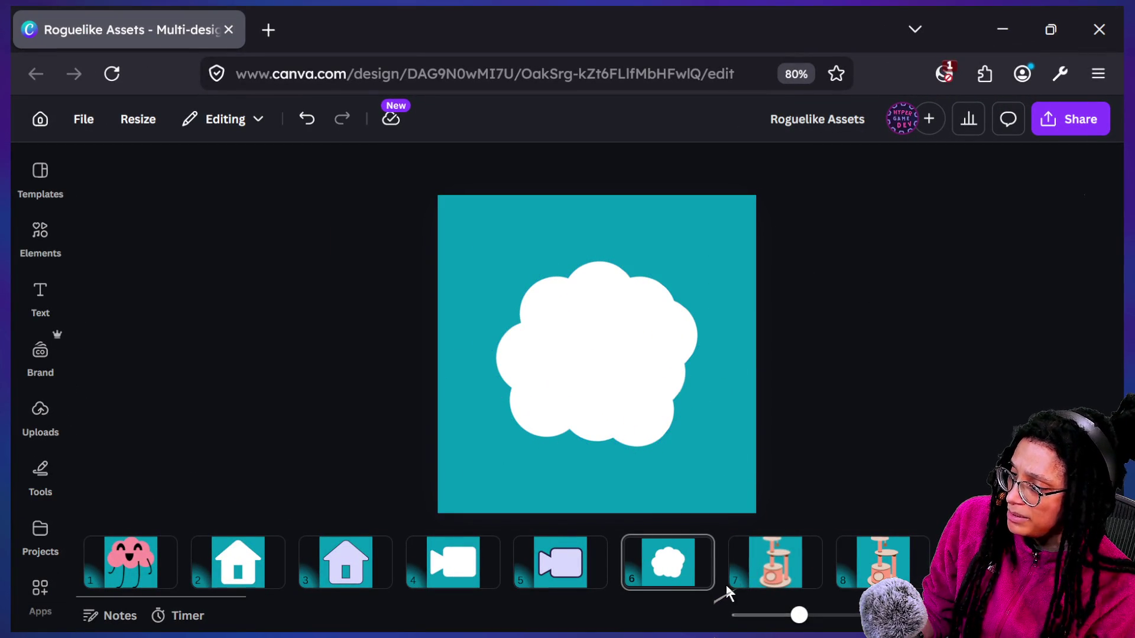
pyautogui.moveTo(467, 245); pyautogui.dragTo(762, 284)
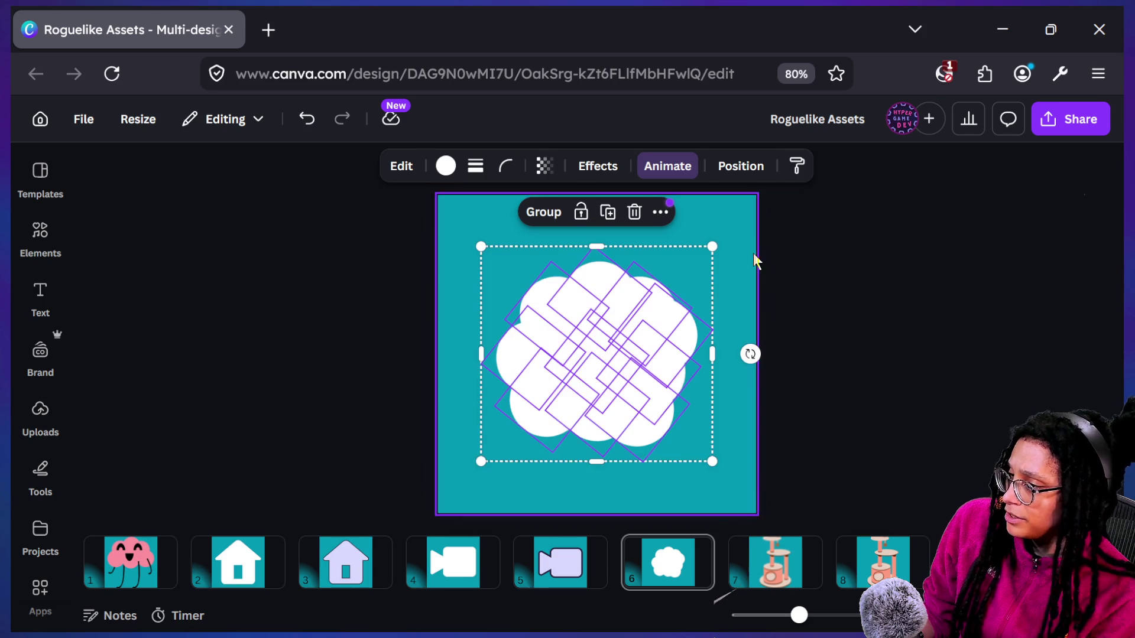
pyautogui.press('Escape')
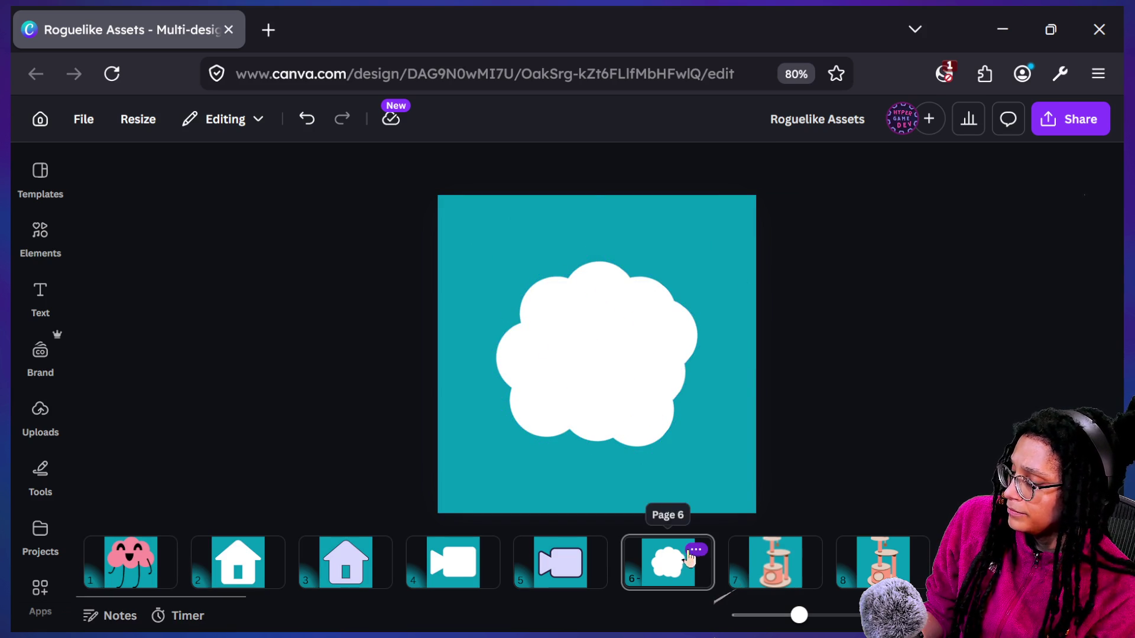
# Duplicate page 6 to create page 7 with the same cloud
pyautogui.rightClick(675, 568)
pyautogui.click(674, 570)
pyautogui.hotkey('ctrl', 'd')
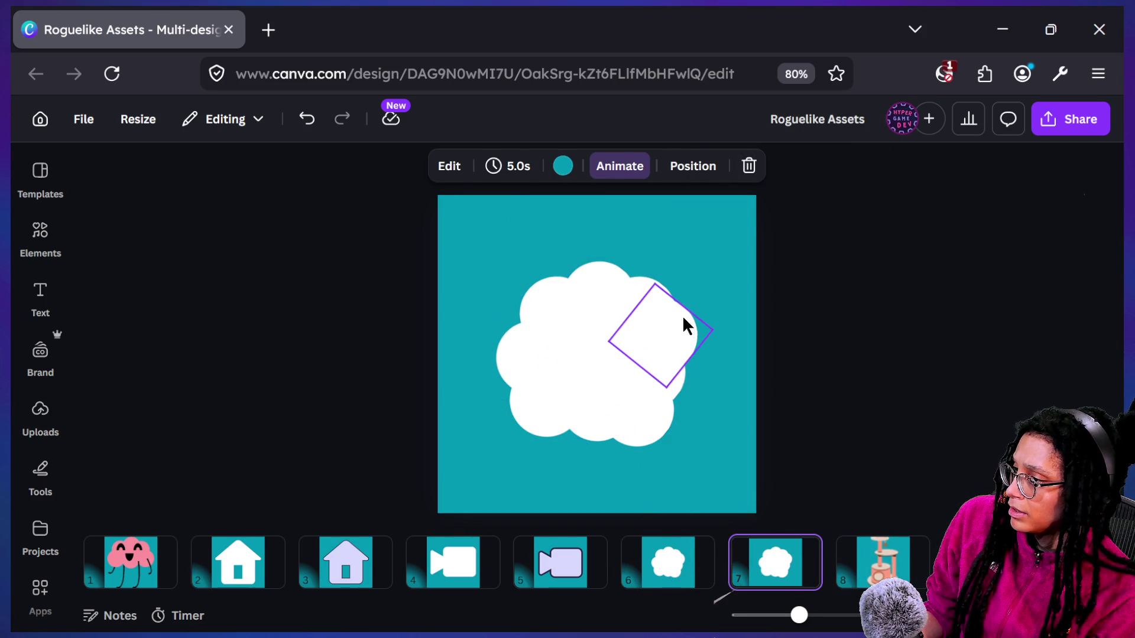
# Pull the page 7 circles out of the cloud toward the top-left, left, right and bottom
pyautogui.click(631, 372)
pyautogui.click(707, 358)
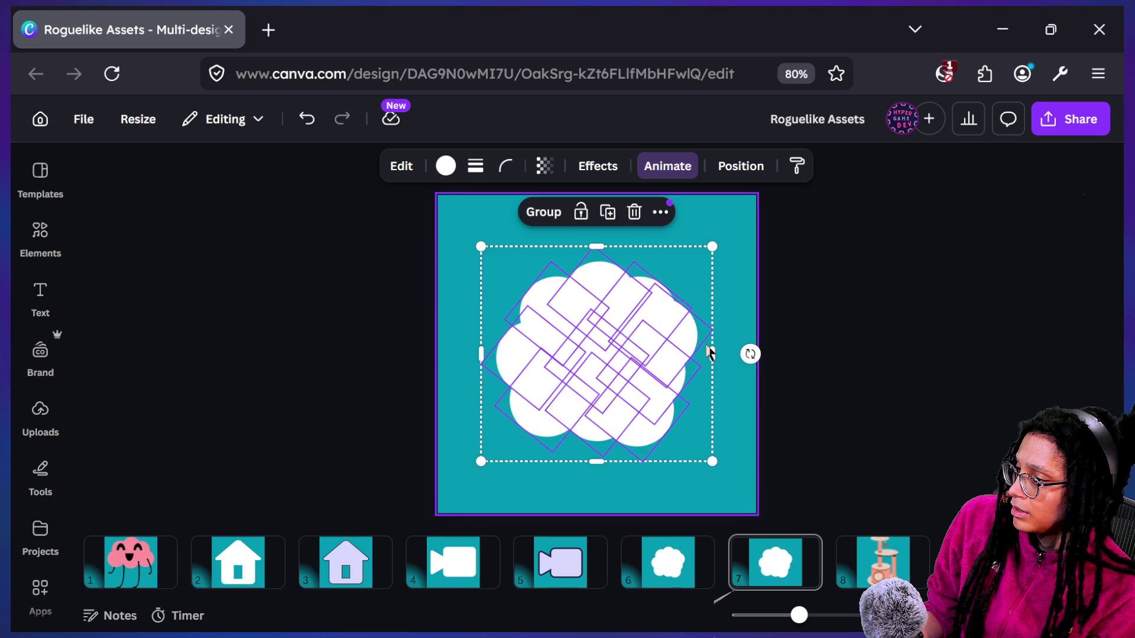
pyautogui.click(743, 263)
pyautogui.click(678, 307)
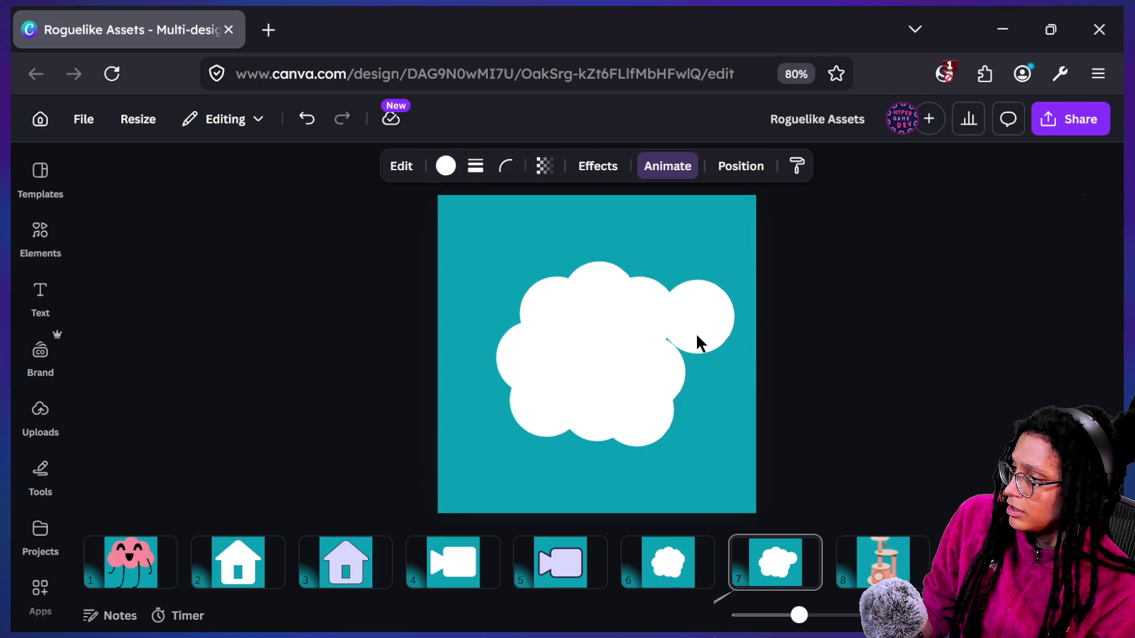
pyautogui.moveTo(599, 319)
pyautogui.mouseDown()
pyautogui.moveTo(544, 311)
pyautogui.moveTo(509, 268)
pyautogui.moveTo(515, 290)
pyautogui.mouseUp()
pyautogui.moveTo(538, 444)
pyautogui.mouseDown()
pyautogui.moveTo(587, 448)
pyautogui.moveTo(532, 432)
pyautogui.moveTo(532, 456)
pyautogui.mouseUp()
pyautogui.moveTo(528, 381); pyautogui.dragTo(509, 368)
pyautogui.moveTo(651, 431); pyautogui.dragTo(677, 465)
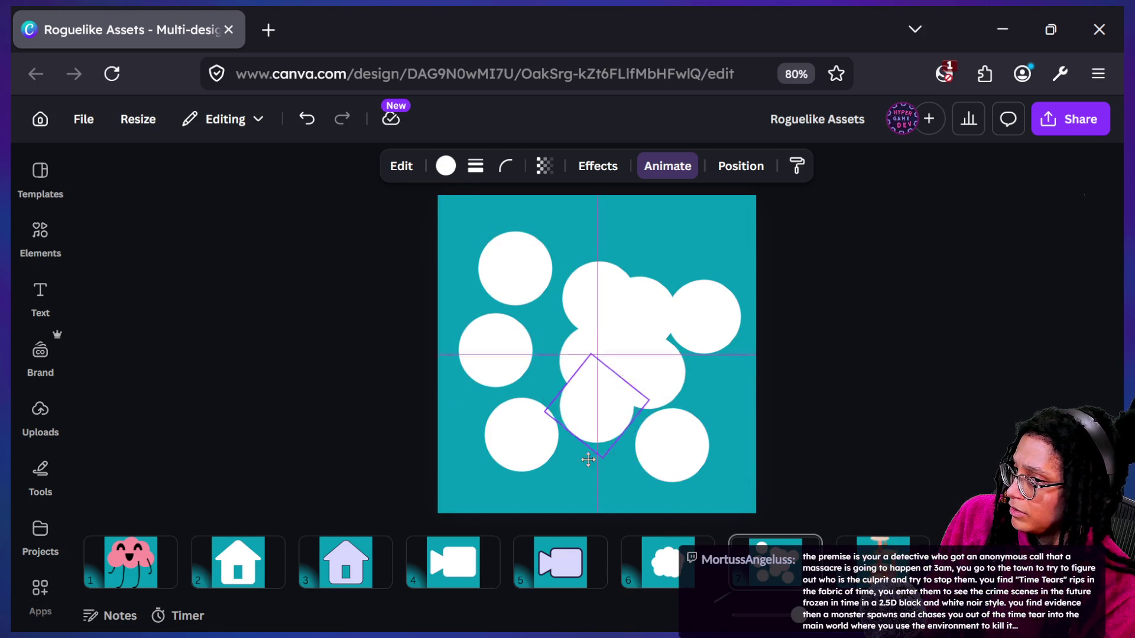
pyautogui.moveTo(588, 436); pyautogui.dragTo(588, 487)
pyautogui.moveTo(621, 384); pyautogui.dragTo(724, 401)
pyautogui.moveTo(597, 366)
pyautogui.mouseDown()
pyautogui.moveTo(598, 385)
pyautogui.moveTo(625, 307)
pyautogui.moveTo(620, 271)
pyautogui.moveTo(662, 289)
pyautogui.mouseUp()
# Refine the scattered circles' positions and shrink several, one to 95 × 95
pyautogui.moveTo(527, 289)
pyautogui.mouseDown()
pyautogui.moveTo(545, 294)
pyautogui.moveTo(532, 298)
pyautogui.mouseUp()
pyautogui.click(509, 327)
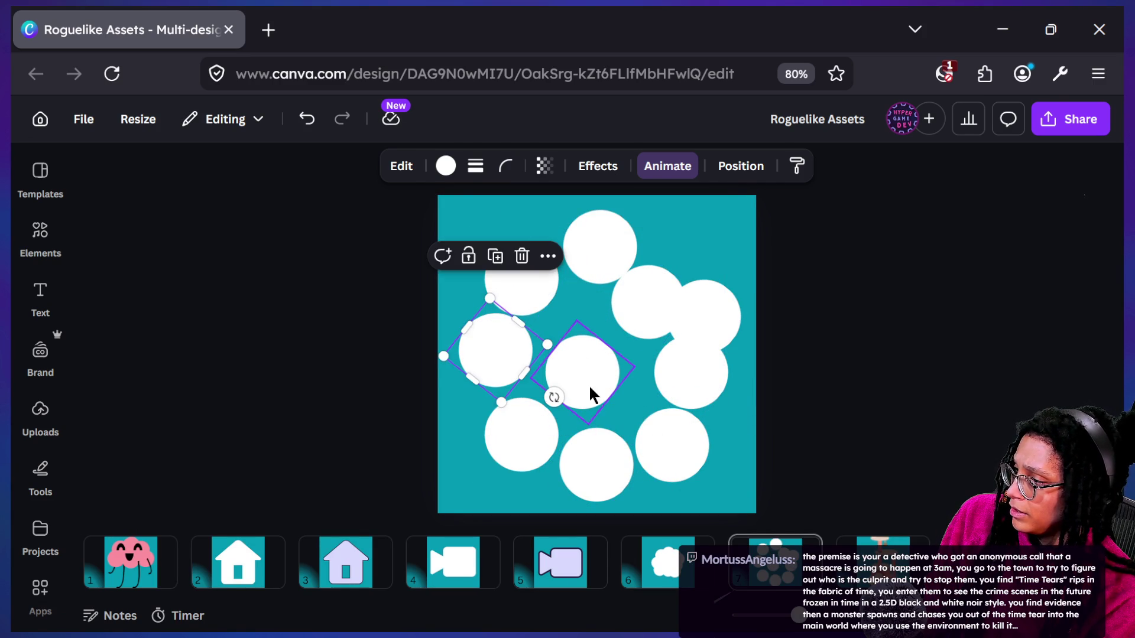
pyautogui.moveTo(524, 374)
pyautogui.mouseDown()
pyautogui.moveTo(540, 397)
pyautogui.moveTo(528, 371)
pyautogui.moveTo(516, 406)
pyautogui.moveTo(500, 397)
pyautogui.mouseUp()
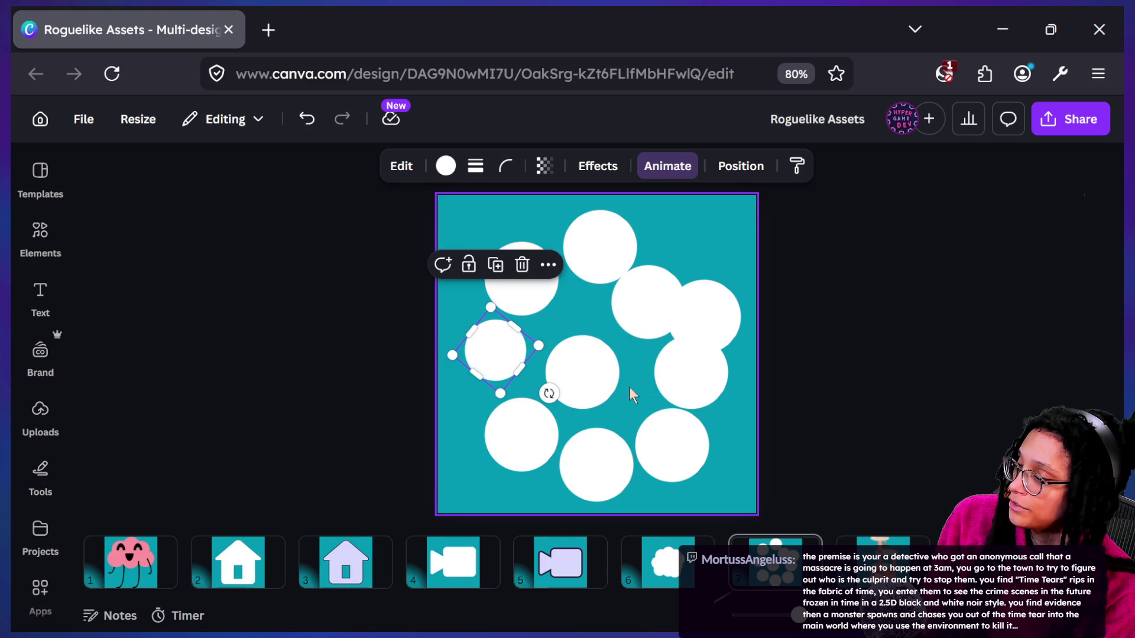
pyautogui.moveTo(609, 397)
pyautogui.mouseDown()
pyautogui.moveTo(542, 377)
pyautogui.moveTo(565, 385)
pyautogui.moveTo(541, 407)
pyautogui.mouseUp()
pyautogui.moveTo(591, 459); pyautogui.dragTo(571, 443)
pyautogui.click(499, 451)
pyautogui.moveTo(520, 383); pyautogui.dragTo(519, 393)
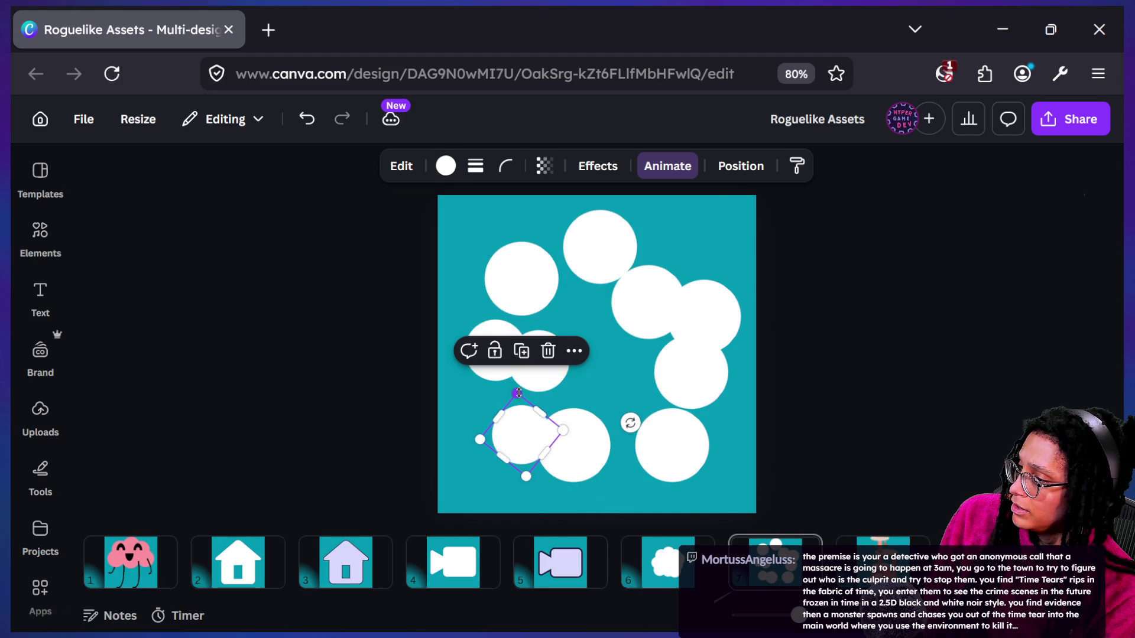
pyautogui.moveTo(526, 443)
pyautogui.mouseDown()
pyautogui.moveTo(604, 431)
pyautogui.moveTo(612, 416)
pyautogui.mouseUp()
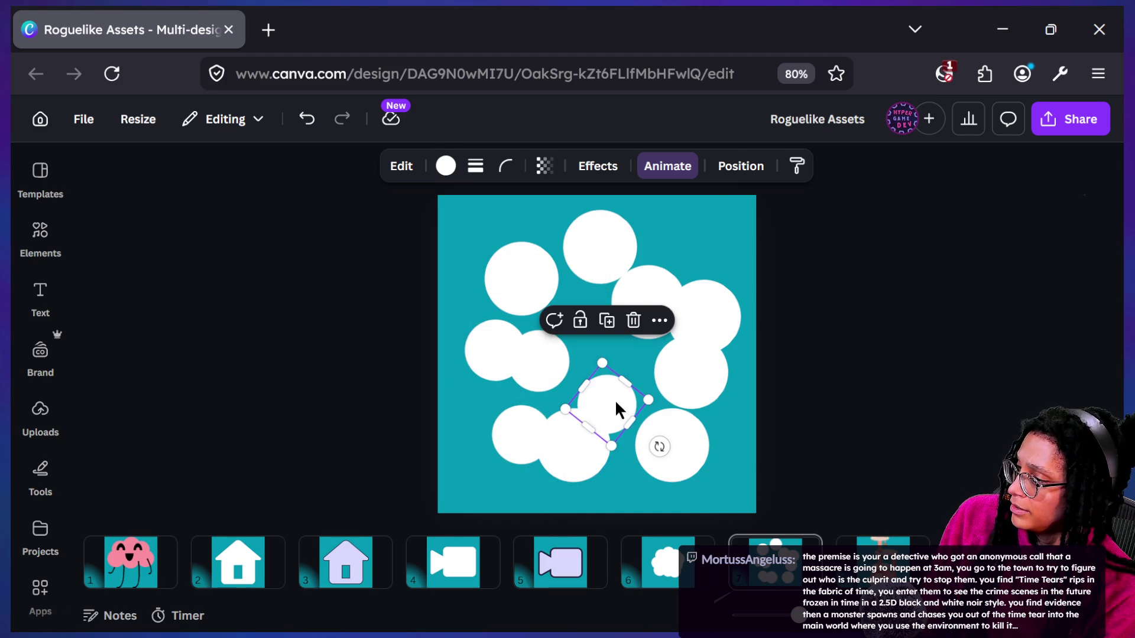
pyautogui.moveTo(602, 365); pyautogui.dragTo(601, 376)
pyautogui.click(523, 304)
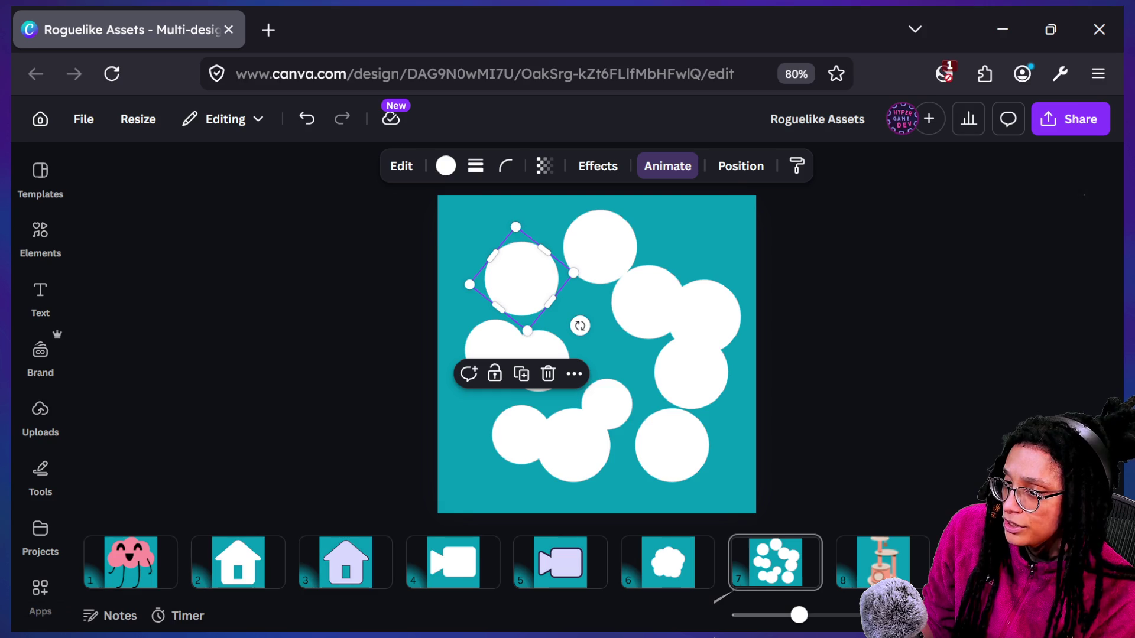
# Shift the top circle and its neighbour down into a loose overlapping pair on page 7
pyautogui.moveTo(604, 242)
pyautogui.mouseDown()
pyautogui.moveTo(575, 261)
pyautogui.moveTo(651, 259)
pyautogui.mouseUp()
pyautogui.click(644, 290)
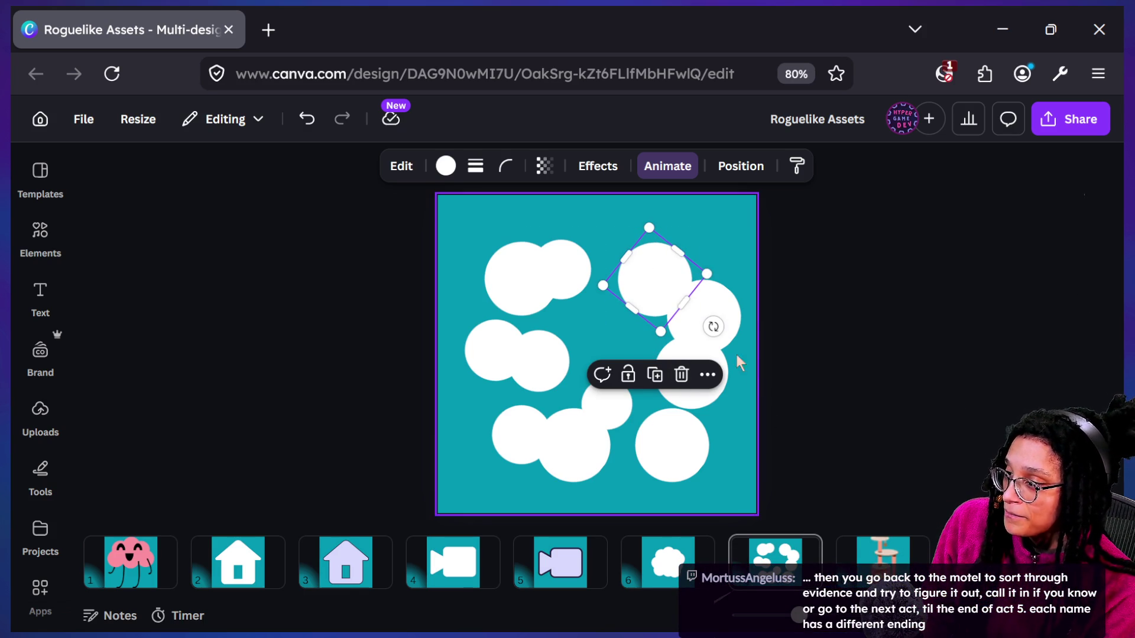
pyautogui.moveTo(660, 259)
pyautogui.mouseDown()
pyautogui.moveTo(686, 307)
pyautogui.moveTo(677, 302)
pyautogui.mouseUp()
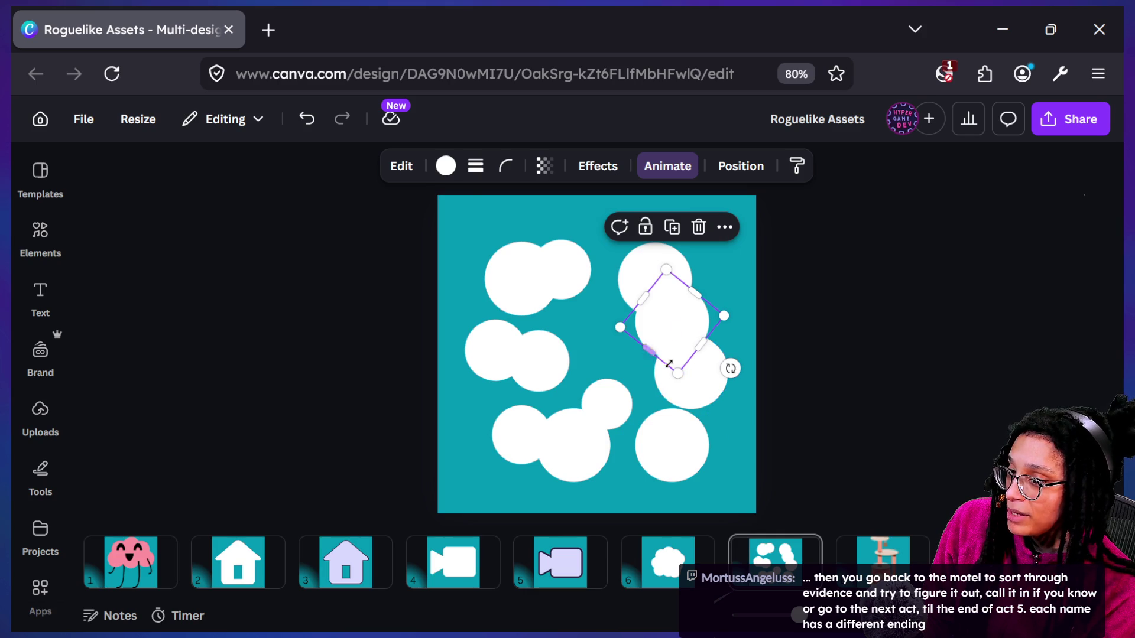
# Move the lower-right circle up and left, resize it into a cluster, then deselect
pyautogui.moveTo(691, 405)
pyautogui.mouseDown()
pyautogui.moveTo(631, 352)
pyautogui.moveTo(632, 363)
pyautogui.mouseUp()
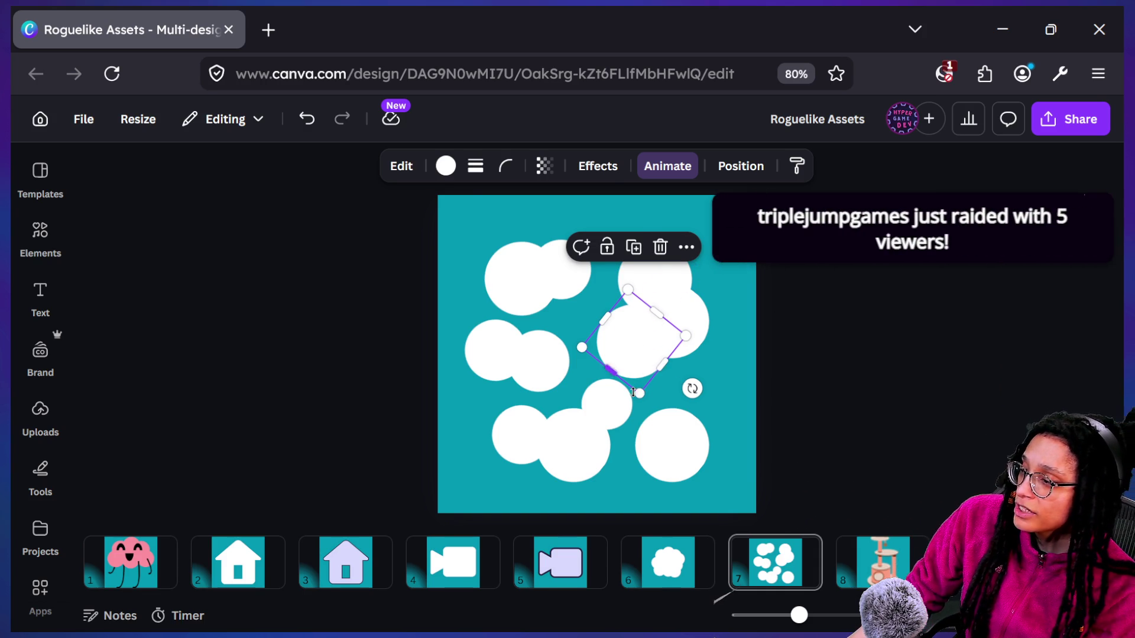
pyautogui.moveTo(637, 394)
pyautogui.mouseDown()
pyautogui.moveTo(638, 378)
pyautogui.moveTo(650, 387)
pyautogui.moveTo(635, 372)
pyautogui.mouseUp()
pyautogui.moveTo(633, 331); pyautogui.dragTo(629, 323)
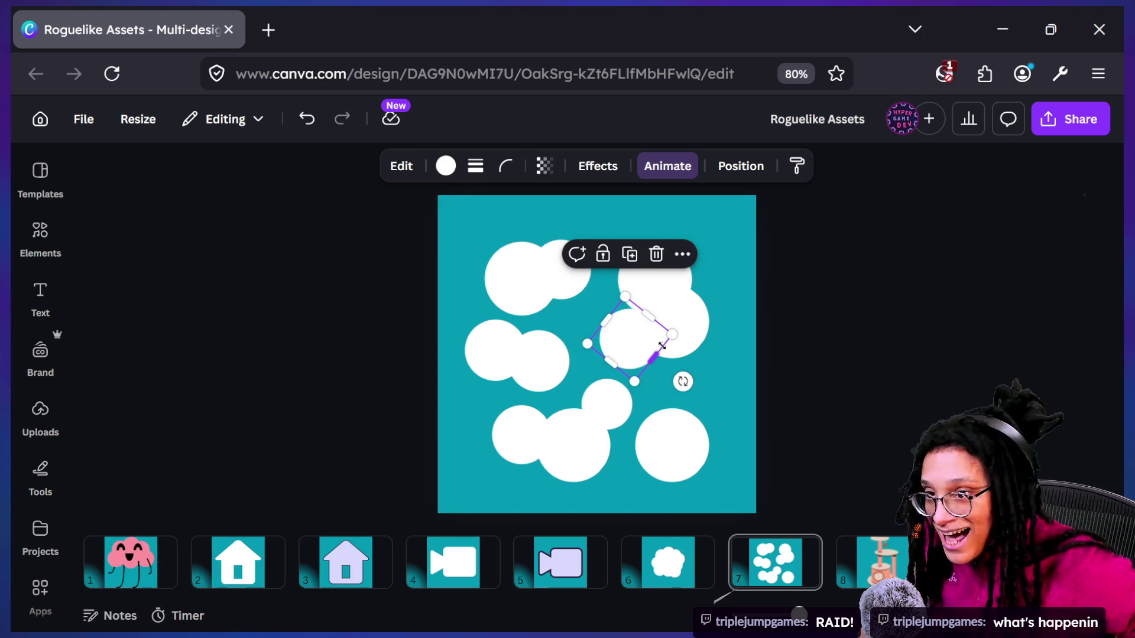
pyautogui.click(812, 318)
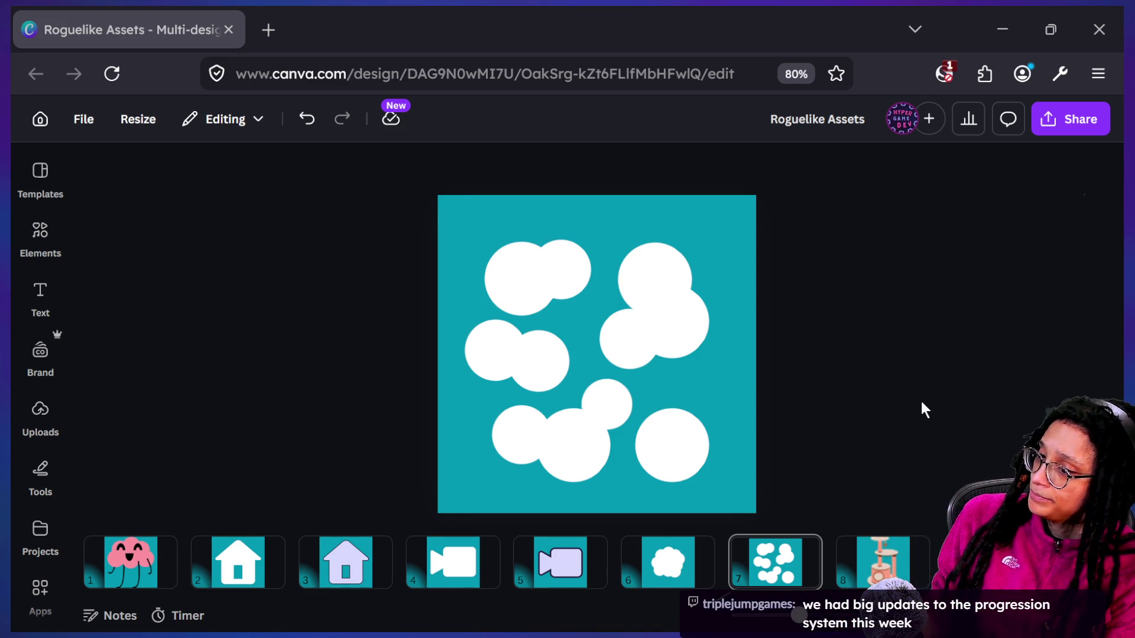
pyautogui.press('super+Tab')
# Return to Godot and enlarge the running roguelike's Game view to fill the editor
pyautogui.click(500, 172)
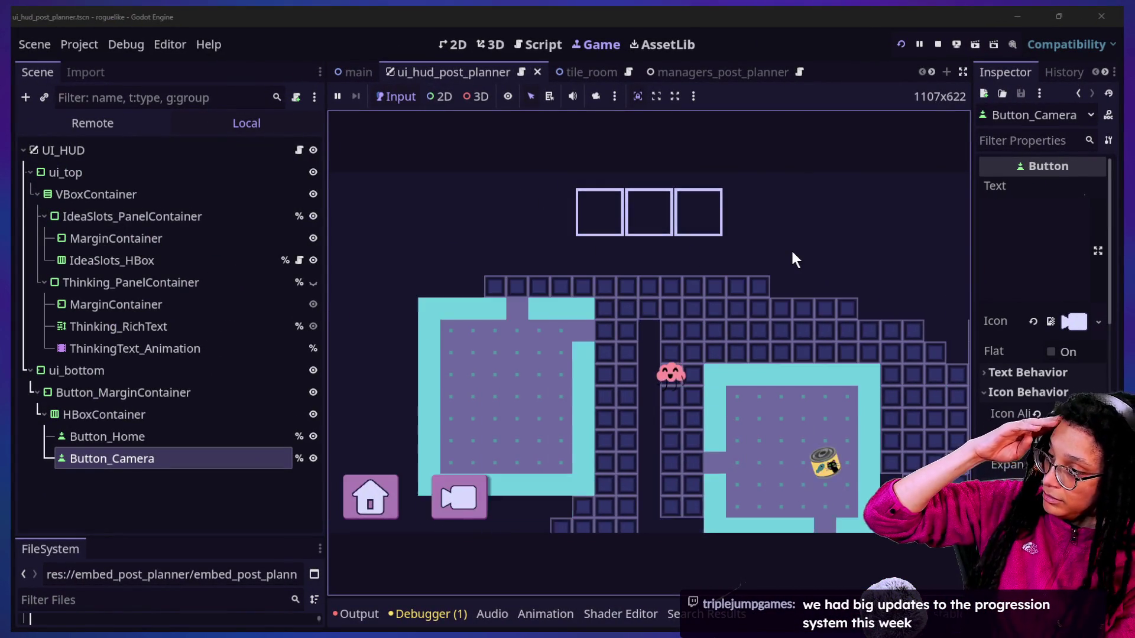
pyautogui.click(962, 71)
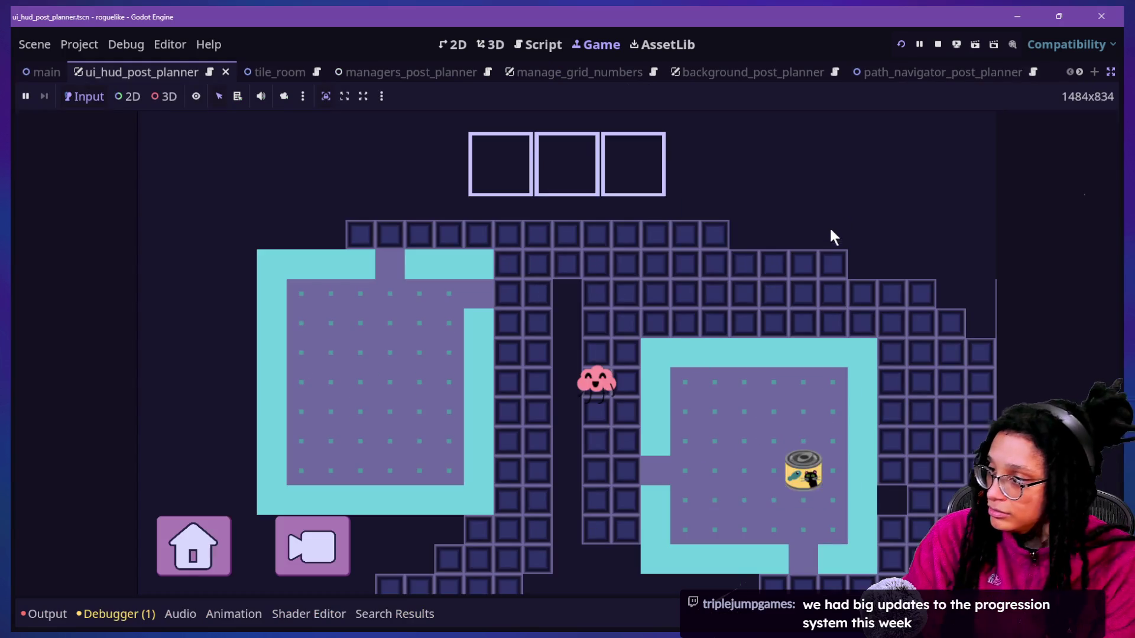
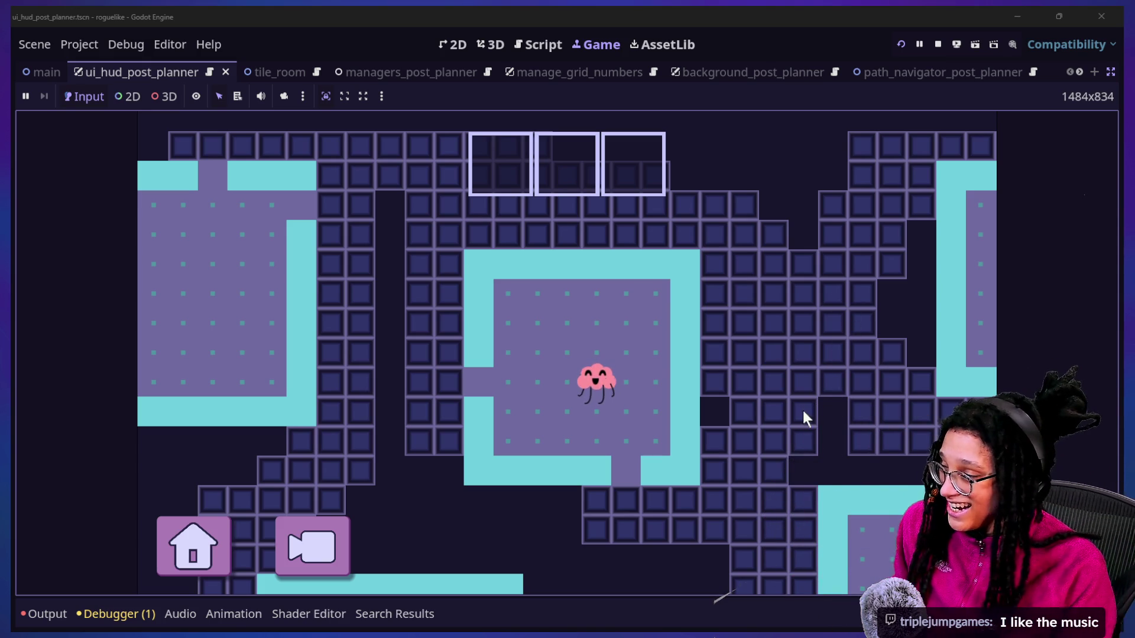
# Bring the VLC media player playlist window up over the running Godot game
pyautogui.press('super+Tab')
pyautogui.press('Escape')
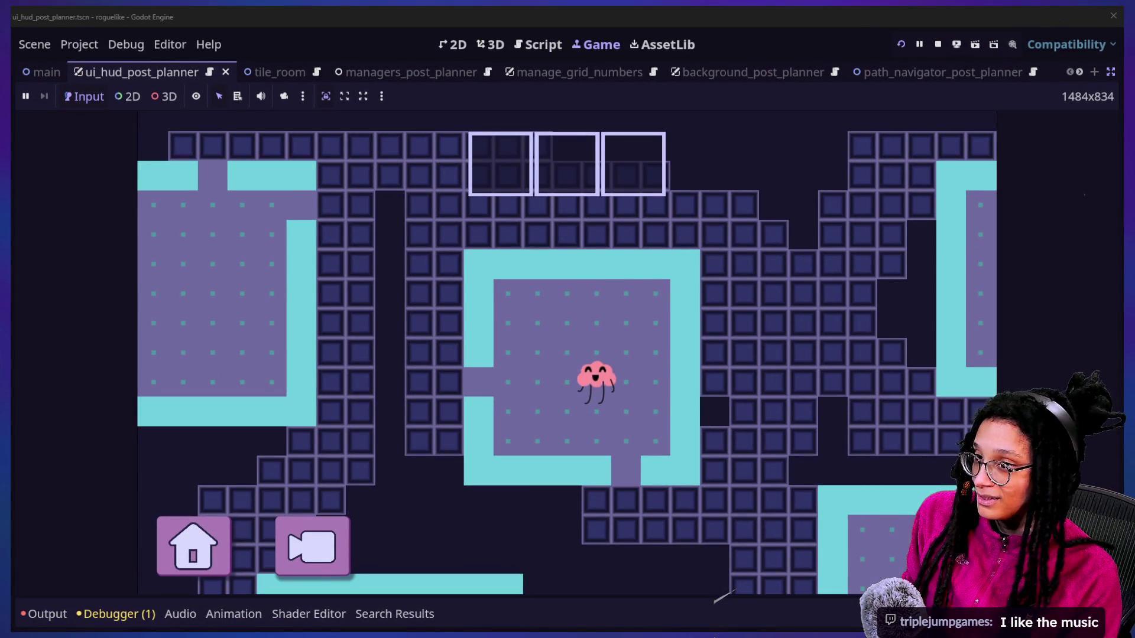
pyautogui.hotkey('alt', 'Tab')
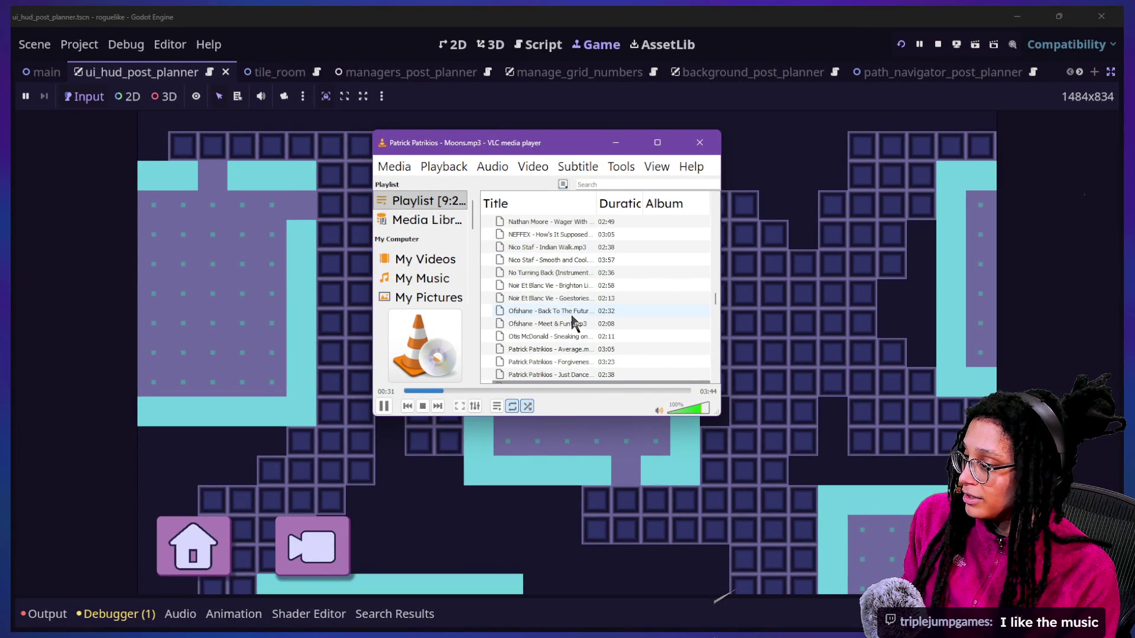
# Play 'Cumbia Sucia - Cumbia Deli' from the VLC playlist
pyautogui.scroll(-1, 572, 322)
pyautogui.click(408, 407)
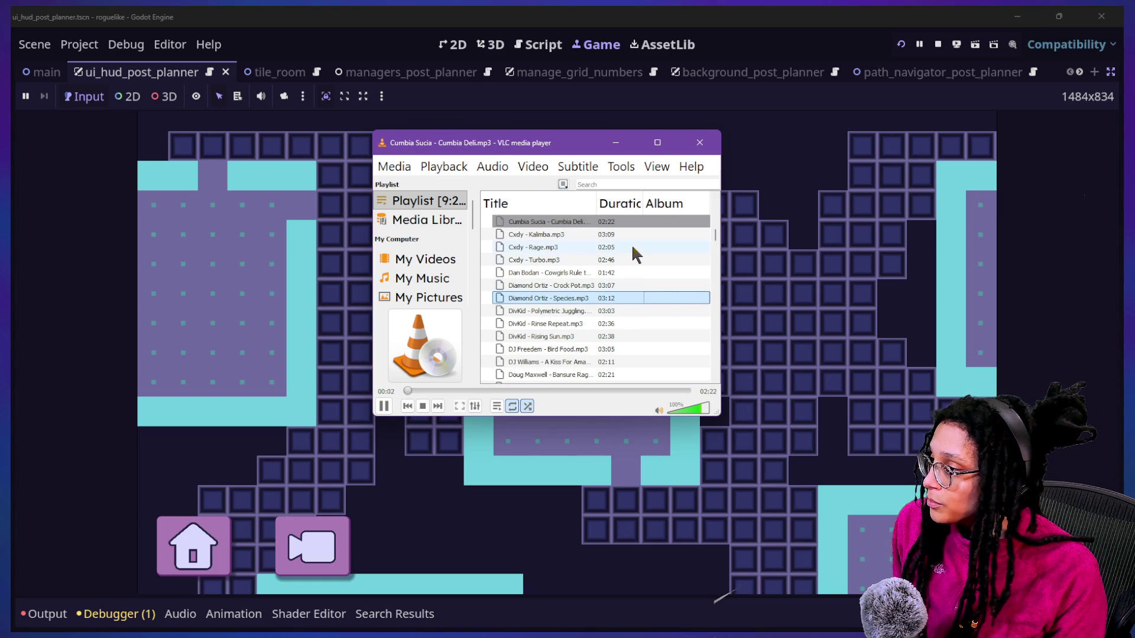
pyautogui.scroll(1, 643, 254)
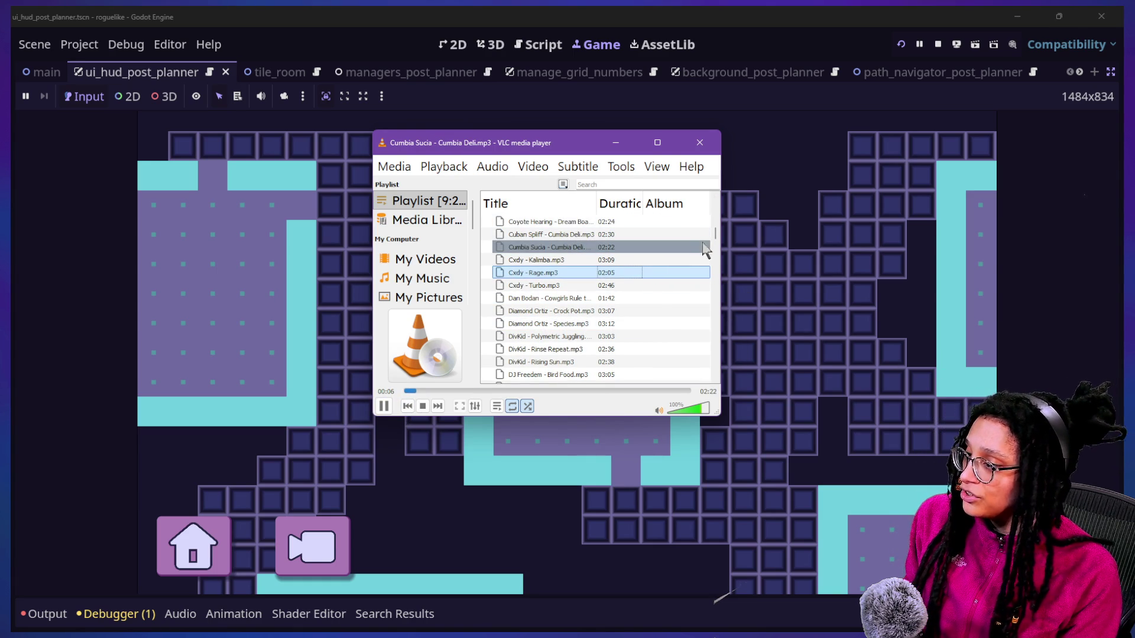
# Widen the VLC window and playlist so full track names show, then switch to Chat
pyautogui.moveTo(724, 243); pyautogui.dragTo(788, 242)
pyautogui.moveTo(597, 196); pyautogui.dragTo(636, 196)
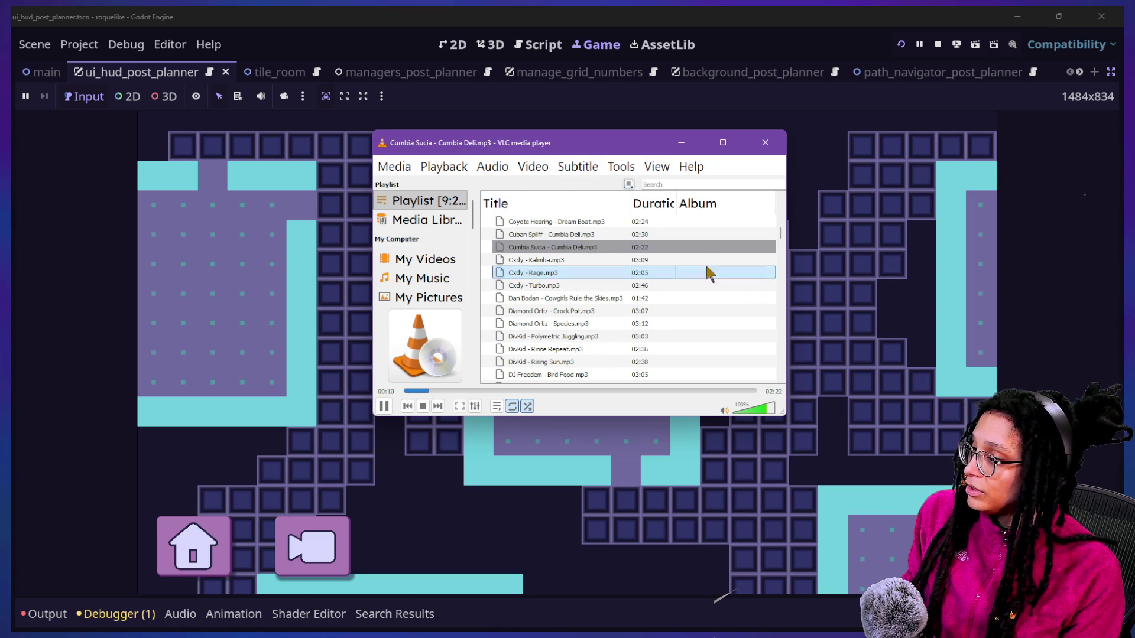
pyautogui.scroll(1, 623, 255)
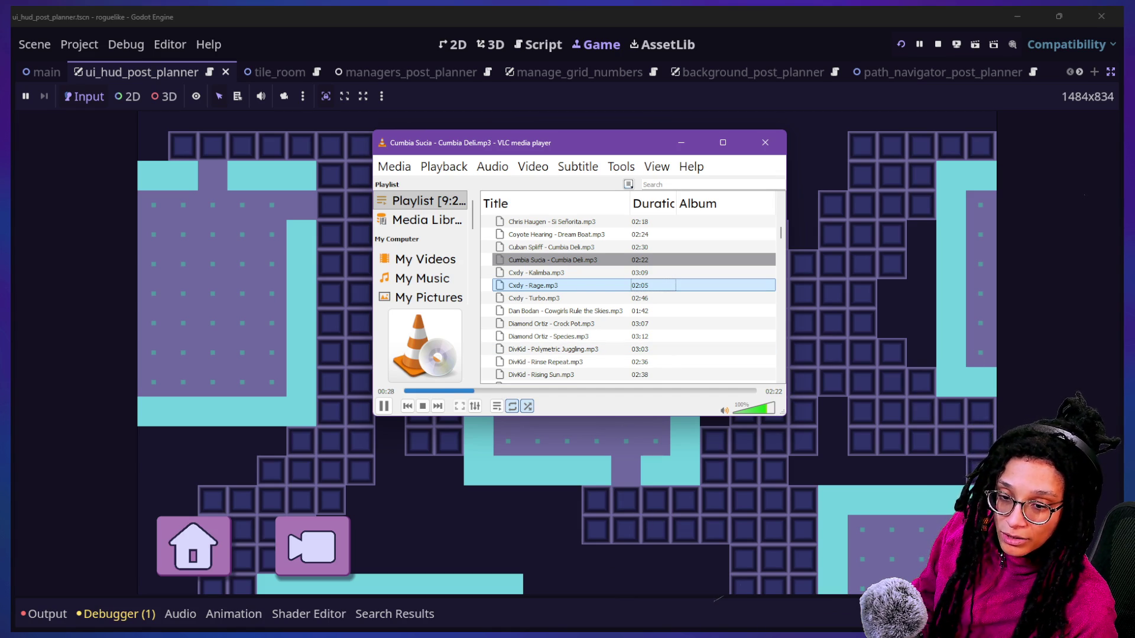
pyautogui.hotkey('alt', 'Tab')
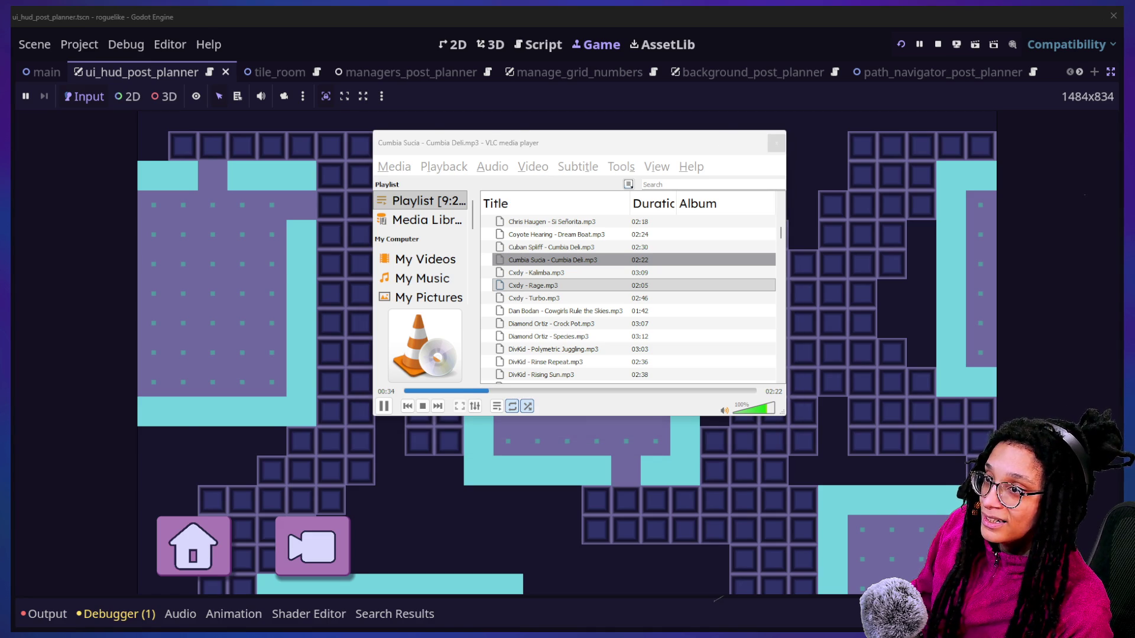
pyautogui.hotkey('alt', 'Tab')
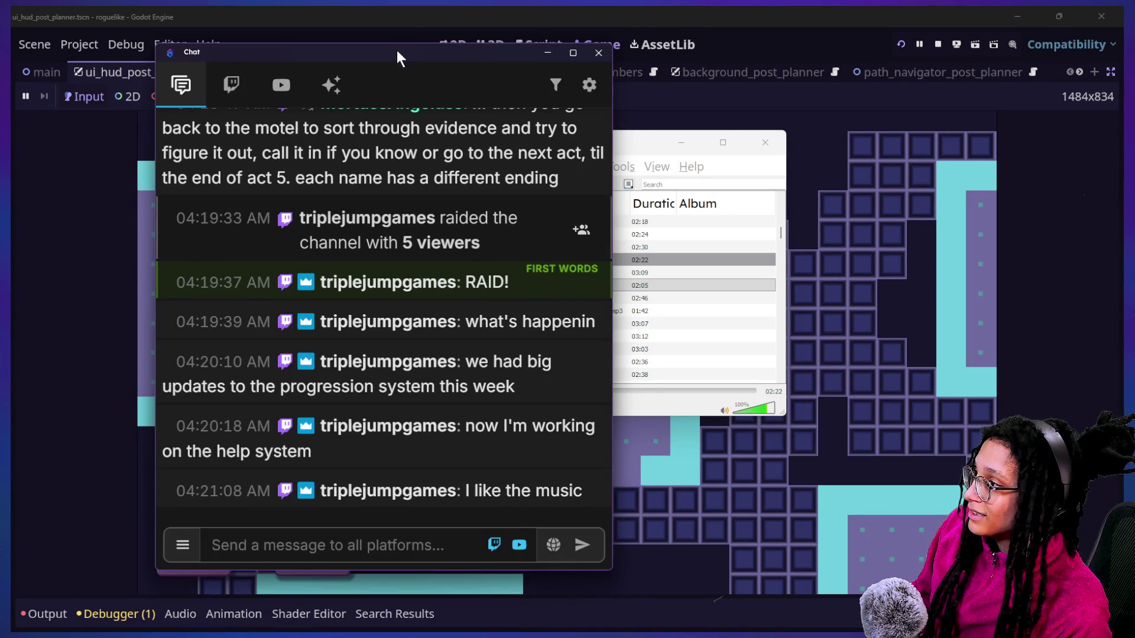
# Move the Chat window left and post the song name 'Cumbia Sucia by CUmbia Deli'
pyautogui.moveTo(397, 54); pyautogui.dragTo(276, 49)
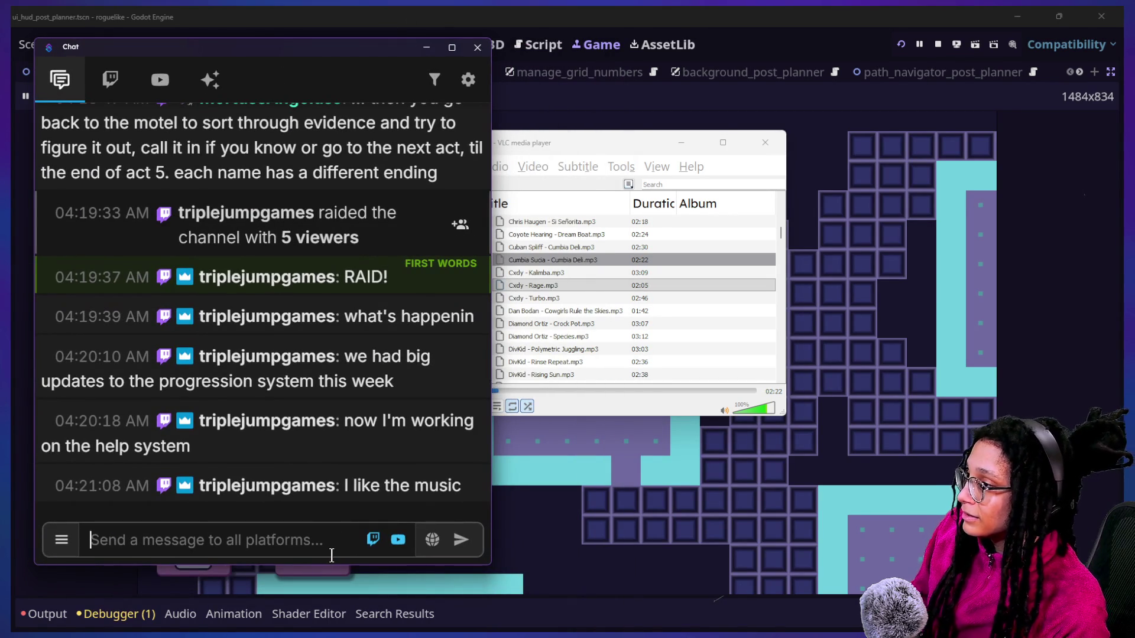
pyautogui.write('Cumbia')
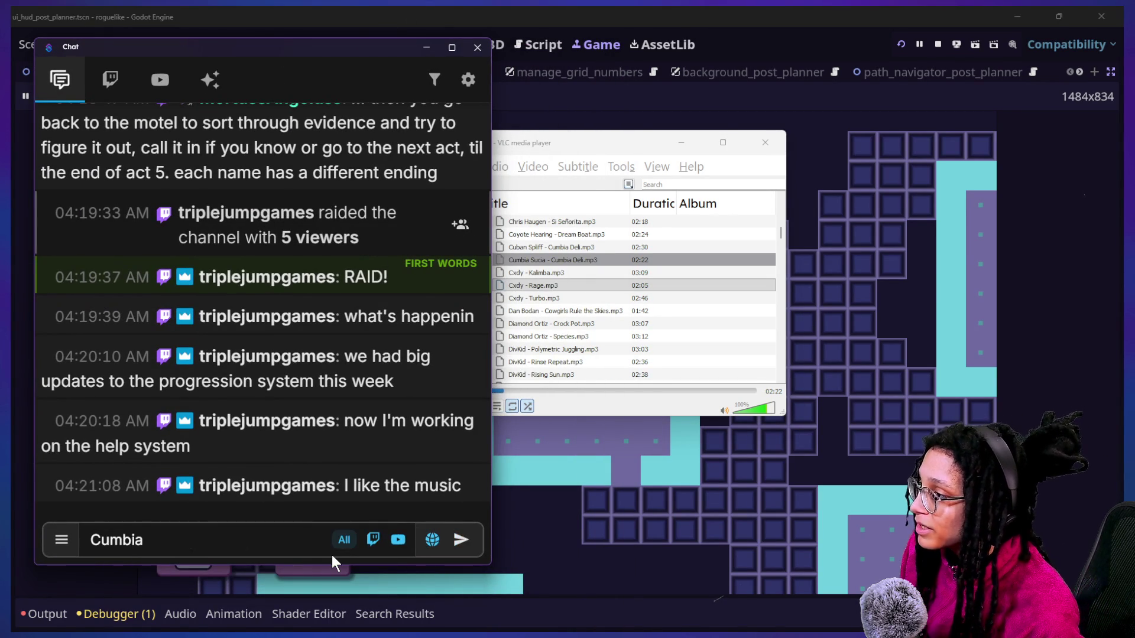
pyautogui.write('Sucia -')
pyautogui.write('by CUmbia Deli')
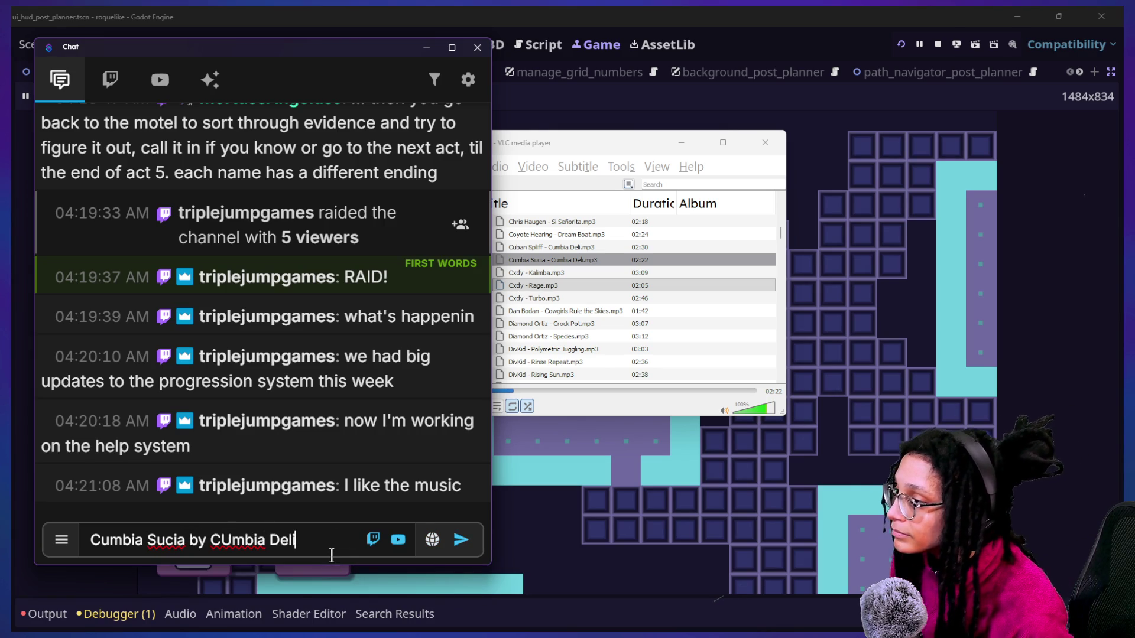
pyautogui.press('Return')
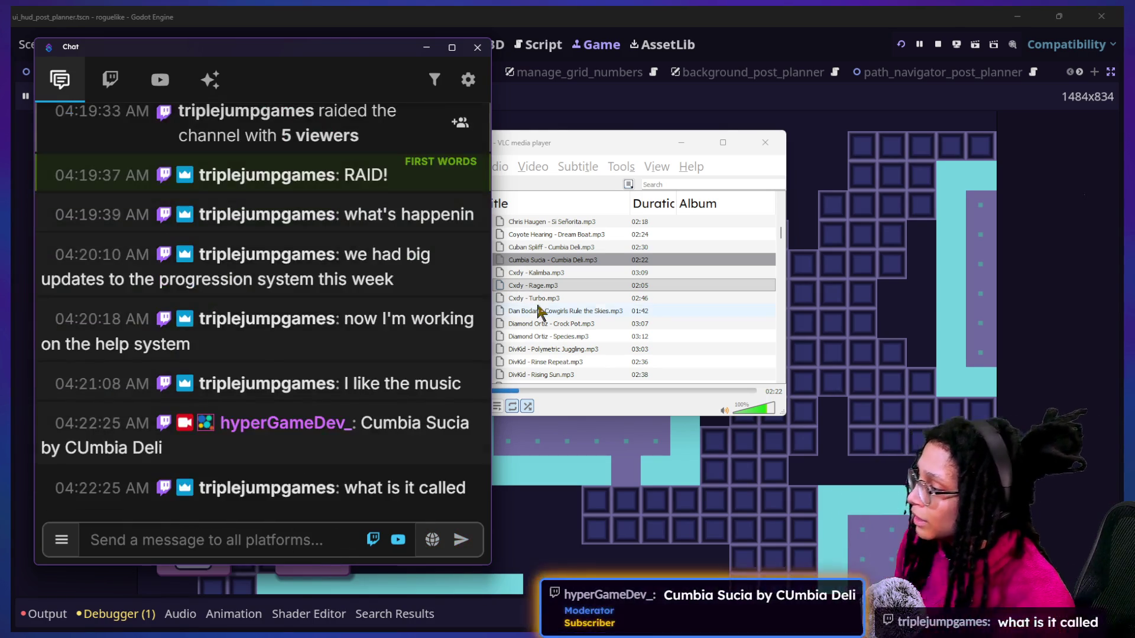
# Send the correction 'Cumbia*' to the chat
pyautogui.click(239, 545)
pyautogui.write('Cum')
pyautogui.write('nbi')
pyautogui.press('BackSpace')
pyautogui.press('BackSpace')
pyautogui.press('BackSpace')
pyautogui.write('bia')
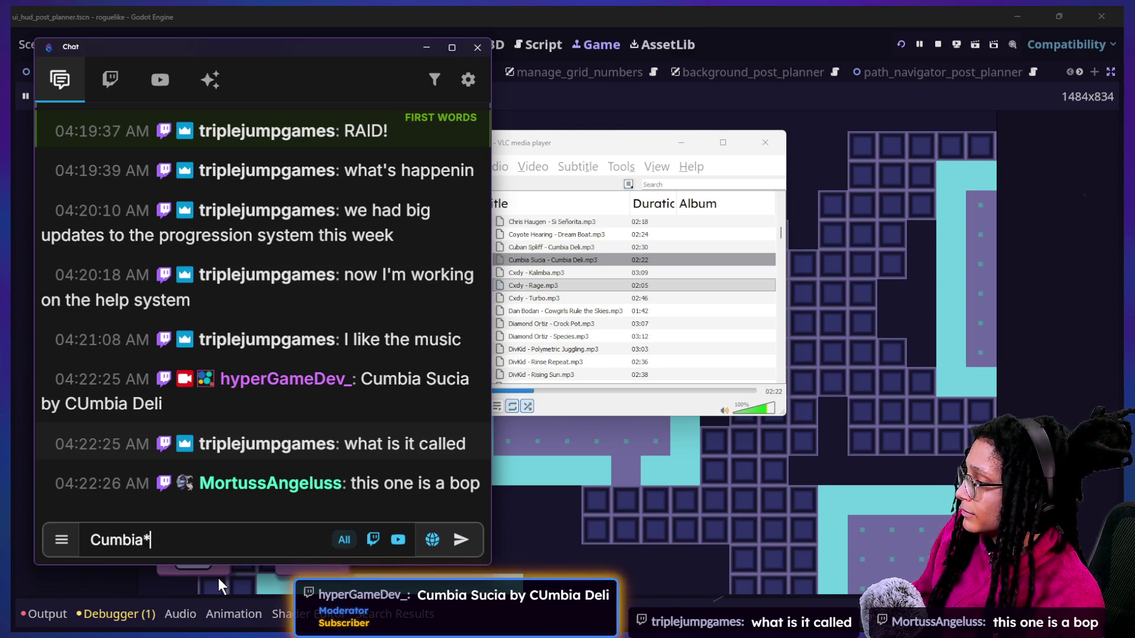
pyautogui.write('*')
pyautogui.press('Return')
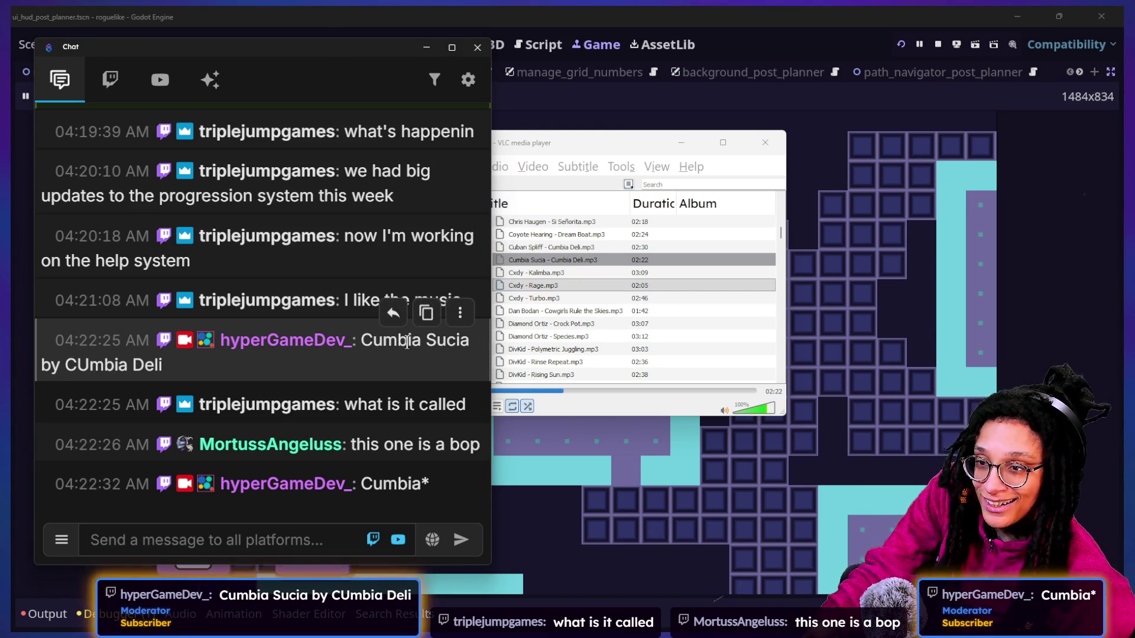
# Scroll through the chat history, then bring up the overview of open windows
pyautogui.scroll(2, 373, 278)
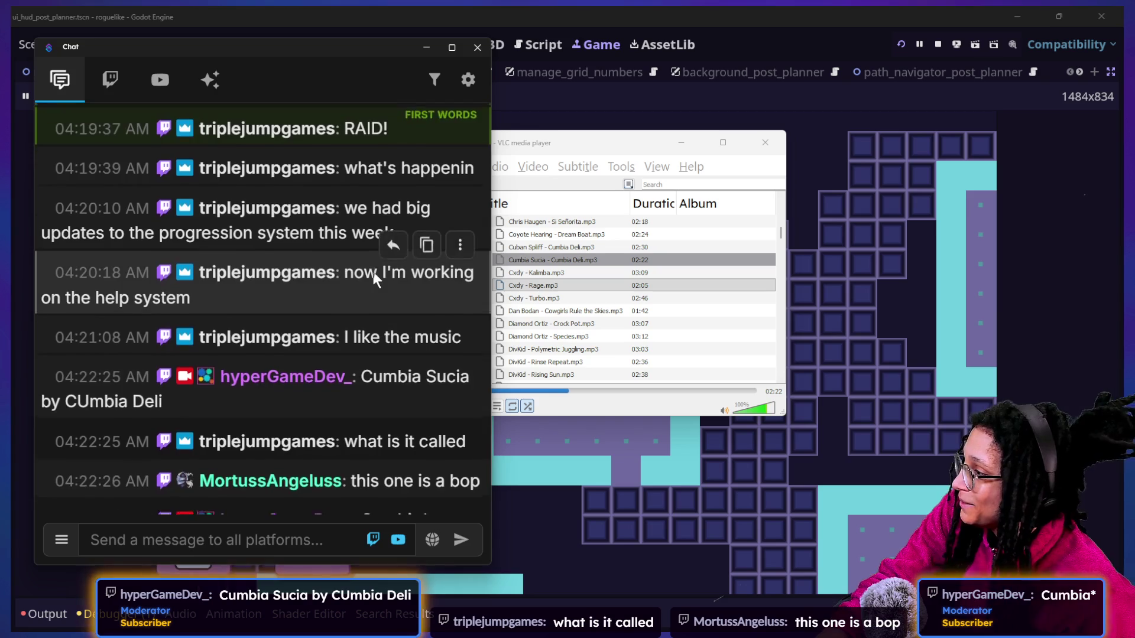
pyautogui.scroll(-2, 372, 268)
pyautogui.scroll(10, 372, 269)
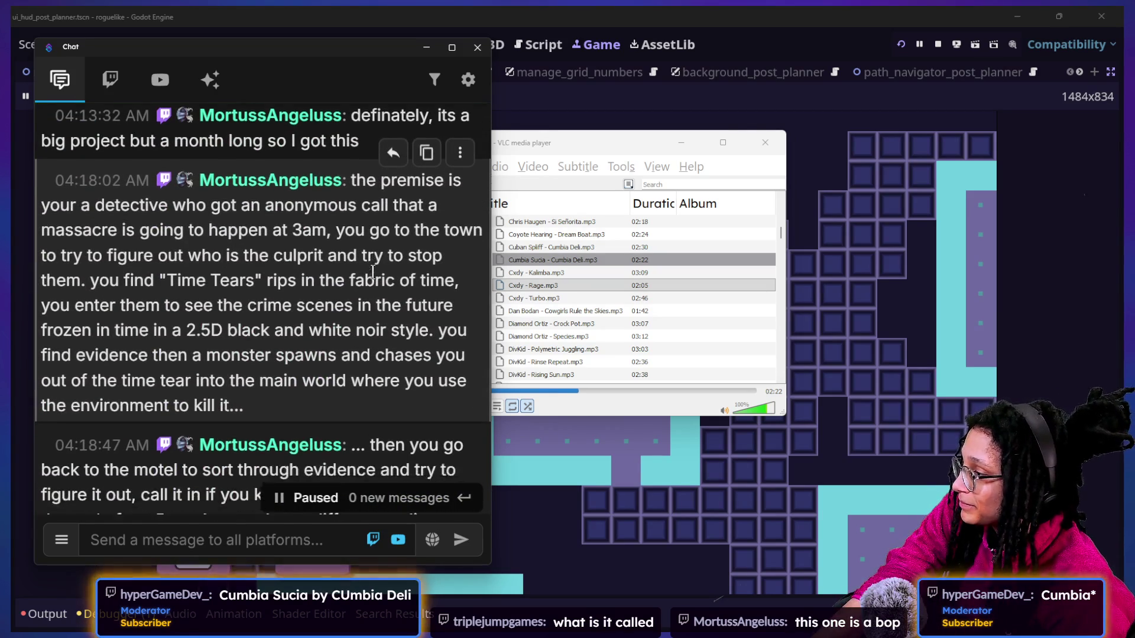
pyautogui.scroll(-9, 373, 272)
pyautogui.scroll(-3, 373, 272)
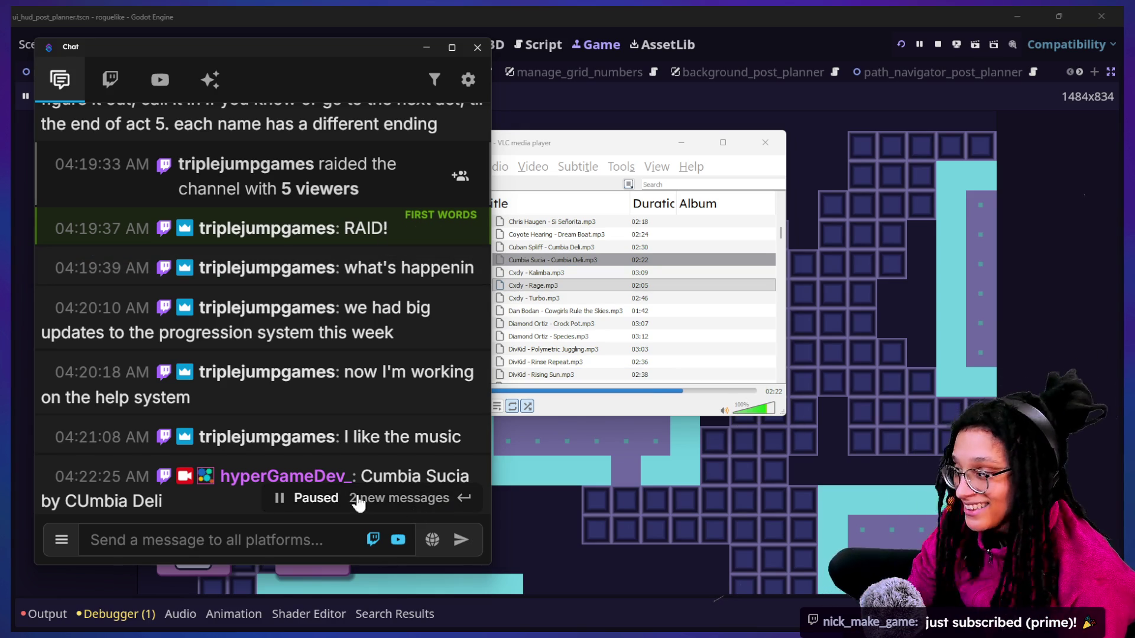
pyautogui.click(254, 539)
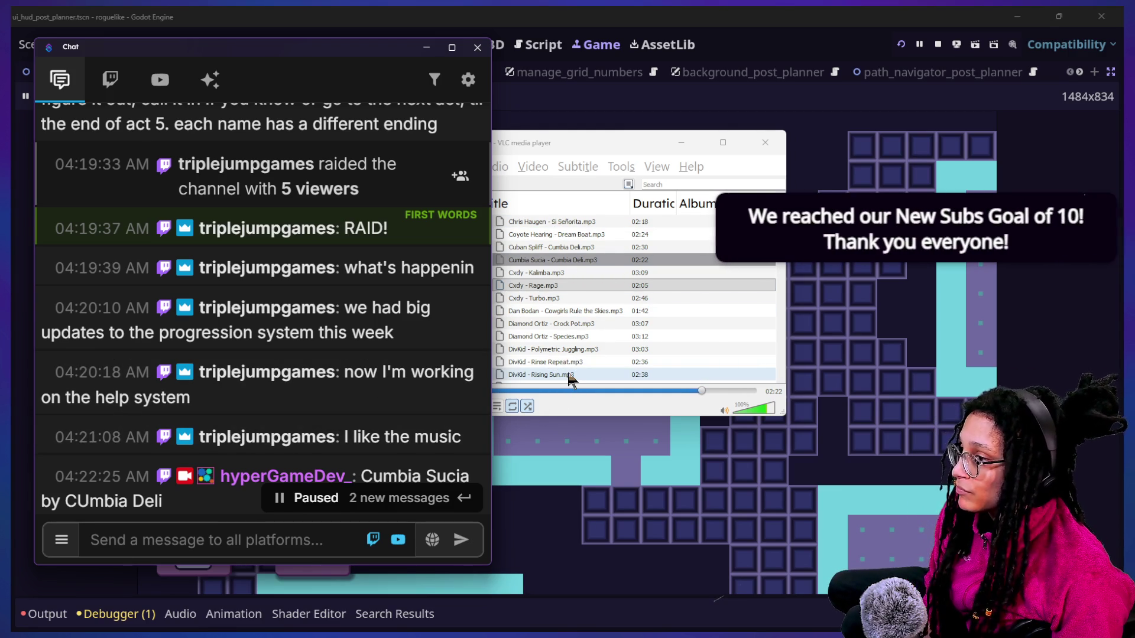
pyautogui.press('super+Tab')
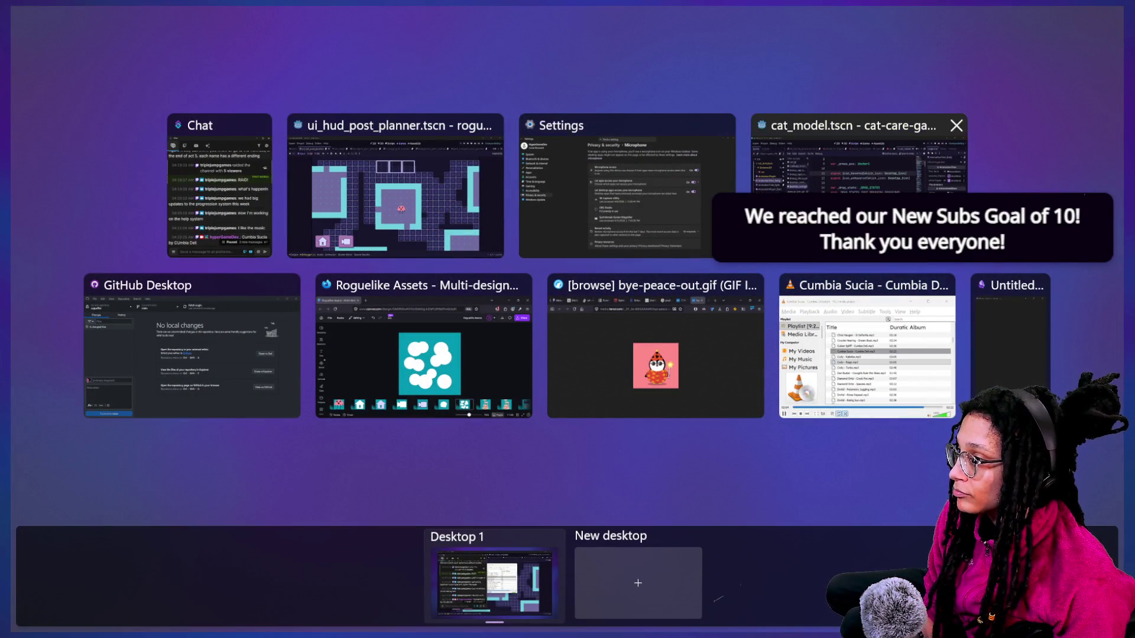
# Switch to Firefox and show the Google 'poof animation cartoon' image results tab
pyautogui.click(450, 380)
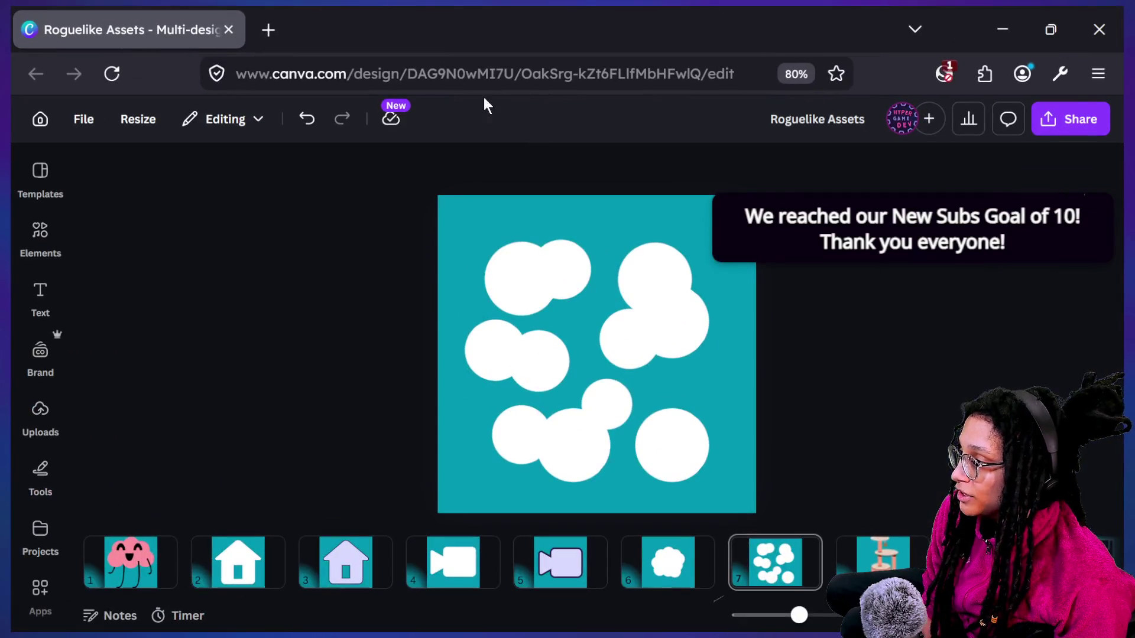
pyautogui.press('super+Tab')
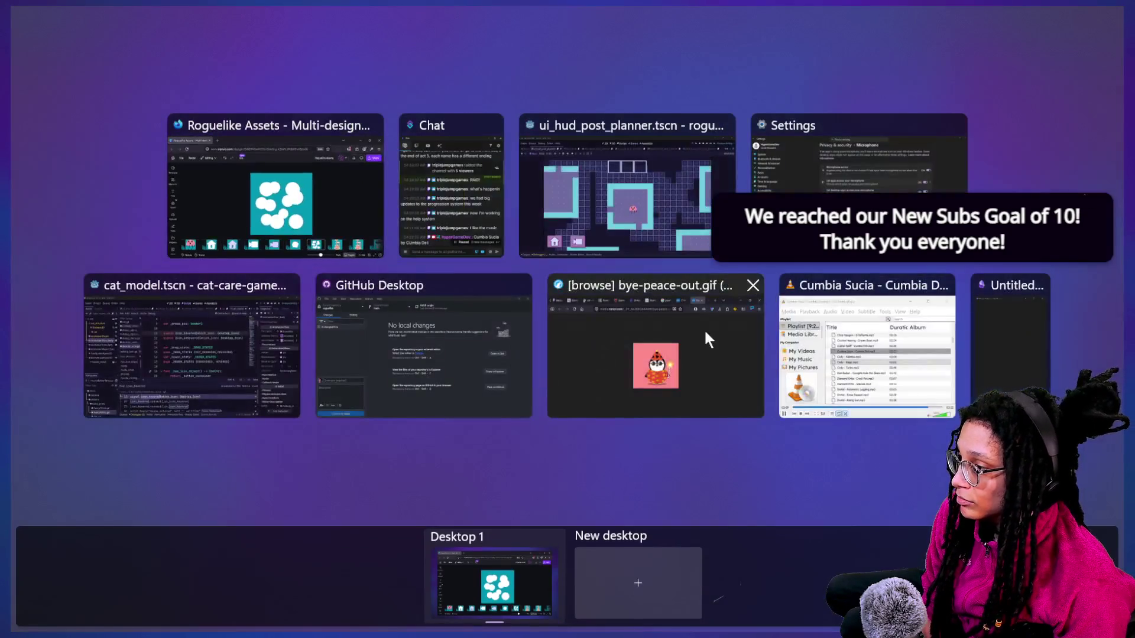
pyautogui.click(605, 327)
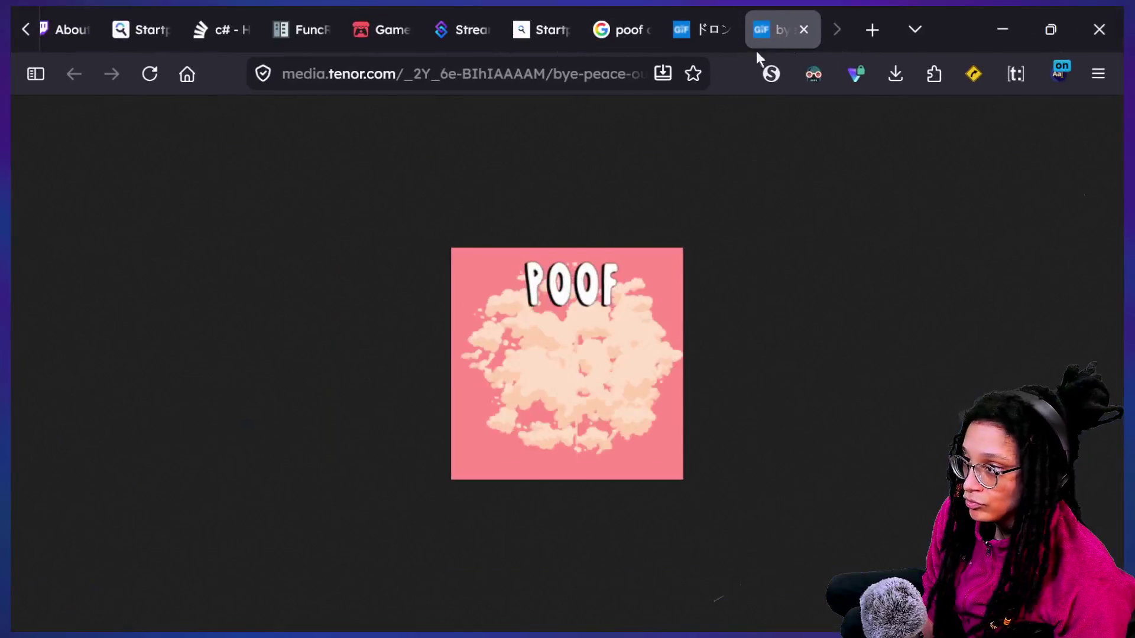
pyautogui.hotkey('ctrl', 'l')
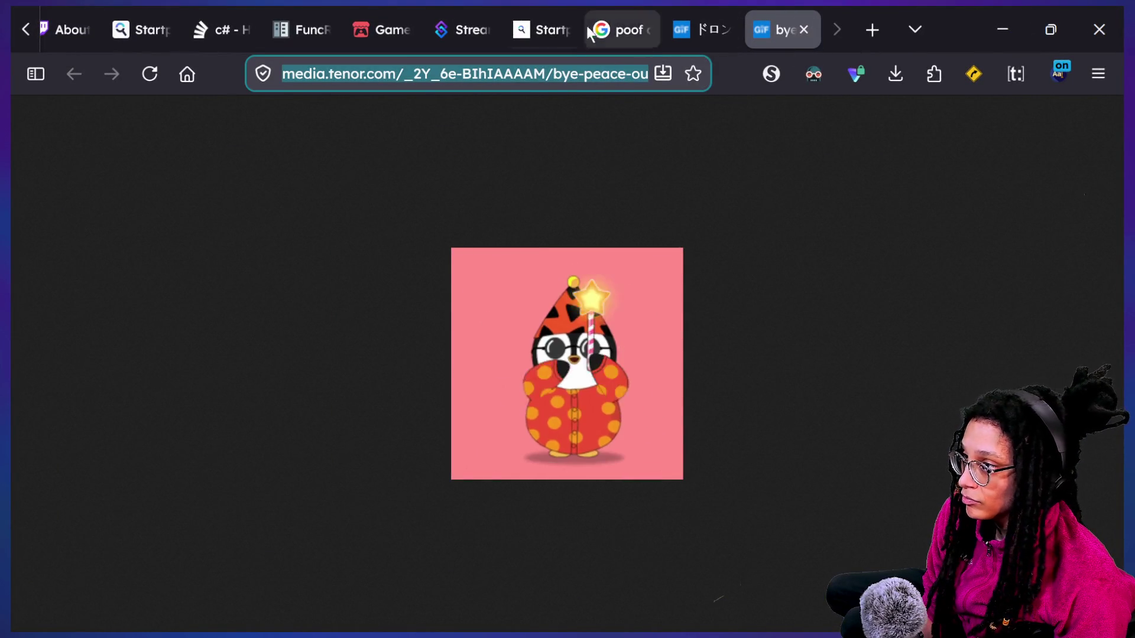
pyautogui.click(573, 24)
pyautogui.click(612, 28)
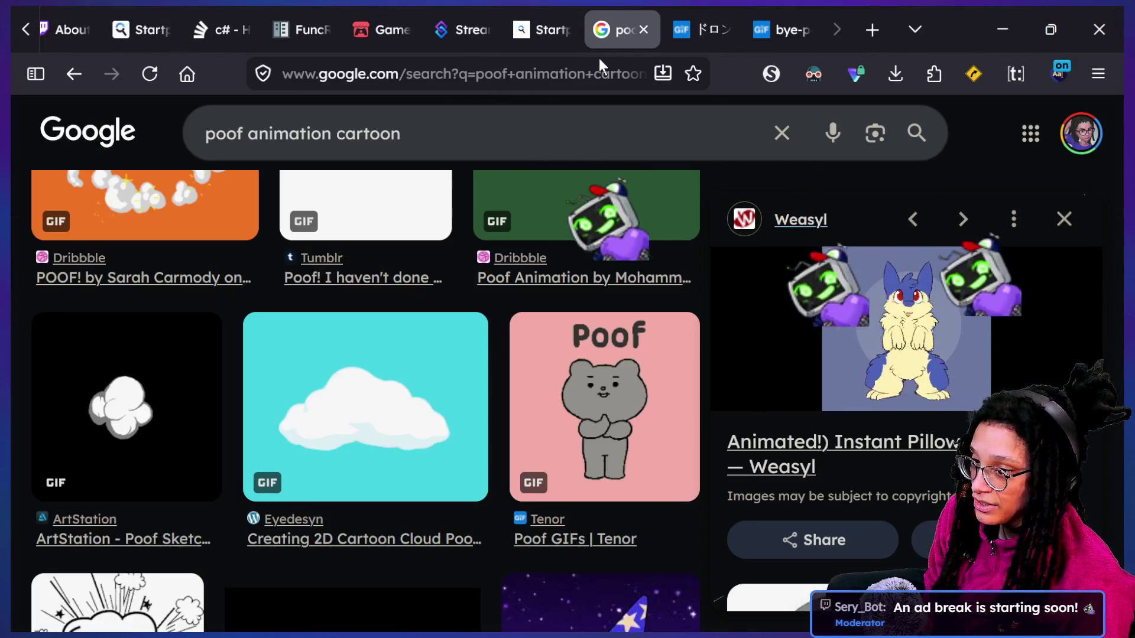
pyautogui.click(569, 66)
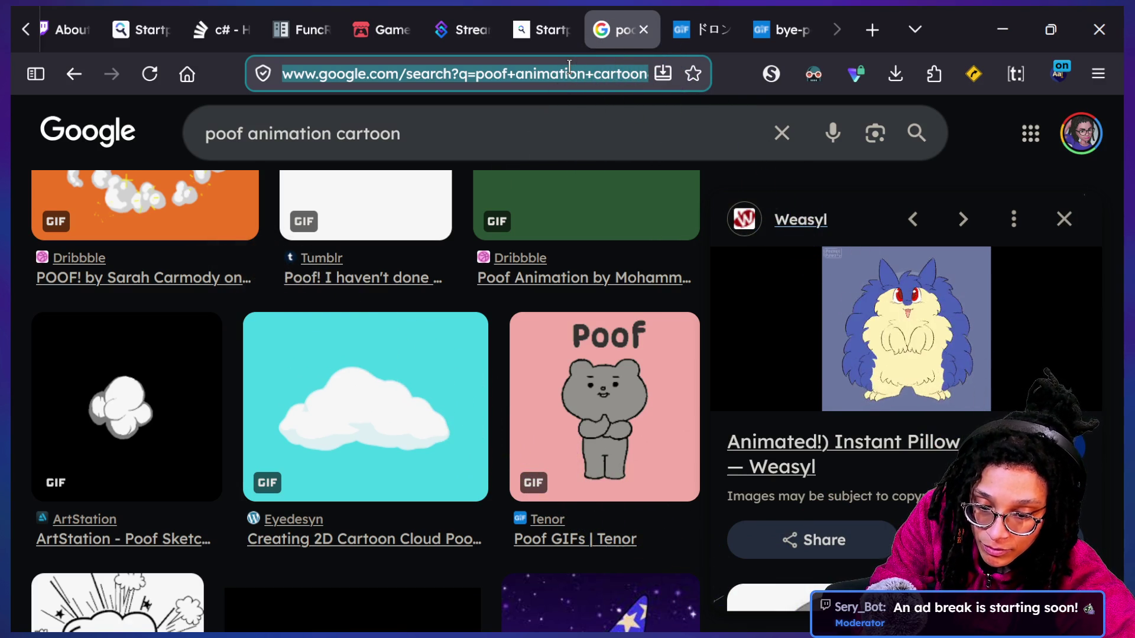
# Search for 'atomcraft' and open the Atomcraft page on itch.io
pyautogui.moveTo(348, 32)
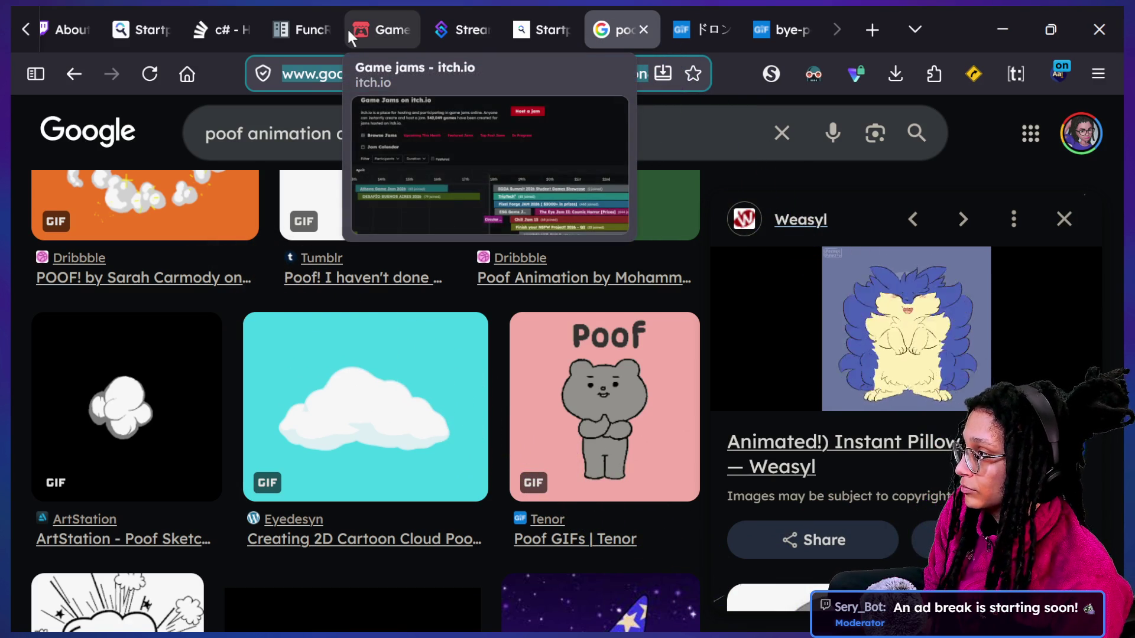
pyautogui.write('atomcraft')
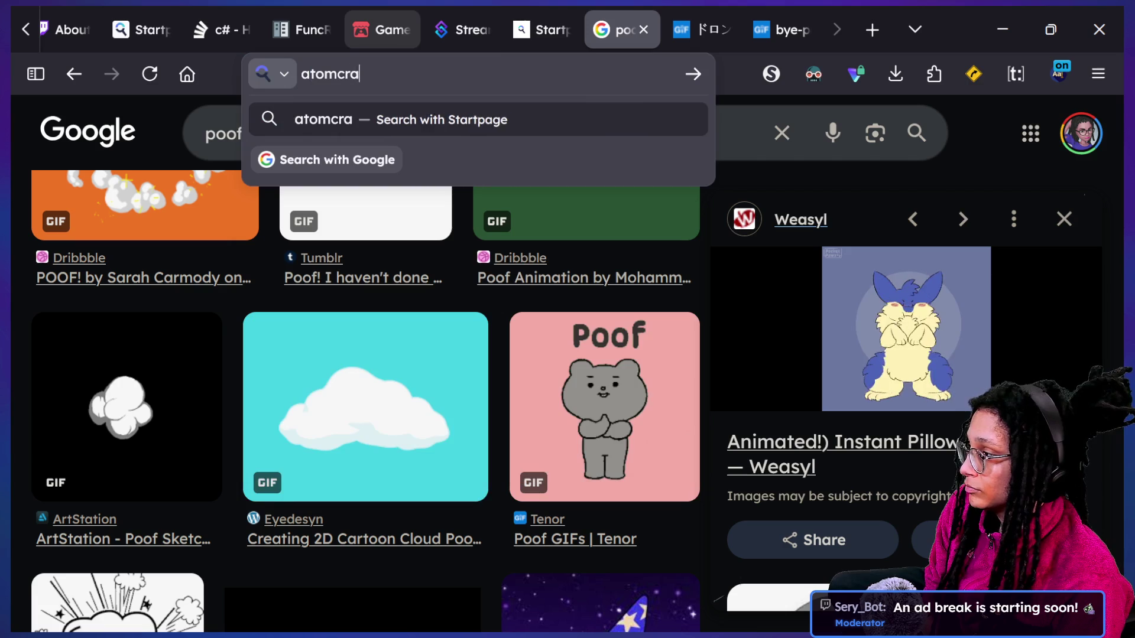
pyautogui.press('Return')
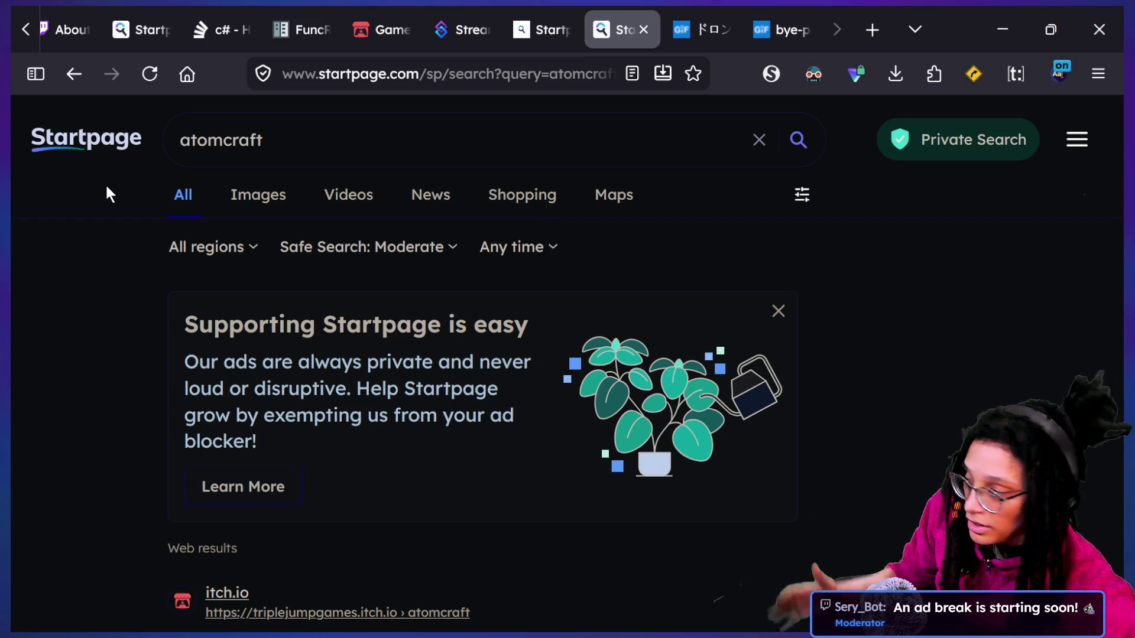
pyautogui.scroll(-1, 389, 634)
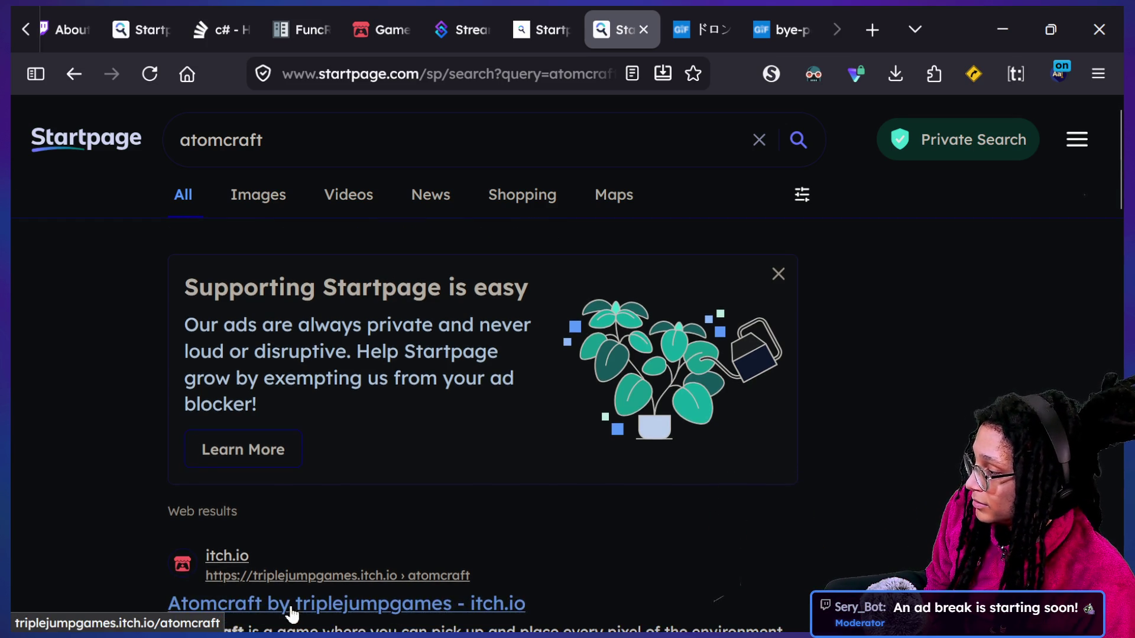
pyautogui.click(290, 605)
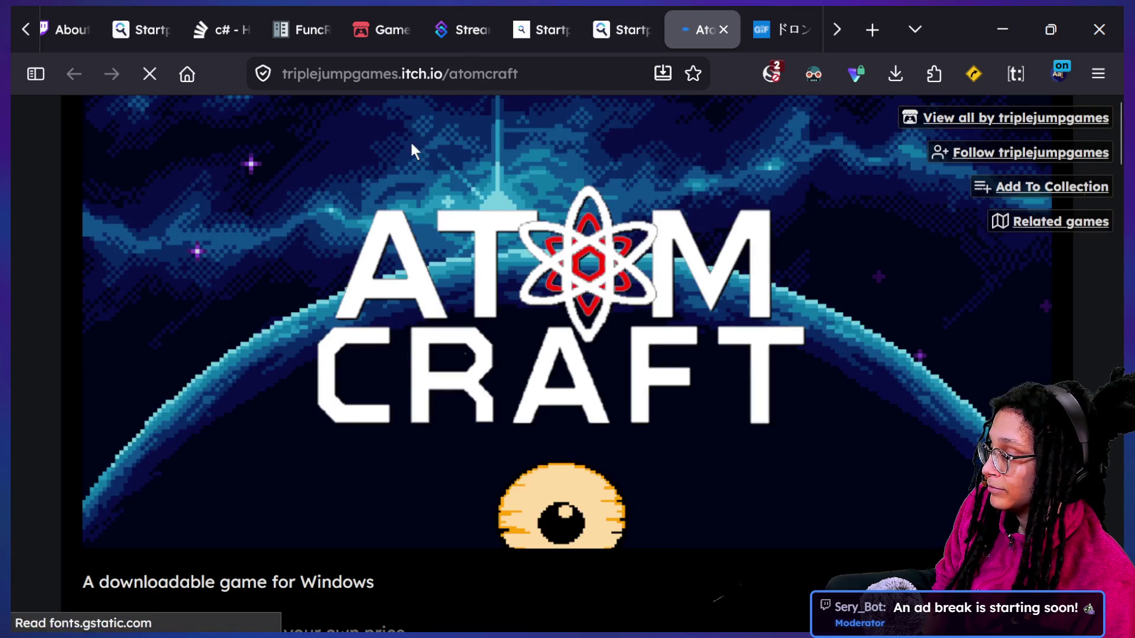
# Scroll the Atomcraft page, select its web address, and open the window overview
pyautogui.scroll(-5, 418, 162)
pyautogui.scroll(-1, 289, 354)
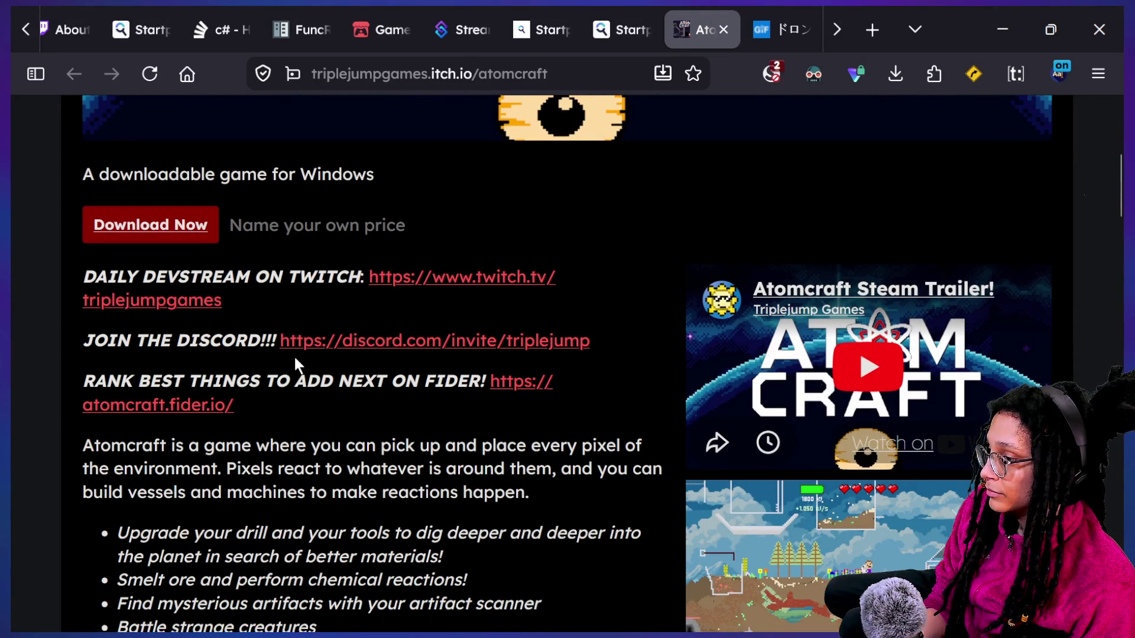
pyautogui.scroll(6, 371, 293)
pyautogui.click(357, 74)
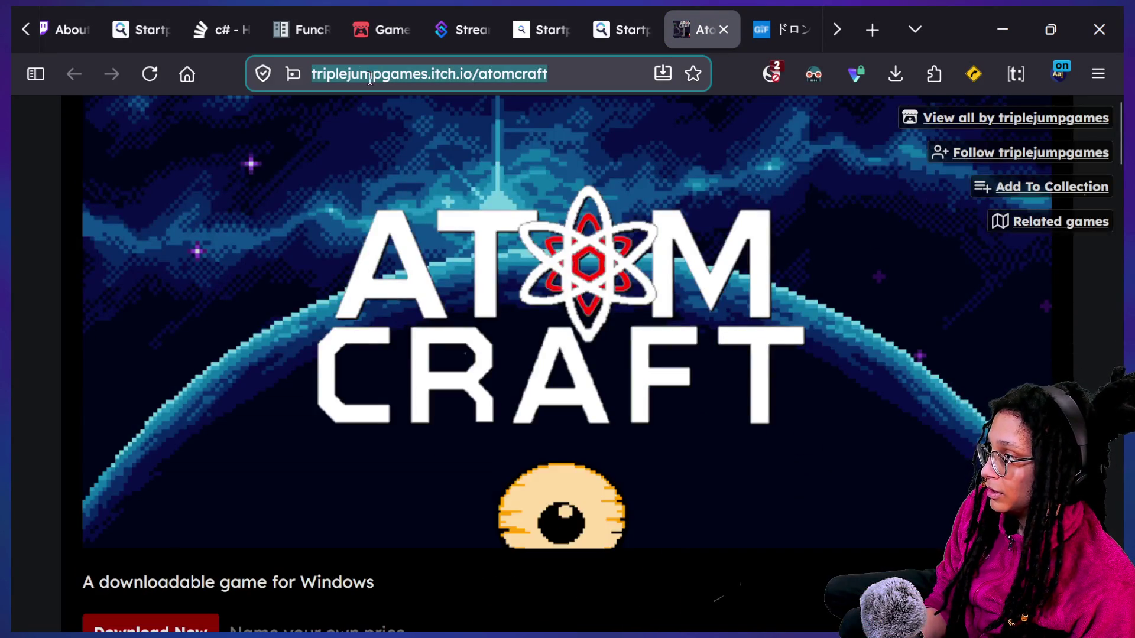
pyautogui.hotkey('alt', 'Tab')
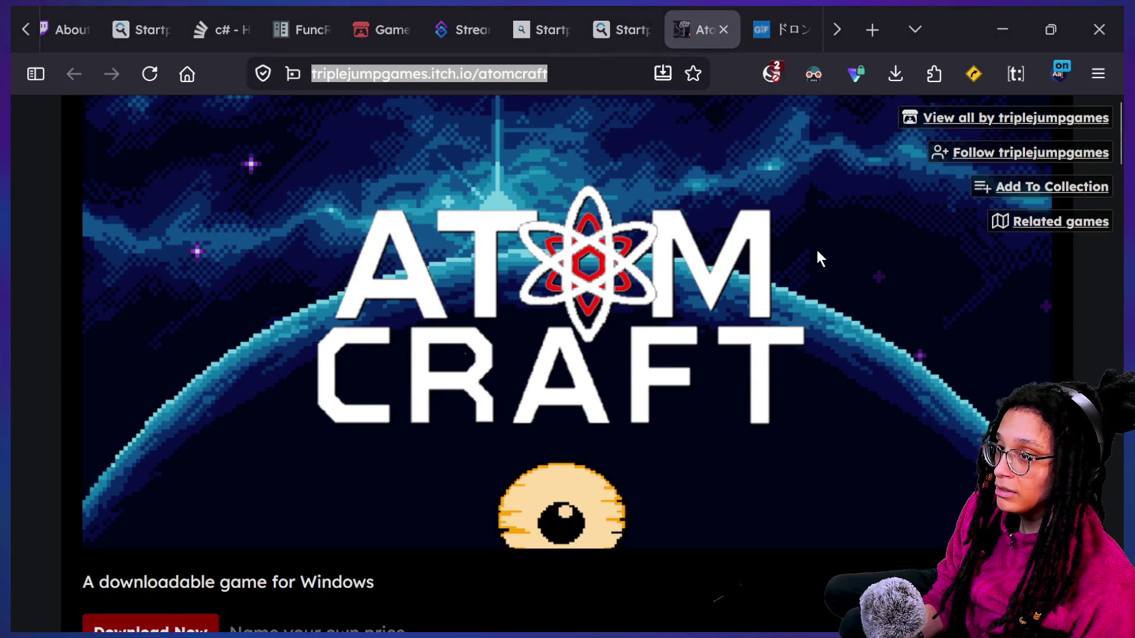
pyautogui.hotkey('alt', 'Tab')
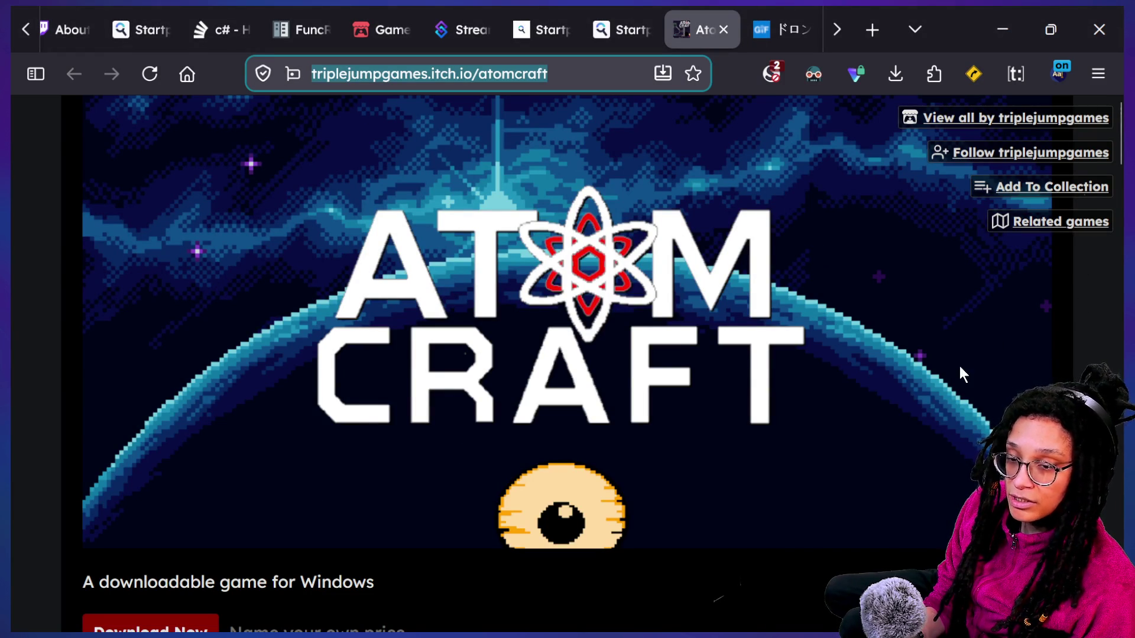
pyautogui.hotkey('alt', 'Tab')
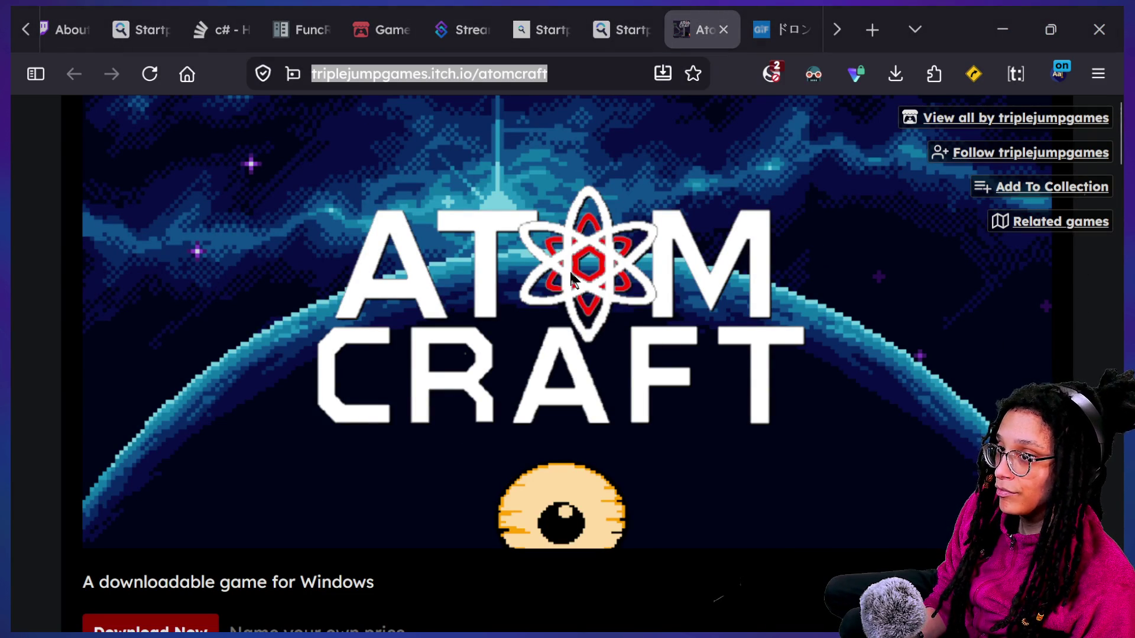
pyautogui.hotkey('alt', 'Tab')
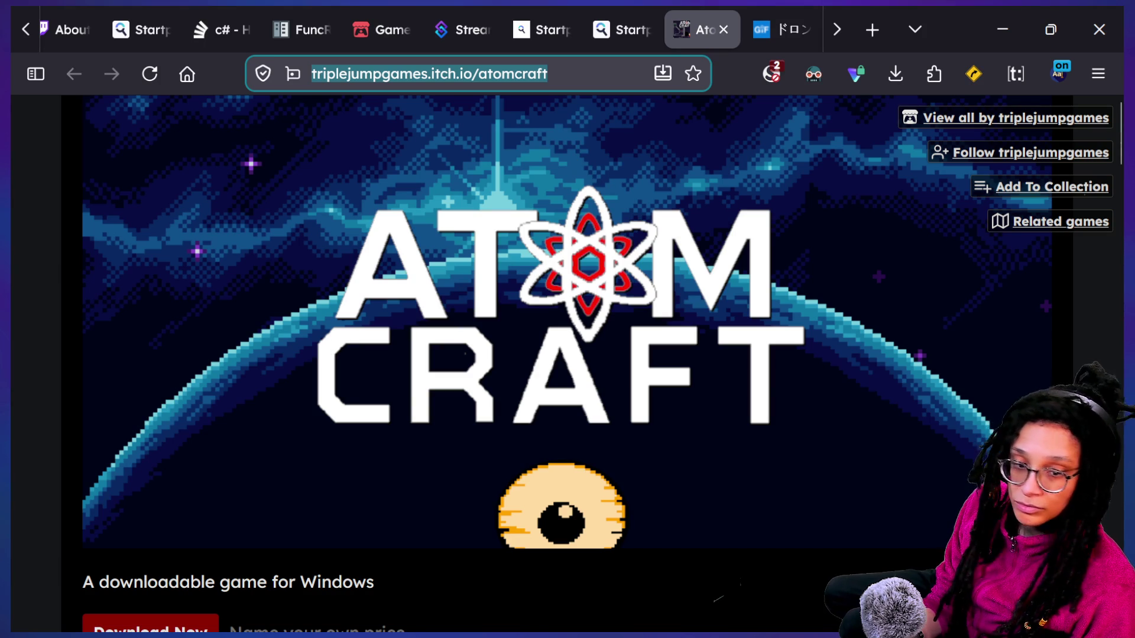
pyautogui.press('super+Tab')
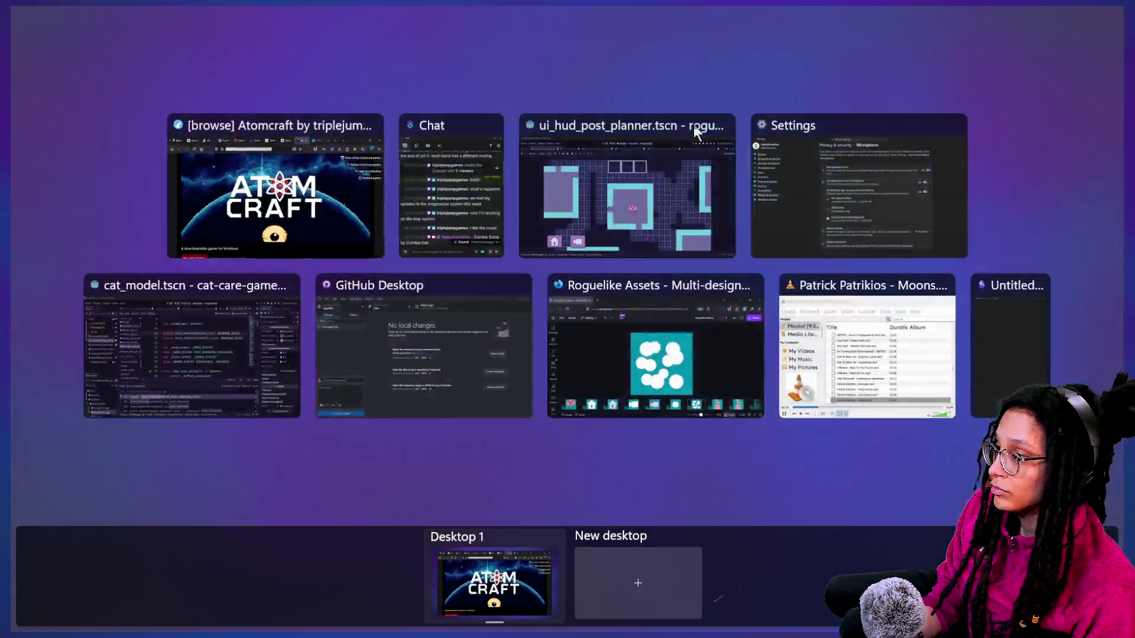
# Check the newest Chat messages ending with the itch.io link, then return to the browser
pyautogui.press('Escape')
pyautogui.press('super+Tab')
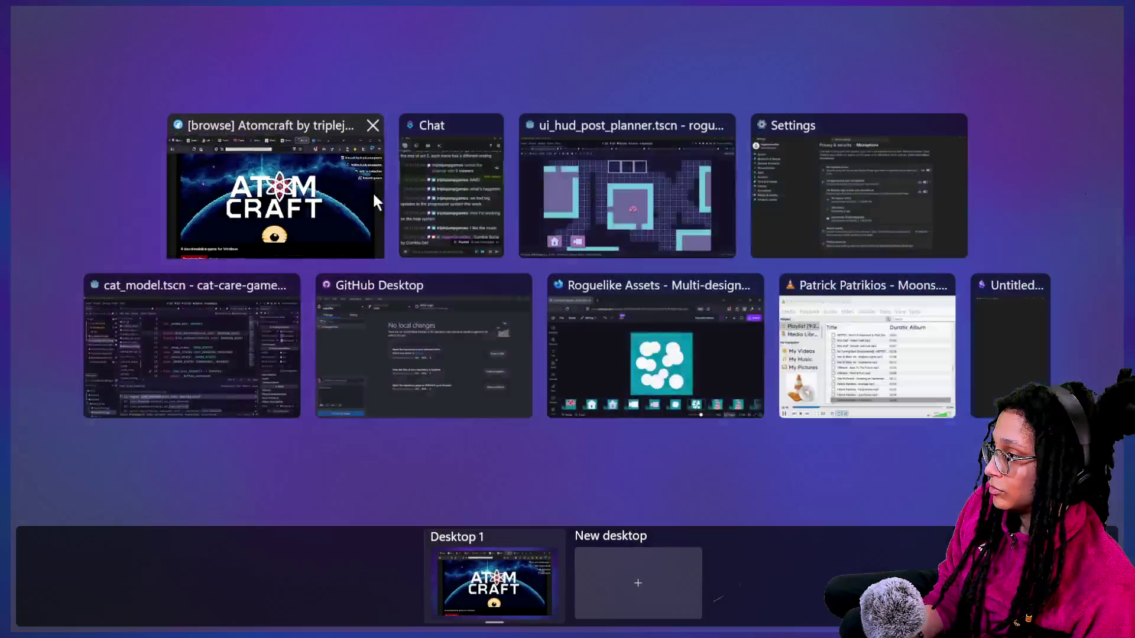
pyautogui.click(452, 178)
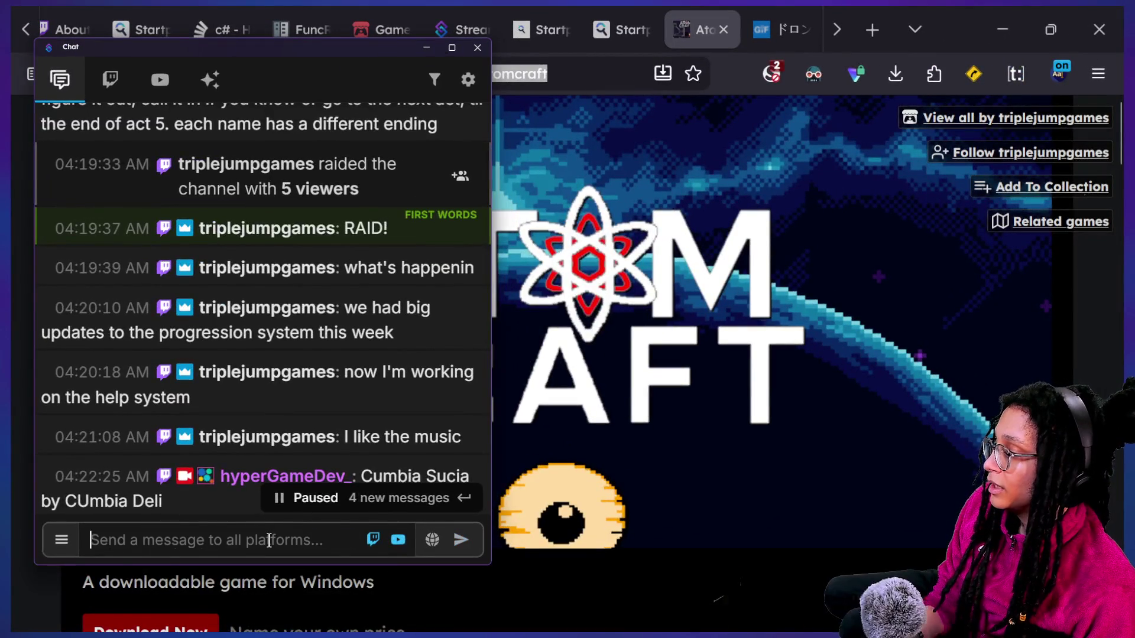
pyautogui.scroll(-5, 256, 240)
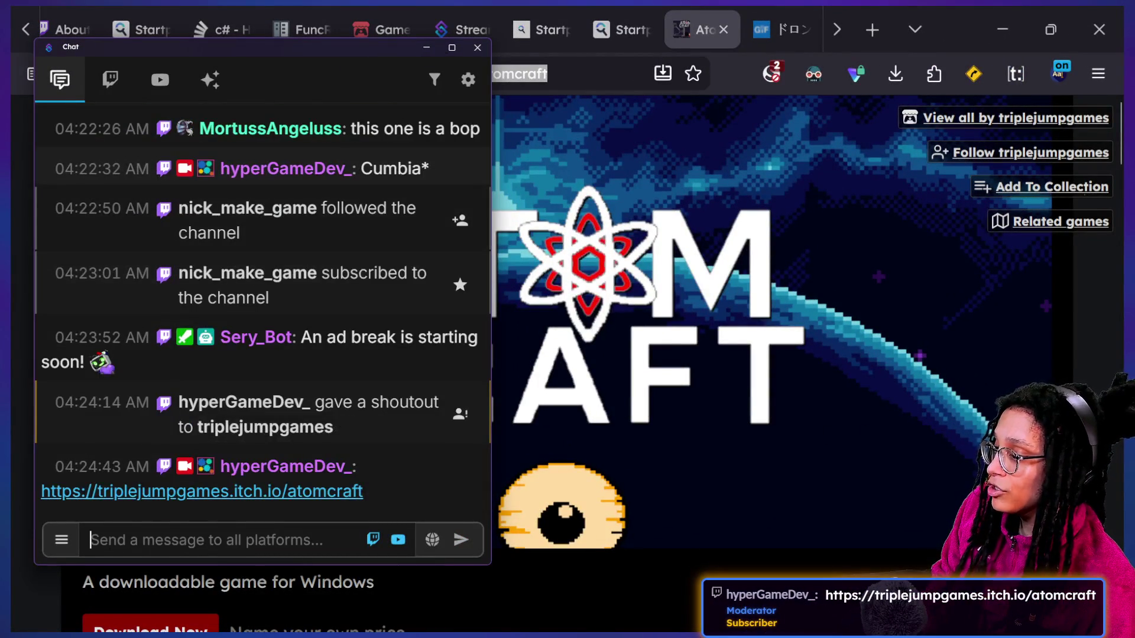
pyautogui.click(863, 440)
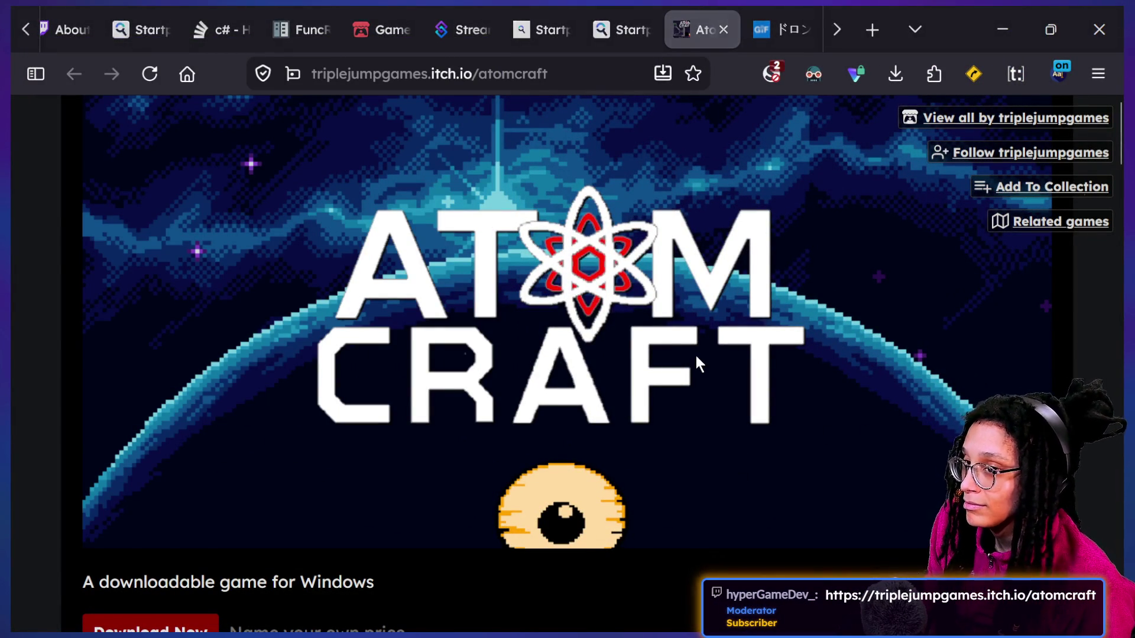
pyautogui.press('super+Tab')
pyautogui.click(347, 188)
# Open the Atomcraft on Steam search result in a new tab and view it
pyautogui.scroll(-10, 661, 469)
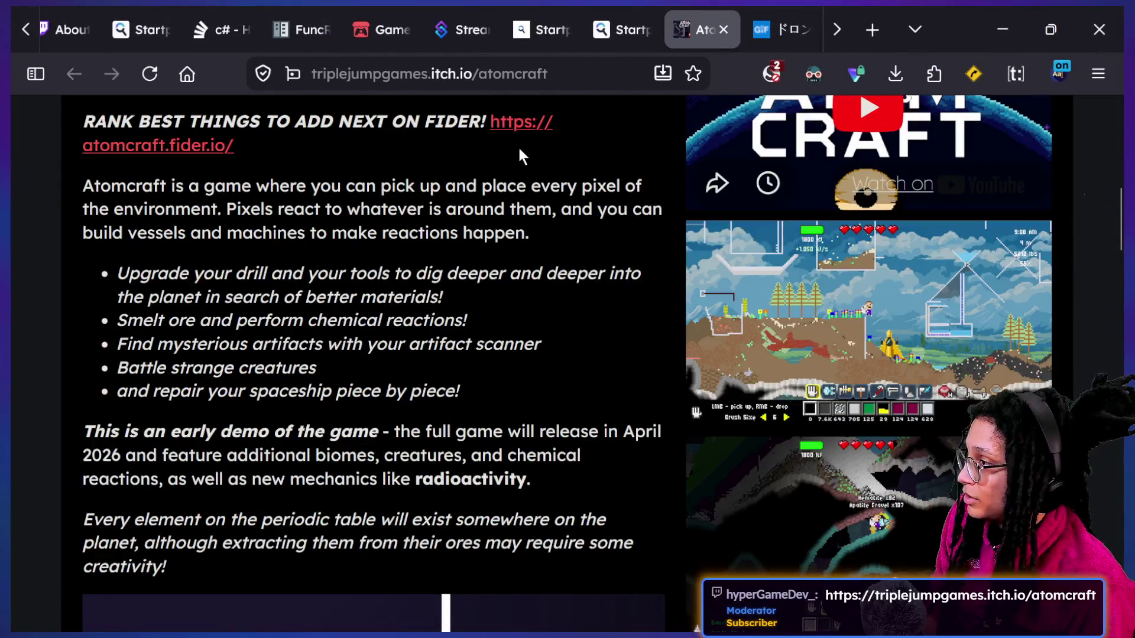
pyautogui.hotkey('ctrl', 'shift', 'Tab')
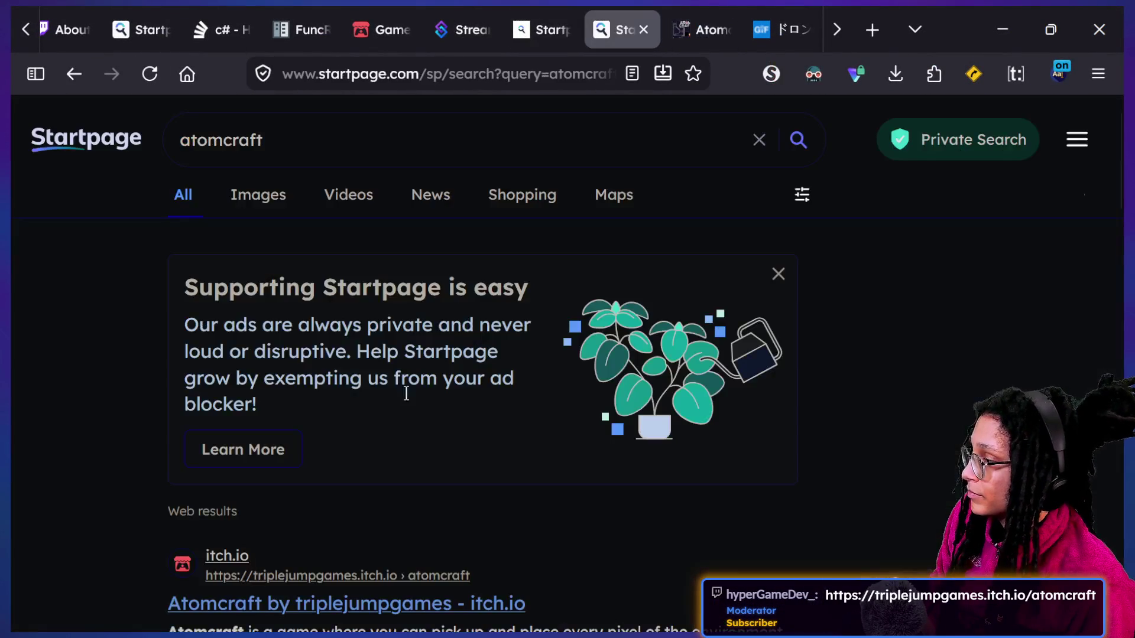
pyautogui.scroll(-6, 378, 411)
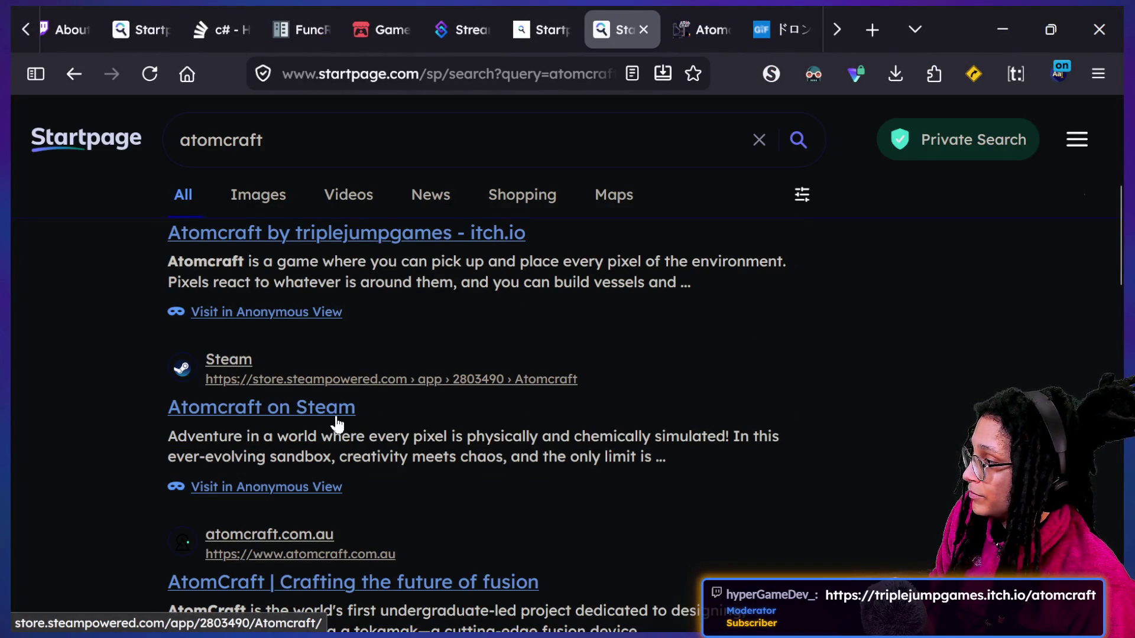
pyautogui.scroll(2, 334, 426)
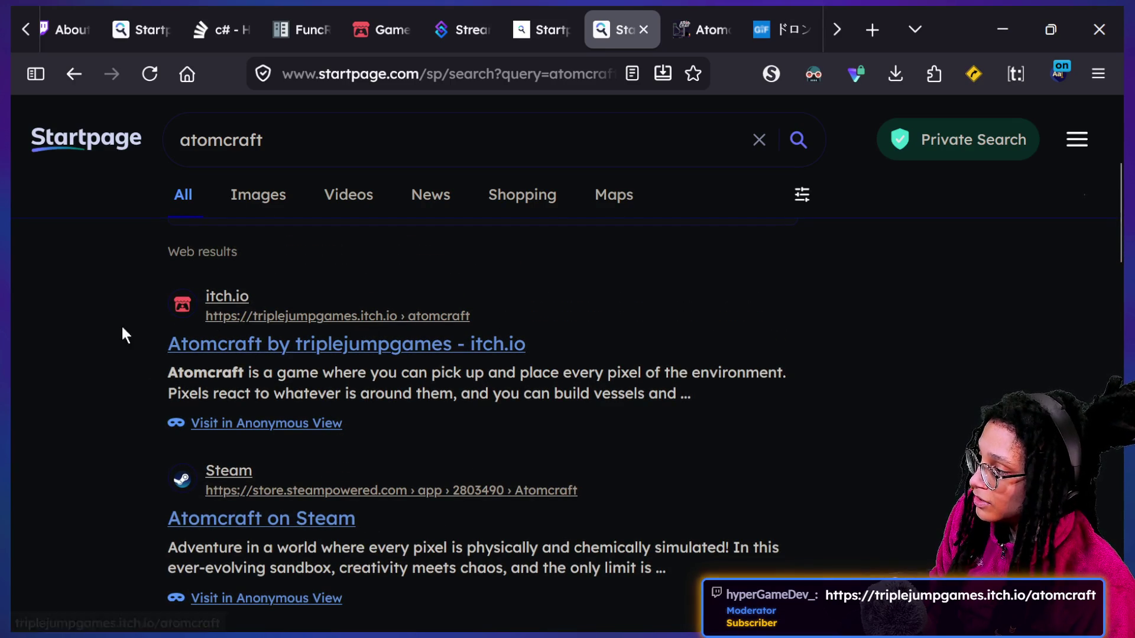
pyautogui.click(328, 520)
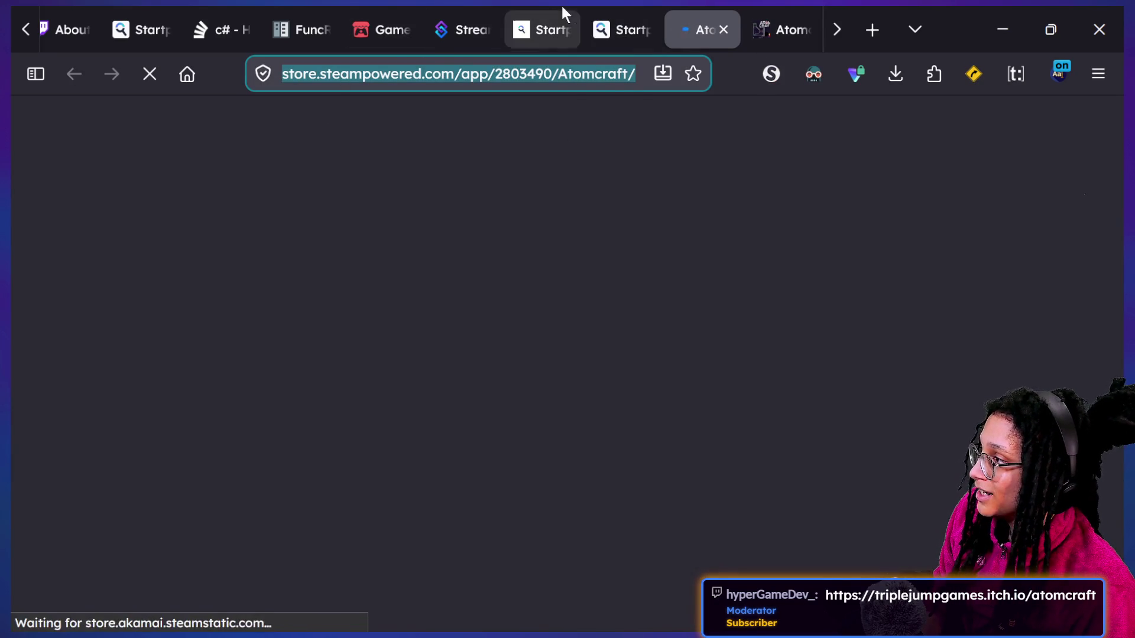
pyautogui.click(460, 24)
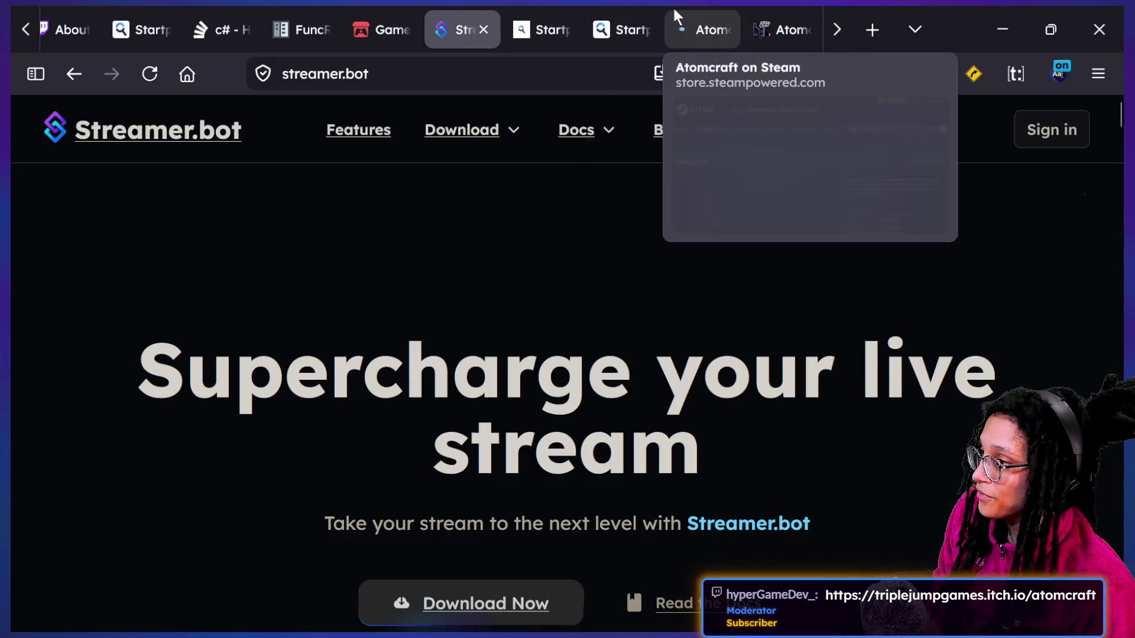
pyautogui.click(680, 26)
pyautogui.press('super+Tab')
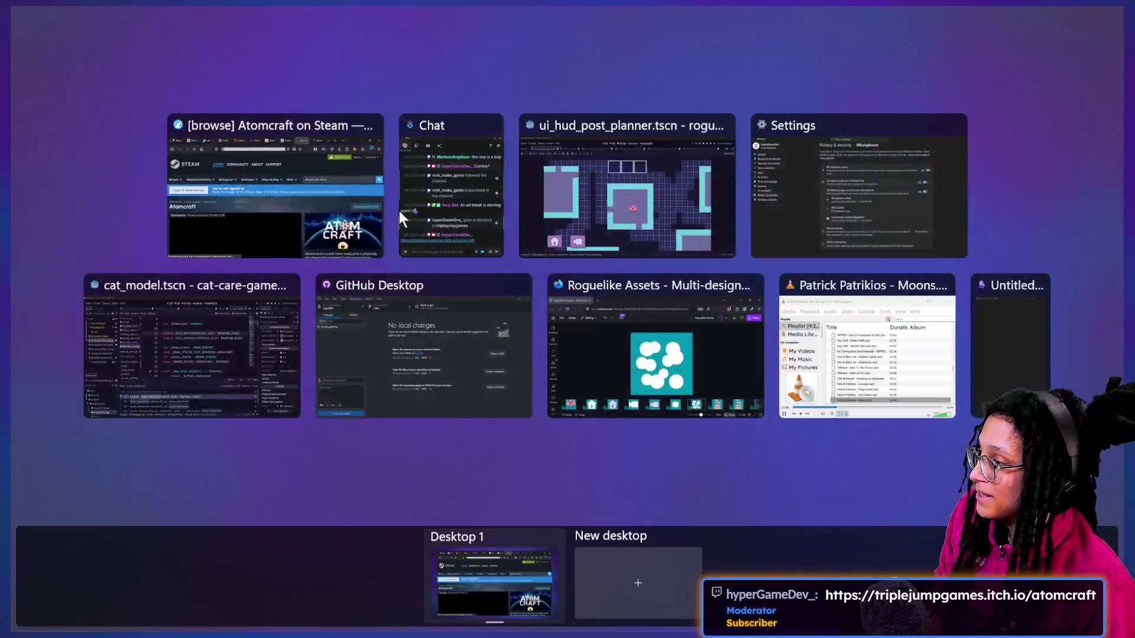
# Paste the Atomcraft Steam store link into Chat and send it
pyautogui.click(408, 214)
pyautogui.click(335, 538)
pyautogui.write('https://store.steampowered.com/app/2803490/Atomcraft/')
pyautogui.press('Return')
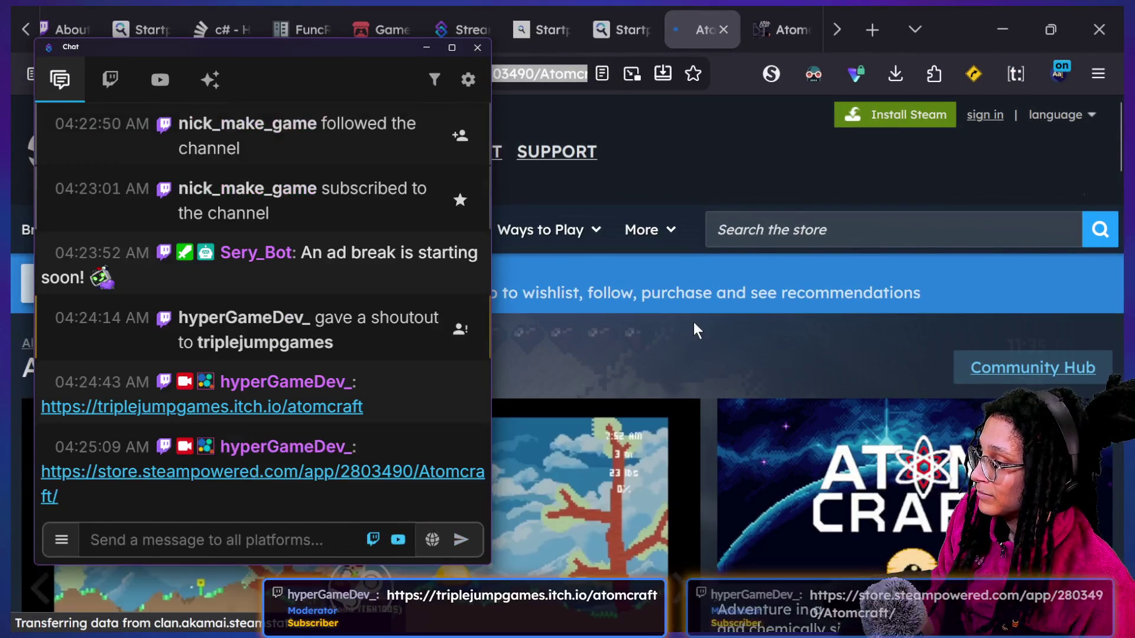
# Browse the Atomcraft Steam page, then close its tab
pyautogui.click(693, 322)
pyautogui.scroll(-2, 693, 321)
pyautogui.scroll(-1, 692, 319)
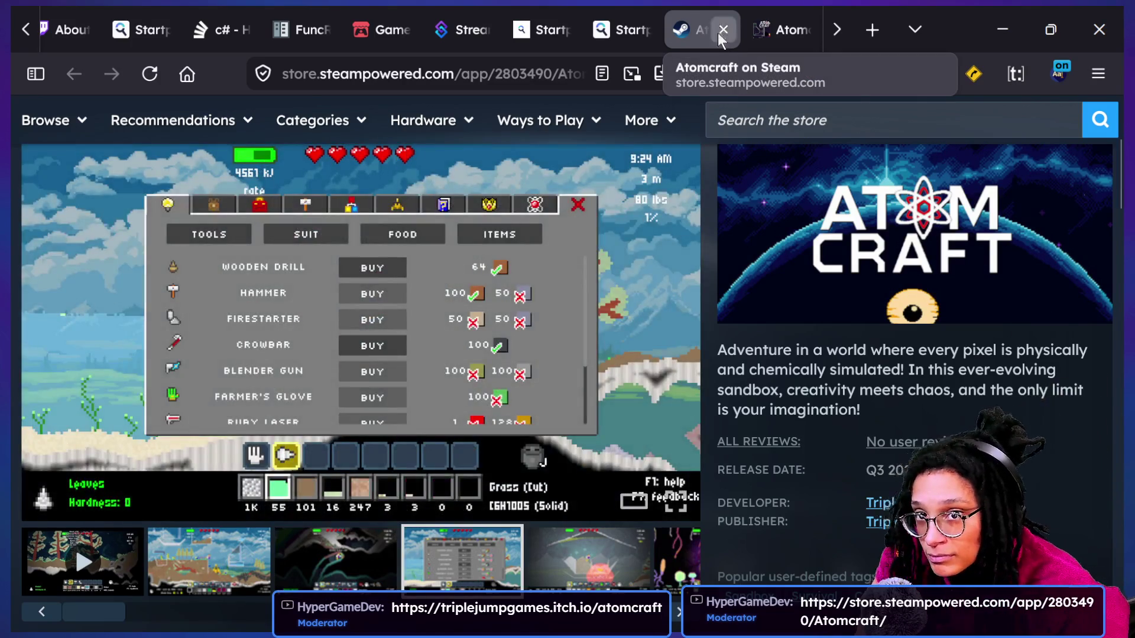
pyautogui.click(722, 30)
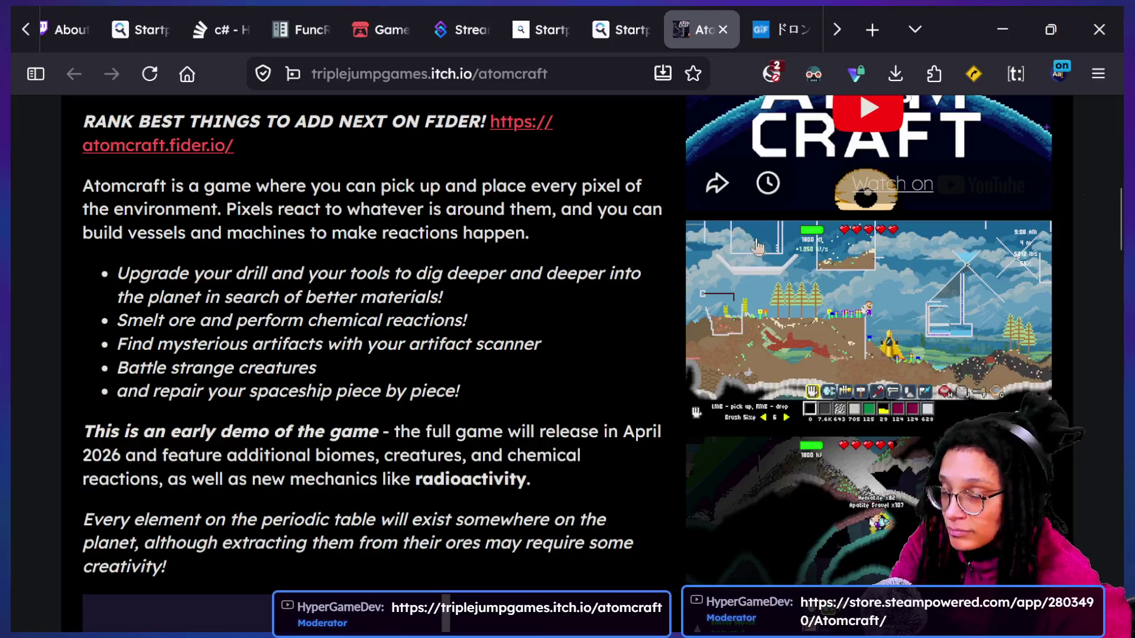
# Switch via the Godot window to the Canva Roguelike Assets design on page 7
pyautogui.press('super+Tab')
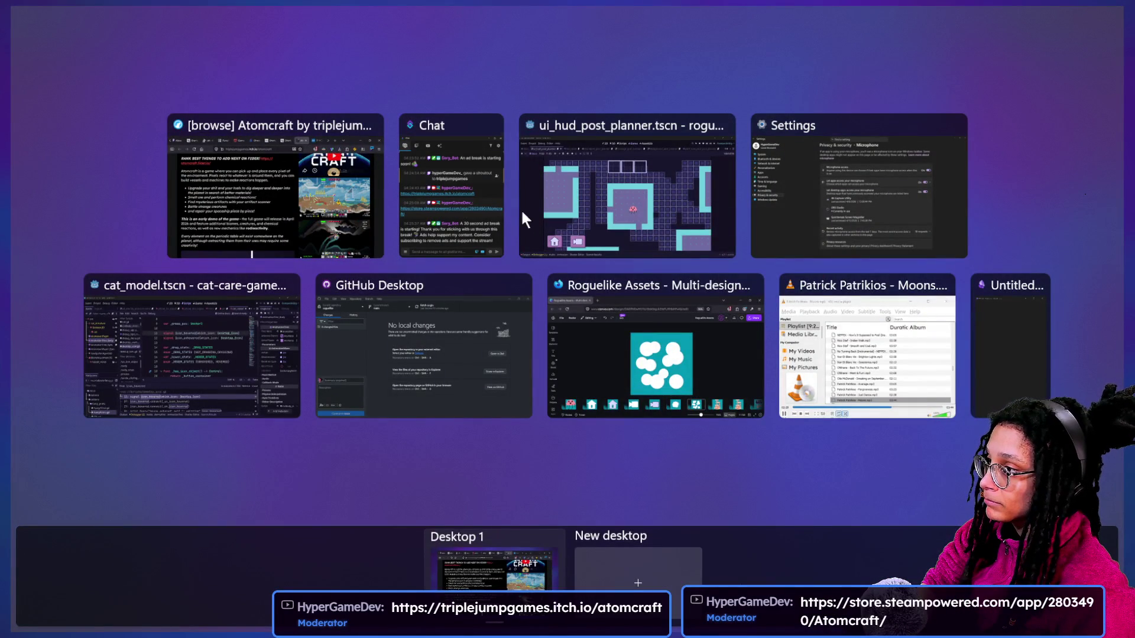
pyautogui.click(569, 205)
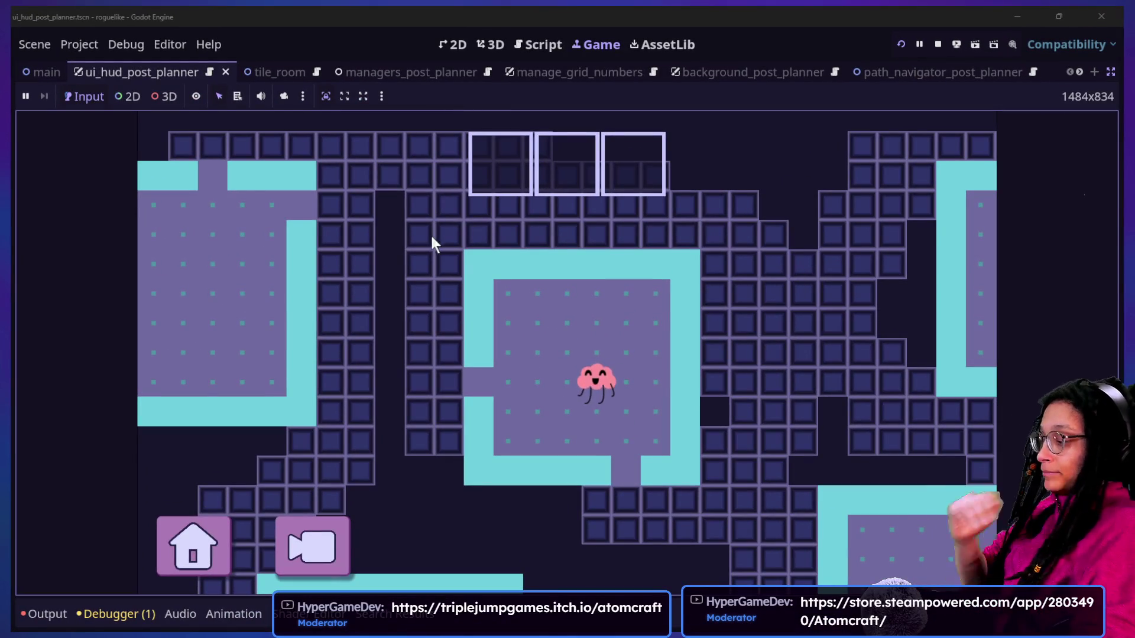
pyautogui.press('super+Tab')
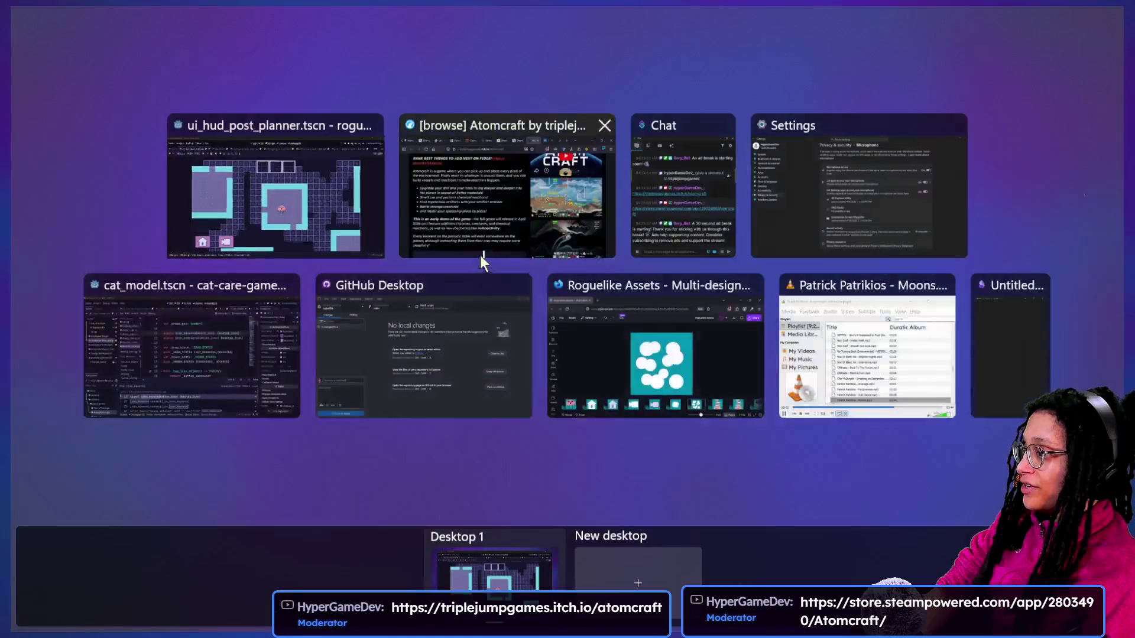
pyautogui.click(579, 349)
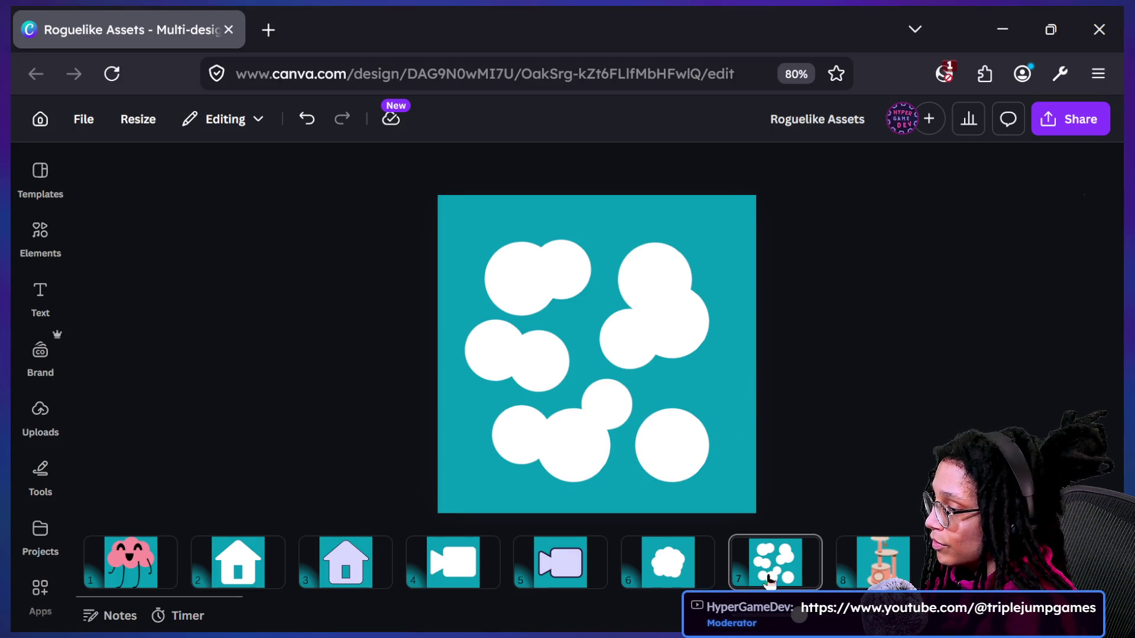
pyautogui.click(699, 421)
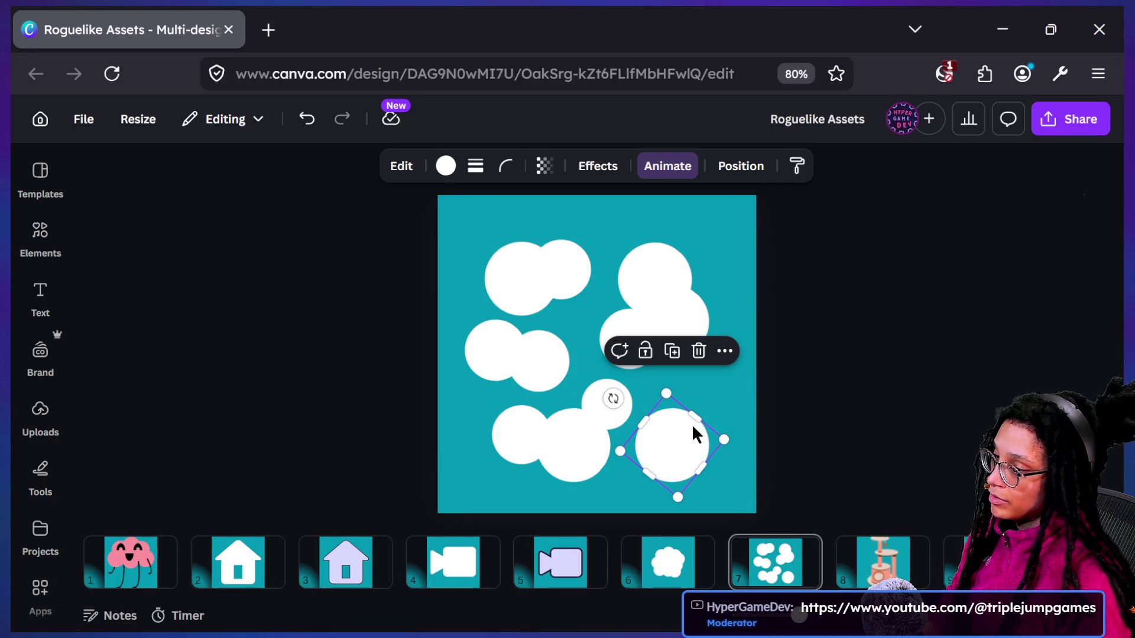
# Shrink the lower-right circle and two circles in the upper-right cluster
pyautogui.moveTo(673, 400); pyautogui.dragTo(674, 417)
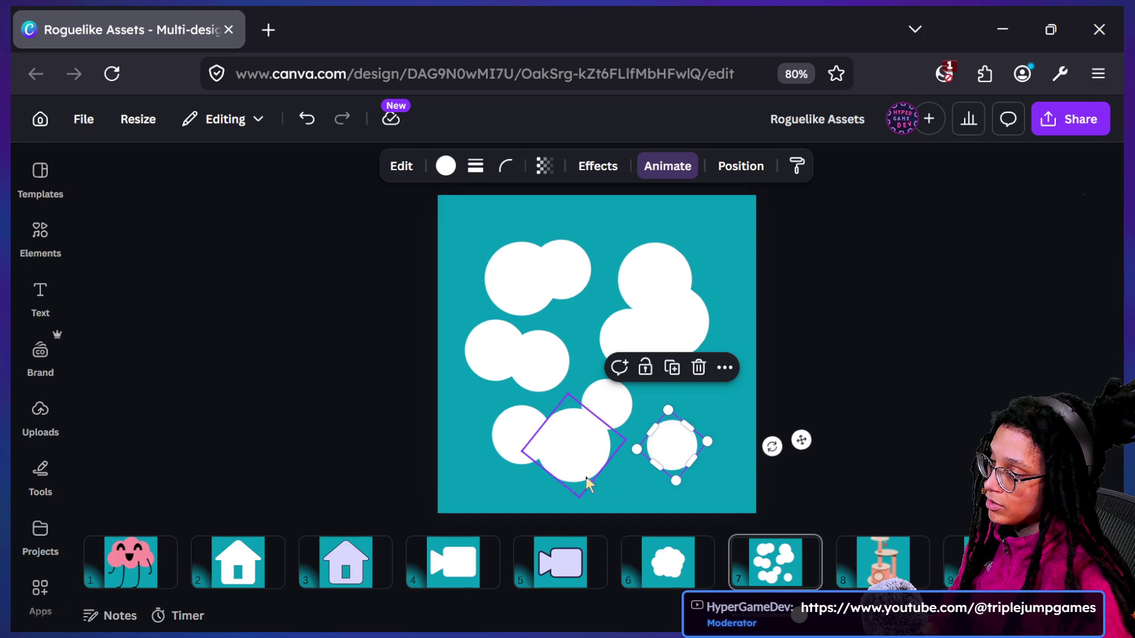
pyautogui.click(715, 306)
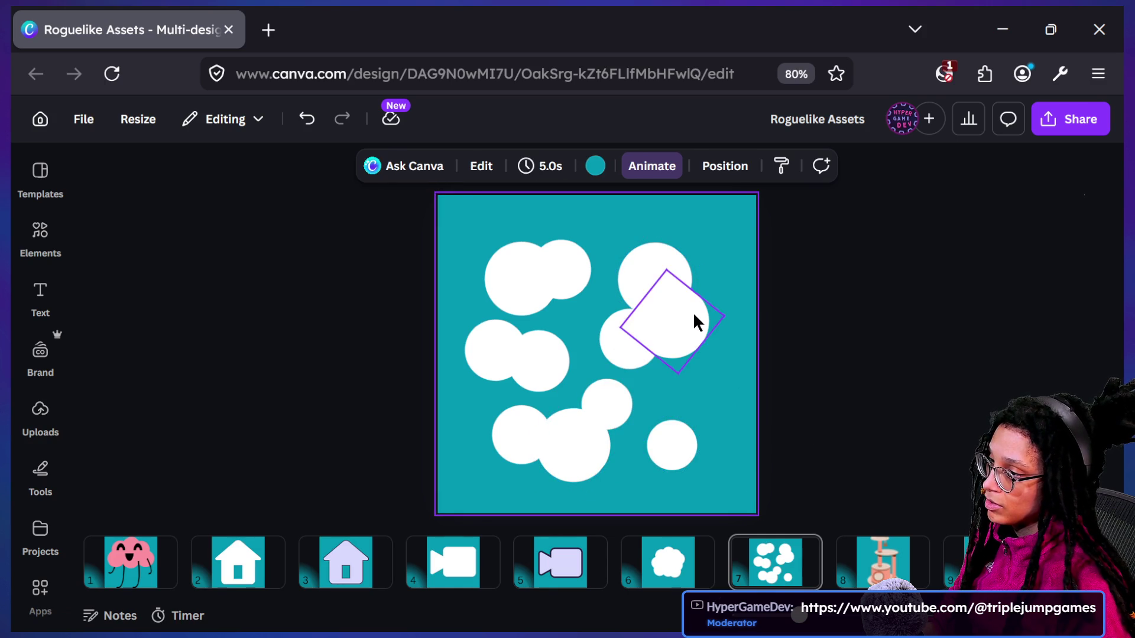
pyautogui.click(697, 322)
pyautogui.moveTo(620, 328); pyautogui.dragTo(637, 330)
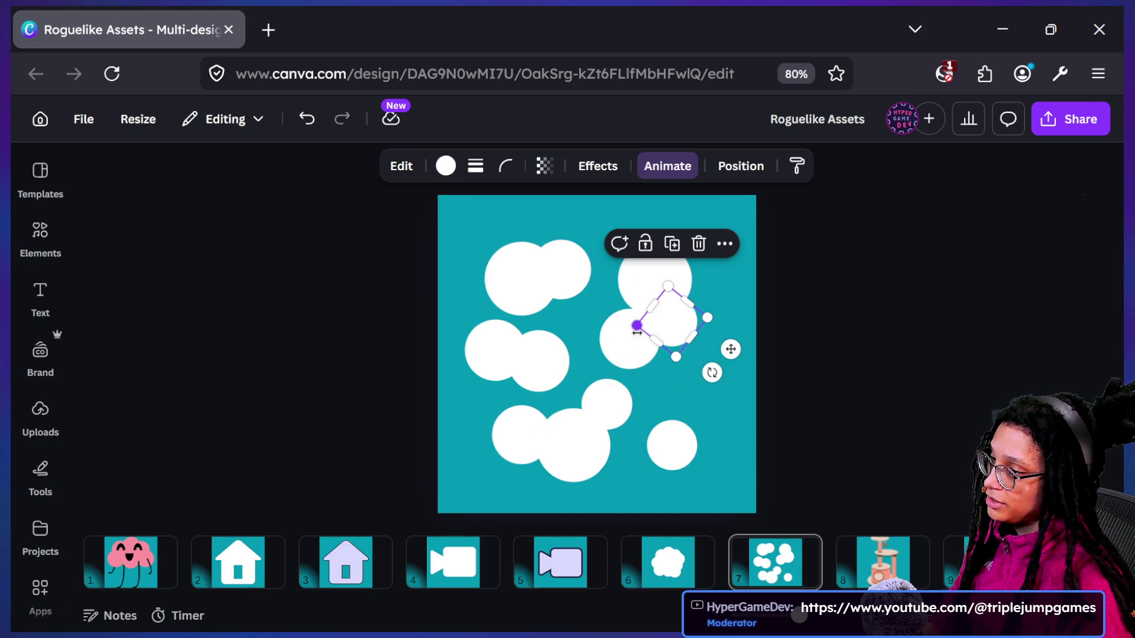
pyautogui.click(646, 299)
pyautogui.moveTo(609, 290)
pyautogui.mouseDown()
pyautogui.moveTo(664, 263)
pyautogui.moveTo(679, 296)
pyautogui.moveTo(684, 274)
pyautogui.moveTo(686, 296)
pyautogui.moveTo(634, 355)
pyautogui.moveTo(689, 335)
pyautogui.moveTo(670, 345)
pyautogui.moveTo(638, 333)
pyautogui.mouseUp()
pyautogui.click(878, 301)
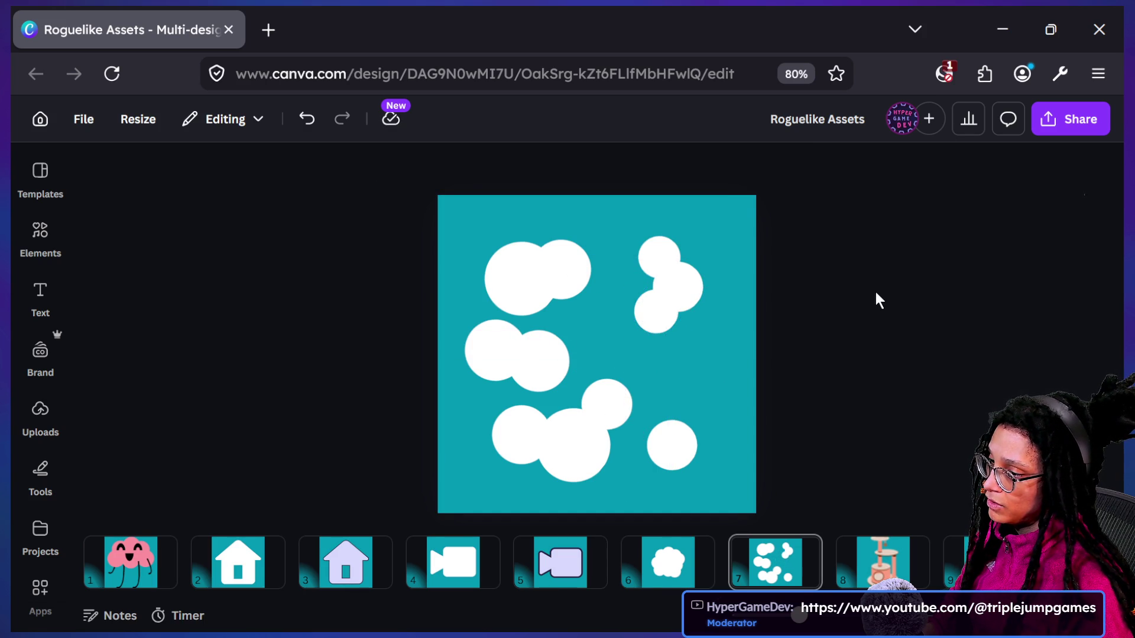
# Move two small circles up beside the right-hand cluster
pyautogui.moveTo(608, 397)
pyautogui.mouseDown()
pyautogui.moveTo(615, 408)
pyautogui.moveTo(720, 348)
pyautogui.moveTo(670, 381)
pyautogui.mouseUp()
pyautogui.click(609, 408)
pyautogui.moveTo(609, 408)
pyautogui.mouseDown()
pyautogui.moveTo(709, 380)
pyautogui.moveTo(719, 372)
pyautogui.moveTo(689, 363)
pyautogui.moveTo(715, 367)
pyautogui.moveTo(698, 343)
pyautogui.moveTo(696, 413)
pyautogui.mouseUp()
pyautogui.click(704, 425)
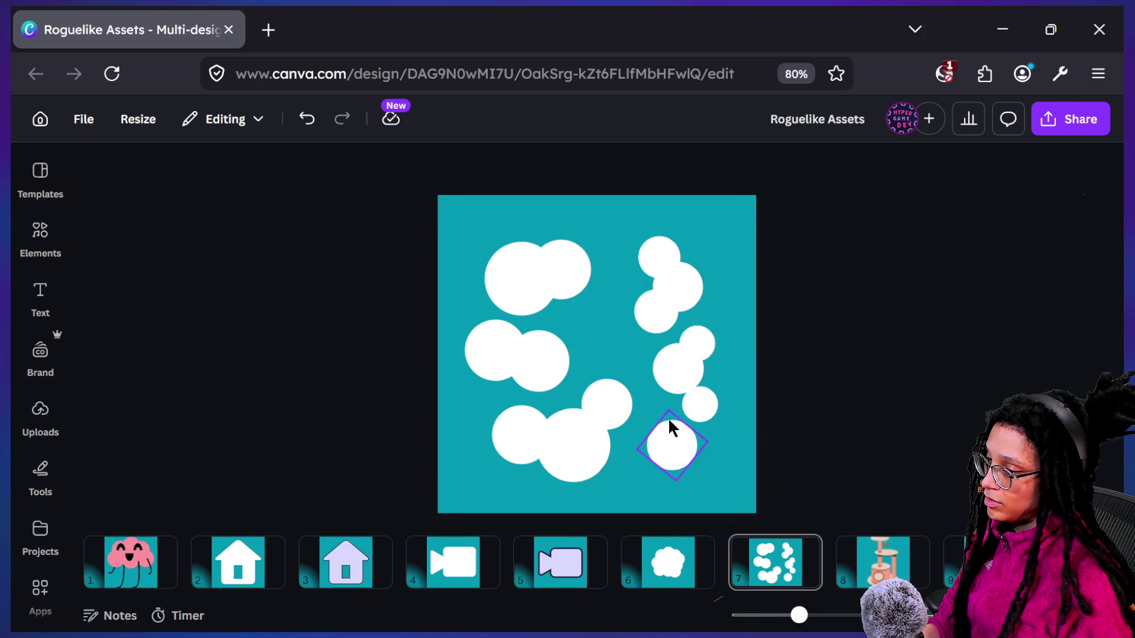
# Undo four edits to return to the preferred circle arrangement
pyautogui.hotkey('ctrl', 'z')
pyautogui.hotkey('ctrl', 'z')
pyautogui.hotkey('ctrl', 'z')
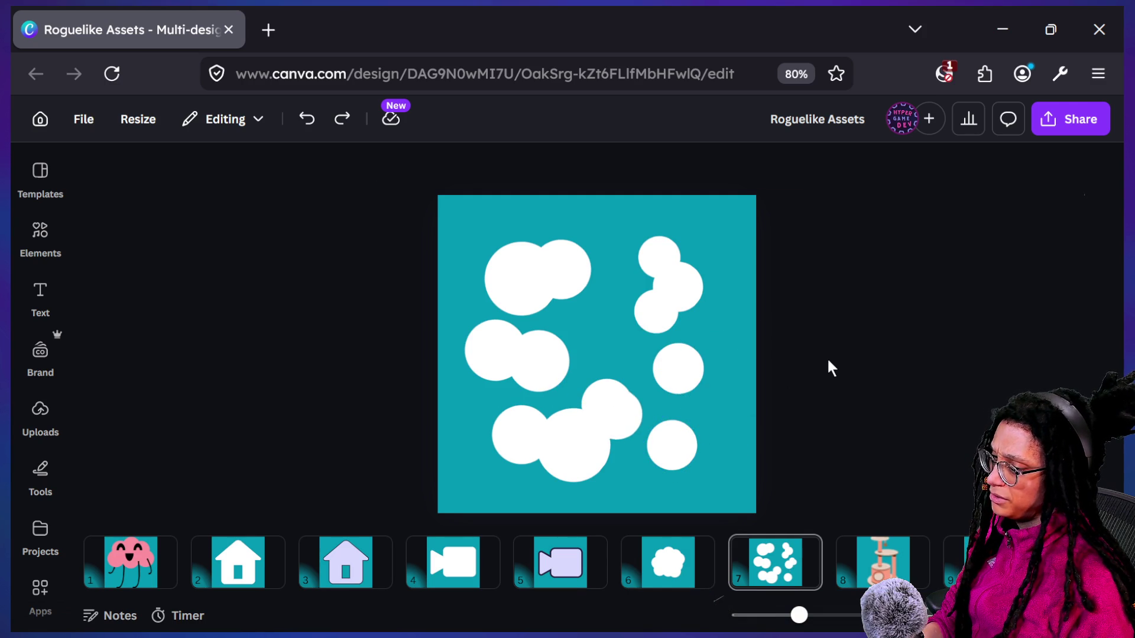
pyautogui.hotkey('ctrl', 'z')
pyautogui.hotkey('ctrl', 'z')
pyautogui.hotkey('ctrl', 'z')
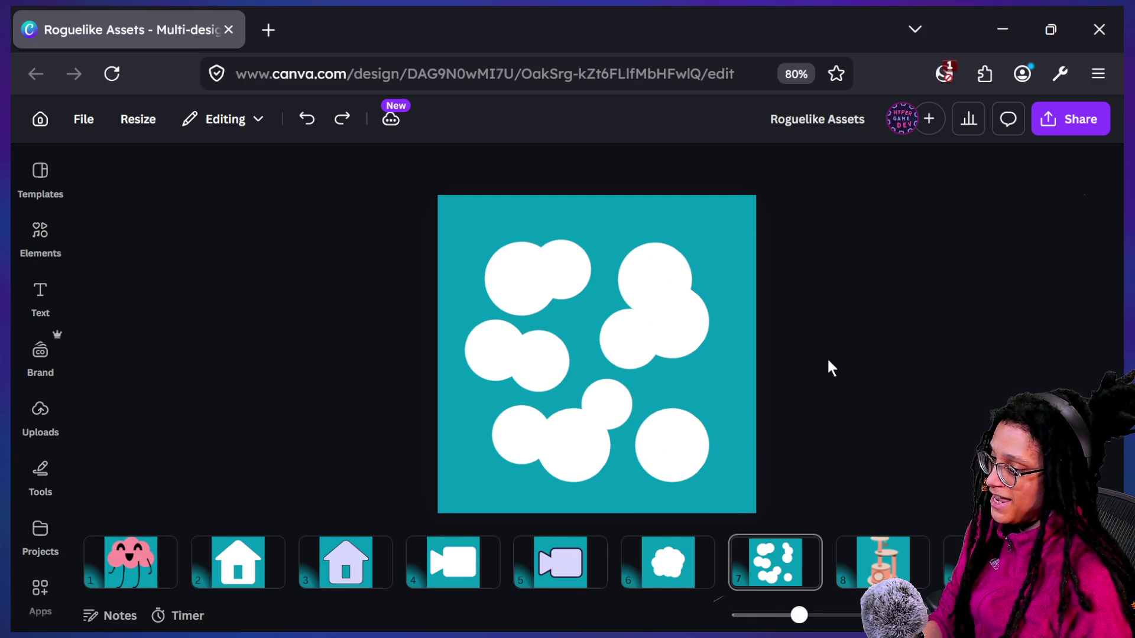
pyautogui.hotkey('ctrl', 'z')
pyautogui.hotkey('ctrl', 'z')
pyautogui.hotkey('ctrl', 'z')
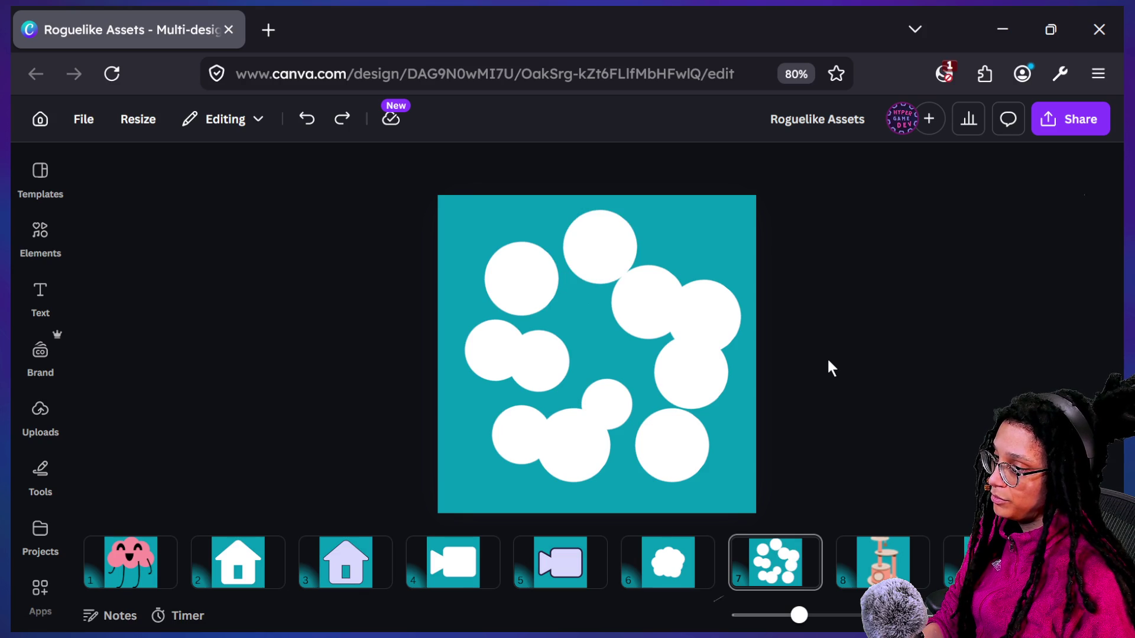
pyautogui.hotkey('ctrl', 'z')
pyautogui.hotkey('ctrl', 'z')
pyautogui.hotkey('ctrl', 'z')
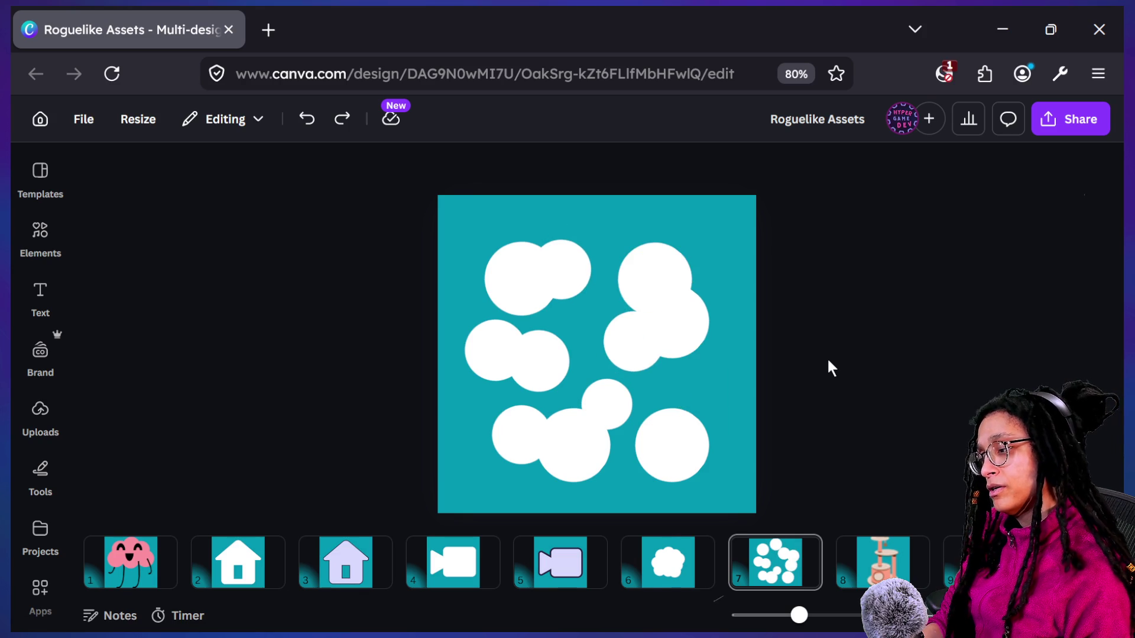
pyautogui.click(704, 340)
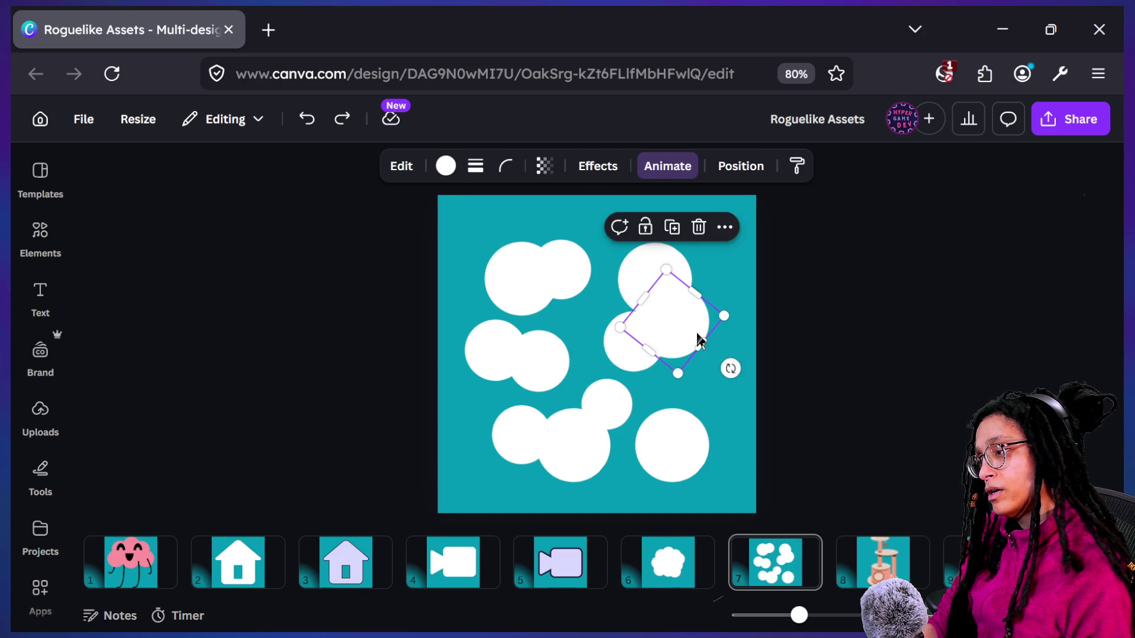
# Shrink the right-middle circle, rotate a two-circle pair counterclockwise, and nudge another circle beside it
pyautogui.moveTo(724, 316); pyautogui.dragTo(707, 320)
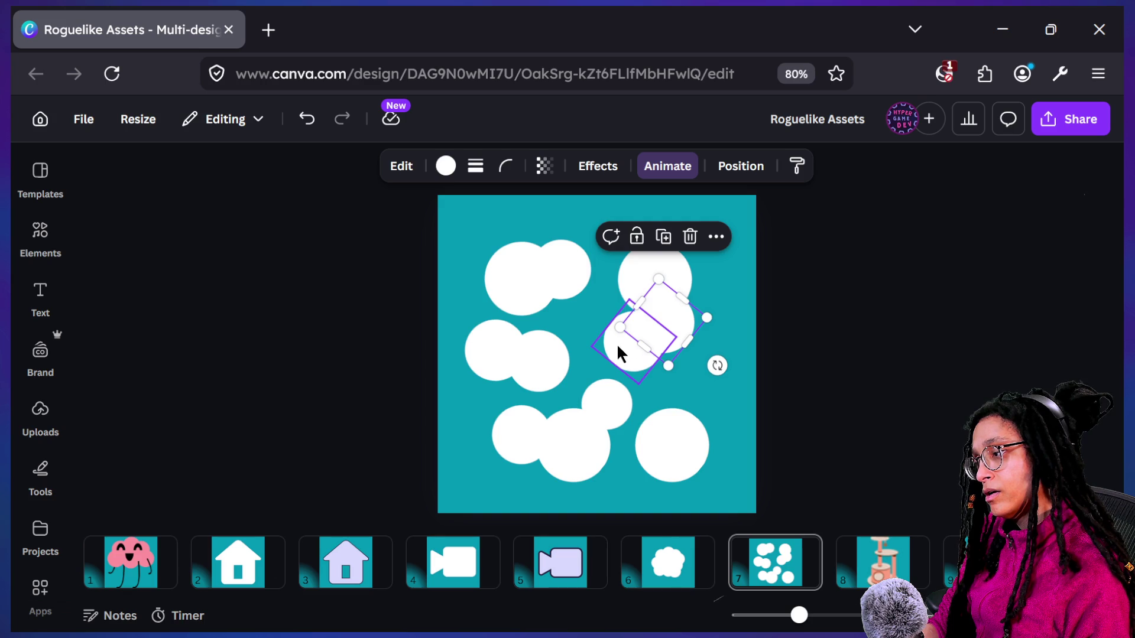
pyautogui.keyDown('shift'); pyautogui.click(659, 278); pyautogui.keyUp('shift')
pyautogui.moveTo(658, 306); pyautogui.dragTo(670, 304)
pyautogui.moveTo(750, 299); pyautogui.dragTo(732, 284)
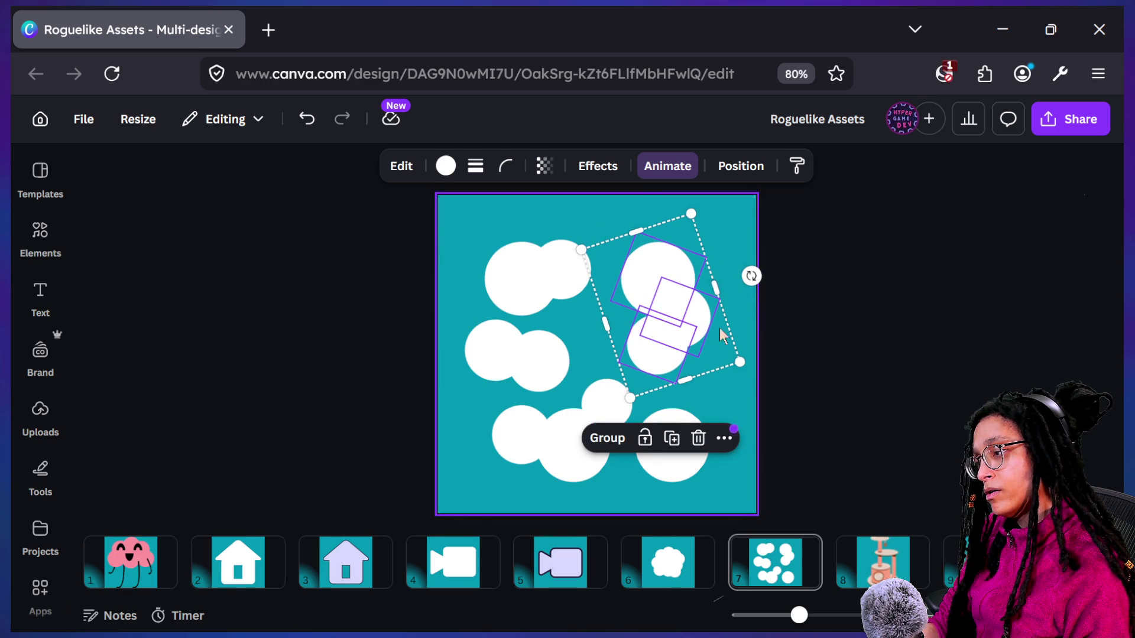
pyautogui.click(665, 380)
pyautogui.moveTo(672, 367); pyautogui.dragTo(675, 371)
pyautogui.click(831, 369)
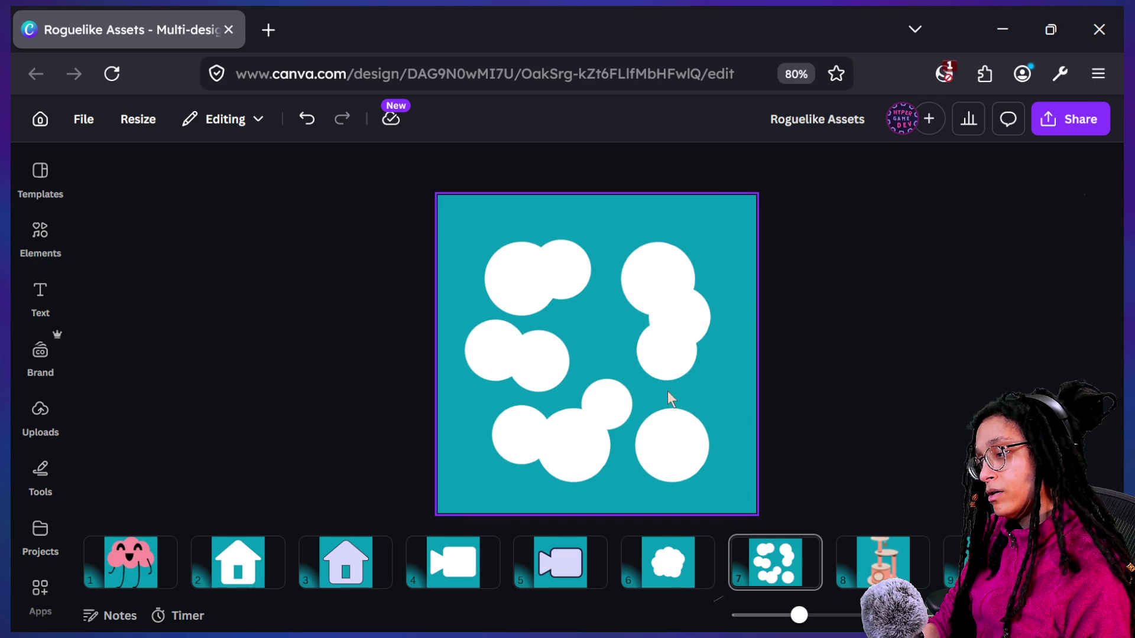
# Narrow the upper-left circle into a tilted oval, then clear the selection
pyautogui.click(581, 288)
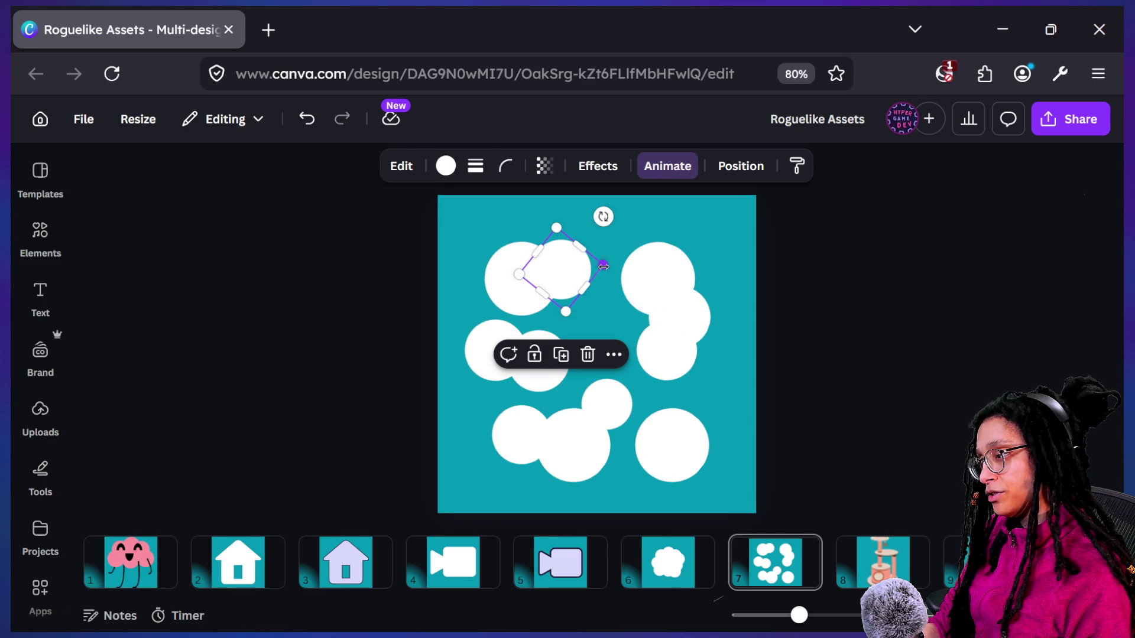
pyautogui.moveTo(579, 247); pyautogui.dragTo(575, 255)
pyautogui.moveTo(586, 214); pyautogui.dragTo(615, 237)
pyautogui.moveTo(571, 291)
pyautogui.mouseDown()
pyautogui.moveTo(560, 268)
pyautogui.moveTo(574, 273)
pyautogui.moveTo(534, 276)
pyautogui.moveTo(509, 293)
pyautogui.moveTo(522, 289)
pyautogui.mouseUp()
pyautogui.click(509, 286)
pyautogui.click(696, 268)
pyautogui.click(807, 210)
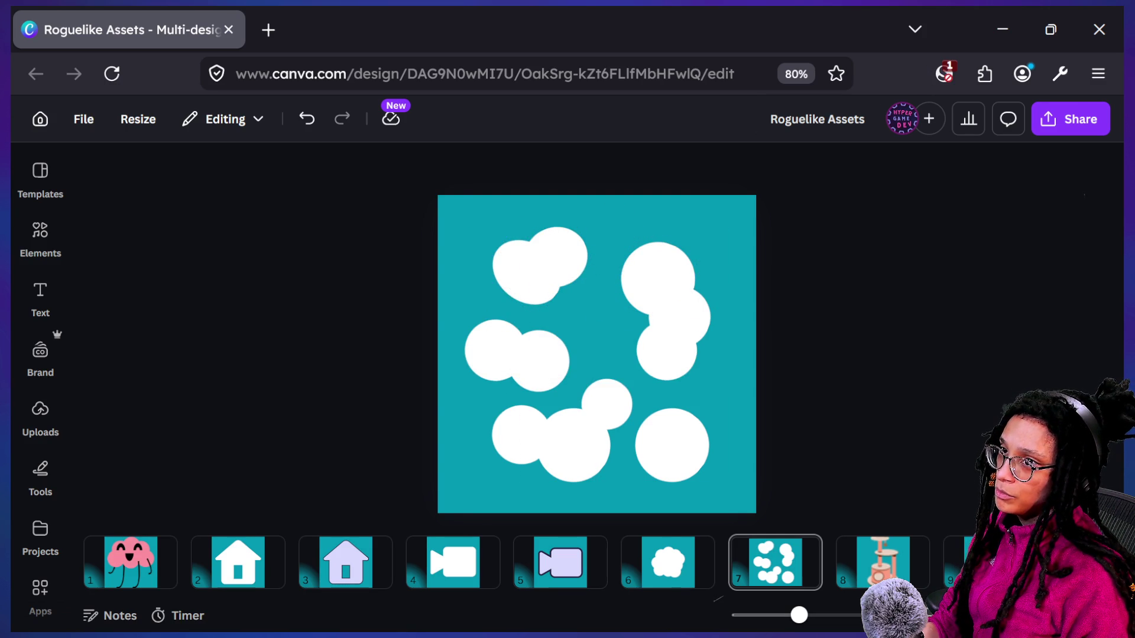
# Rotate the top-left cloud and flatten the middle cloud's left circle into a tilted oval
pyautogui.click(514, 277)
pyautogui.moveTo(571, 222); pyautogui.dragTo(603, 245)
pyautogui.click(786, 244)
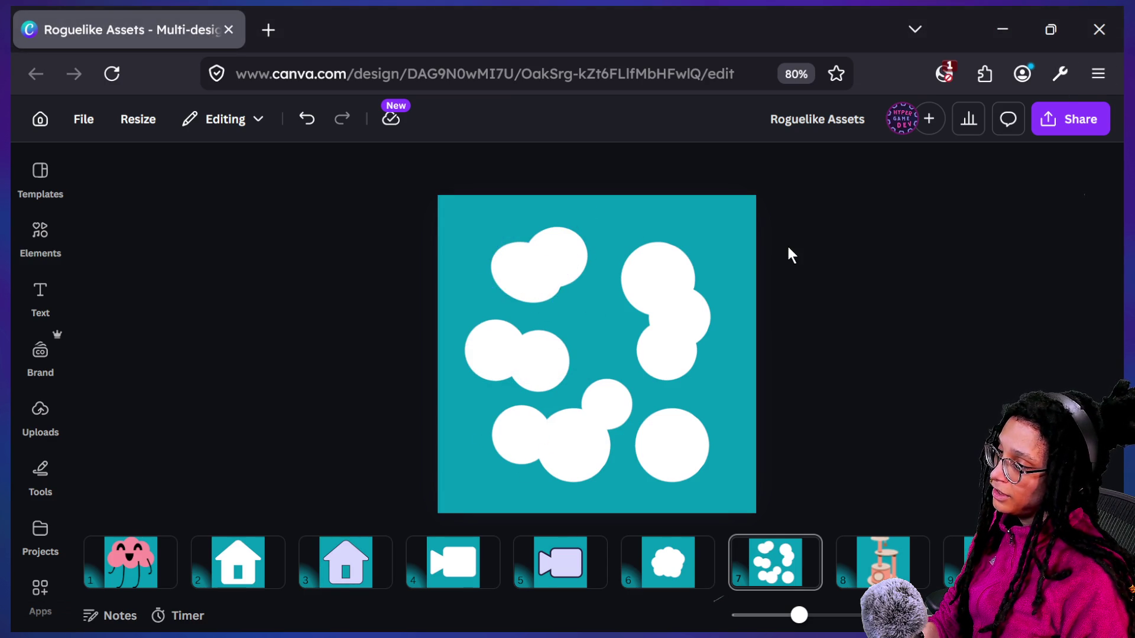
pyautogui.click(491, 356)
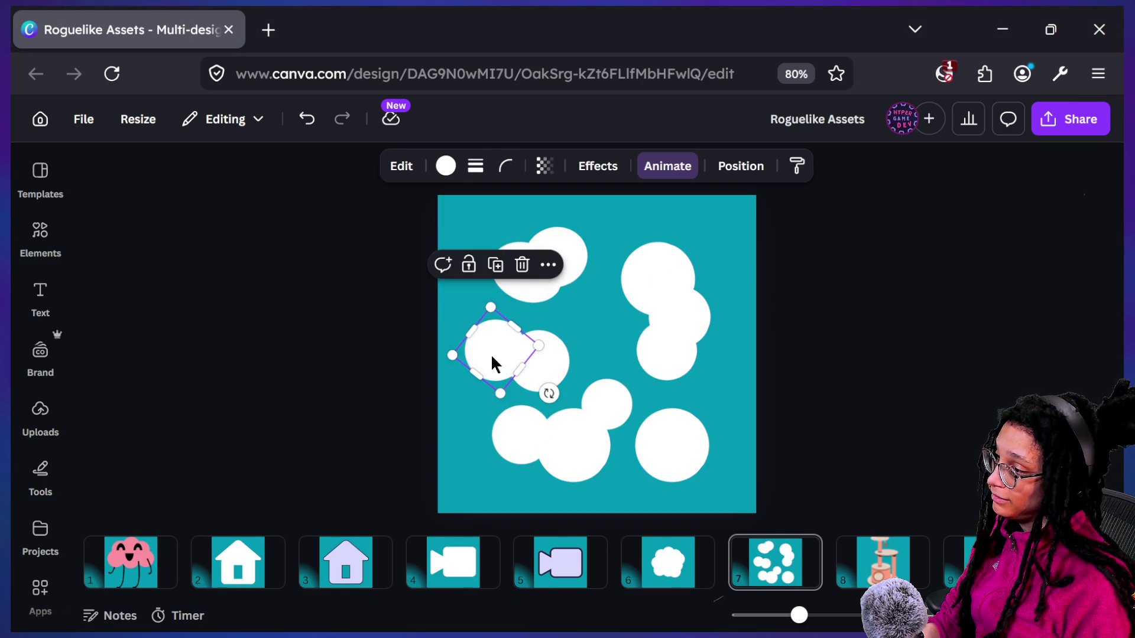
pyautogui.moveTo(512, 325)
pyautogui.mouseDown()
pyautogui.moveTo(535, 361)
pyautogui.moveTo(501, 354)
pyautogui.mouseUp()
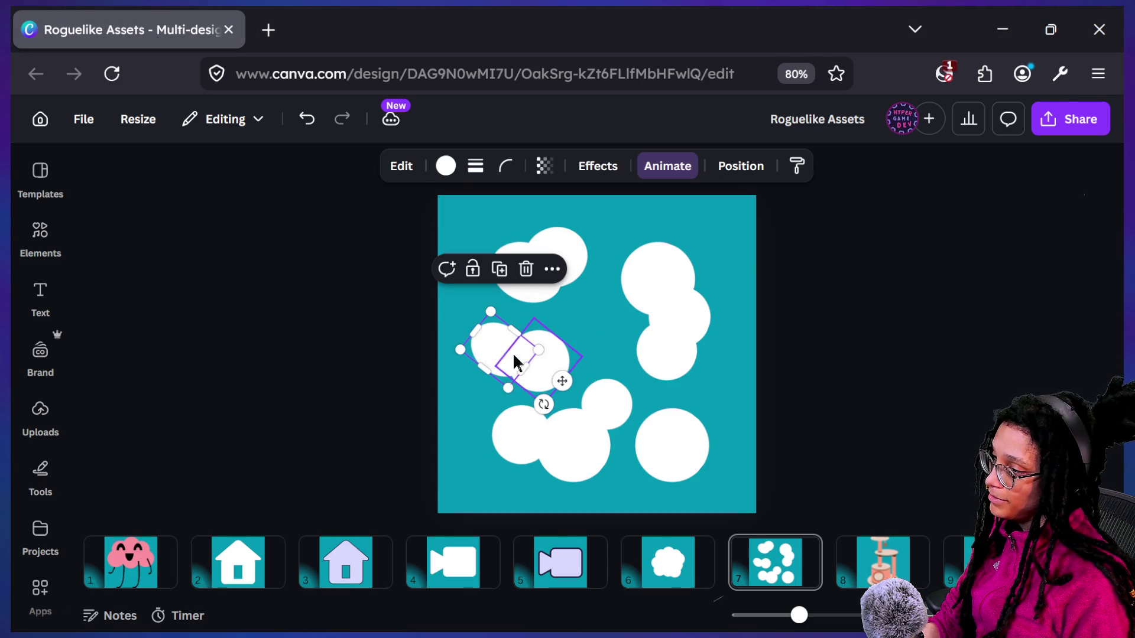
pyautogui.moveTo(543, 406); pyautogui.dragTo(606, 428)
# Nudge the middle cloud's right circle, the bottom-left circle and the top-left cloud's circles slightly
pyautogui.click(657, 363)
pyautogui.press('Escape')
pyautogui.click(524, 380)
pyautogui.moveTo(528, 373); pyautogui.dragTo(525, 362)
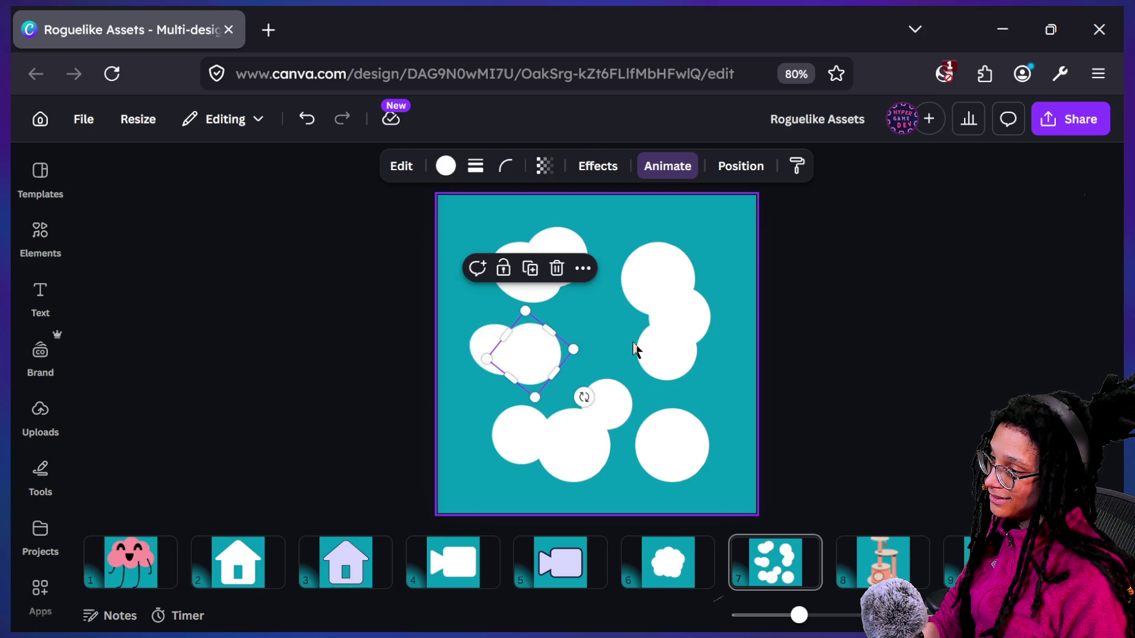
pyautogui.click(610, 368)
pyautogui.moveTo(535, 420)
pyautogui.mouseDown()
pyautogui.moveTo(537, 436)
pyautogui.moveTo(508, 435)
pyautogui.mouseUp()
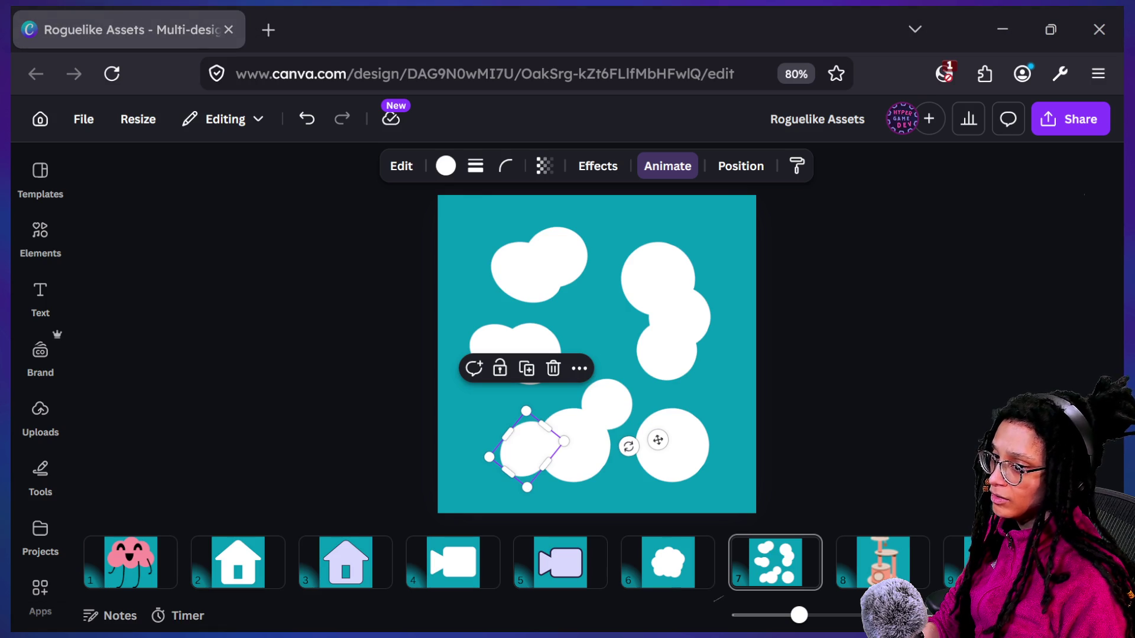
pyautogui.click(796, 416)
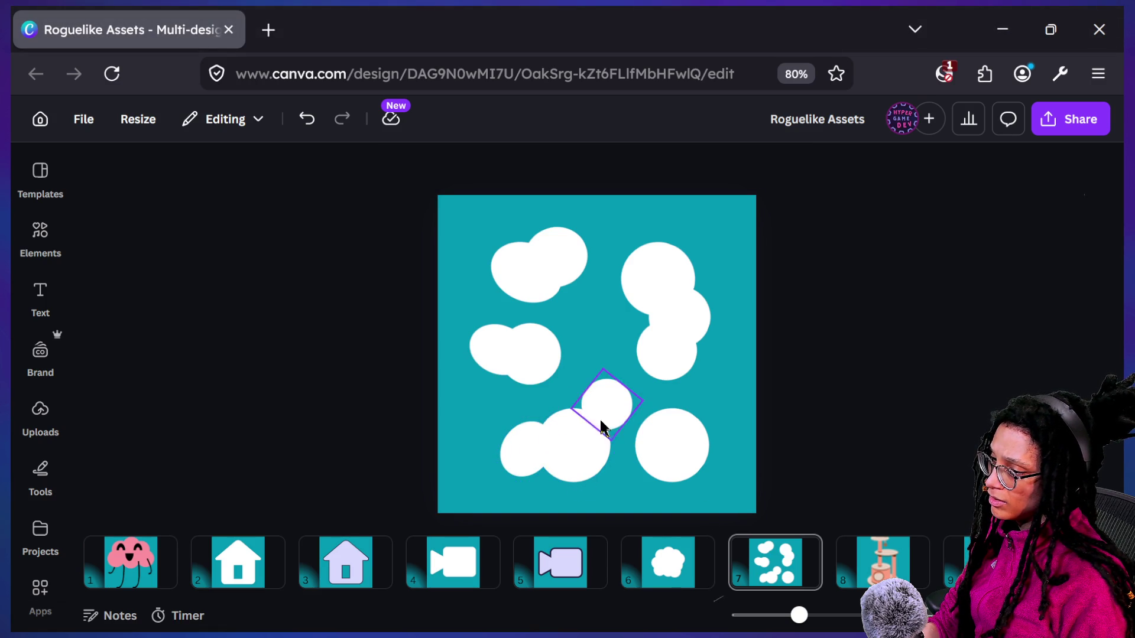
pyautogui.moveTo(536, 303); pyautogui.dragTo(543, 309)
pyautogui.click(802, 306)
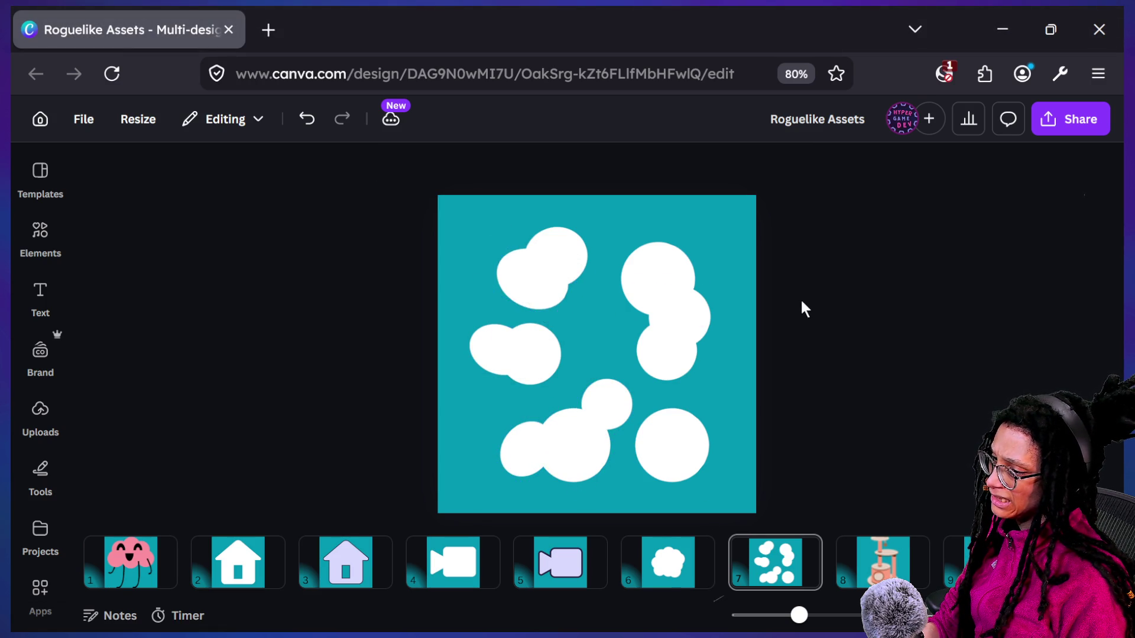
pyautogui.moveTo(520, 266); pyautogui.dragTo(552, 285)
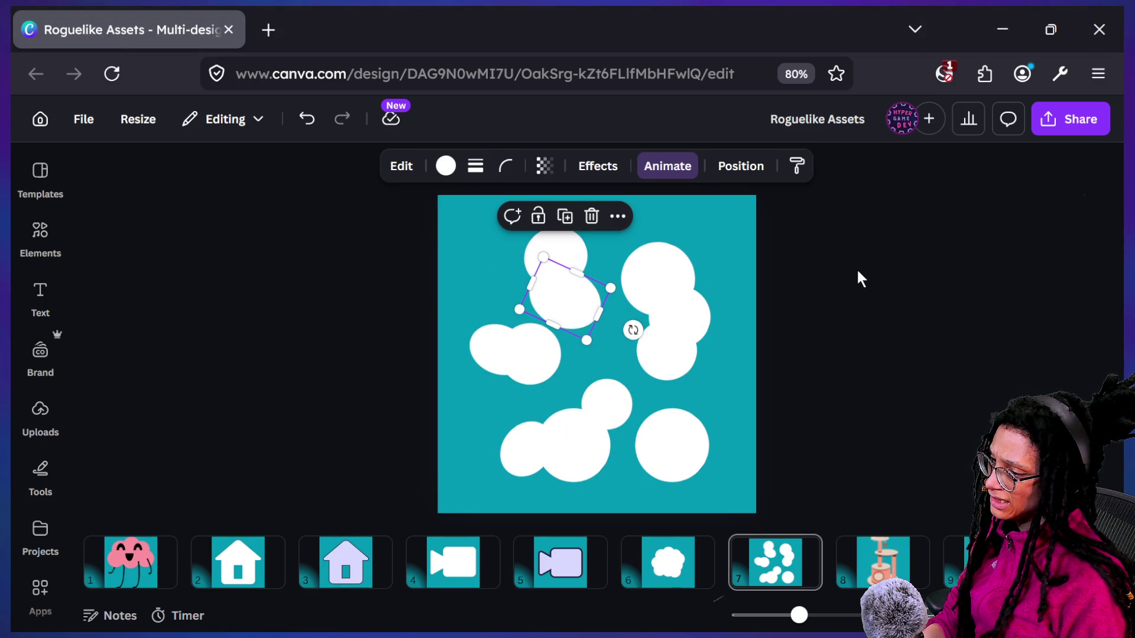
# Undo the last two circle moves, then redo the top-left circle adjustment
pyautogui.hotkey('ctrl', 'z')
pyautogui.hotkey('ctrl', 'z')
pyautogui.hotkey('ctrl', 'z')
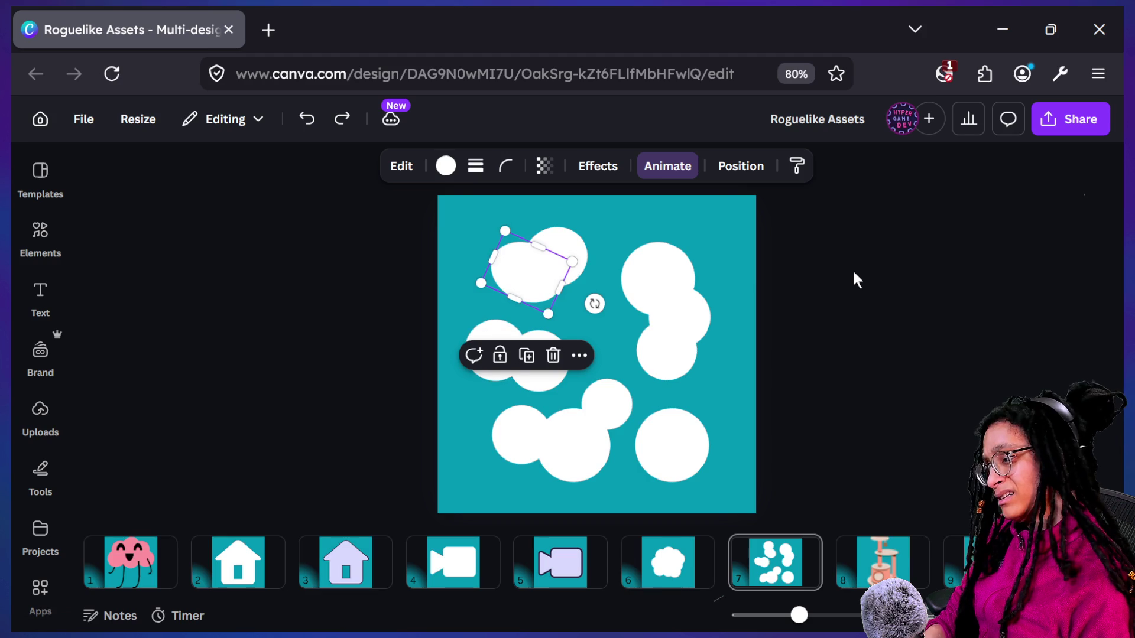
pyautogui.hotkey('ctrl', 'z')
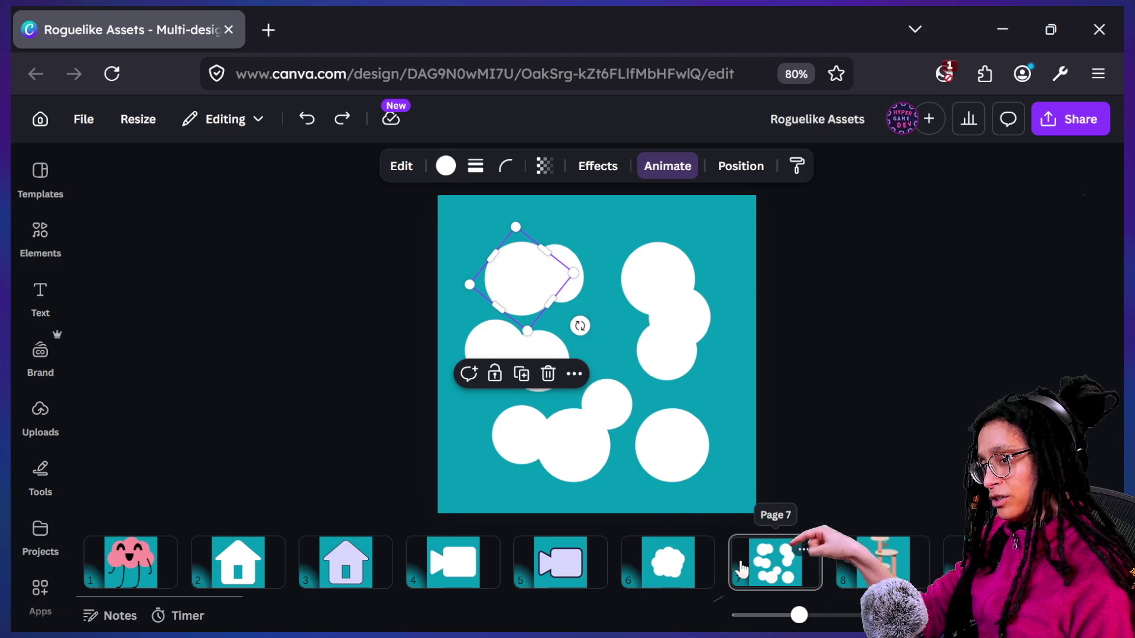
pyautogui.hotkey('ctrl', 'y')
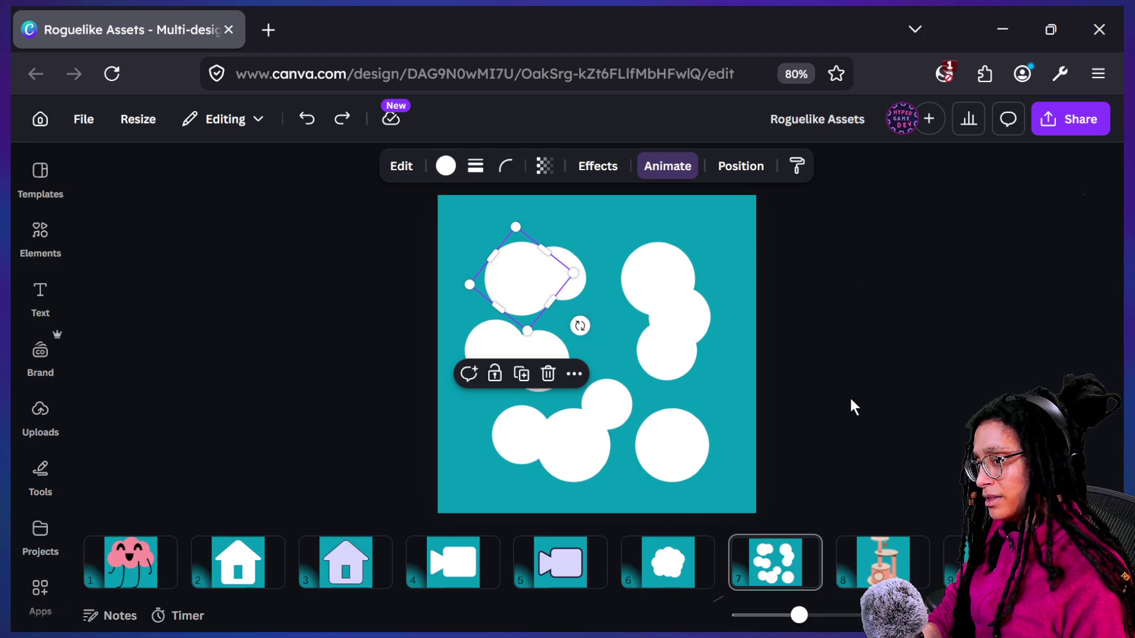
pyautogui.scroll(-5, 828, 404)
pyautogui.scroll(3, 827, 405)
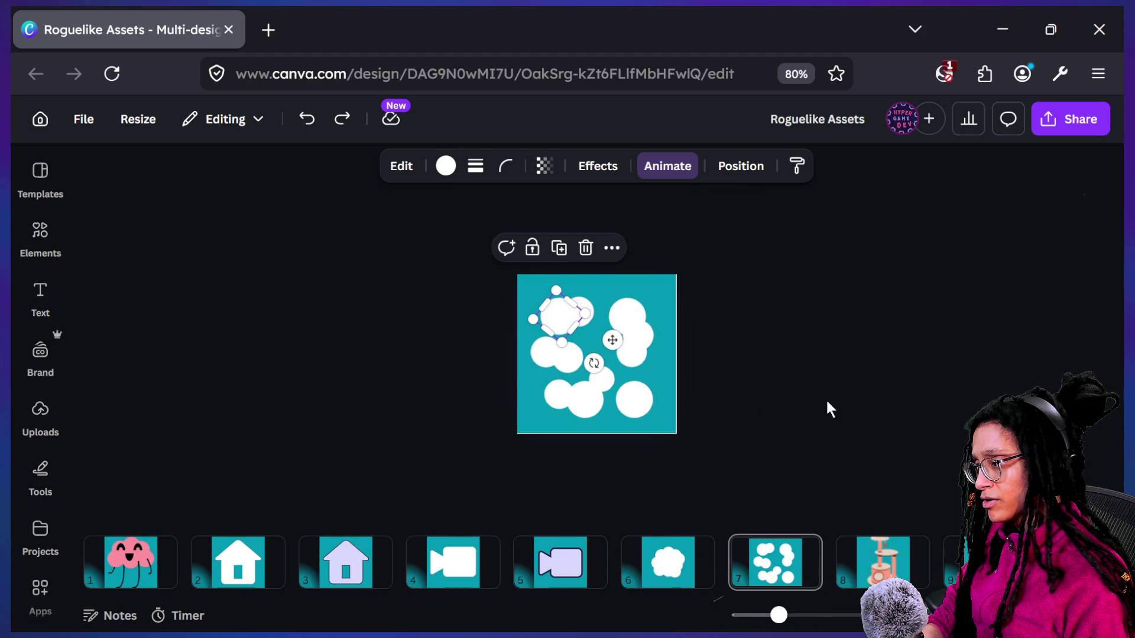
pyautogui.scroll(3, 695, 377)
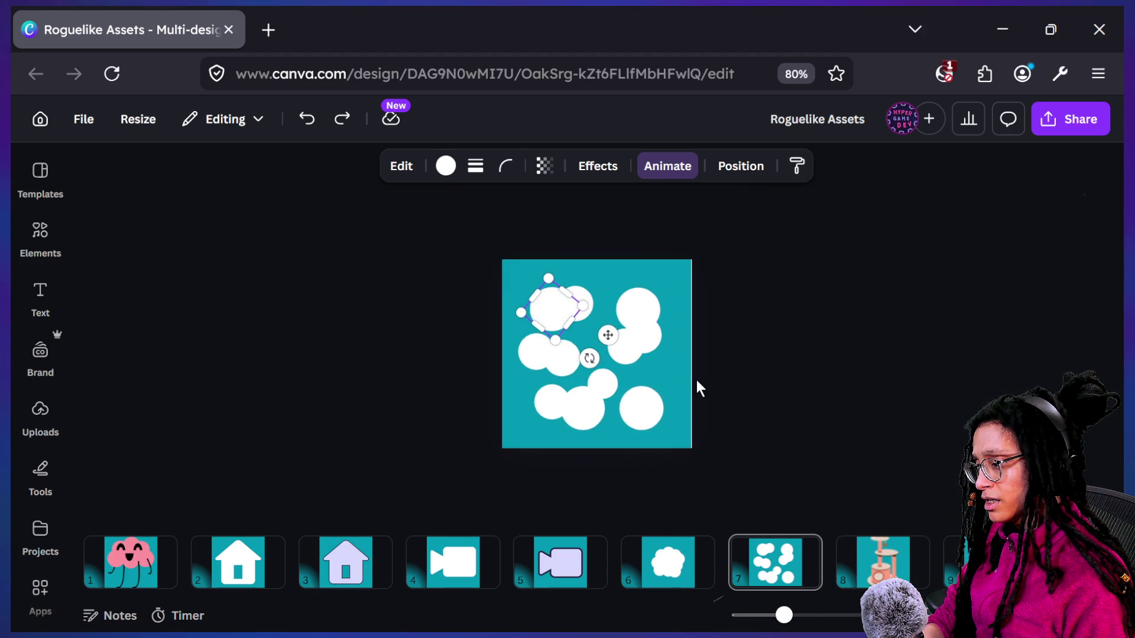
# Shift a right-side circle slightly right and compare page 7's tile against page 6
pyautogui.click(861, 347)
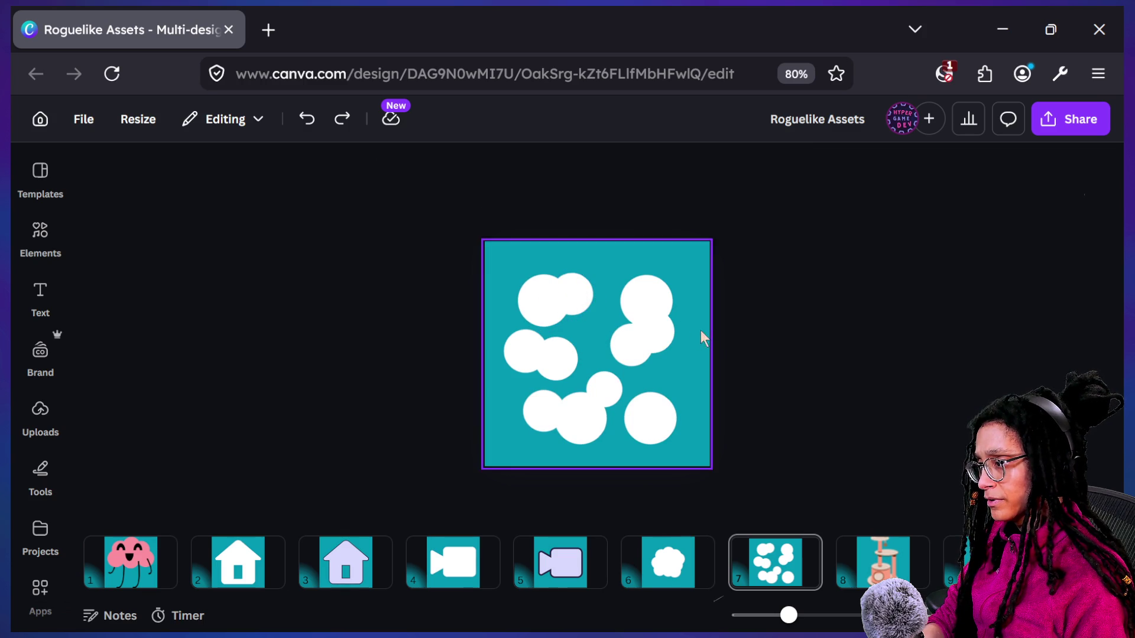
pyautogui.moveTo(657, 340); pyautogui.dragTo(668, 332)
pyautogui.click(865, 417)
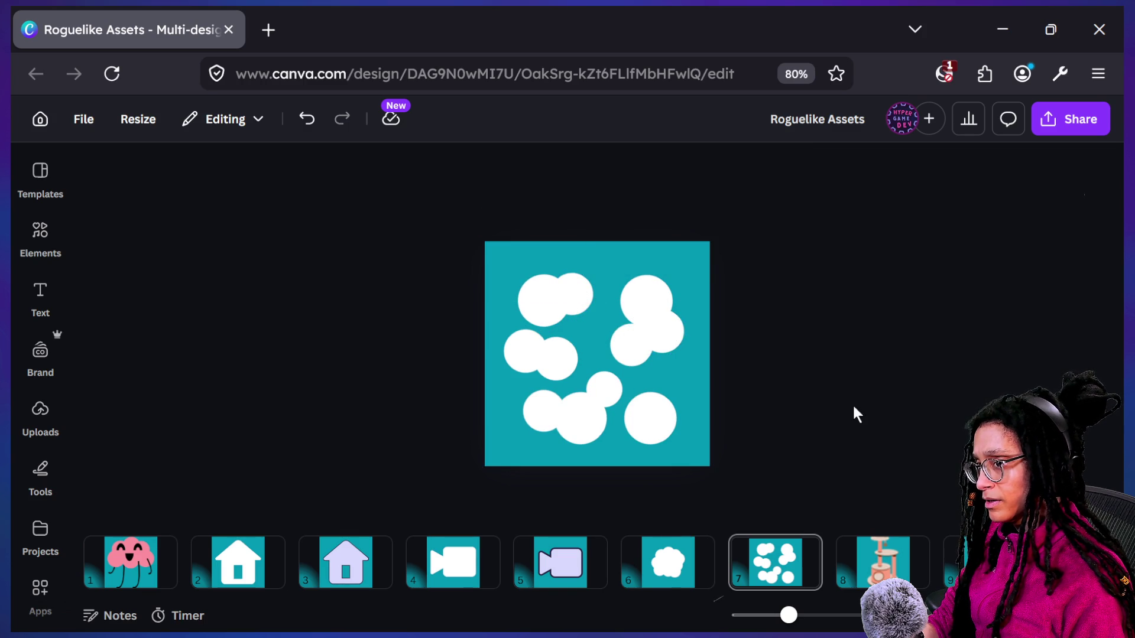
pyautogui.click(668, 565)
pyautogui.click(768, 567)
pyautogui.click(680, 570)
pyautogui.click(783, 554)
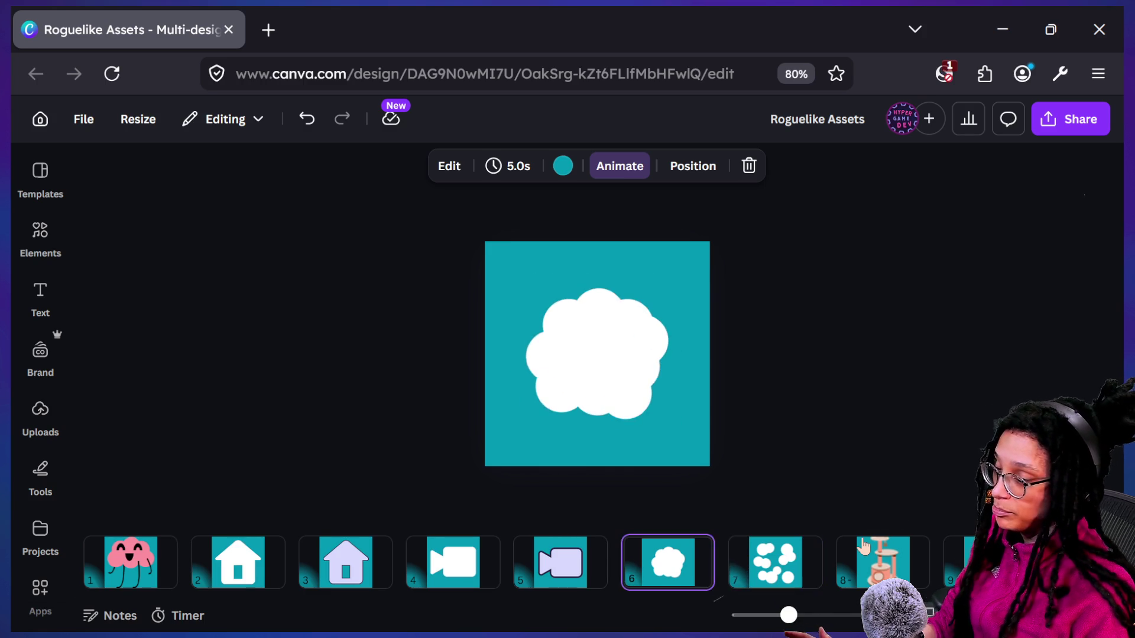
# Set a circle beside the right cluster, then duplicate page 7 as a new page 8
pyautogui.click(596, 288)
pyautogui.click(643, 339)
pyautogui.moveTo(643, 338); pyautogui.dragTo(644, 338)
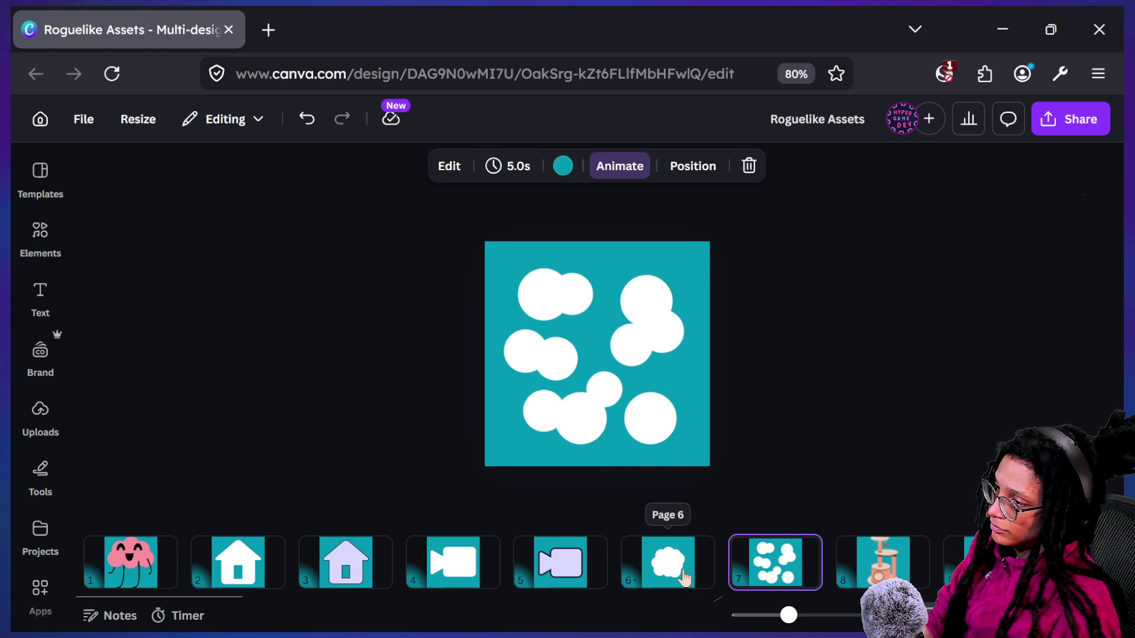
pyautogui.click(593, 412)
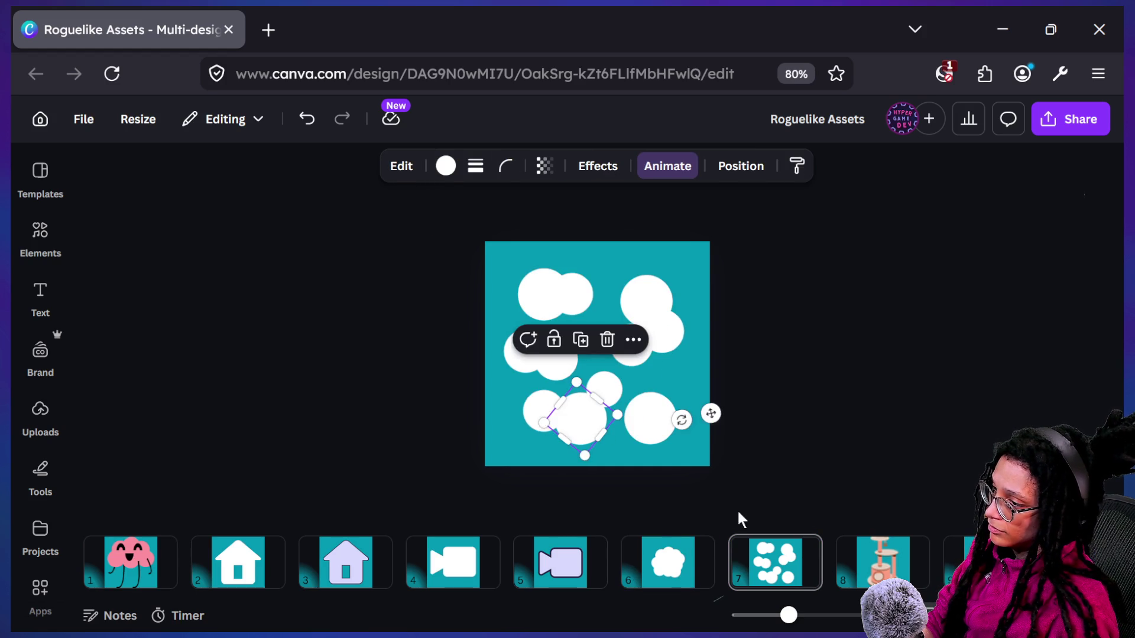
pyautogui.press('Escape')
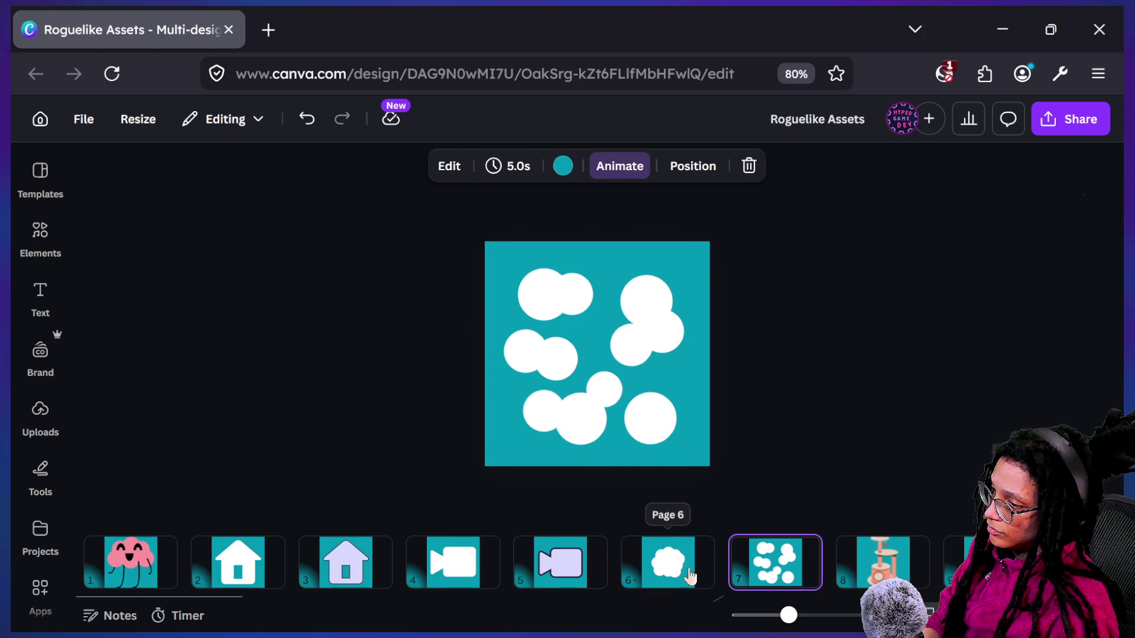
pyautogui.hotkey('ctrl', 'd')
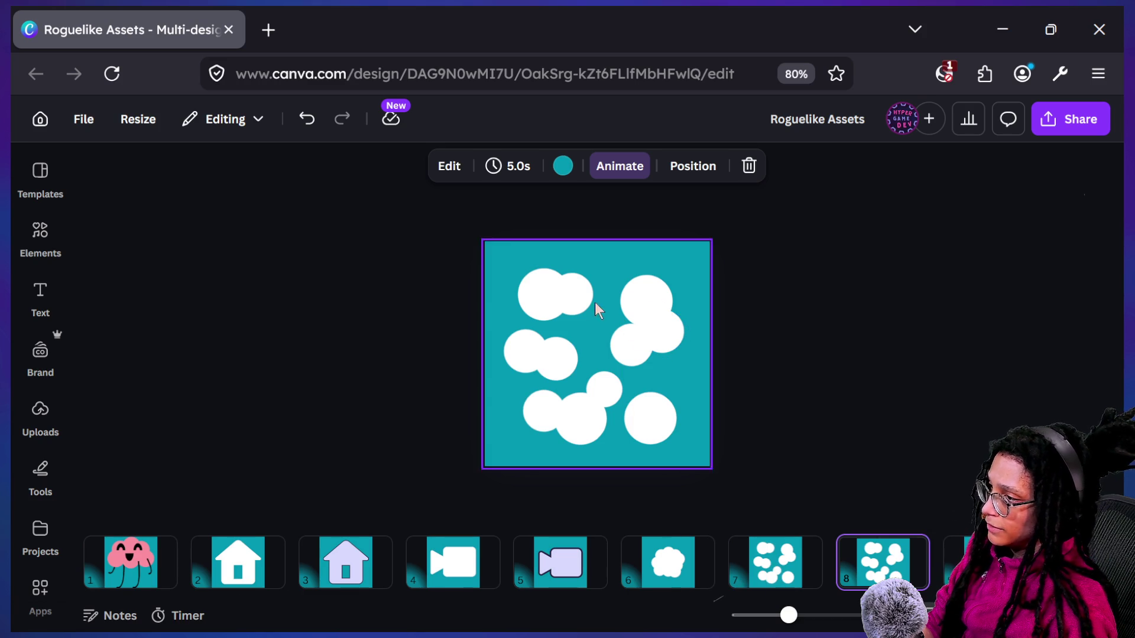
# Shrink all of page 8's circles together and pick out the top-left circle pair
pyautogui.moveTo(479, 273)
pyautogui.mouseDown()
pyautogui.moveTo(755, 474)
pyautogui.moveTo(674, 438)
pyautogui.moveTo(692, 435)
pyautogui.moveTo(513, 228)
pyautogui.mouseUp()
pyautogui.click(696, 456)
pyautogui.click(796, 348)
pyautogui.click(547, 301)
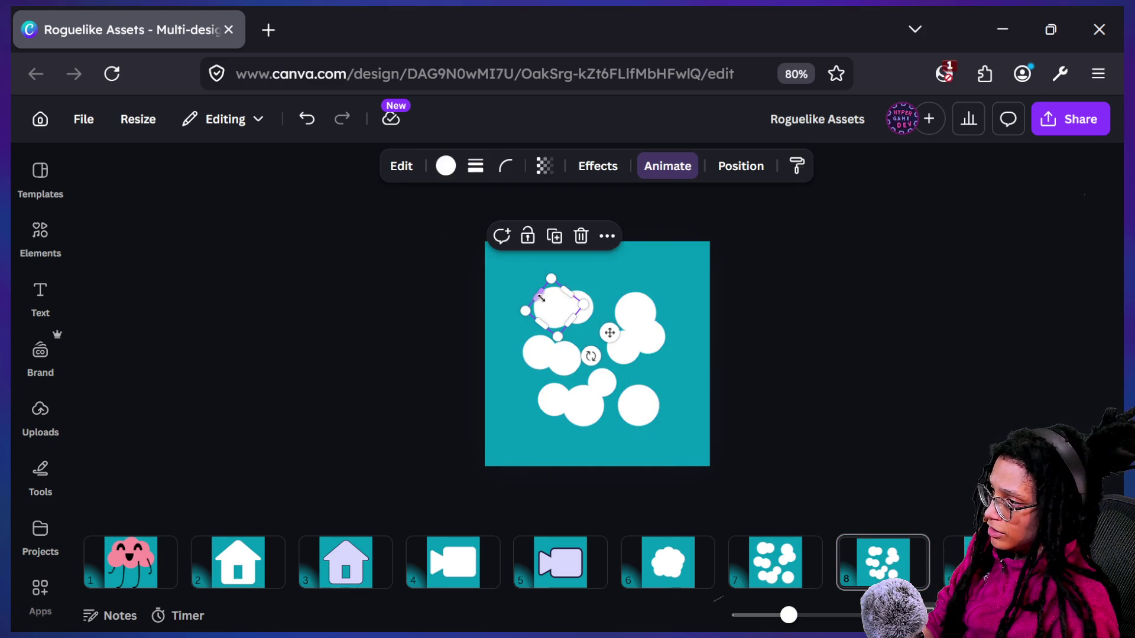
pyautogui.click(594, 294)
pyautogui.click(575, 304)
pyautogui.keyDown('shift'); pyautogui.click(552, 299); pyautogui.keyUp('shift')
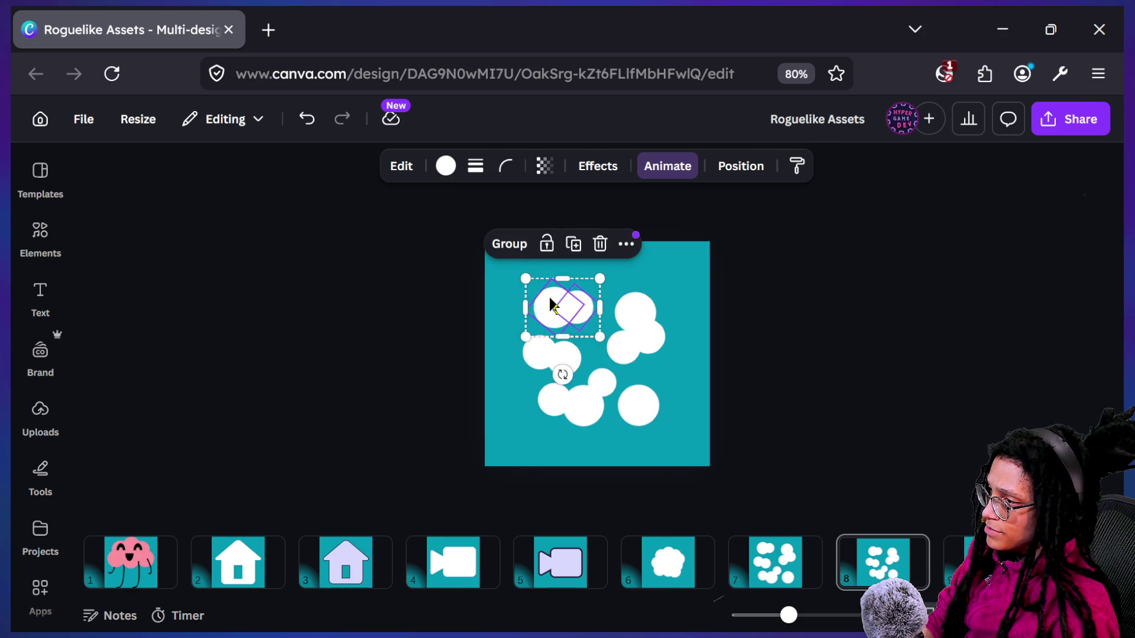
pyautogui.press('Escape')
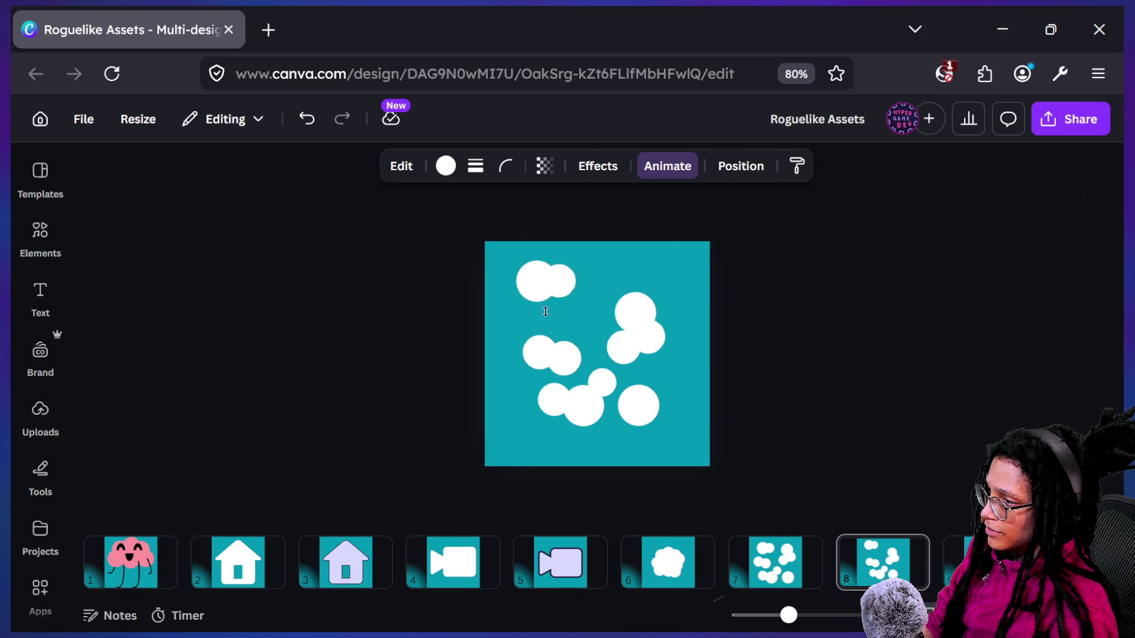
# Shift the middle-left circle pair toward the tile's left edge
pyautogui.click(549, 299)
pyautogui.moveTo(570, 371); pyautogui.dragTo(565, 371)
pyautogui.press('Left')
pyautogui.press('Left')
pyautogui.press('Left')
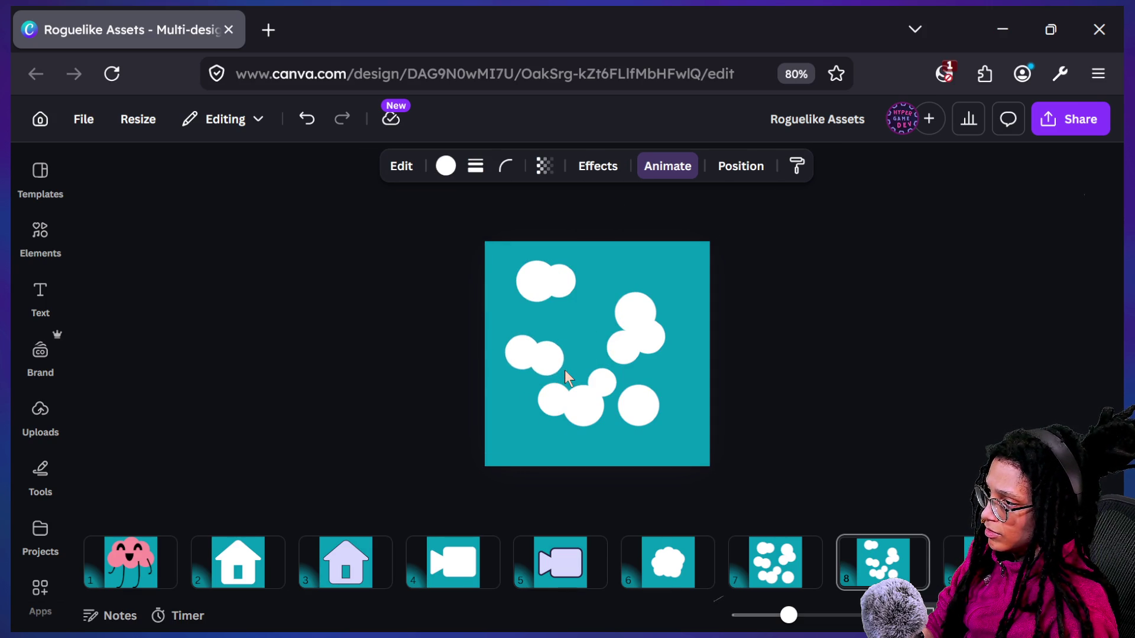
pyautogui.click(653, 323)
pyautogui.click(616, 364)
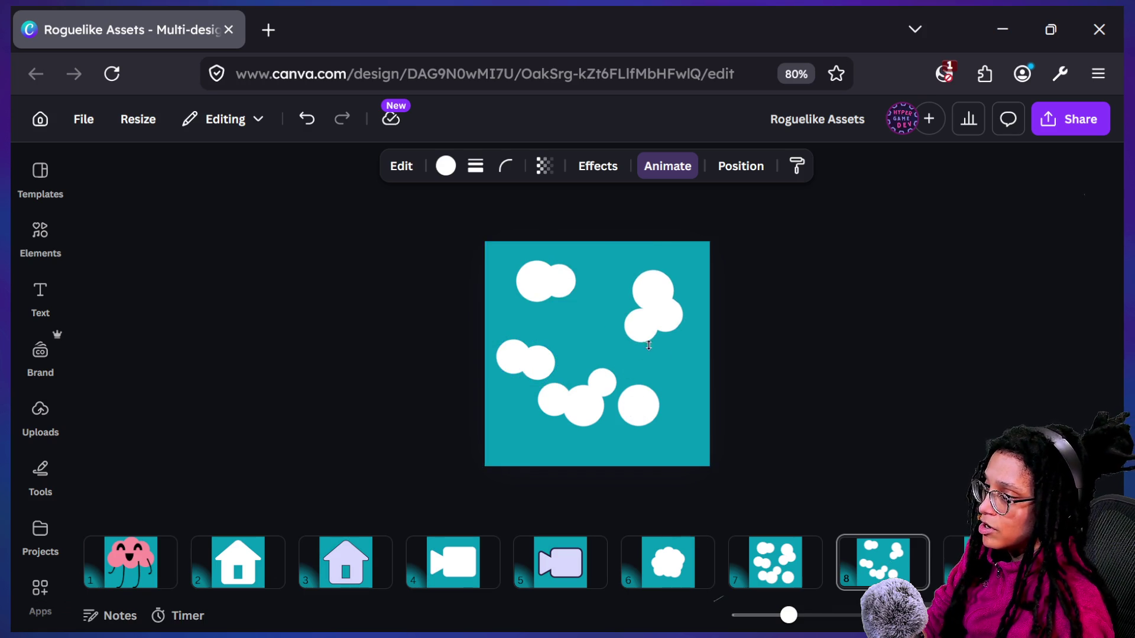
# Rotate the top-right circle group and move it and its top circle slightly up
pyautogui.click(657, 332)
pyautogui.moveTo(654, 387)
pyautogui.mouseDown()
pyautogui.moveTo(709, 429)
pyautogui.moveTo(745, 367)
pyautogui.mouseUp()
pyautogui.click(744, 366)
pyautogui.moveTo(646, 281)
pyautogui.mouseDown()
pyautogui.moveTo(639, 271)
pyautogui.moveTo(640, 283)
pyautogui.mouseUp()
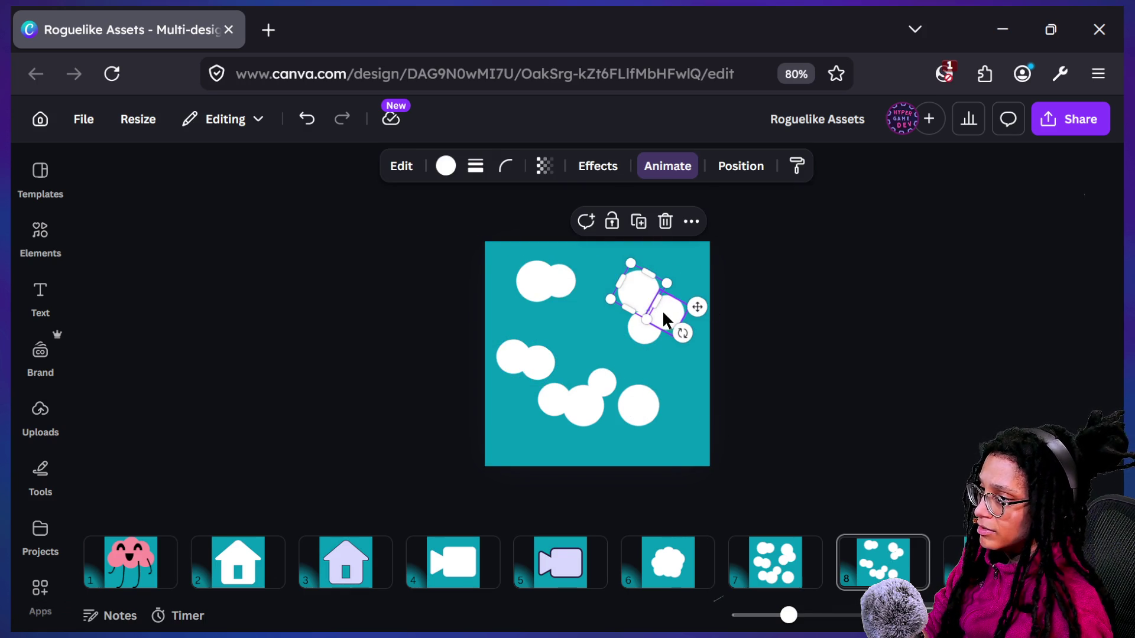
pyautogui.click(662, 310)
pyautogui.moveTo(644, 335); pyautogui.dragTo(641, 330)
pyautogui.click(733, 355)
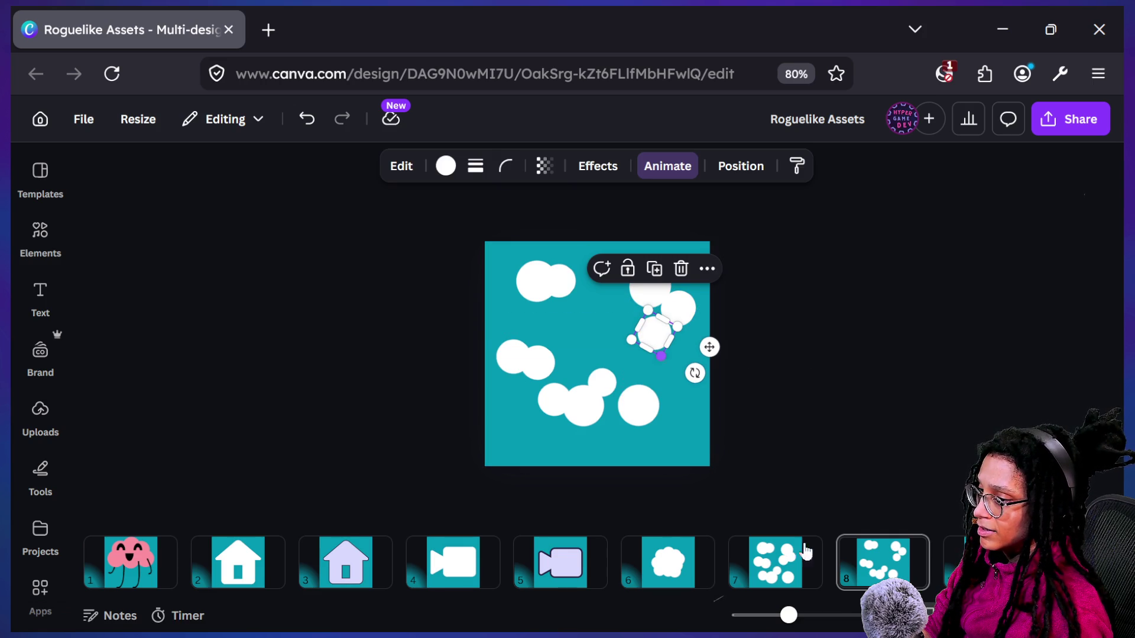
pyautogui.click(873, 574)
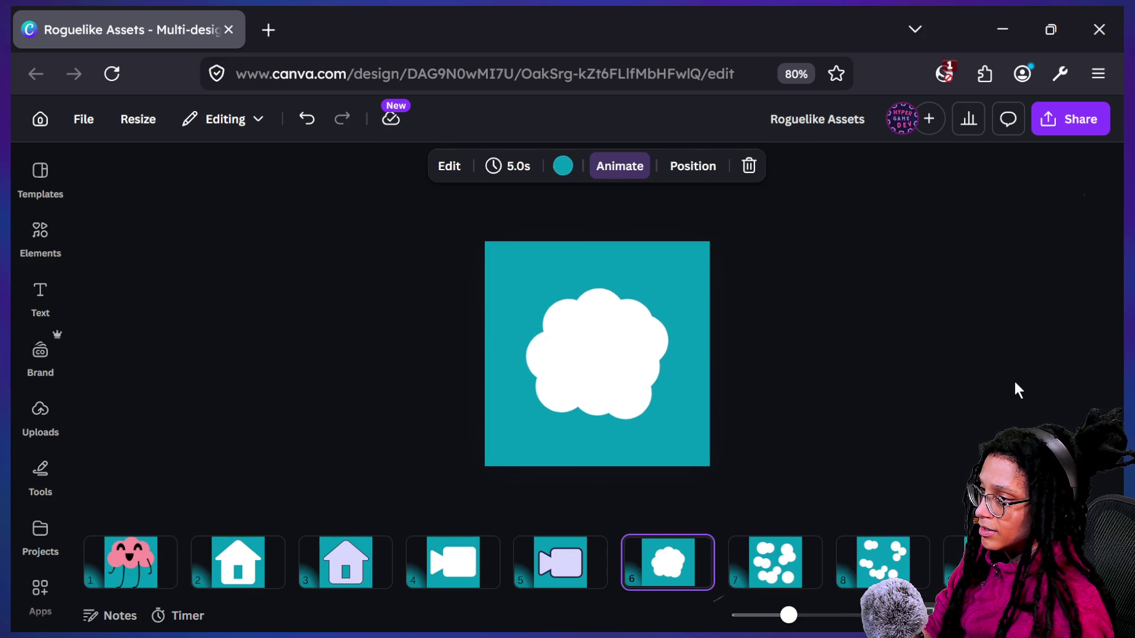
# Move the lower-right circle down-right, add a copy up-left of it, and shift the lone small circle up-left
pyautogui.moveTo(631, 388)
pyautogui.mouseDown()
pyautogui.moveTo(652, 429)
pyautogui.moveTo(651, 418)
pyautogui.mouseUp()
pyautogui.click(626, 372)
pyautogui.moveTo(609, 385)
pyautogui.mouseDown()
pyautogui.moveTo(632, 417)
pyautogui.moveTo(664, 405)
pyautogui.moveTo(630, 436)
pyautogui.moveTo(590, 439)
pyautogui.mouseUp()
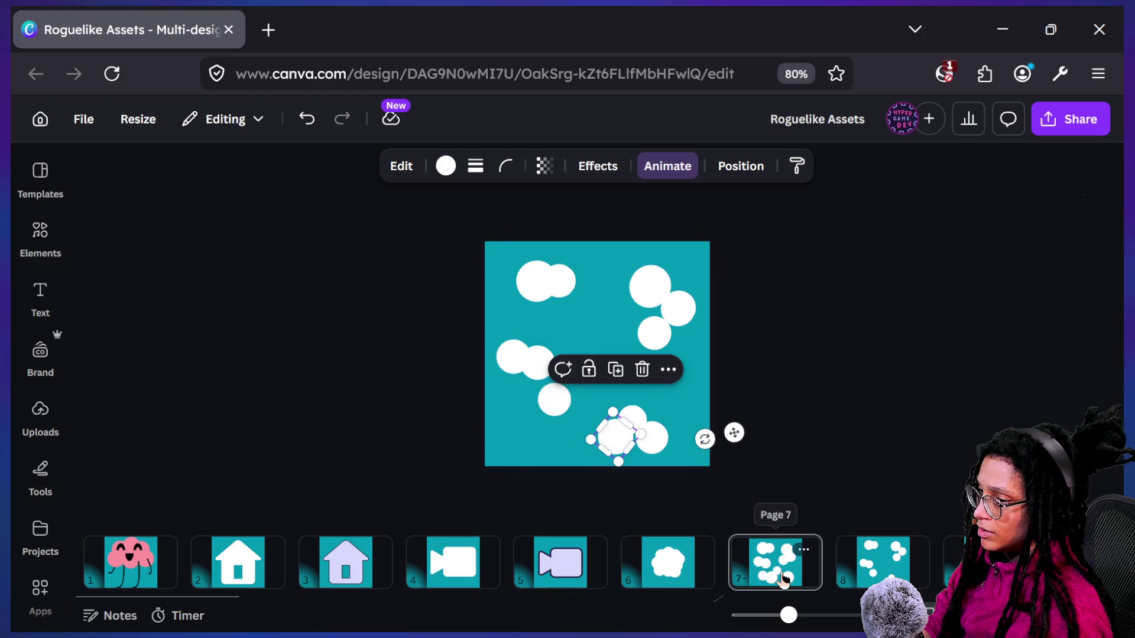
pyautogui.press('Escape')
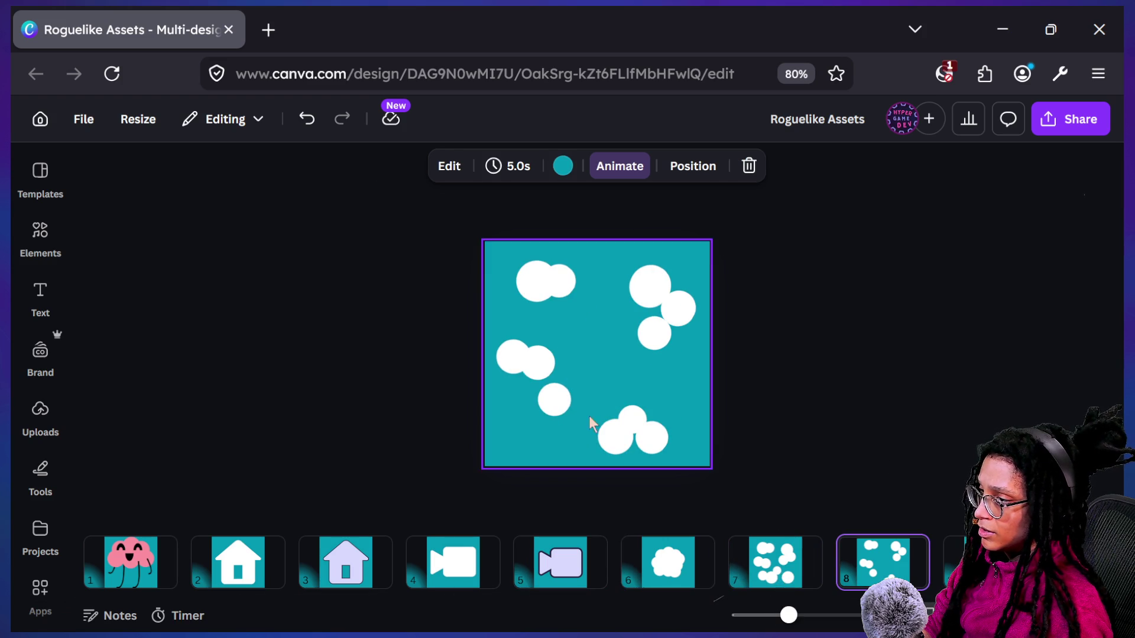
pyautogui.moveTo(552, 398); pyautogui.dragTo(522, 402)
# Compare page 8's sparse tile with page 7 by flipping between the pages
pyautogui.click(743, 378)
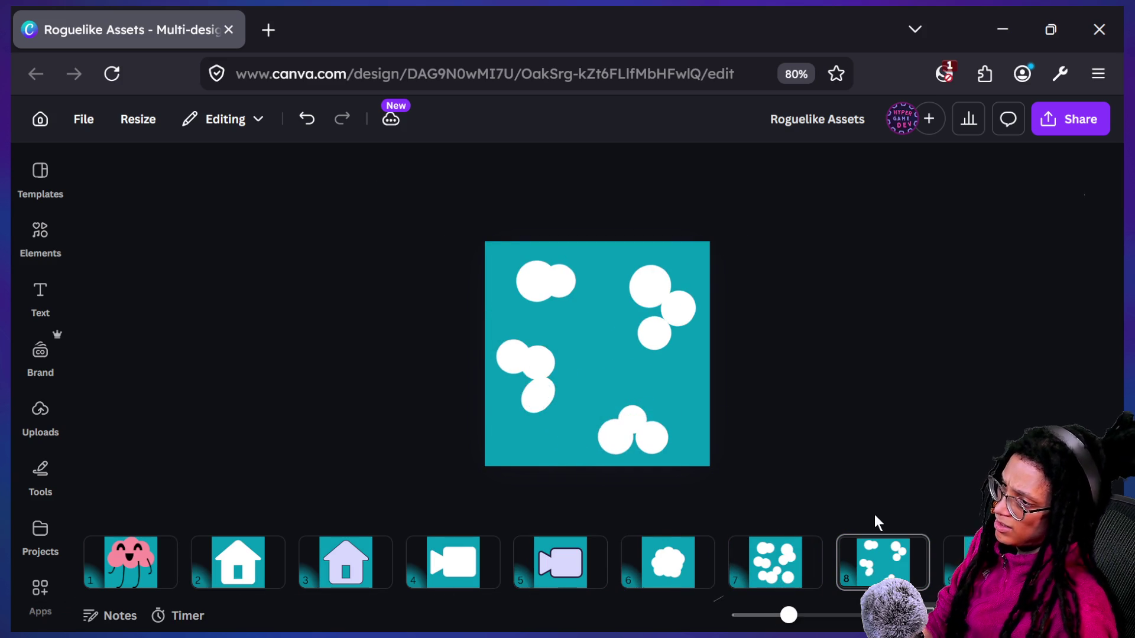
pyautogui.press('Left')
pyautogui.press('Left')
pyautogui.press('Left')
pyautogui.press('Right')
pyautogui.press('Right')
pyautogui.press('Right')
pyautogui.press('Left')
pyautogui.press('Left')
pyautogui.press('Right')
pyautogui.press('Right')
pyautogui.press('Left')
pyautogui.press('Right')
pyautogui.press('Right')
pyautogui.press('Left')
pyautogui.press('Left')
pyautogui.press('Left')
pyautogui.press('Right')
pyautogui.press('Right')
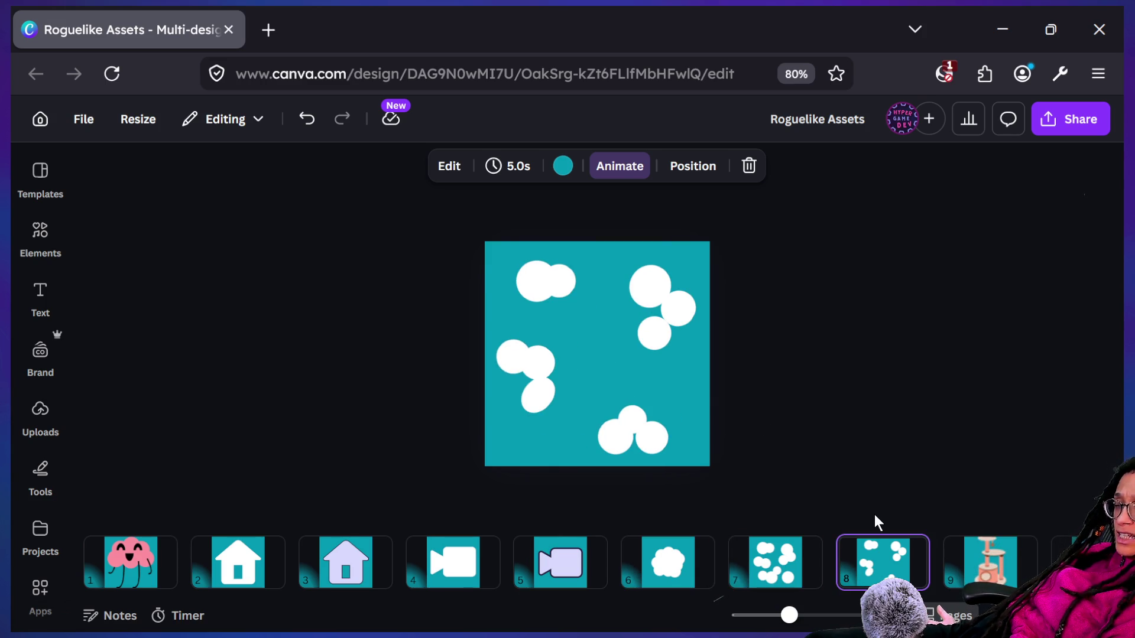
pyautogui.click(536, 274)
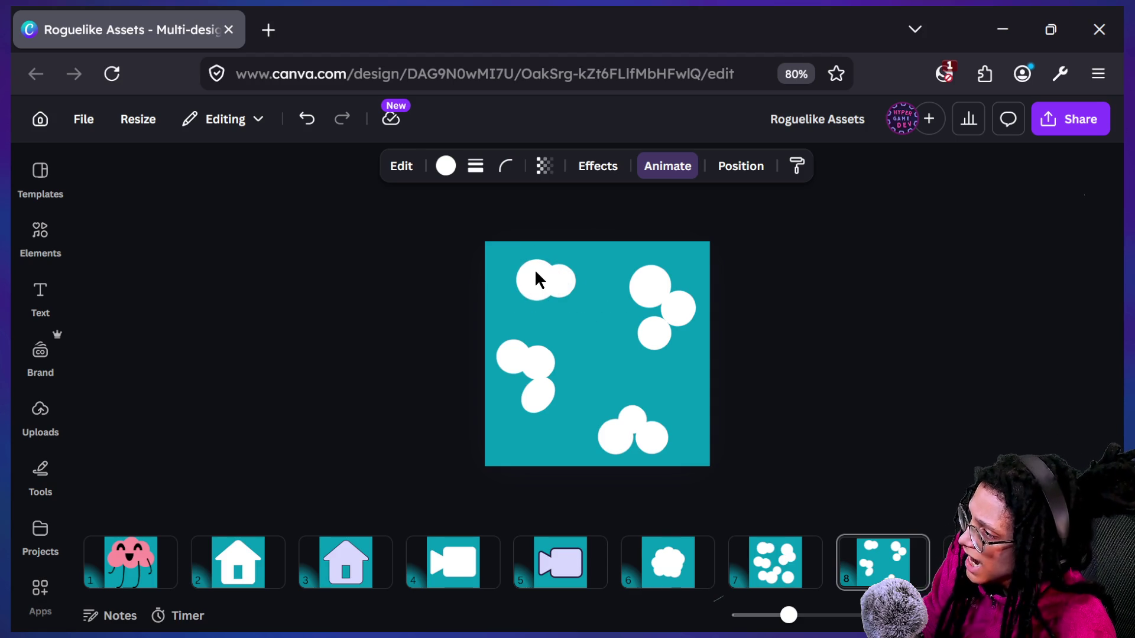
pyautogui.click(742, 359)
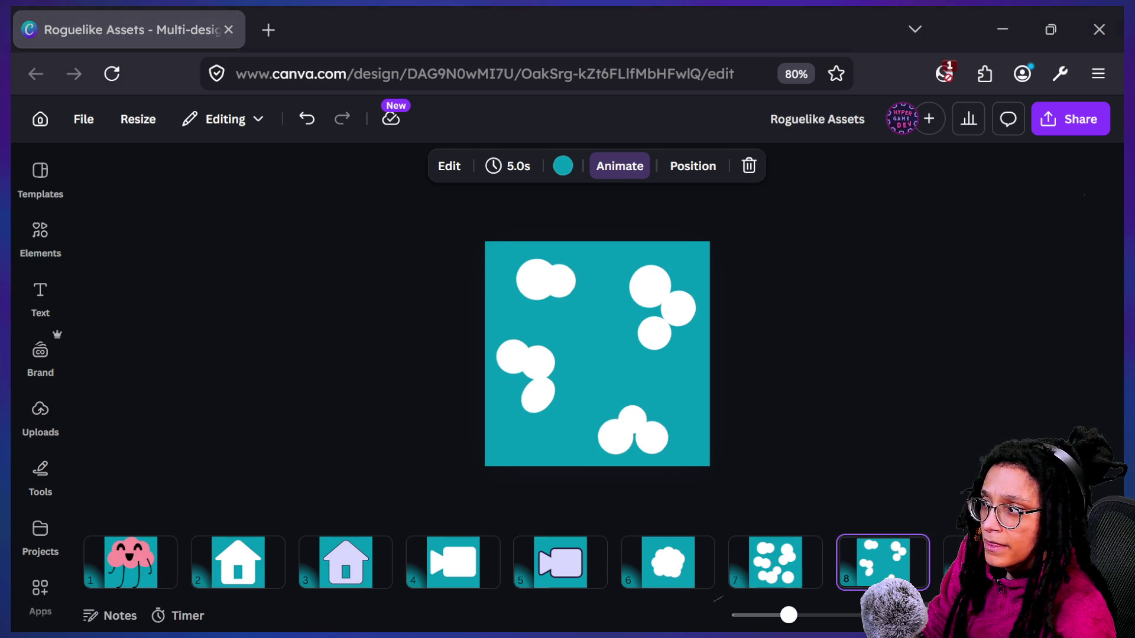
# Turn the lone lower-left circle into a tilted oval, then make it round again
pyautogui.click(534, 397)
pyautogui.moveTo(570, 439)
pyautogui.mouseDown()
pyautogui.moveTo(626, 437)
pyautogui.moveTo(654, 392)
pyautogui.mouseUp()
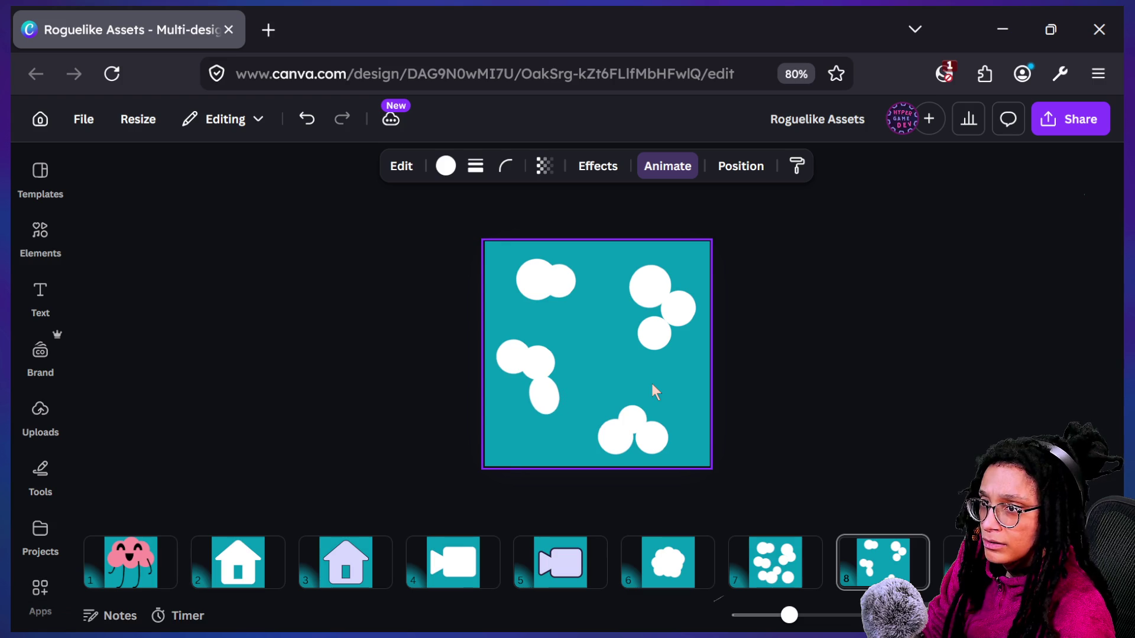
pyautogui.click(774, 553)
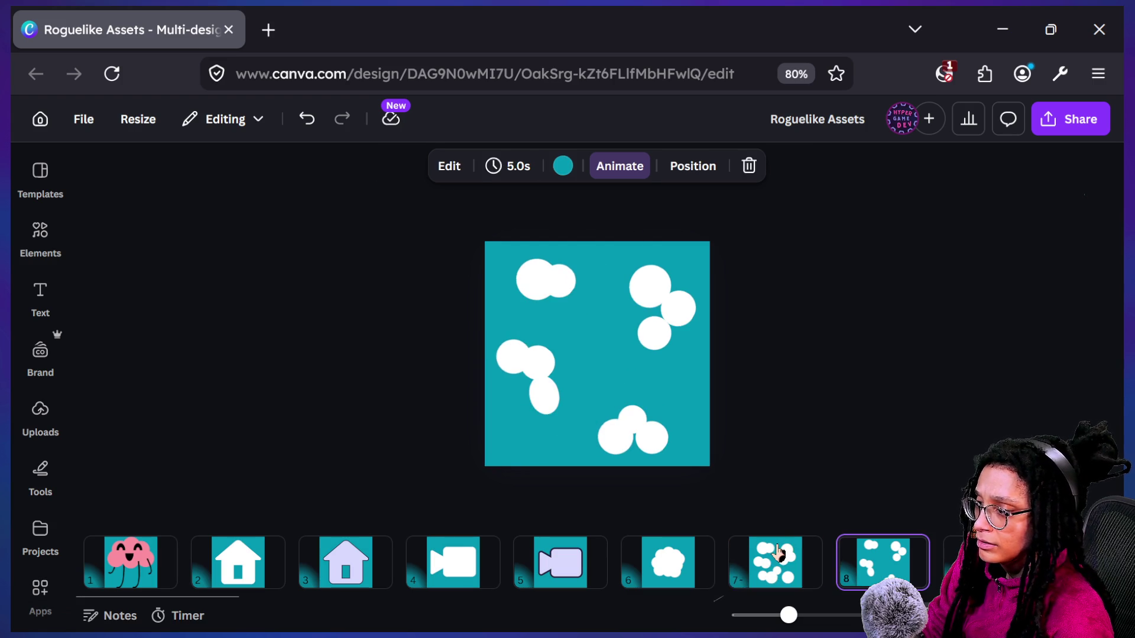
pyautogui.click(541, 397)
pyautogui.moveTo(592, 414)
pyautogui.mouseDown()
pyautogui.moveTo(615, 398)
pyautogui.moveTo(558, 443)
pyautogui.mouseUp()
pyautogui.click(761, 401)
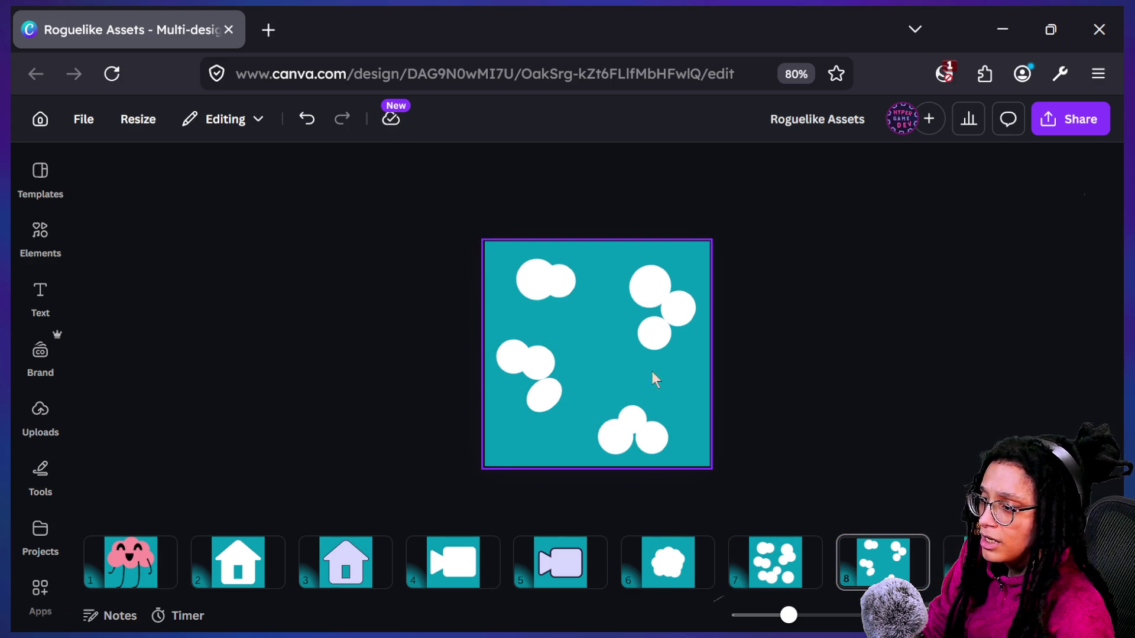
pyautogui.click(536, 391)
pyautogui.moveTo(535, 384); pyautogui.dragTo(540, 380)
pyautogui.click(736, 393)
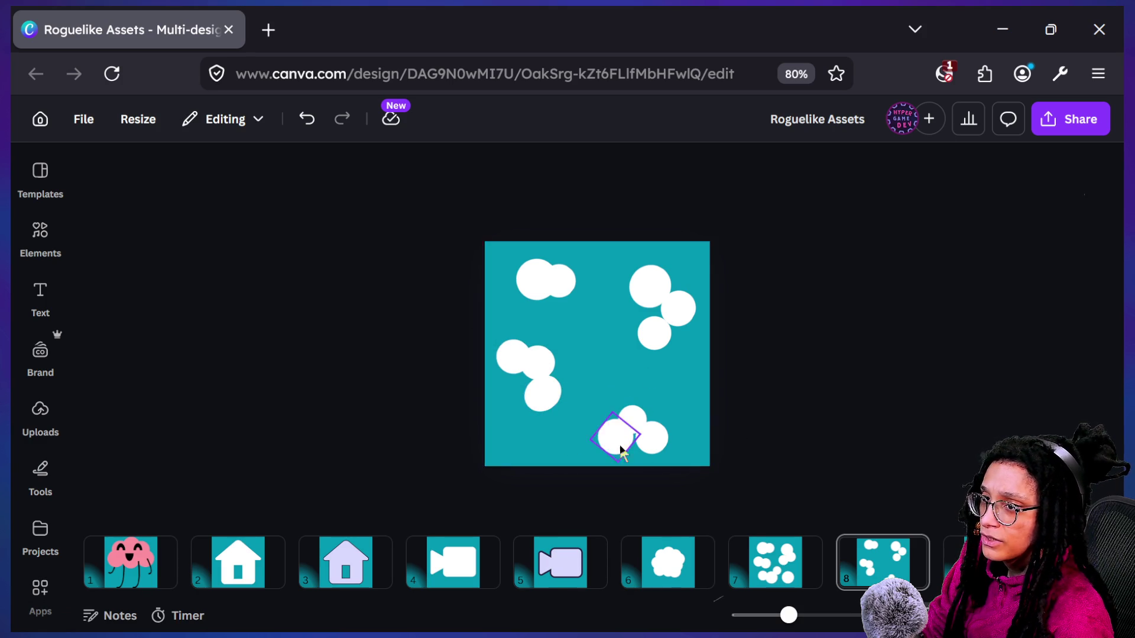
# Stretch the small upper-right circle into an elongated, tilted ellipse
pyautogui.click(790, 564)
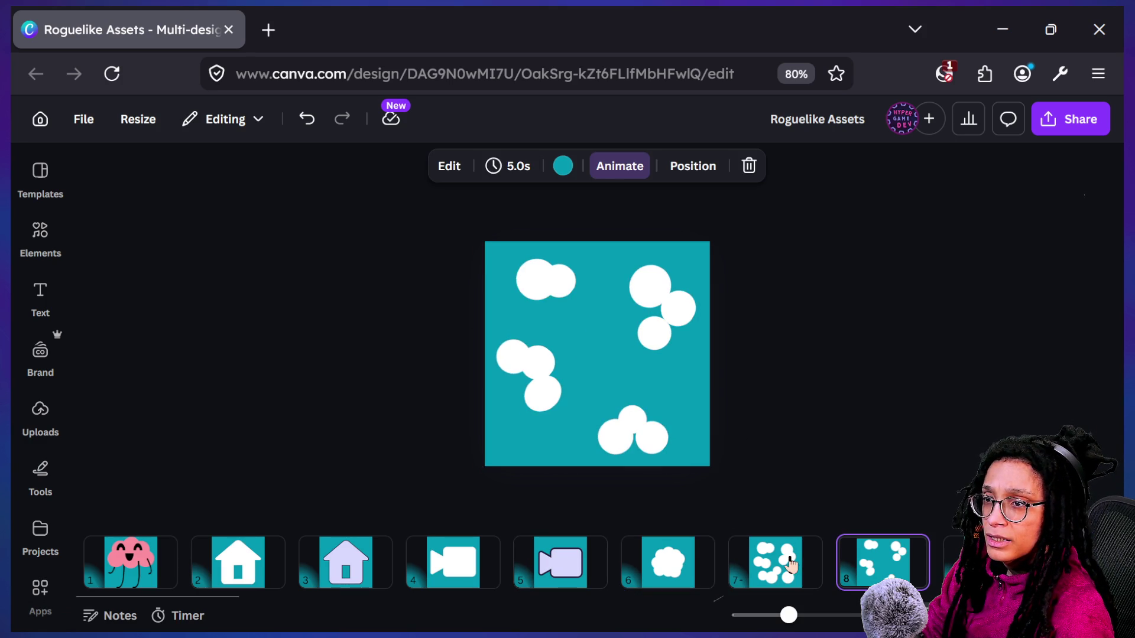
pyautogui.click(667, 333)
pyautogui.moveTo(665, 319); pyautogui.dragTo(677, 296)
pyautogui.click(768, 342)
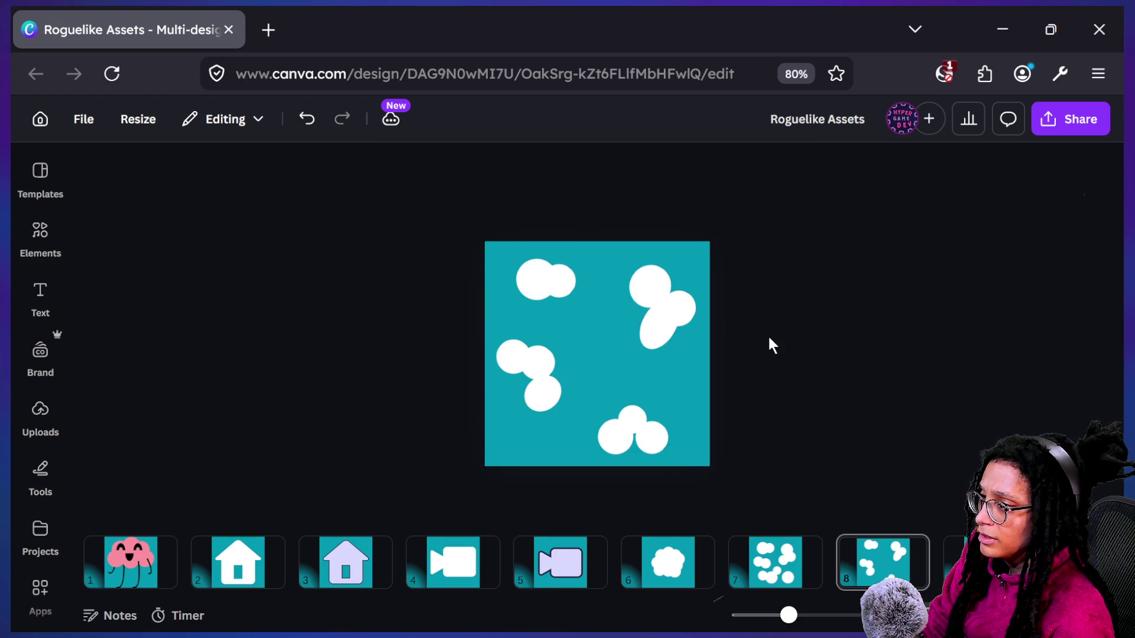
# Narrow the upper-right ellipse slightly and compare pages 7 and 8
pyautogui.click(653, 314)
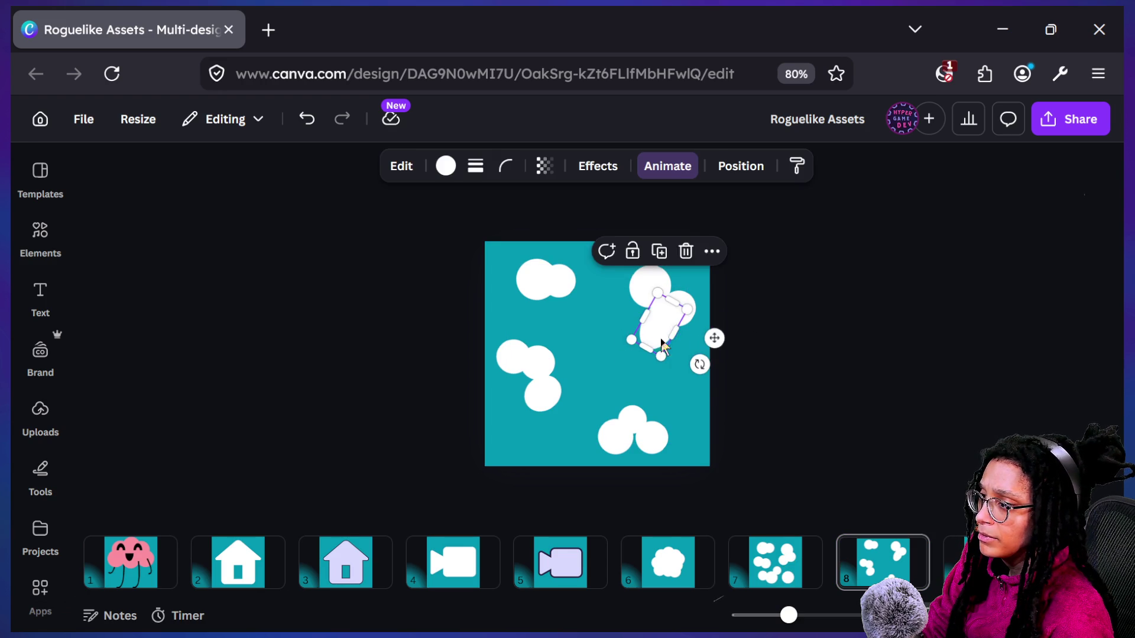
pyautogui.moveTo(671, 334); pyautogui.dragTo(684, 343)
pyautogui.click(869, 367)
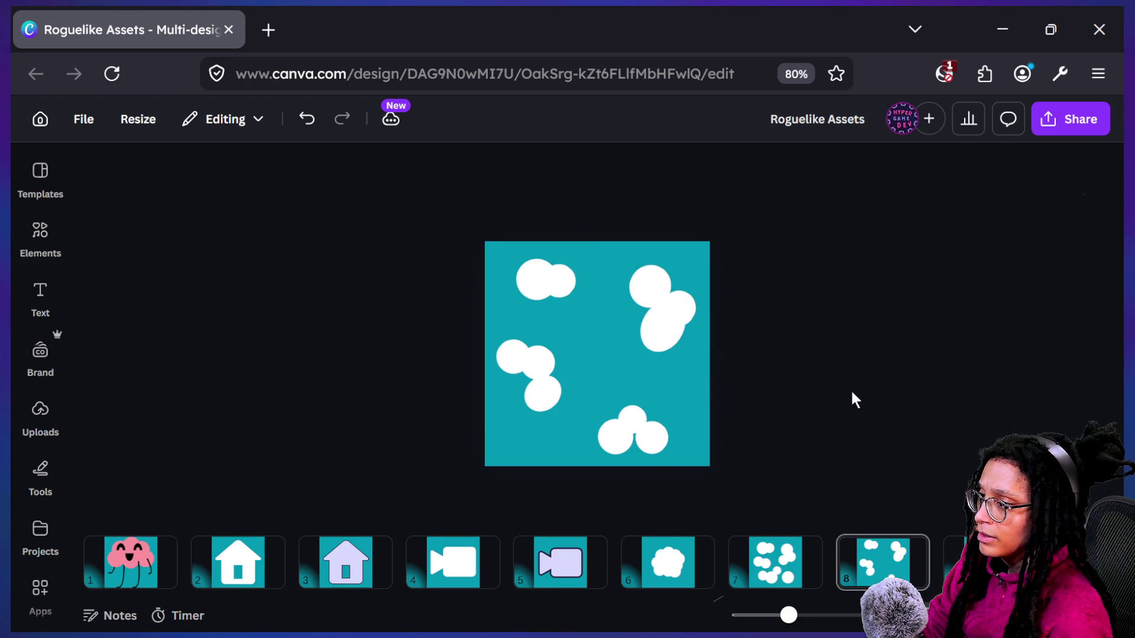
pyautogui.scroll(3, 856, 400)
pyautogui.press('Left')
pyautogui.press('Right')
pyautogui.press('Right')
pyautogui.press('Left')
pyautogui.press('Right')
pyautogui.press('Left')
pyautogui.press('Left')
pyautogui.press('Right')
pyautogui.press('Right')
pyautogui.press('Left')
pyautogui.press('Right')
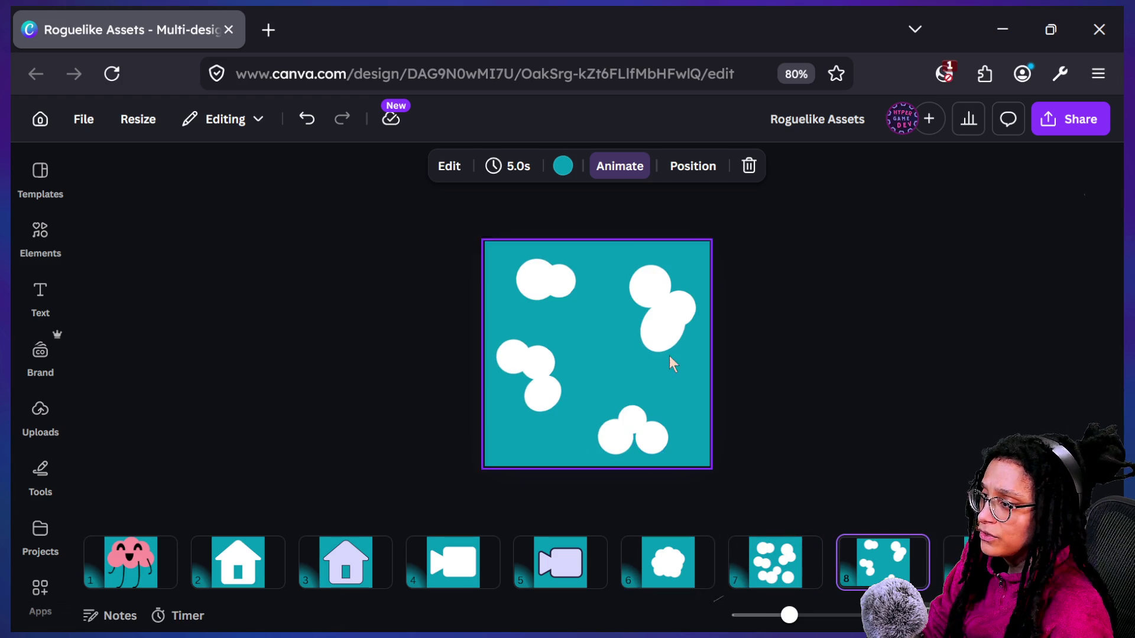
# Rotate the top-right ellipse slightly and compare it with the dense and single-cloud tiles
pyautogui.click(667, 343)
pyautogui.moveTo(671, 358); pyautogui.dragTo(666, 355)
pyautogui.click(870, 346)
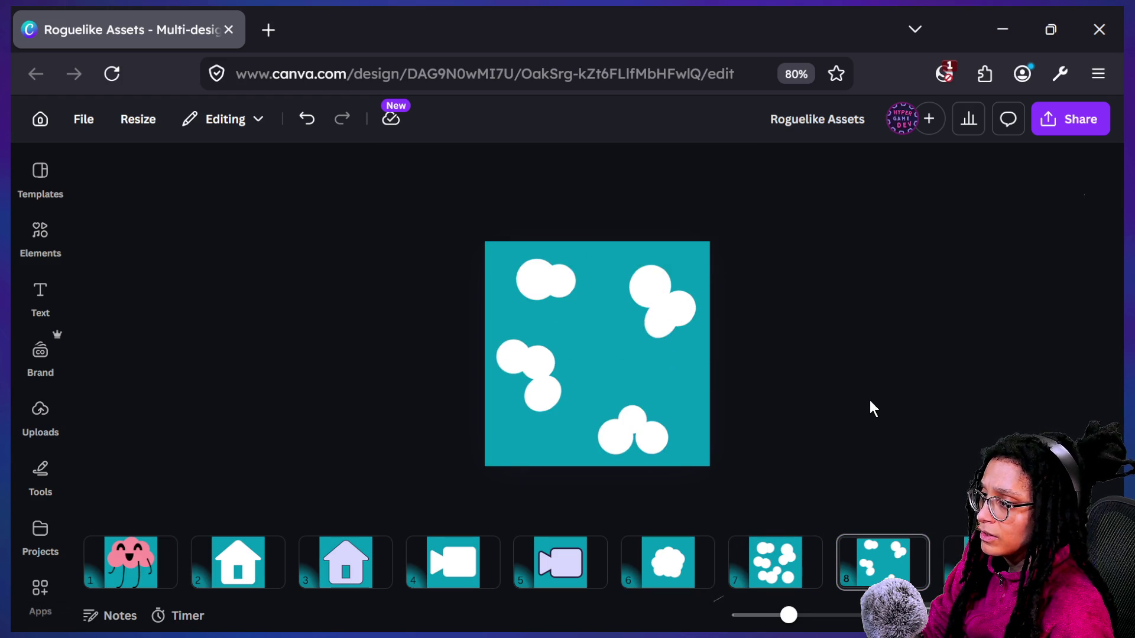
pyautogui.press('pageup')
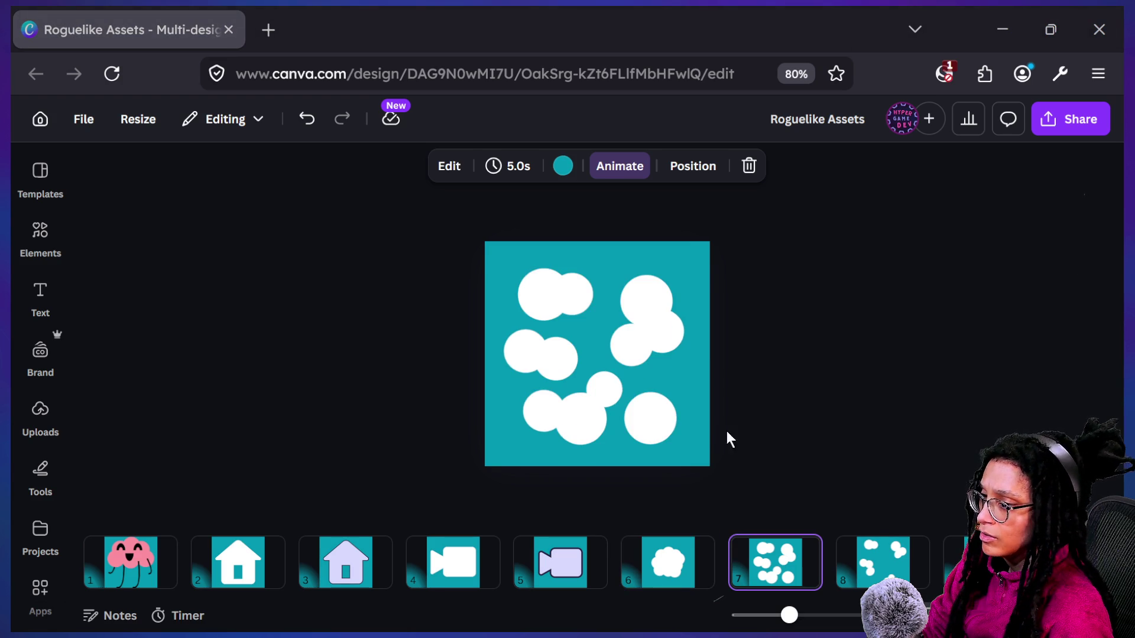
pyautogui.click(630, 561)
pyautogui.press('pagedown')
pyautogui.press('pagedown')
pyautogui.press('pageup')
pyautogui.press('pagedown')
pyautogui.click(643, 569)
pyautogui.press('pagedown')
pyautogui.press('pagedown')
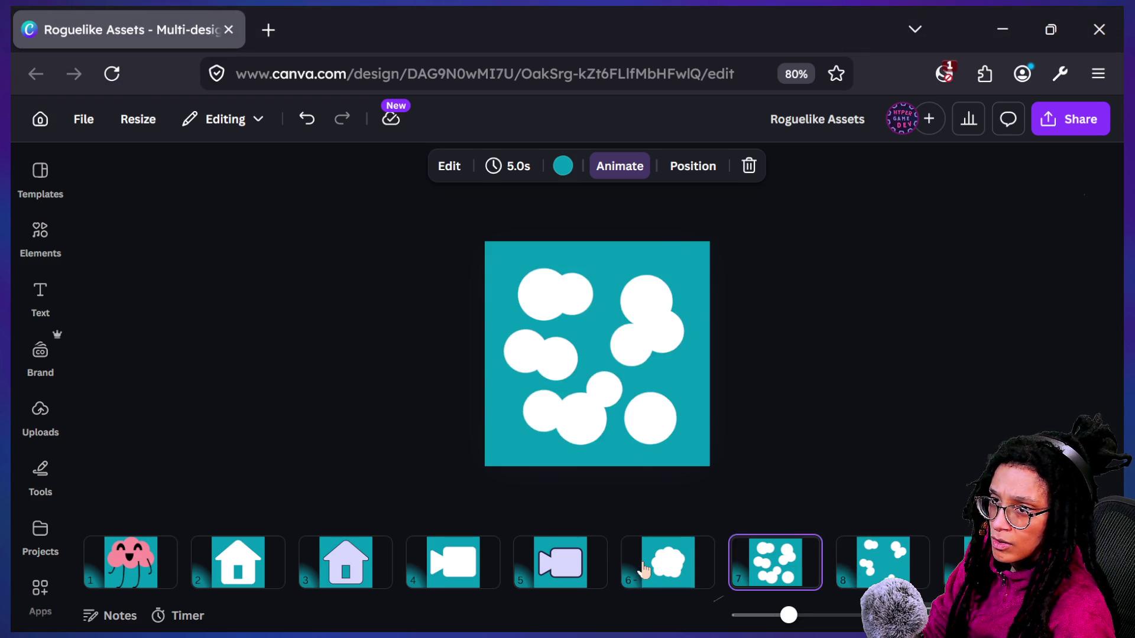
pyautogui.click(643, 569)
pyautogui.press('pagedown')
pyautogui.press('pagedown')
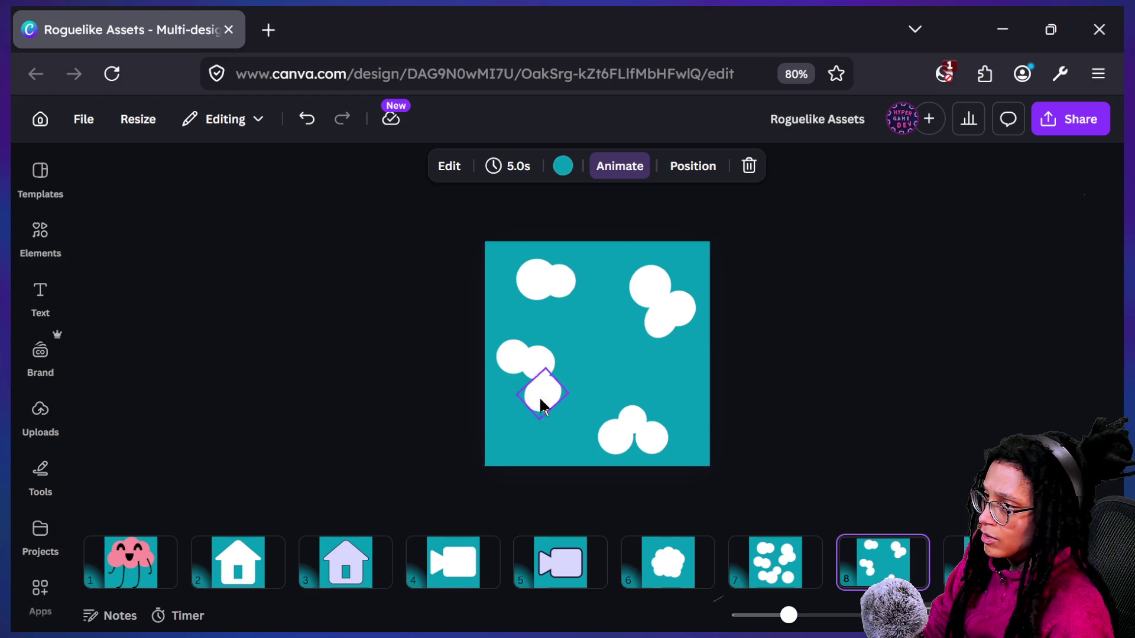
# Resize the top-right circle to about 93 by 89 and resize the bottom cloud's circles
pyautogui.click(658, 278)
pyautogui.moveTo(625, 294); pyautogui.dragTo(626, 293)
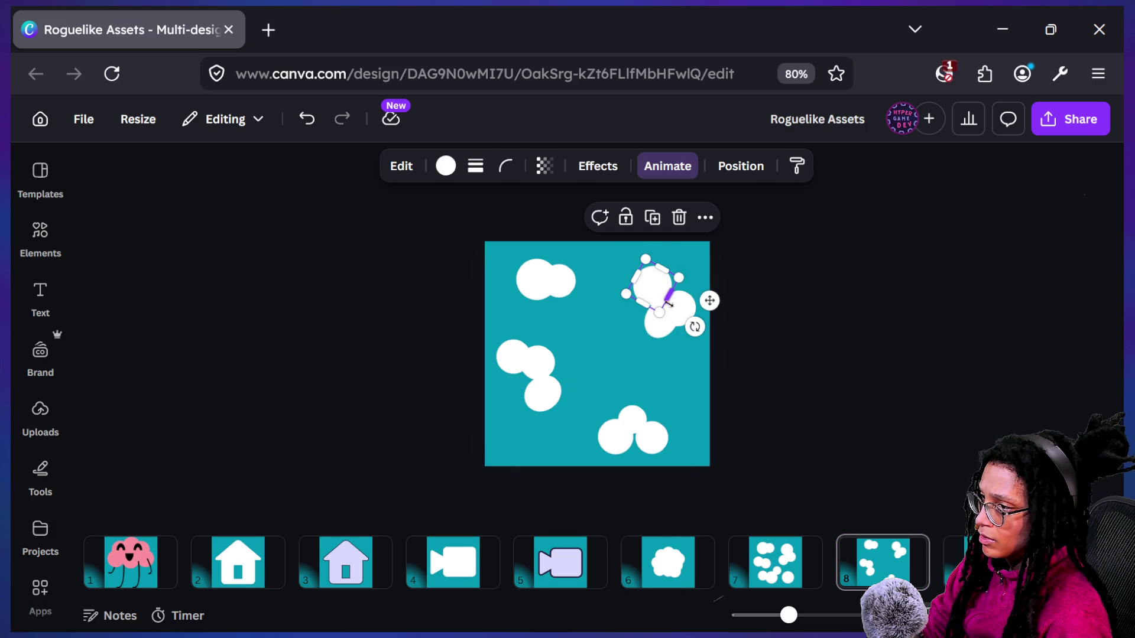
pyautogui.click(750, 329)
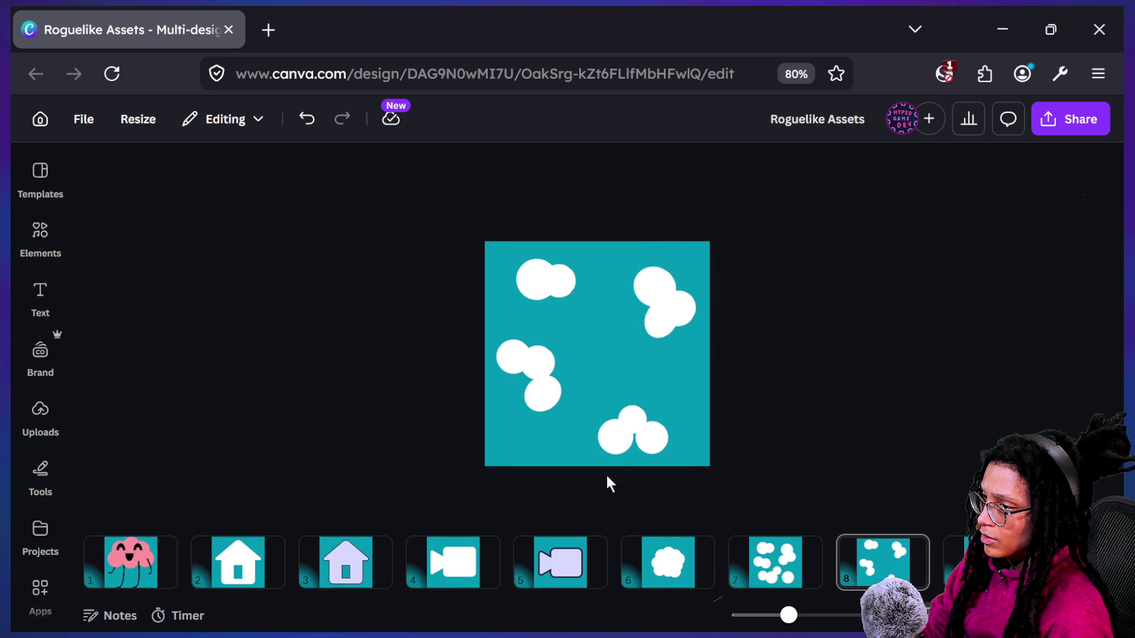
pyautogui.click(620, 450)
pyautogui.moveTo(634, 426)
pyautogui.mouseDown()
pyautogui.moveTo(621, 418)
pyautogui.moveTo(636, 421)
pyautogui.mouseUp()
pyautogui.click(649, 435)
pyautogui.click(740, 436)
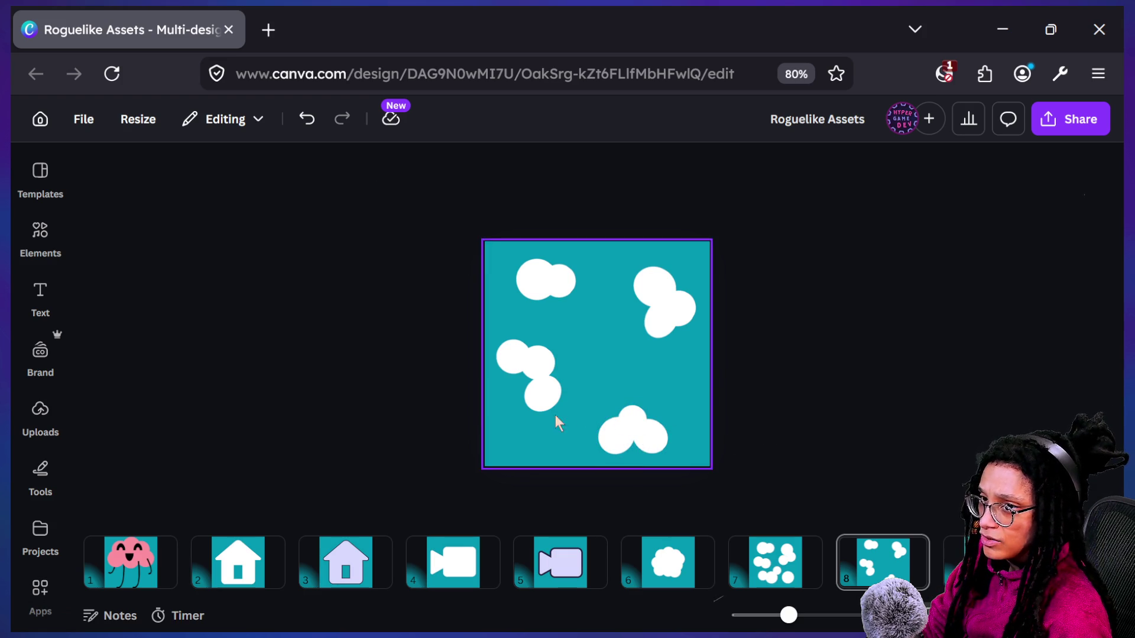
# Resize circles in the upper-left, top-left and left clouds for uneven sizes
pyautogui.click(515, 358)
pyautogui.moveTo(528, 366); pyautogui.dragTo(520, 380)
pyautogui.press('Escape')
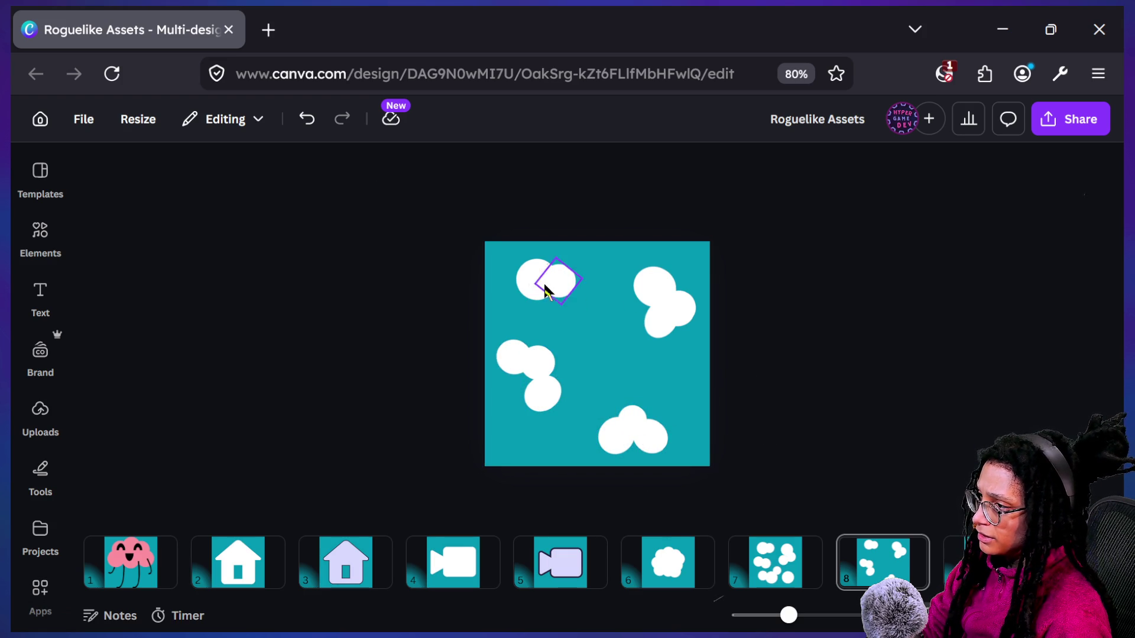
pyautogui.click(545, 291)
pyautogui.click(552, 284)
pyautogui.moveTo(561, 299); pyautogui.dragTo(552, 286)
pyautogui.click(771, 291)
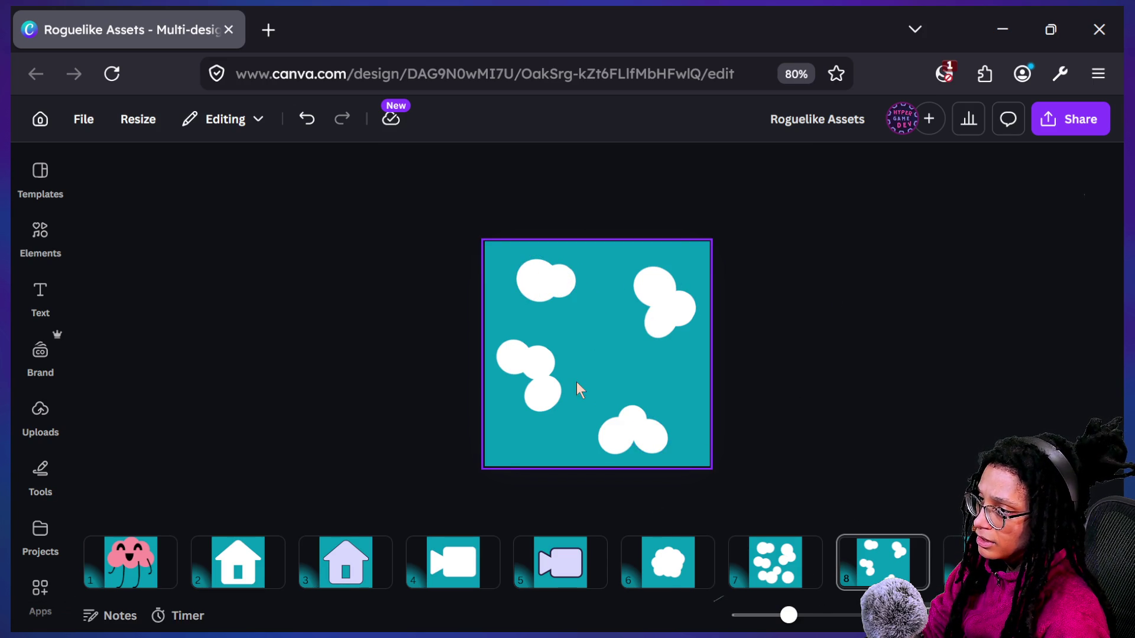
pyautogui.click(555, 395)
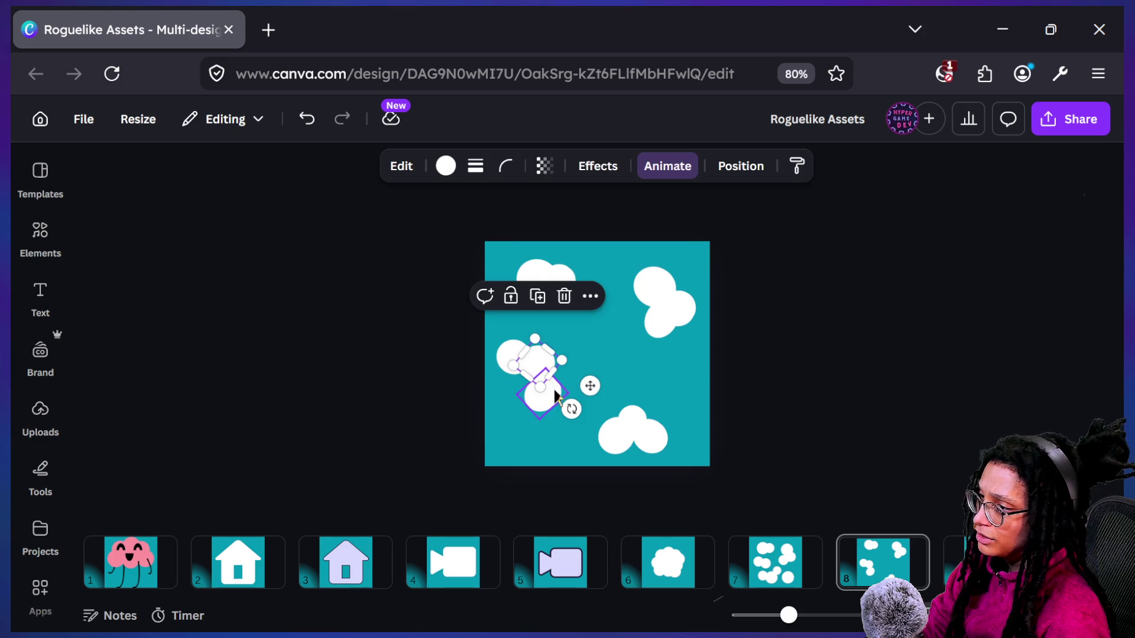
pyautogui.moveTo(553, 376); pyautogui.dragTo(547, 382)
pyautogui.click(750, 418)
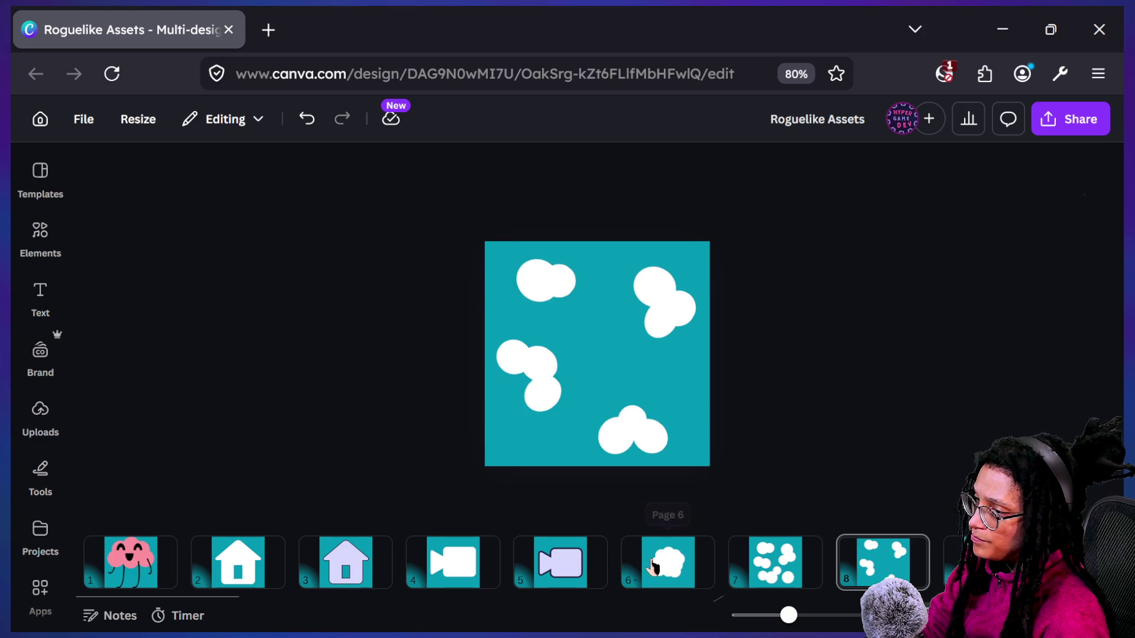
# Compare page 8 with the neighbouring tile pages, ending on page 7's dense tile
pyautogui.click(655, 567)
pyautogui.press('Right')
pyautogui.press('Right')
pyautogui.press('Left')
# On page 7, enlarge a left-cloud circle and move it up and to the left
pyautogui.press('Right')
pyautogui.click(655, 567)
pyautogui.press('Right')
pyautogui.click(543, 355)
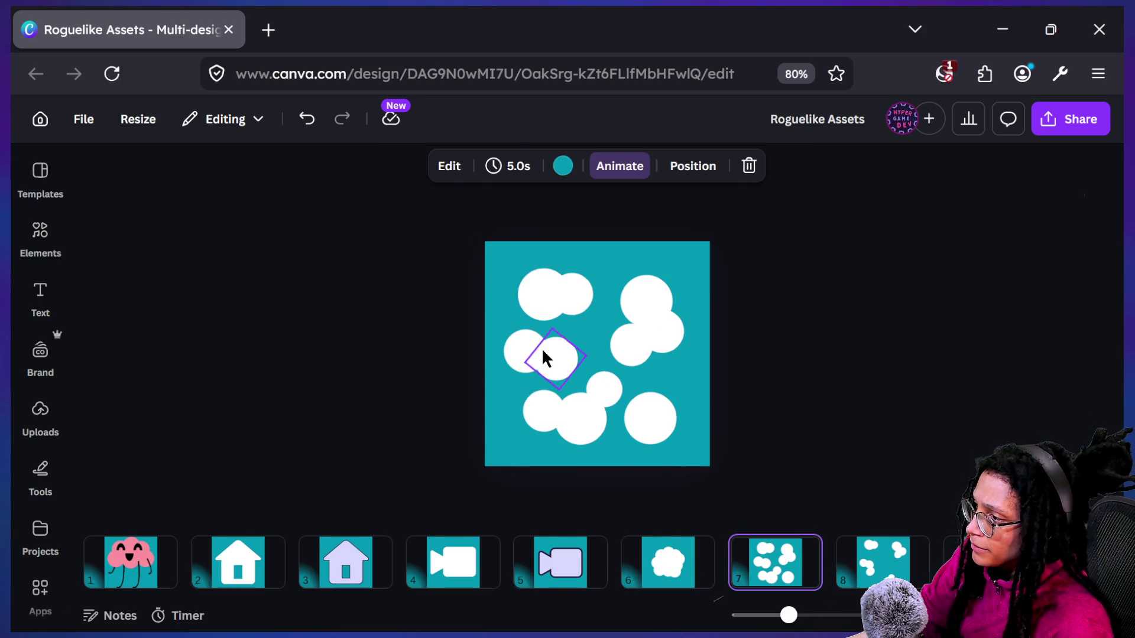
pyautogui.moveTo(571, 374); pyautogui.dragTo(580, 387)
pyautogui.moveTo(550, 362)
pyautogui.mouseDown()
pyautogui.moveTo(519, 354)
pyautogui.moveTo(576, 373)
pyautogui.moveTo(603, 421)
pyautogui.moveTo(567, 402)
pyautogui.moveTo(533, 287)
pyautogui.moveTo(600, 317)
pyautogui.moveTo(589, 304)
pyautogui.moveTo(674, 305)
pyautogui.moveTo(639, 329)
pyautogui.moveTo(691, 364)
pyautogui.mouseUp()
pyautogui.click(585, 334)
# Rotate a left-cloud circle, then stretch the lower-right circle into a taller, tilted oval
pyautogui.click(519, 347)
pyautogui.click(691, 364)
pyautogui.click(644, 409)
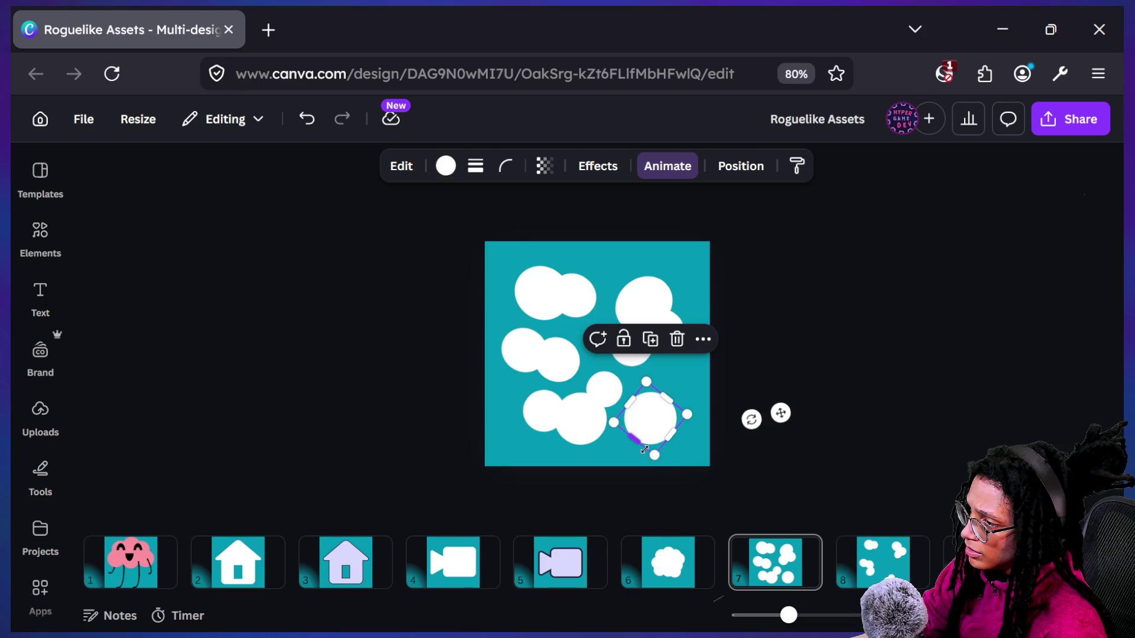
pyautogui.moveTo(671, 435); pyautogui.dragTo(713, 467)
pyautogui.moveTo(755, 426); pyautogui.dragTo(768, 417)
# Slightly enlarge the small left circle and rotate the middle lower circle about -60°
pyautogui.click(576, 414)
pyautogui.click(530, 421)
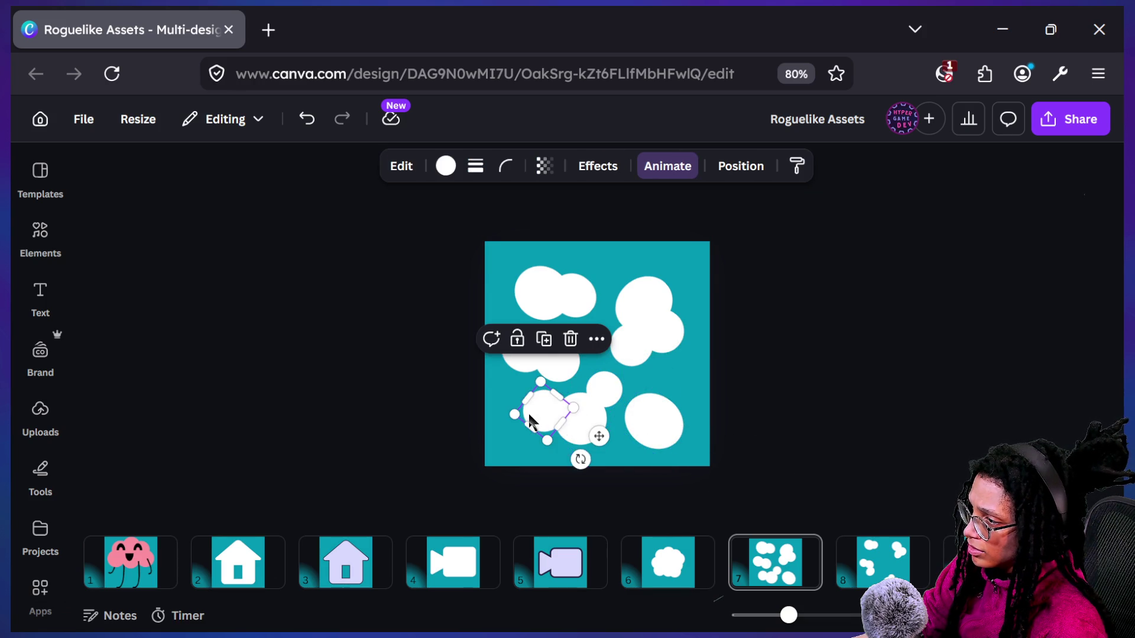
pyautogui.moveTo(529, 433)
pyautogui.mouseDown()
pyautogui.moveTo(523, 445)
pyautogui.moveTo(567, 451)
pyautogui.mouseUp()
pyautogui.click(578, 437)
pyautogui.moveTo(681, 420); pyautogui.dragTo(680, 394)
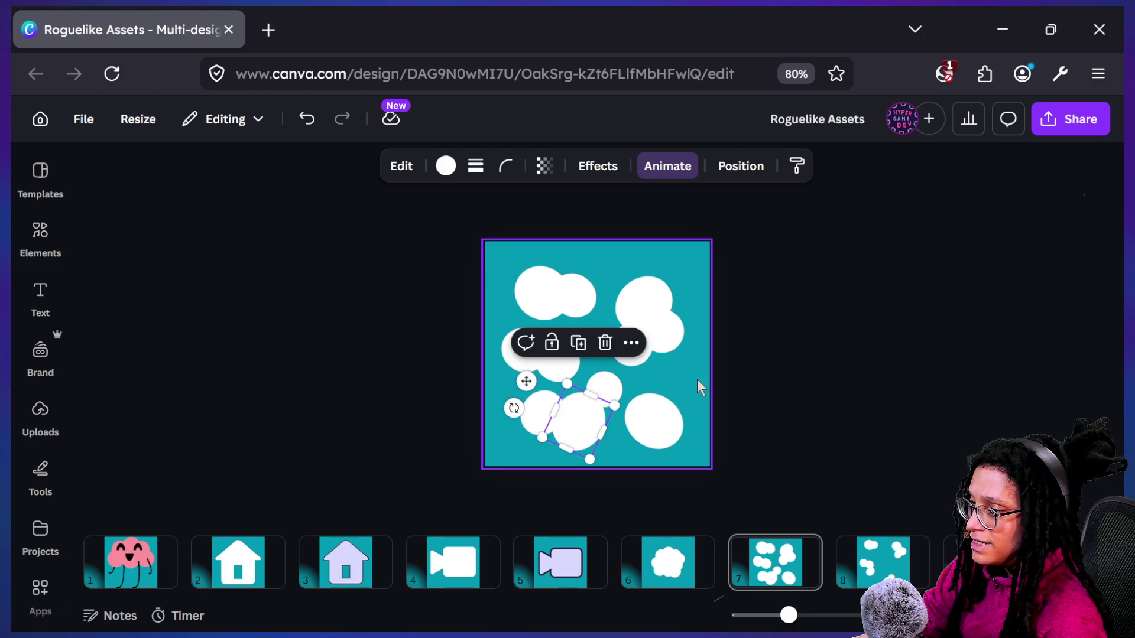
pyautogui.click(697, 380)
# Stretch the large lower-middle circle into an oval and tilt the small circle against it
pyautogui.click(583, 419)
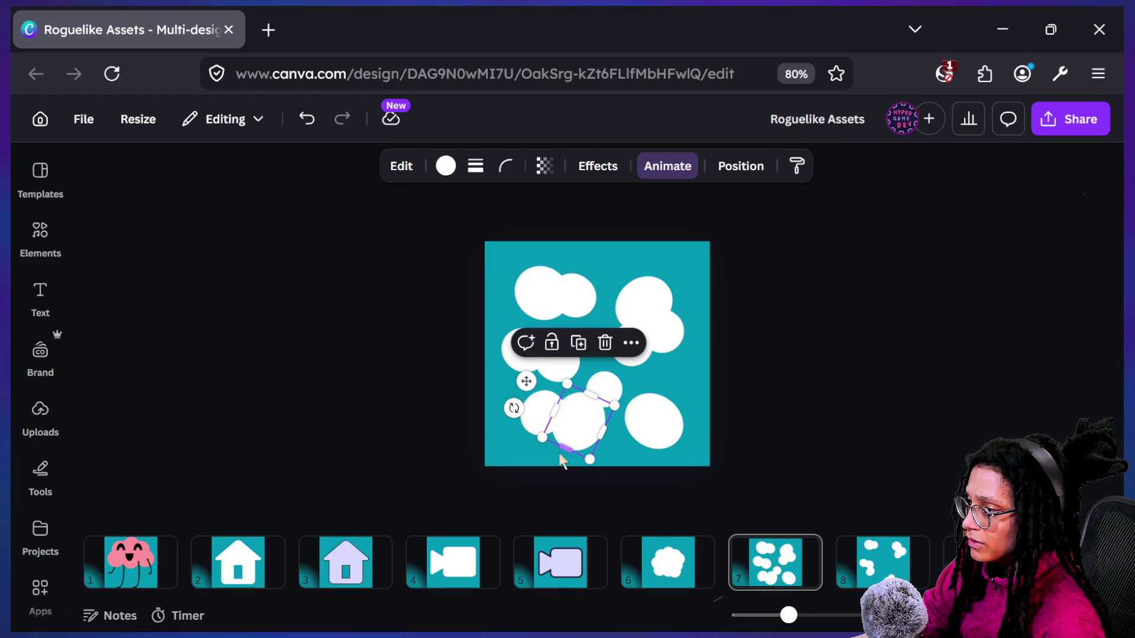
pyautogui.moveTo(553, 411); pyautogui.dragTo(565, 452)
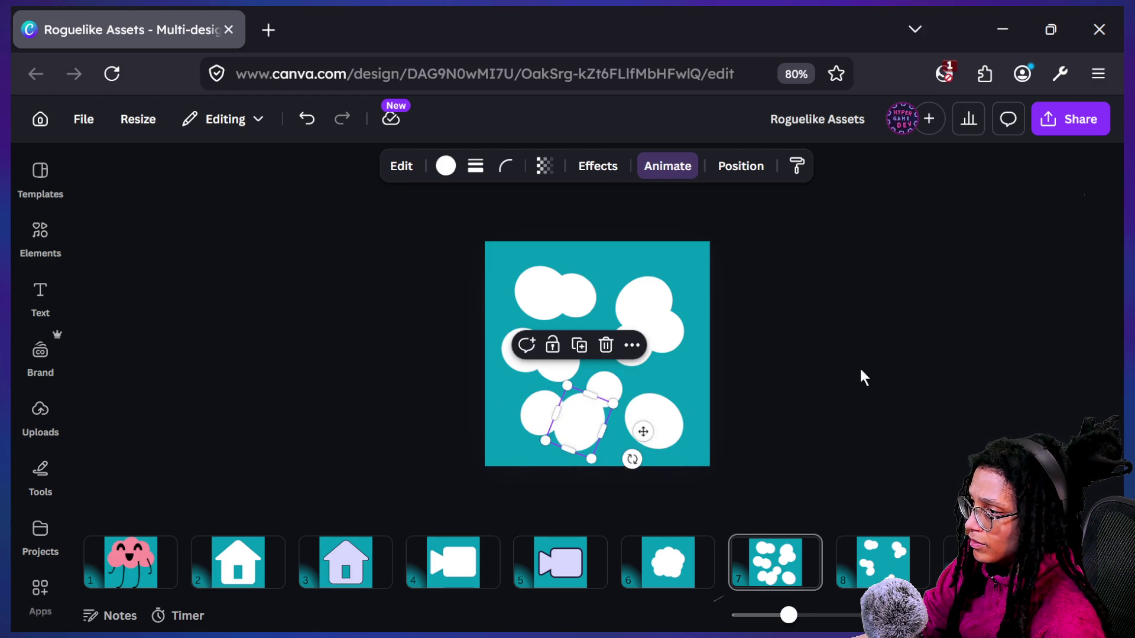
pyautogui.click(796, 380)
pyautogui.click(603, 386)
pyautogui.moveTo(608, 393); pyautogui.dragTo(591, 399)
pyautogui.click(766, 354)
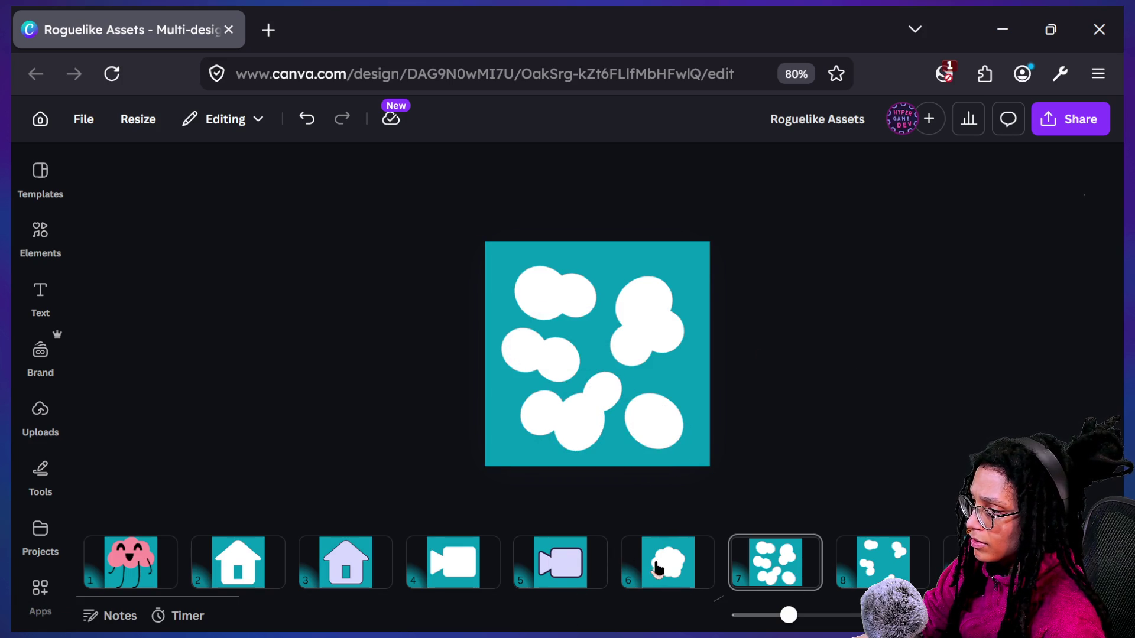
# Compare the neighbouring tile pages, then move on to page 9
pyautogui.click(653, 568)
pyautogui.press('Right')
pyautogui.press('Right')
pyautogui.press('Left')
pyautogui.press('Left')
pyautogui.press('Right')
pyautogui.press('Right')
pyautogui.press('Left')
pyautogui.press('Left')
pyautogui.press('Right')
pyautogui.press('Right')
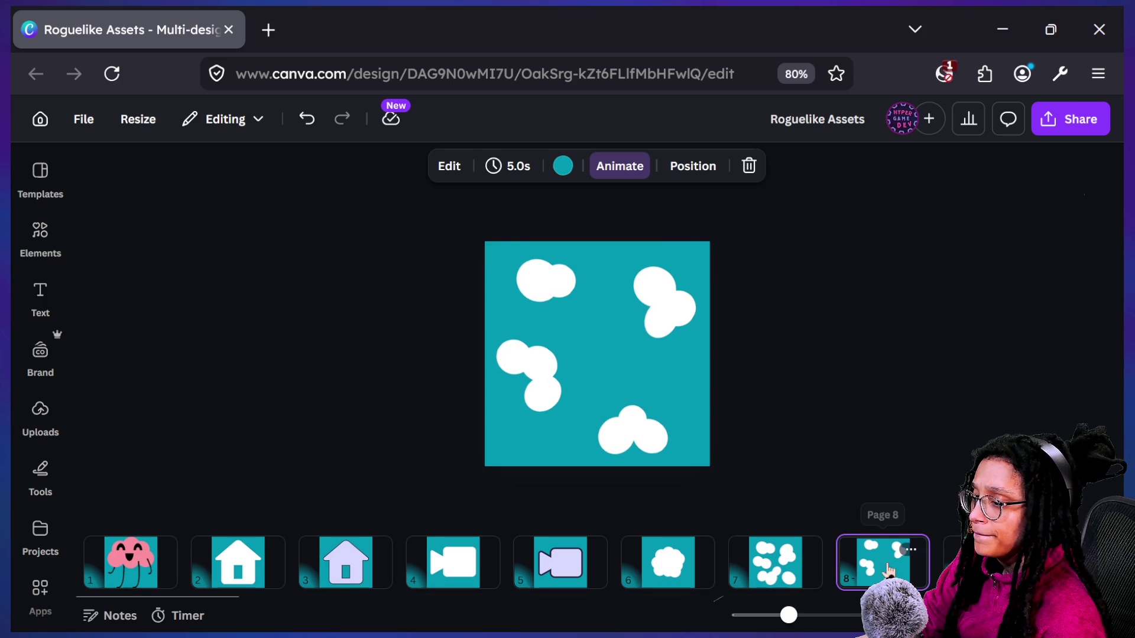
pyautogui.press('Right')
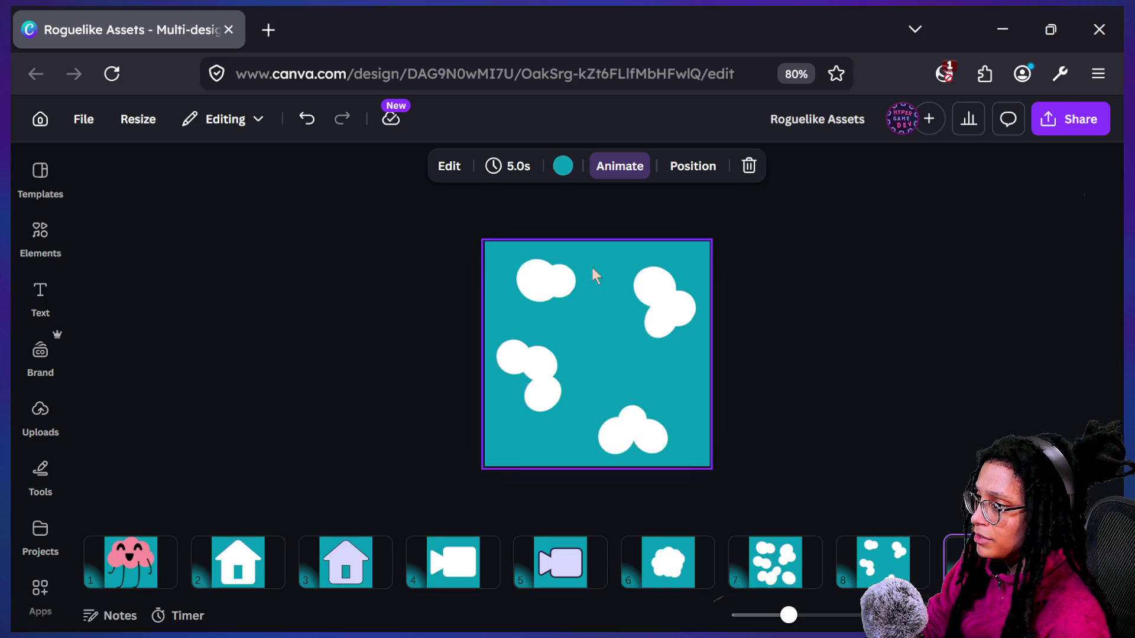
# Shrink all four clouds on page 9 together
pyautogui.moveTo(422, 254)
pyautogui.mouseDown()
pyautogui.moveTo(903, 491)
pyautogui.moveTo(836, 460)
pyautogui.mouseUp()
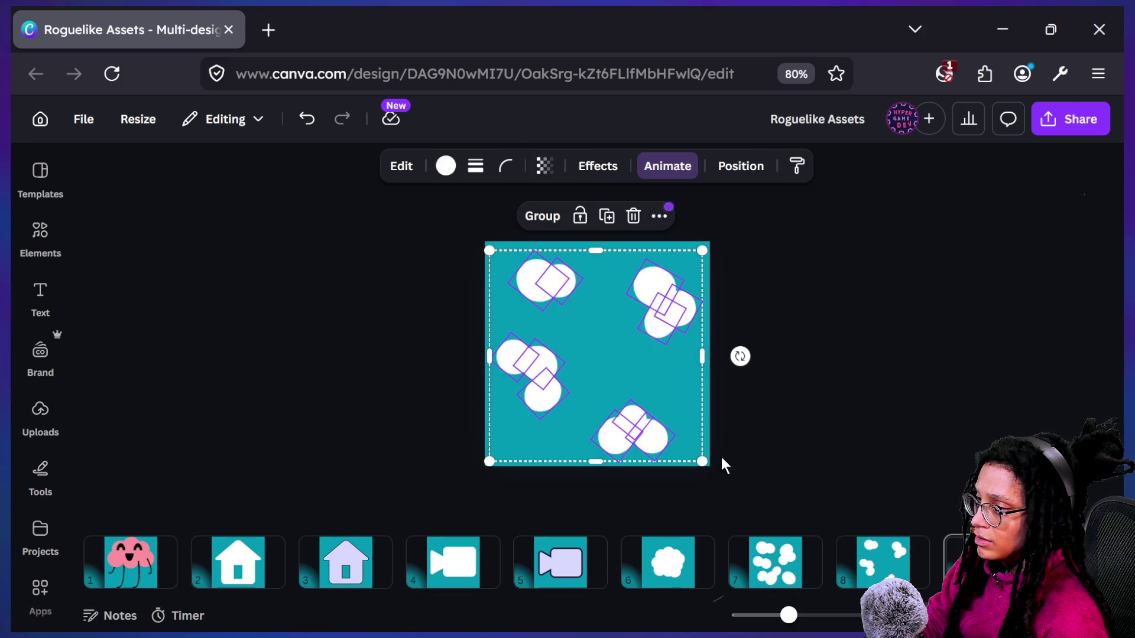
pyautogui.moveTo(702, 460); pyautogui.dragTo(657, 414)
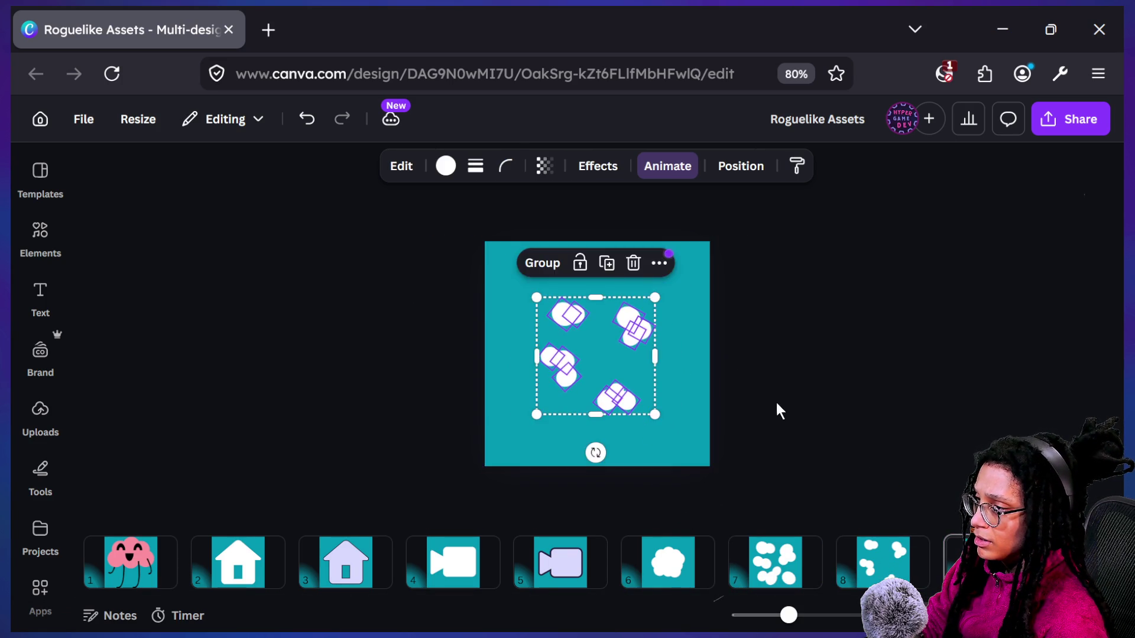
pyautogui.click(359, 266)
# Nudge the top-left cloud up and left toward the corner
pyautogui.moveTo(377, 246)
pyautogui.mouseDown()
pyautogui.moveTo(625, 336)
pyautogui.moveTo(579, 331)
pyautogui.mouseUp()
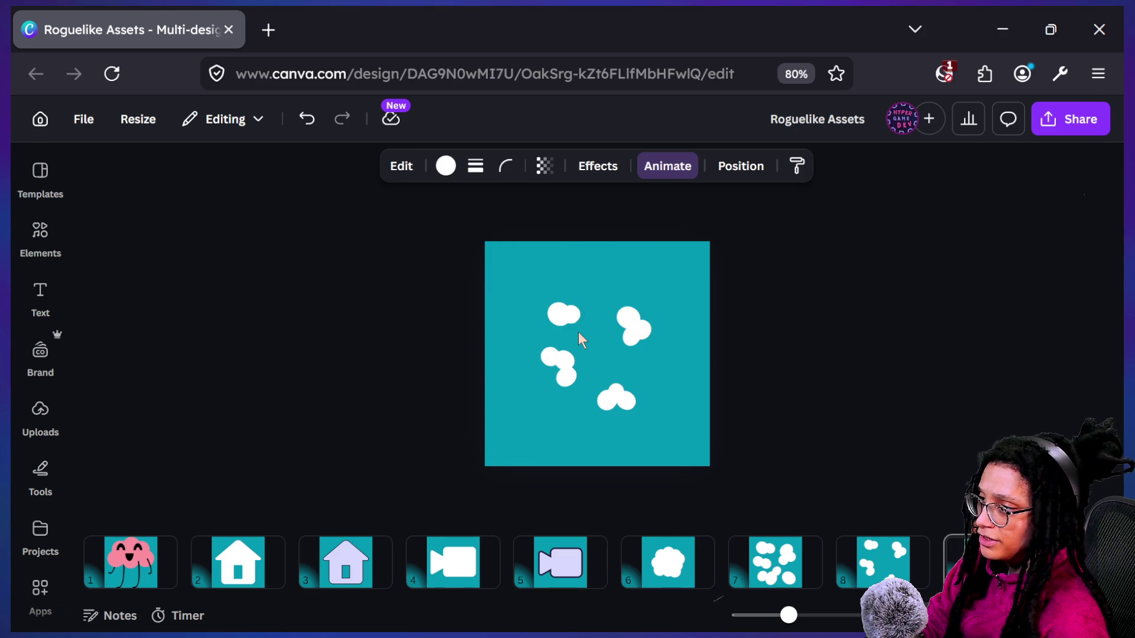
pyautogui.hotkey('shift', 'Up')
pyautogui.hotkey('shift', 'Up')
pyautogui.hotkey('shift', 'Up')
pyautogui.hotkey('shift', 'Left')
pyautogui.hotkey('shift', 'Left')
pyautogui.hotkey('shift', 'Left')
pyautogui.hotkey('shift', 'Up')
pyautogui.hotkey('shift', 'Left')
pyautogui.hotkey('shift', 'Left')
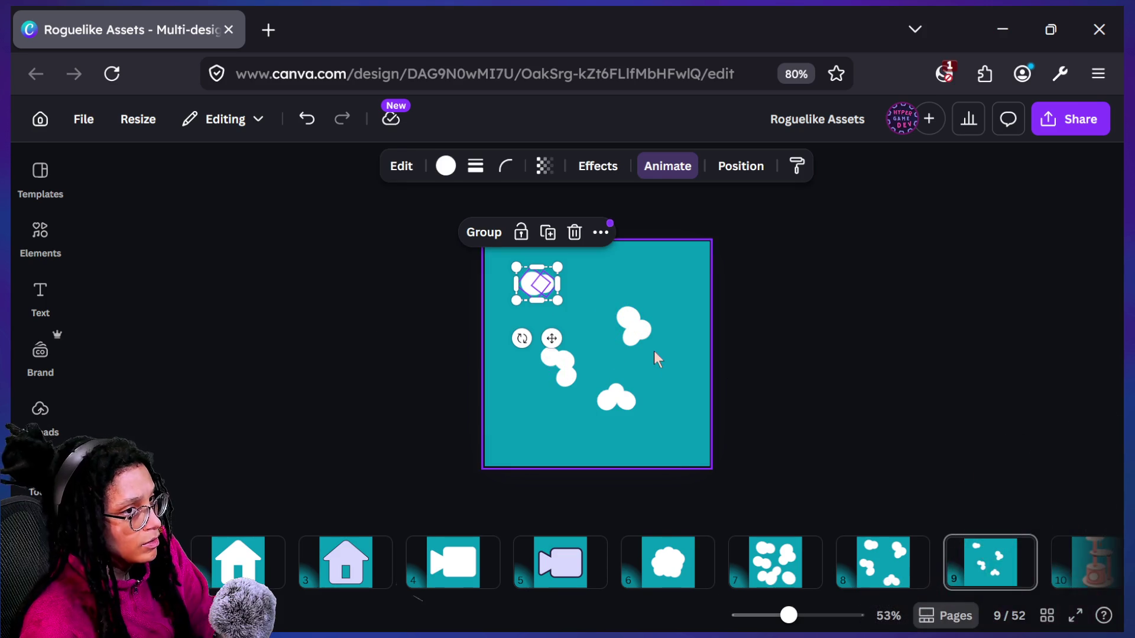
# Nudge the right-middle cloud up and right toward the top-right corner
pyautogui.click(627, 303)
pyautogui.moveTo(628, 304); pyautogui.dragTo(663, 334)
pyautogui.hotkey('shift', 'Up')
pyautogui.hotkey('shift', 'Up')
pyautogui.hotkey('shift', 'Up')
pyautogui.hotkey('shift', 'Up')
pyautogui.hotkey('shift', 'Right')
pyautogui.hotkey('shift', 'Right')
pyautogui.hotkey('shift', 'Up')
pyautogui.hotkey('shift', 'Up')
pyautogui.hotkey('shift', 'Right')
pyautogui.hotkey('shift', 'Up')
# Move the middle-left cloud to the lower-left corner and the middle cloud to the lower-right
pyautogui.moveTo(522, 340)
pyautogui.mouseDown()
pyautogui.moveTo(573, 379)
pyautogui.moveTo(541, 387)
pyautogui.moveTo(532, 414)
pyautogui.mouseUp()
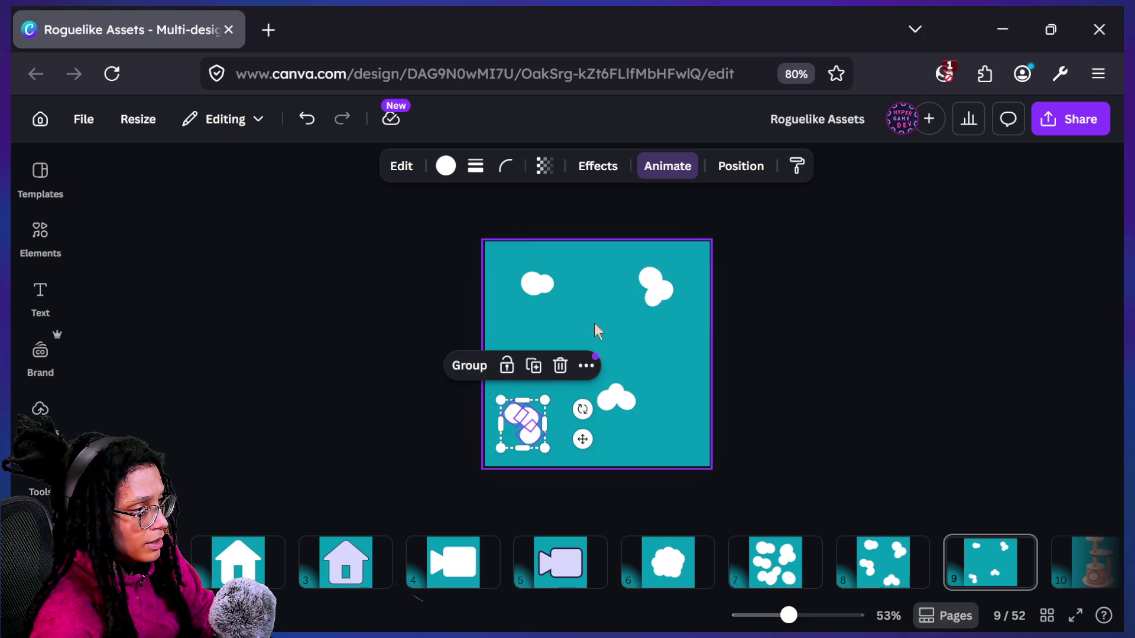
pyautogui.click(580, 348)
pyautogui.moveTo(579, 347); pyautogui.dragTo(654, 434)
pyautogui.click(767, 397)
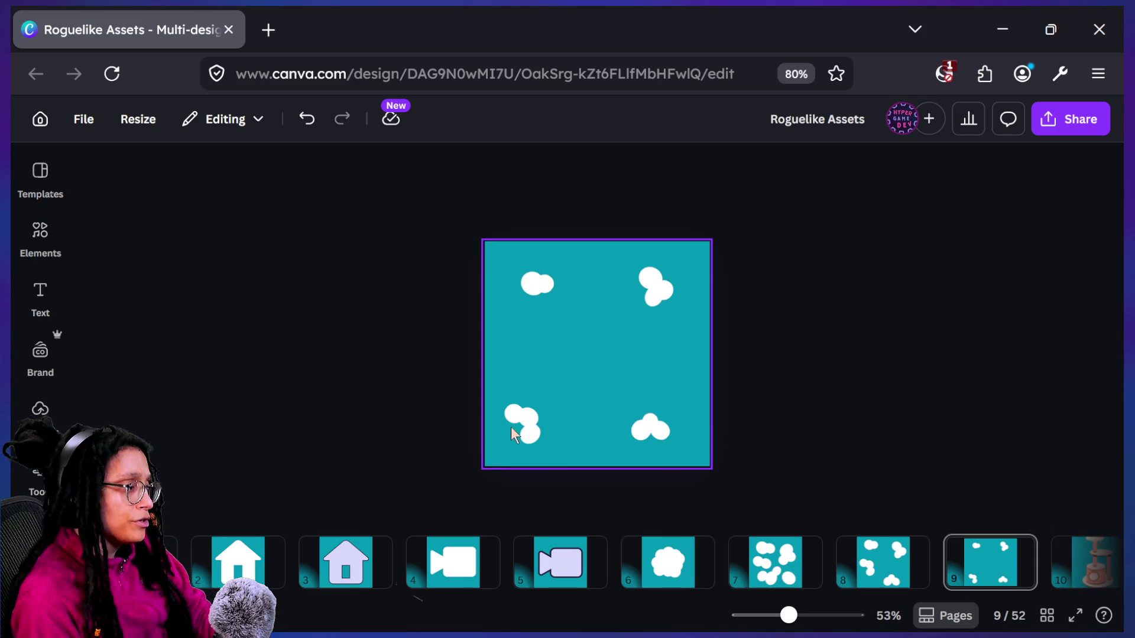
# Pull the lower-left cloud's circles apart into separate dots near the left and bottom edges
pyautogui.moveTo(512, 433); pyautogui.dragTo(519, 433)
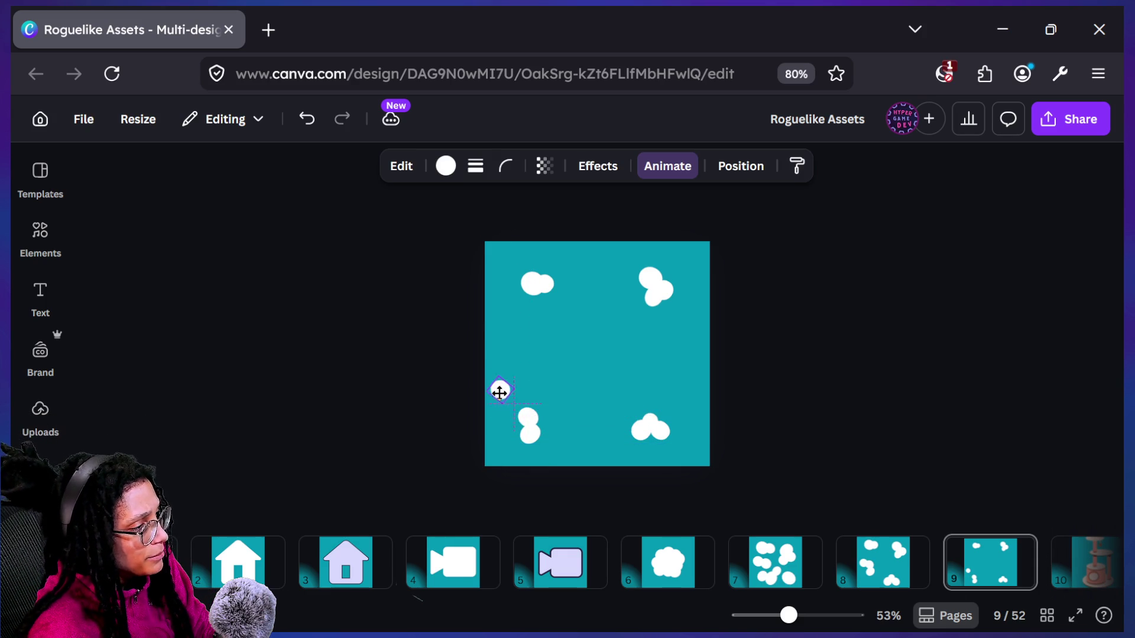
pyautogui.moveTo(501, 392); pyautogui.dragTo(499, 389)
pyautogui.click(560, 451)
pyautogui.moveTo(529, 433)
pyautogui.mouseDown()
pyautogui.moveTo(523, 453)
pyautogui.moveTo(518, 417)
pyautogui.mouseUp()
pyautogui.click(588, 436)
pyautogui.click(527, 420)
pyautogui.click(609, 412)
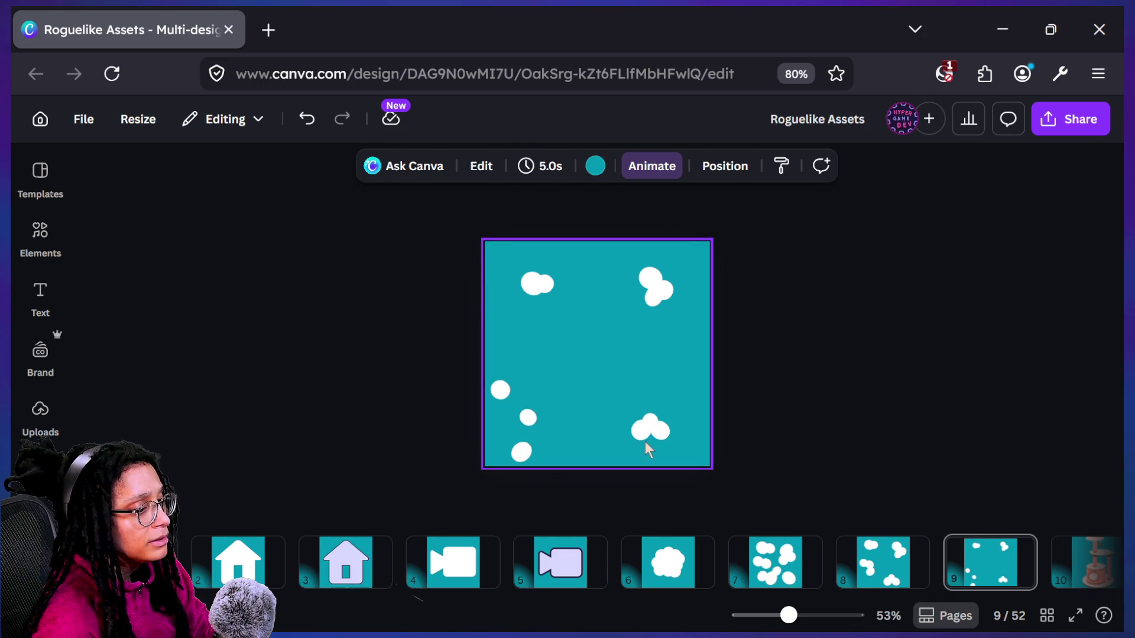
# Select the bottom-left dot and shift a circle of the lower-right cloud slightly right
pyautogui.click(523, 452)
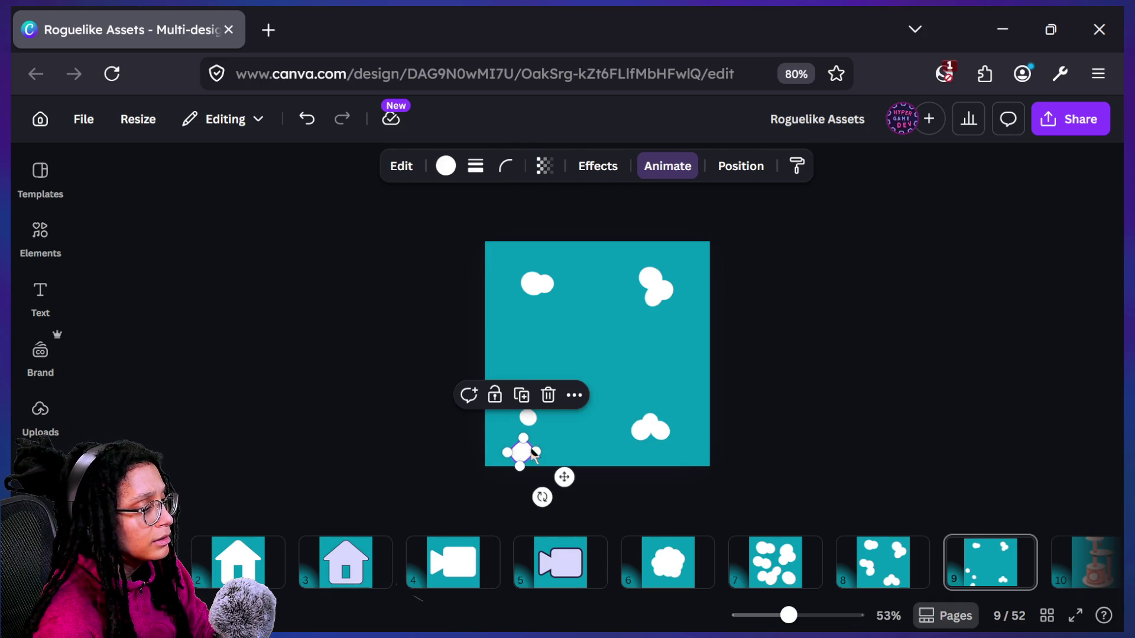
pyautogui.moveTo(653, 431)
pyautogui.mouseDown()
pyautogui.moveTo(645, 435)
pyautogui.moveTo(666, 435)
pyautogui.mouseUp()
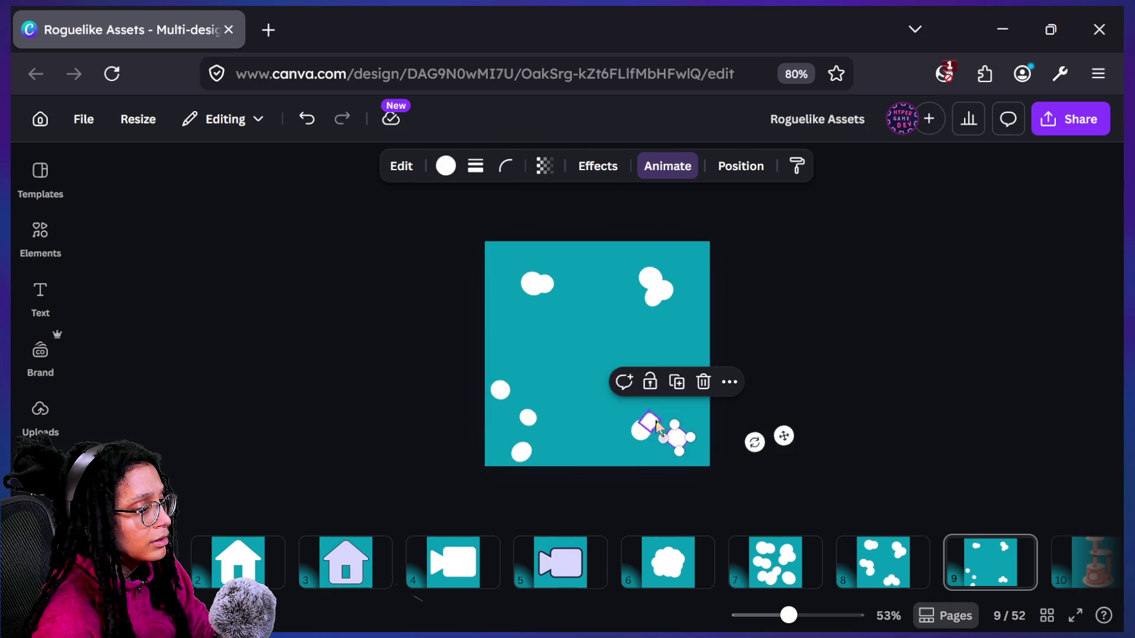
pyautogui.scroll(5, 675, 444)
# Rearrange the lower-right cloud's circles, rotate one shape and shrink it to about 37 by 33
pyautogui.moveTo(876, 479); pyautogui.dragTo(772, 359)
pyautogui.click(754, 481)
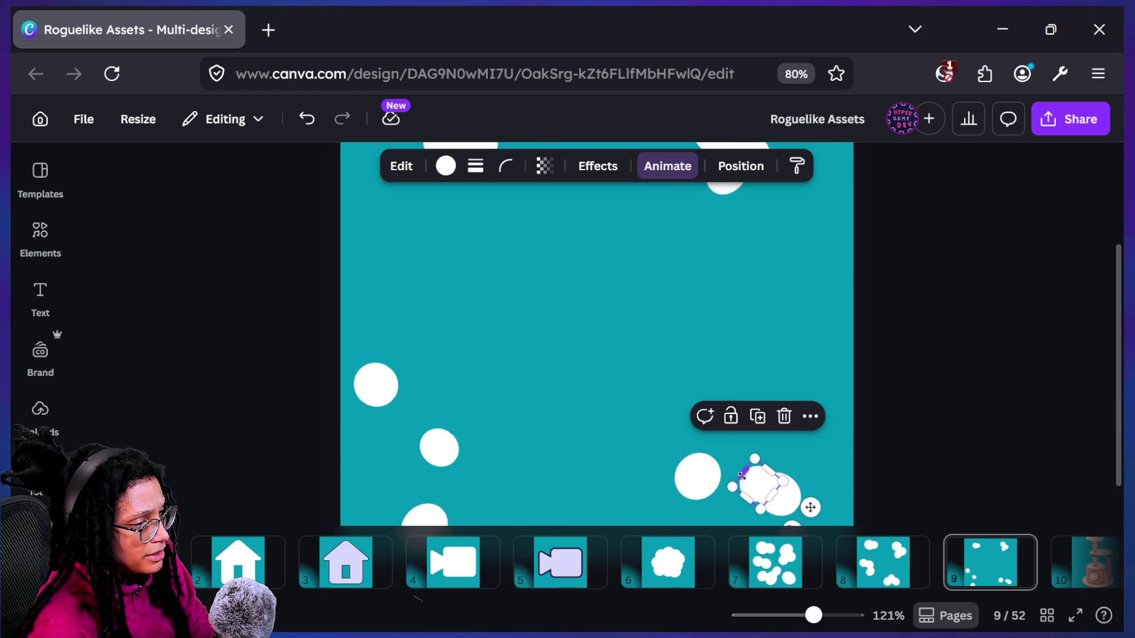
pyautogui.moveTo(768, 487); pyautogui.dragTo(805, 397)
pyautogui.moveTo(709, 473)
pyautogui.mouseDown()
pyautogui.moveTo(782, 414)
pyautogui.moveTo(749, 433)
pyautogui.moveTo(759, 429)
pyautogui.mouseUp()
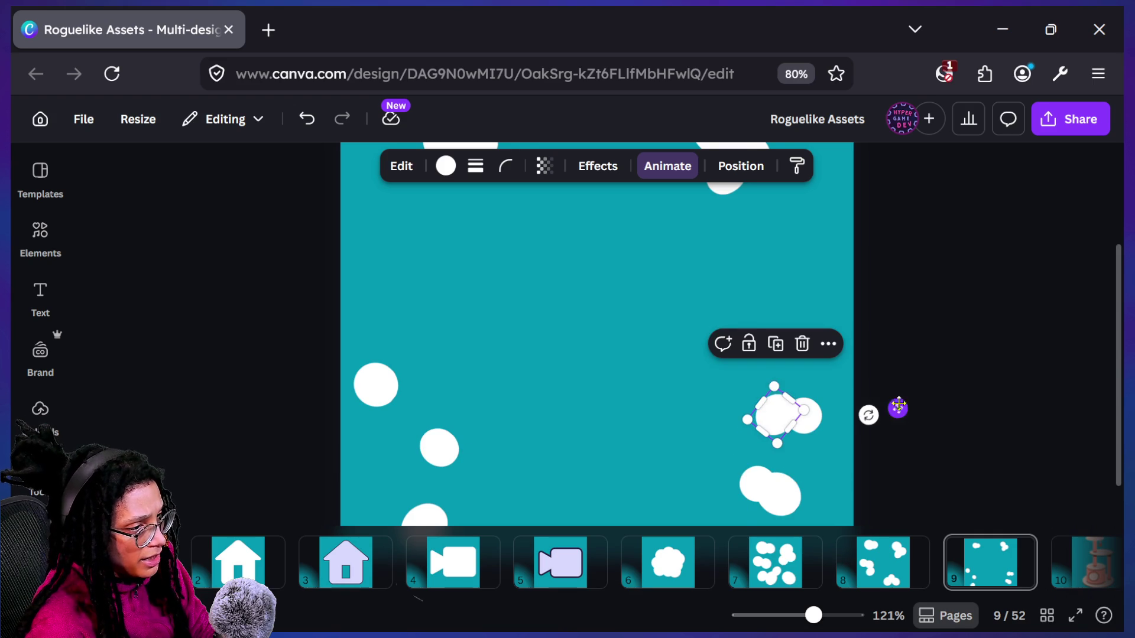
pyautogui.moveTo(868, 415)
pyautogui.mouseDown()
pyautogui.moveTo(869, 380)
pyautogui.moveTo(859, 386)
pyautogui.mouseUp()
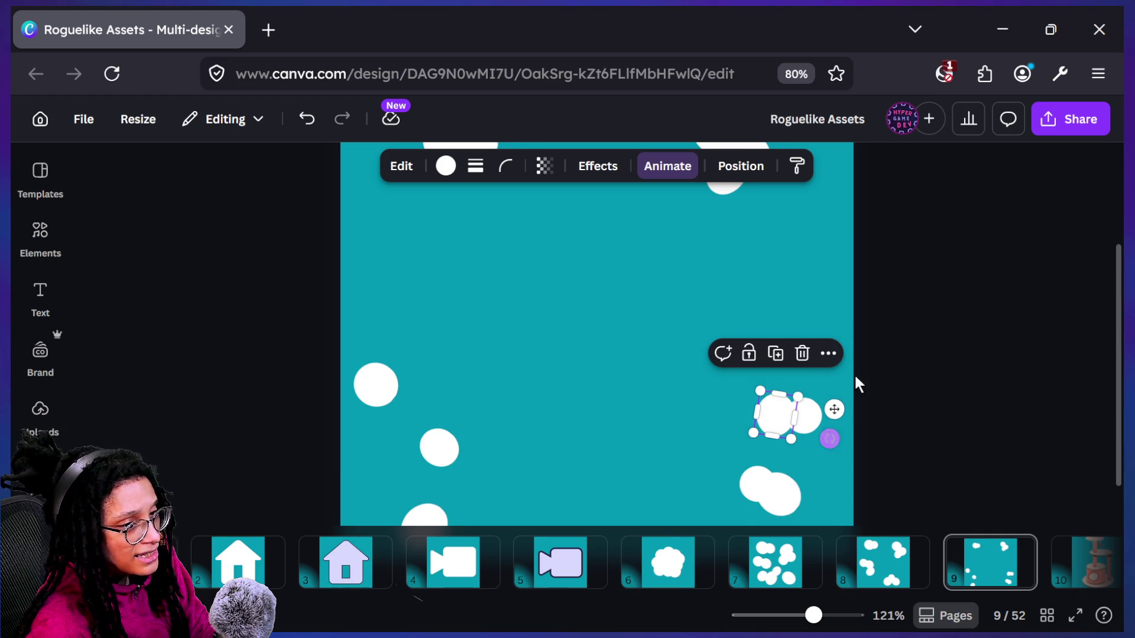
pyautogui.moveTo(830, 438)
pyautogui.mouseDown()
pyautogui.moveTo(895, 456)
pyautogui.moveTo(843, 390)
pyautogui.mouseUp()
pyautogui.moveTo(772, 442); pyautogui.dragTo(777, 433)
# Pull the lower-right pair's two circles together and rotate the pair to a new angle
pyautogui.scroll(-6, 805, 430)
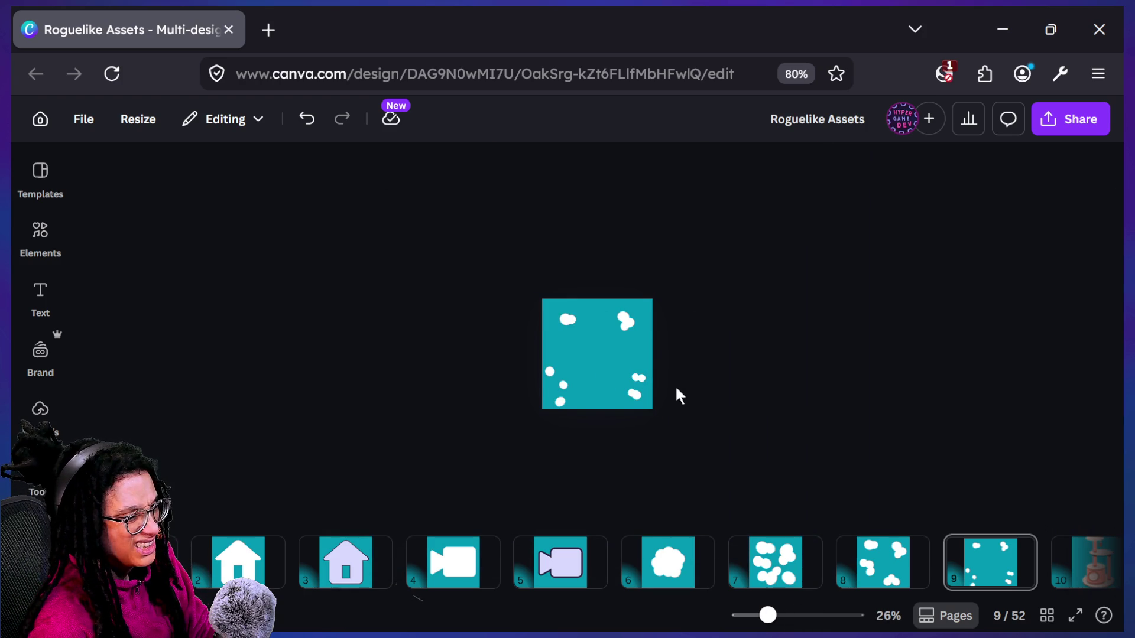
pyautogui.scroll(5, 655, 384)
pyautogui.scroll(-1, 667, 387)
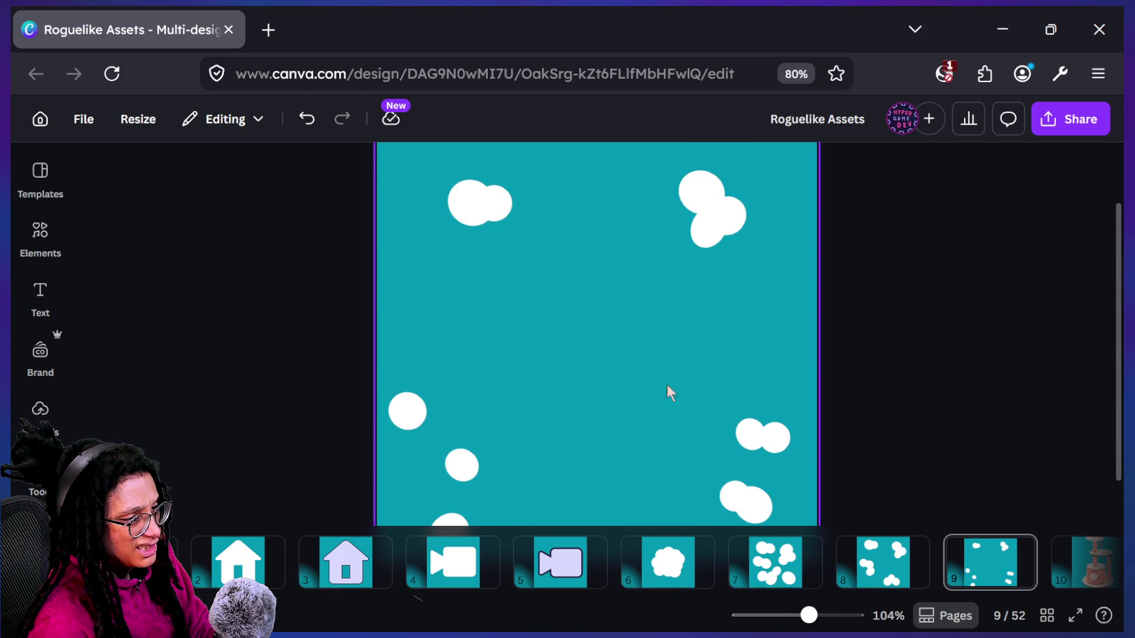
pyautogui.moveTo(736, 433); pyautogui.dragTo(722, 412)
pyautogui.moveTo(772, 442)
pyautogui.mouseDown()
pyautogui.moveTo(750, 440)
pyautogui.moveTo(747, 413)
pyautogui.mouseUp()
pyautogui.click(798, 471)
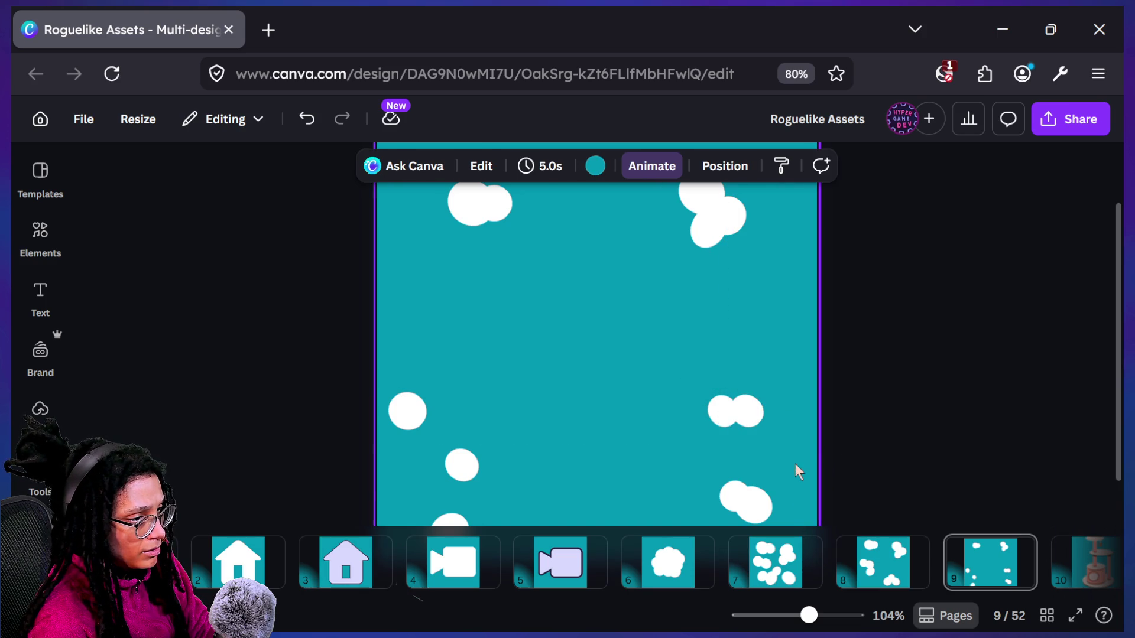
pyautogui.click(750, 423)
pyautogui.moveTo(781, 457); pyautogui.dragTo(831, 480)
pyautogui.click(887, 406)
# Rotate the small right-side pair, then stretch it and shift it right
pyautogui.keyDown('ctrl'); pyautogui.scroll(-2, 887, 408); pyautogui.keyUp('ctrl')
pyautogui.keyDown('ctrl'); pyautogui.scroll(-3, 887, 403); pyautogui.keyUp('ctrl')
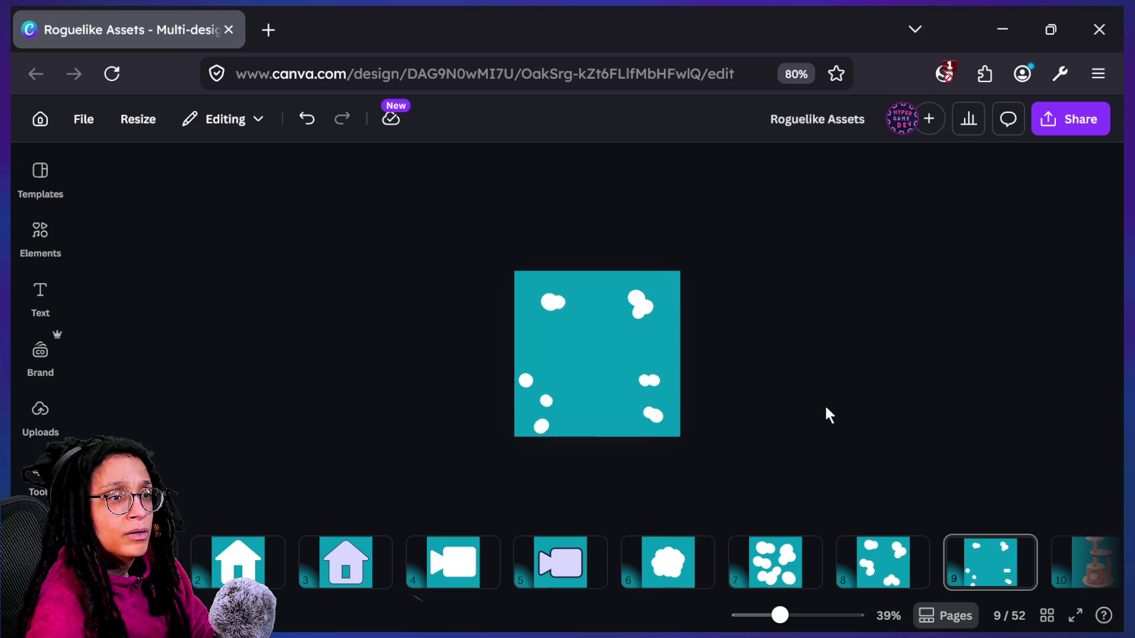
pyautogui.keyDown('ctrl'); pyautogui.scroll(3, 825, 405); pyautogui.keyUp('ctrl')
pyautogui.click(697, 406)
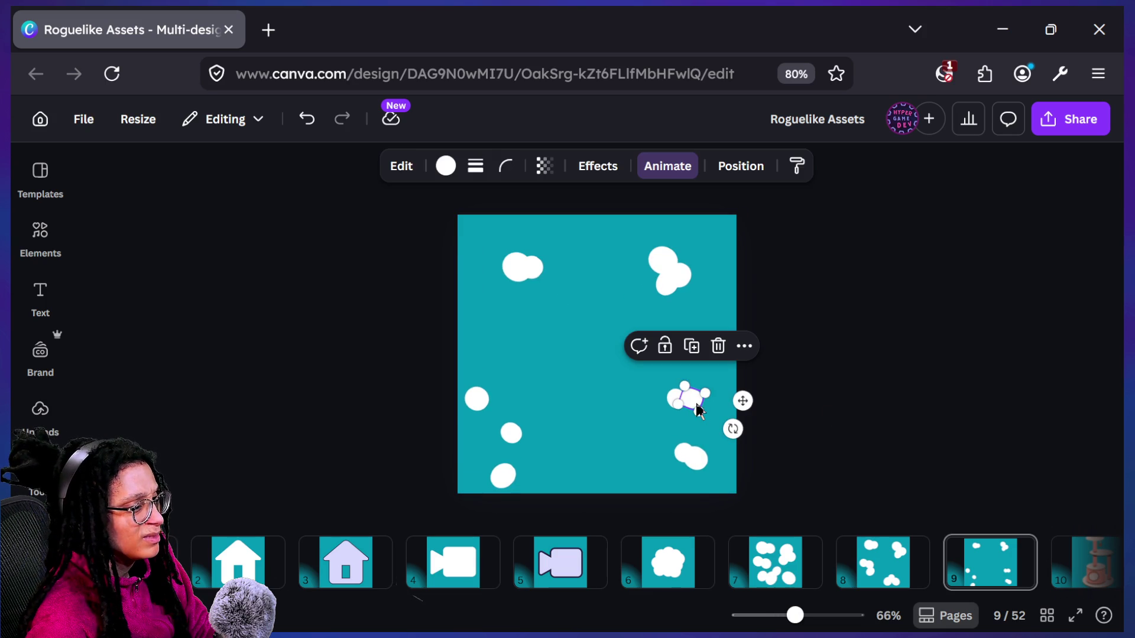
pyautogui.moveTo(732, 428)
pyautogui.mouseDown()
pyautogui.moveTo(762, 449)
pyautogui.moveTo(739, 421)
pyautogui.mouseUp()
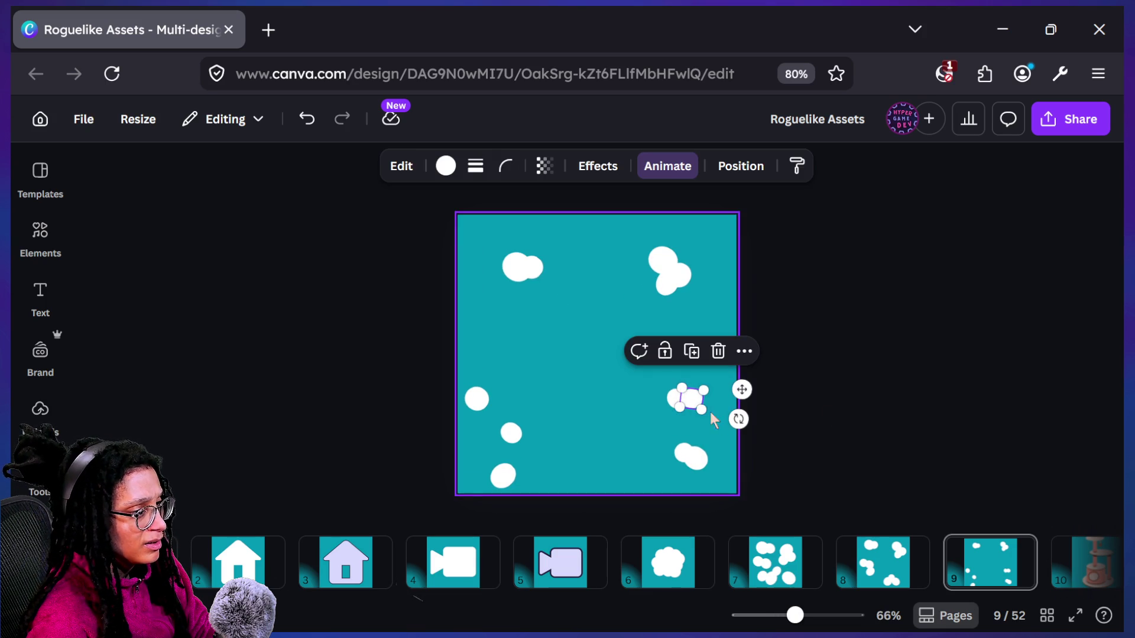
pyautogui.moveTo(677, 400); pyautogui.dragTo(757, 395)
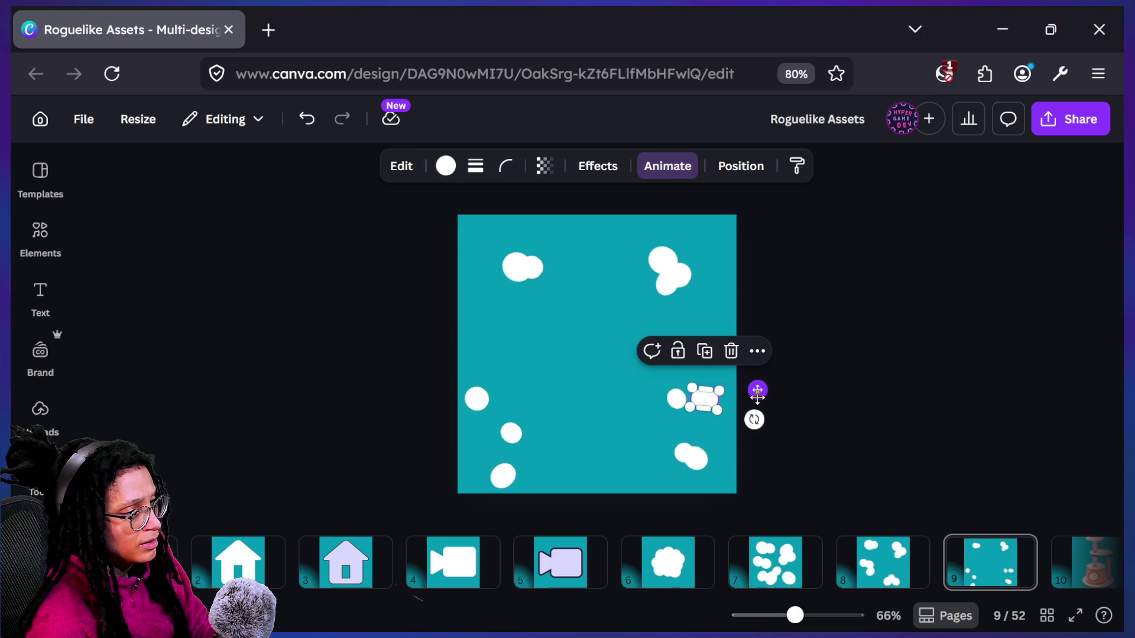
pyautogui.click(795, 397)
# Move the small right cloud just above the bottom-right cloud and tilt it counter-clockwise
pyautogui.scroll(-5, 794, 397)
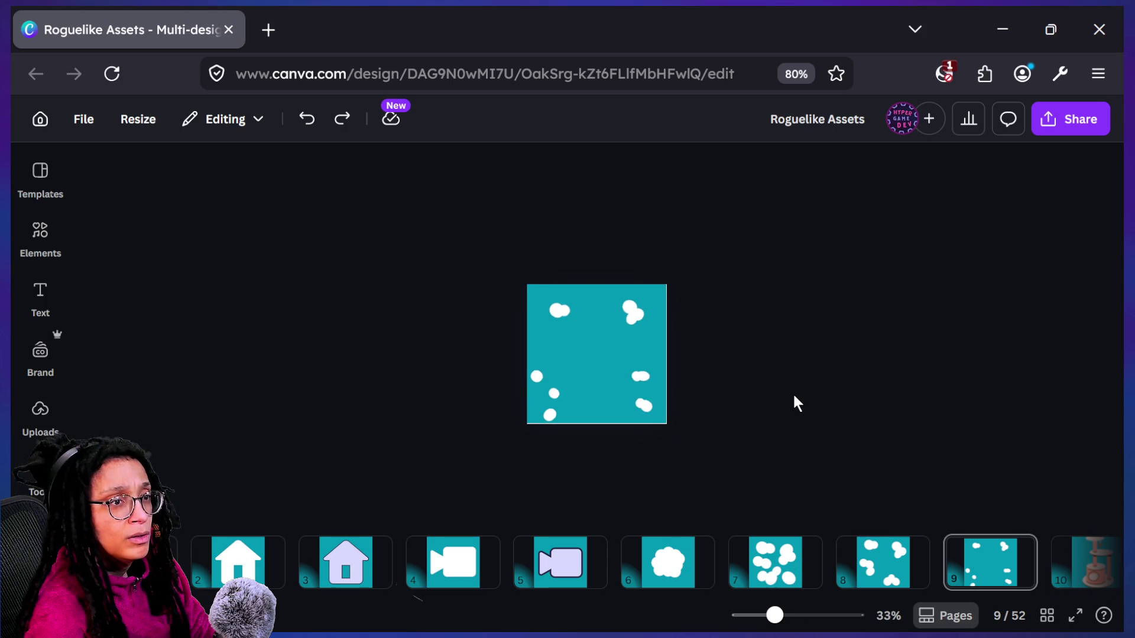
pyautogui.scroll(5, 692, 378)
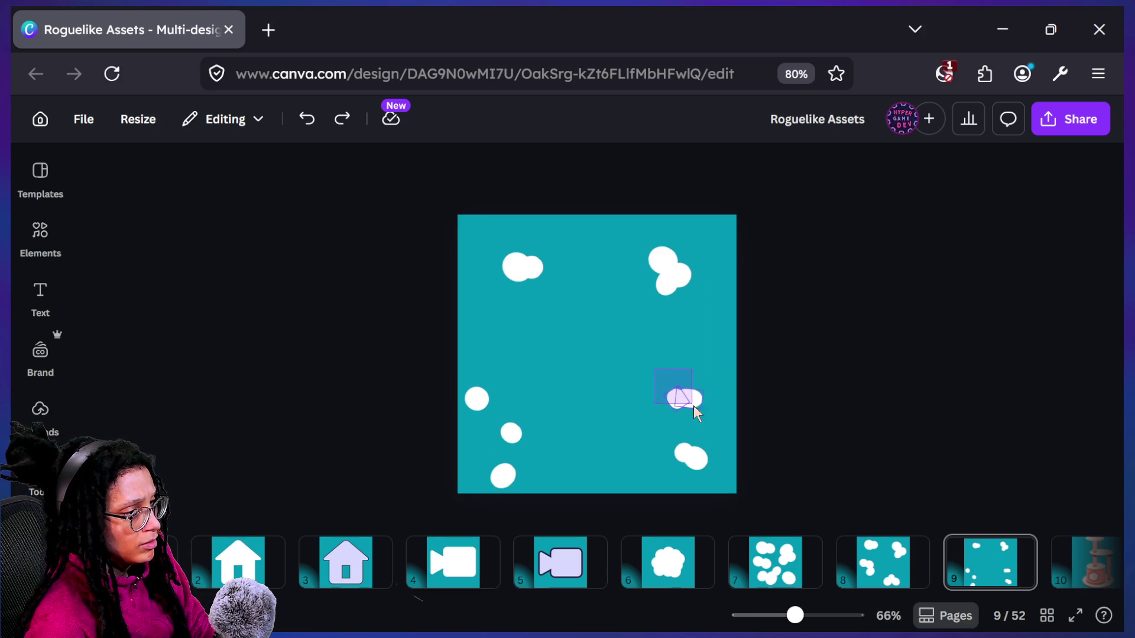
pyautogui.click(690, 404)
pyautogui.moveTo(713, 414)
pyautogui.mouseDown()
pyautogui.moveTo(724, 393)
pyautogui.moveTo(714, 418)
pyautogui.mouseUp()
pyautogui.moveTo(686, 467)
pyautogui.mouseDown()
pyautogui.moveTo(739, 491)
pyautogui.moveTo(699, 489)
pyautogui.mouseUp()
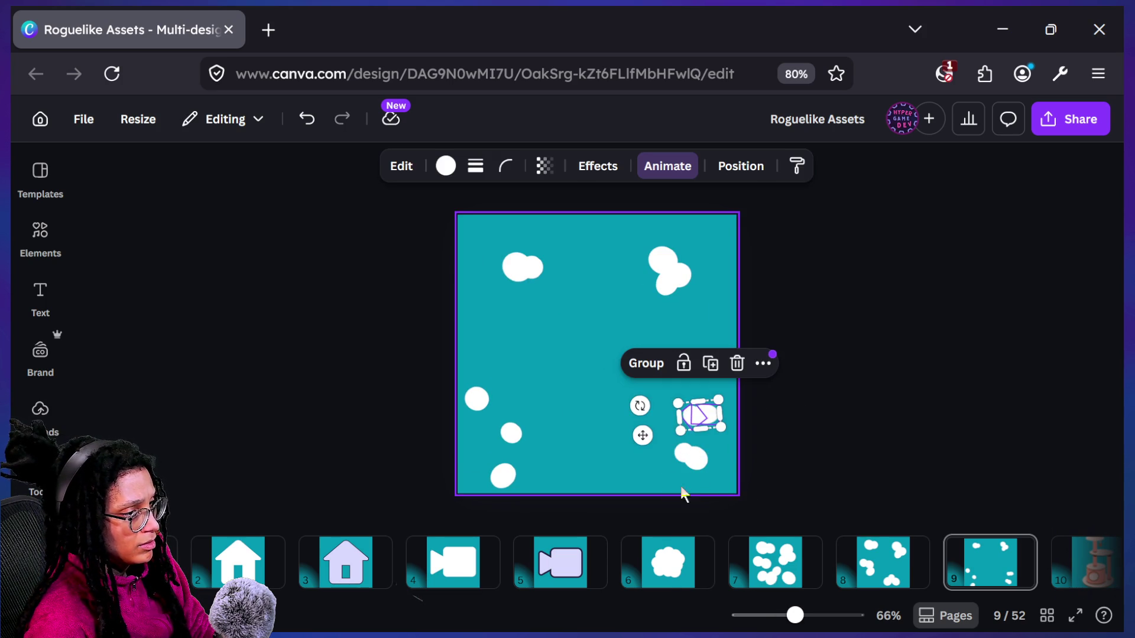
pyautogui.moveTo(630, 404); pyautogui.dragTo(680, 453)
pyautogui.click(940, 378)
pyautogui.scroll(-5, 940, 378)
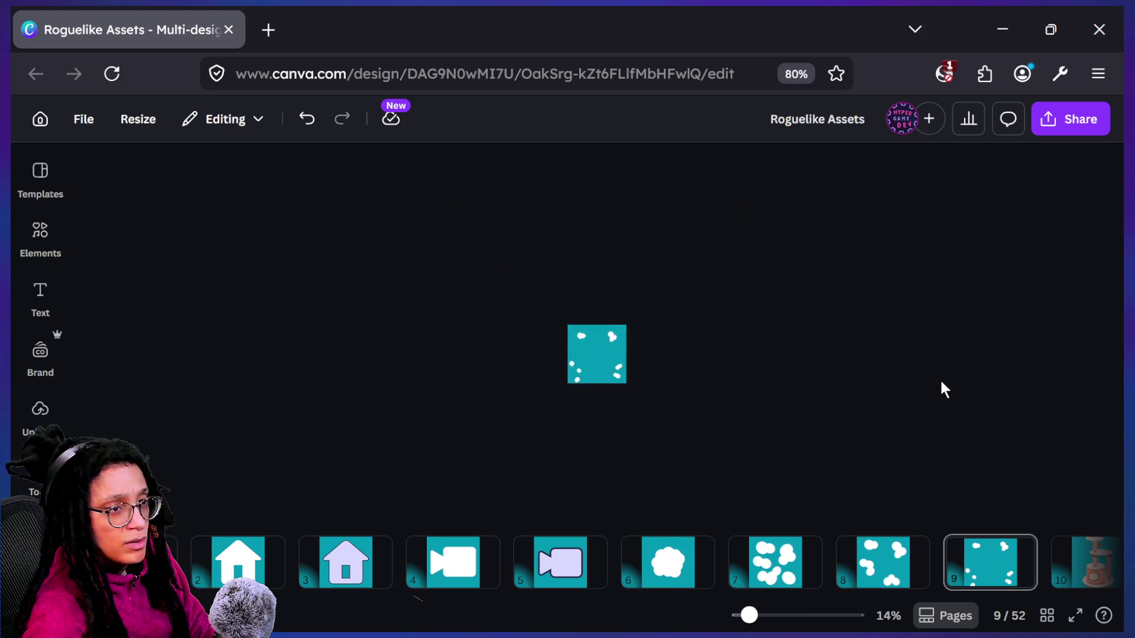
# Select and box-select the lower-right cloud's shapes to inspect them, then deselect
pyautogui.scroll(5, 941, 382)
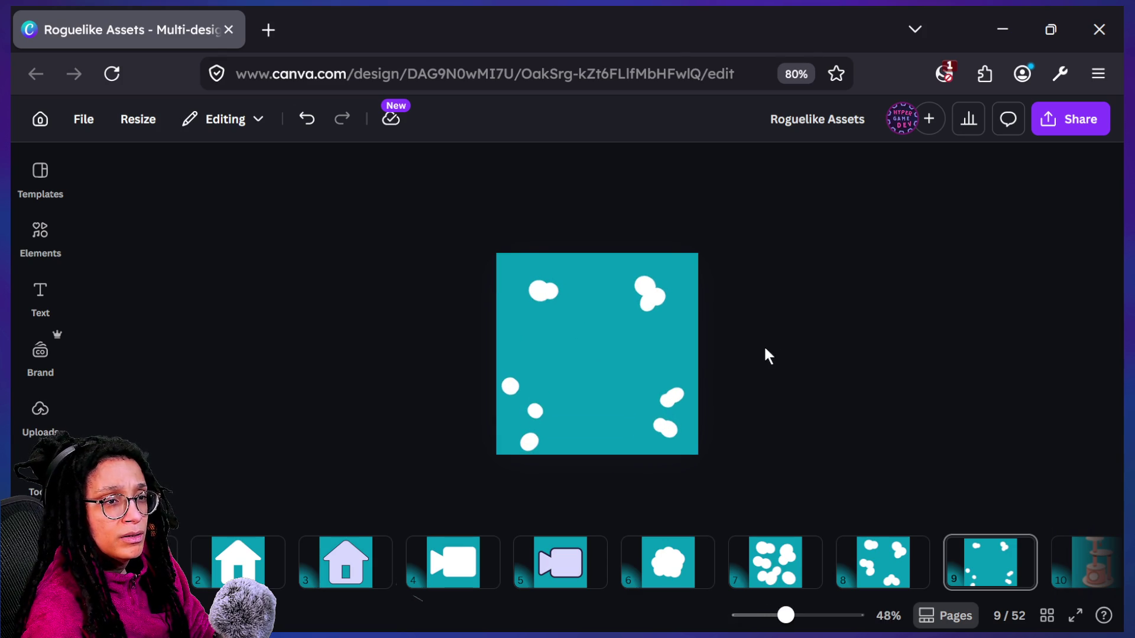
pyautogui.click(688, 399)
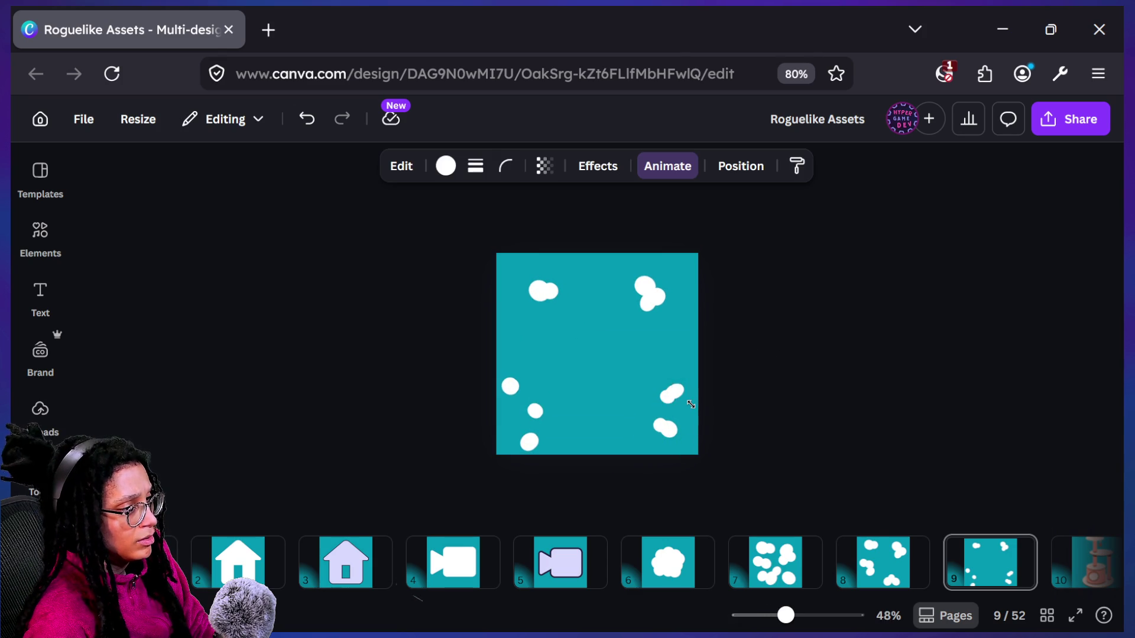
pyautogui.click(768, 402)
pyautogui.scroll(-2, 767, 402)
pyautogui.scroll(3, 768, 402)
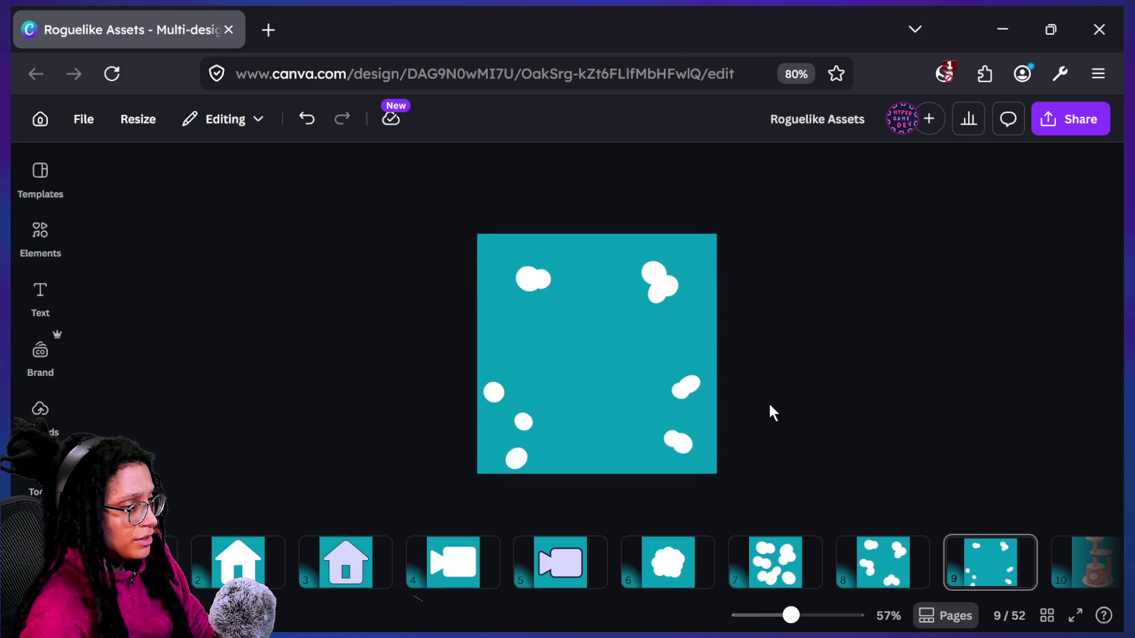
pyautogui.click(686, 385)
pyautogui.moveTo(606, 335); pyautogui.dragTo(719, 407)
pyautogui.click(721, 406)
pyautogui.scroll(-1, 720, 405)
pyautogui.scroll(1, 721, 407)
# Pick one oval from the top-right cloud, turn it more upright and nudge it into place
pyautogui.moveTo(641, 236); pyautogui.dragTo(707, 320)
pyautogui.click(655, 271)
pyautogui.scroll(4, 656, 273)
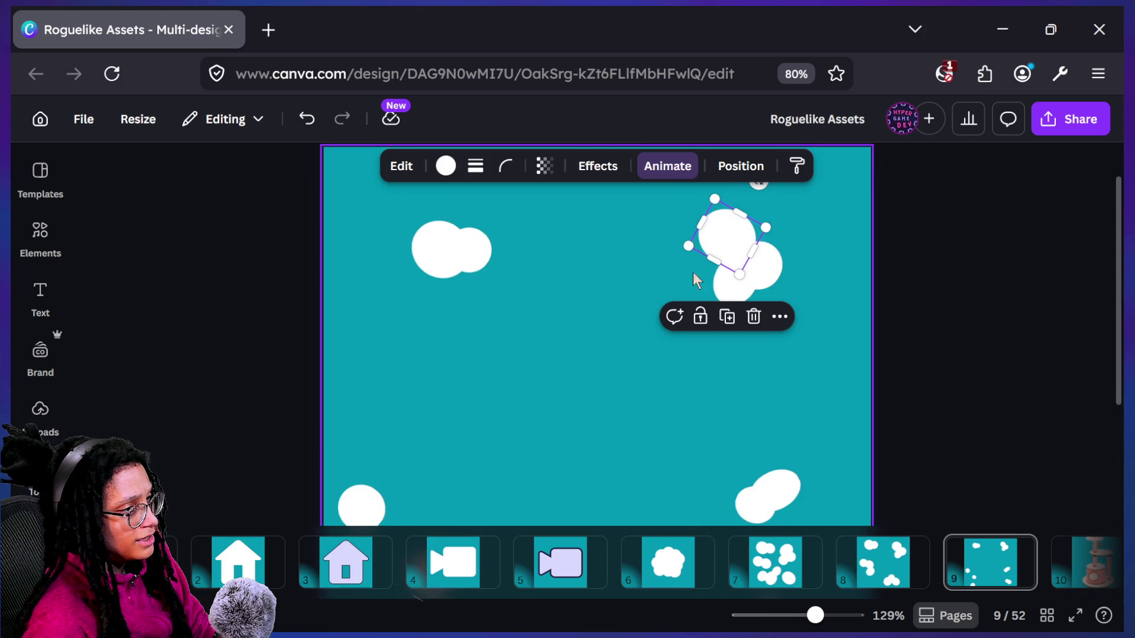
pyautogui.moveTo(723, 264); pyautogui.dragTo(725, 246)
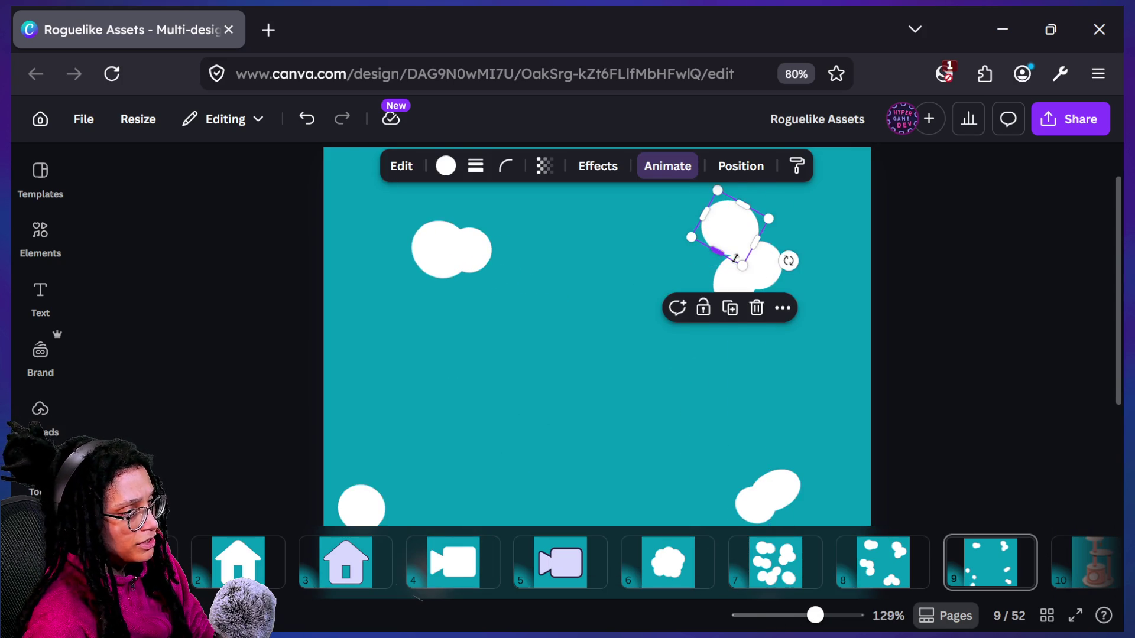
pyautogui.hotkey('ctrl', 'z')
pyautogui.moveTo(786, 278); pyautogui.dragTo(779, 348)
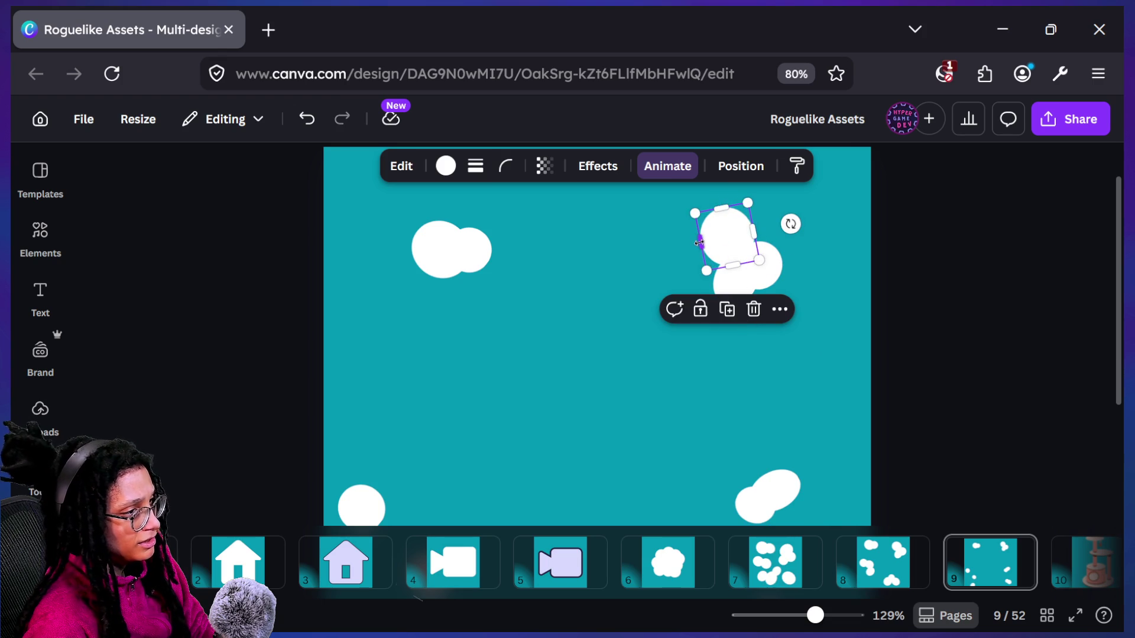
pyautogui.moveTo(714, 245); pyautogui.dragTo(721, 239)
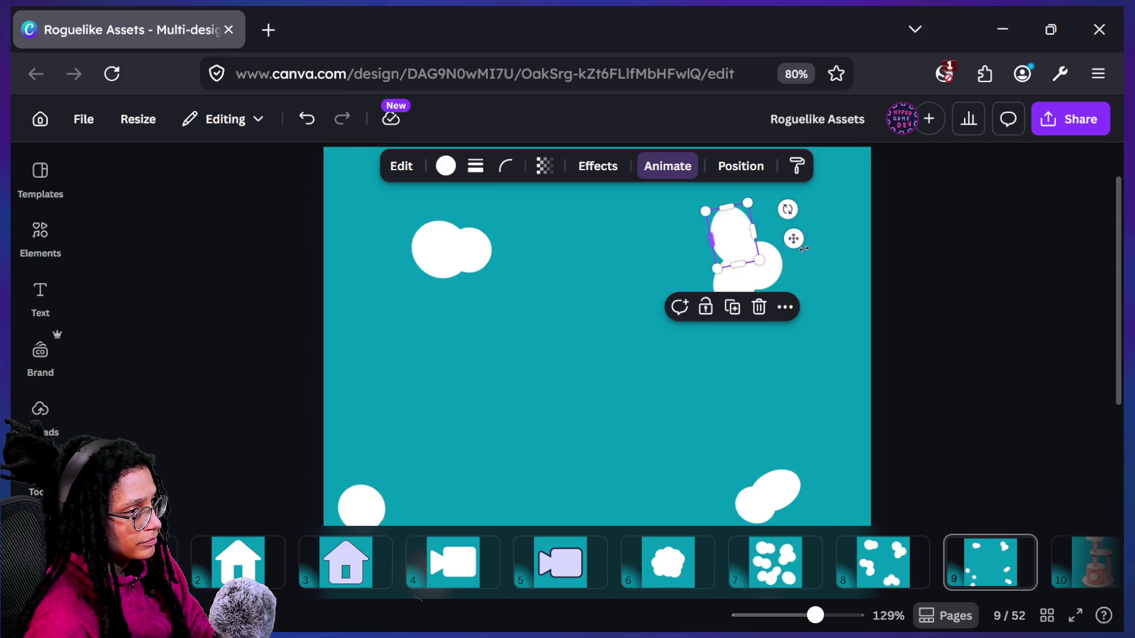
pyautogui.click(831, 253)
# Pull a small oval down-right out of the cloud, stand it and its neighbour upright
pyautogui.scroll(-5, 831, 253)
pyautogui.scroll(3, 834, 260)
pyautogui.moveTo(673, 272); pyautogui.dragTo(690, 298)
pyautogui.scroll(5, 691, 298)
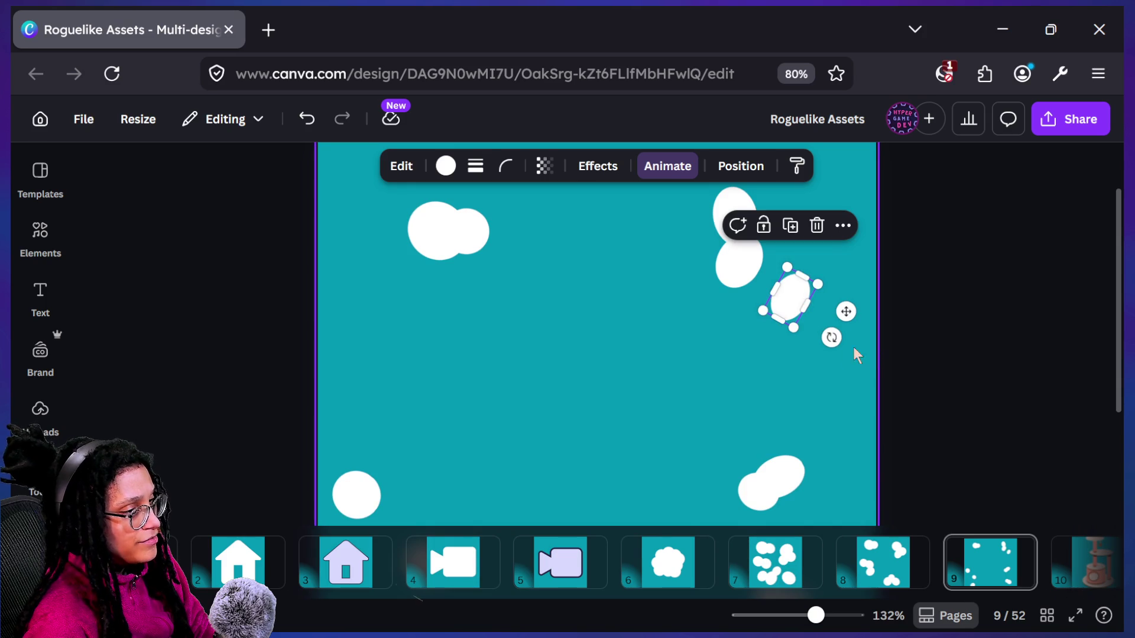
pyautogui.moveTo(832, 337); pyautogui.dragTo(889, 350)
pyautogui.moveTo(726, 271); pyautogui.dragTo(756, 298)
pyautogui.moveTo(768, 205)
pyautogui.mouseDown()
pyautogui.moveTo(807, 288)
pyautogui.moveTo(777, 245)
pyautogui.moveTo(816, 277)
pyautogui.mouseUp()
pyautogui.click(879, 286)
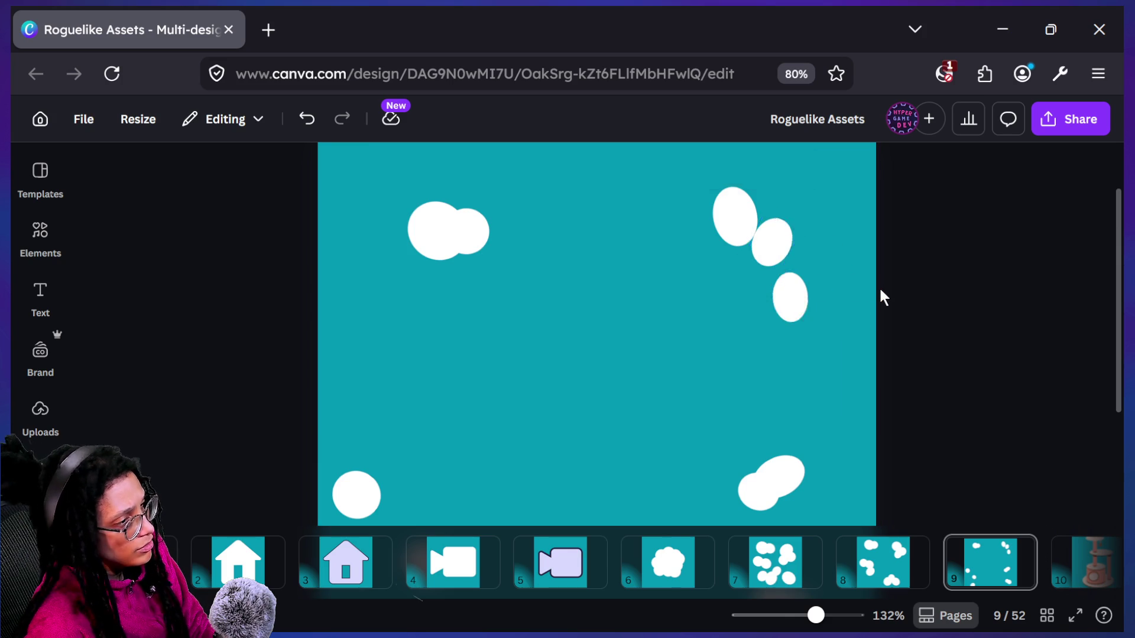
# Rotate a top-right oval to about -61° and slightly tilt the upper oval of the pair
pyautogui.scroll(-5, 879, 286)
pyautogui.scroll(5, 785, 339)
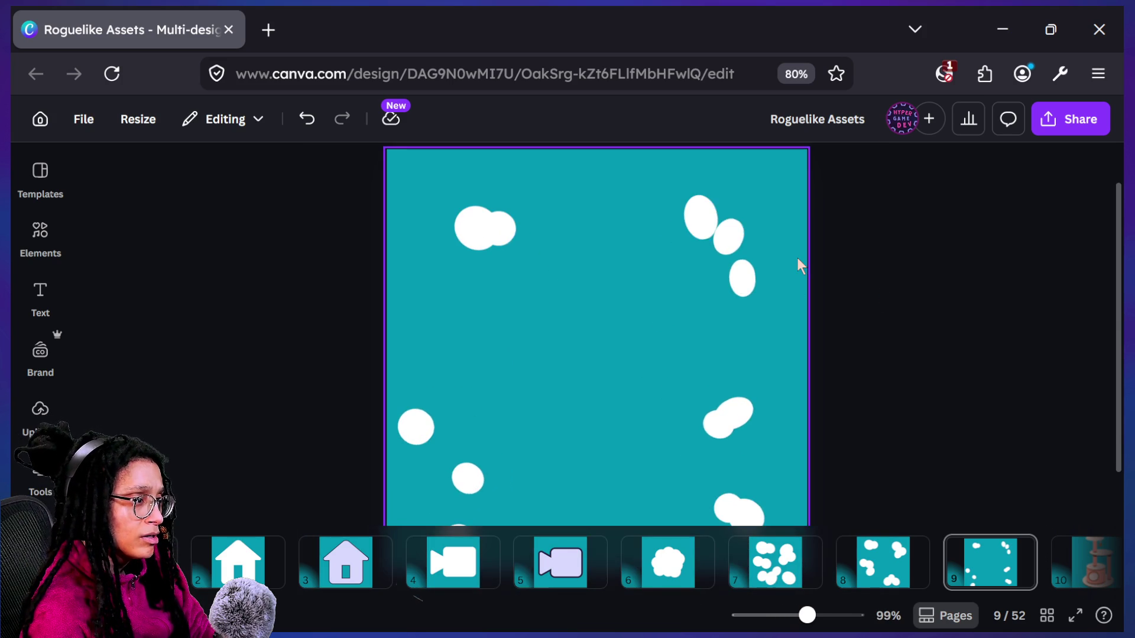
pyautogui.click(778, 238)
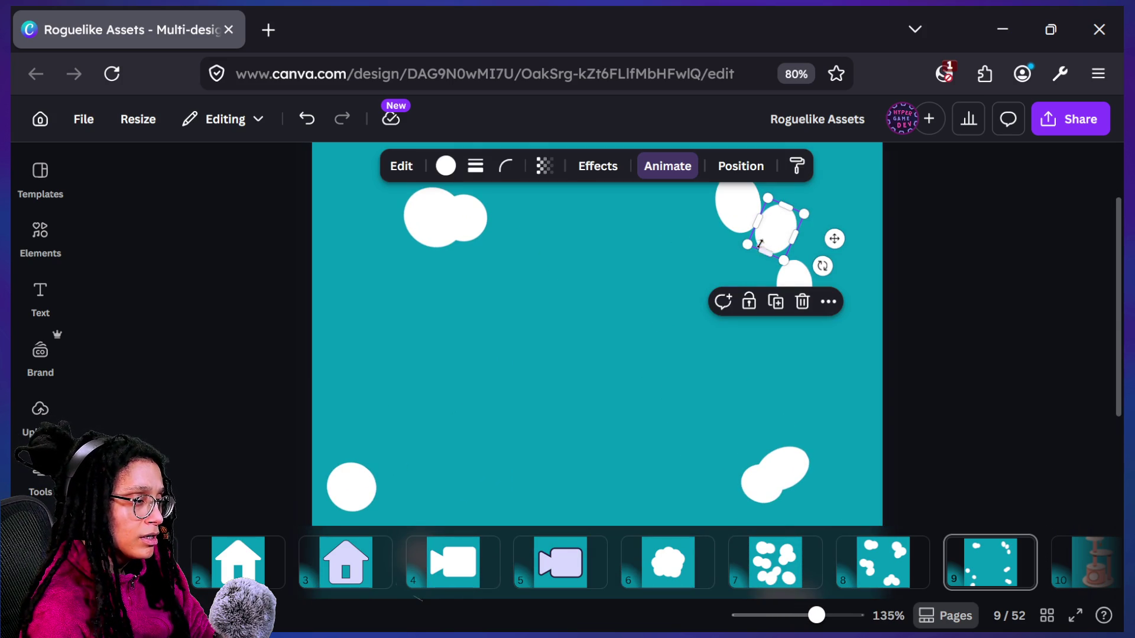
pyautogui.moveTo(823, 266); pyautogui.dragTo(820, 274)
pyautogui.moveTo(752, 238); pyautogui.dragTo(762, 216)
pyautogui.click(851, 241)
pyautogui.scroll(2, 851, 241)
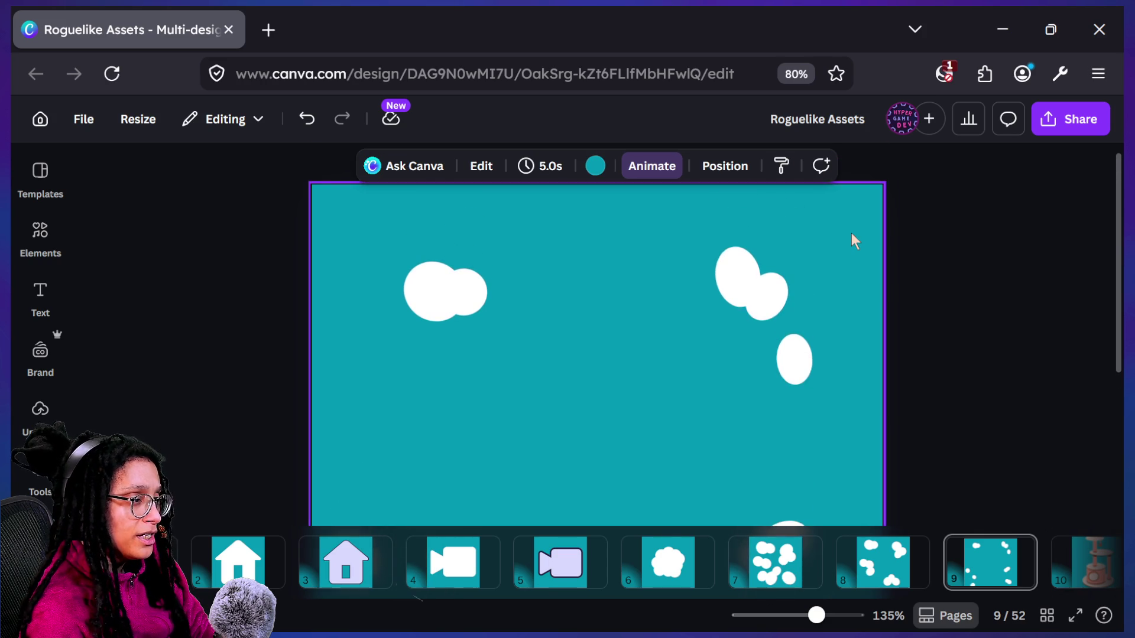
pyautogui.click(737, 282)
pyautogui.moveTo(735, 345); pyautogui.dragTo(728, 348)
pyautogui.click(832, 279)
# Move one oval up and rotate the trail's middle oval about 45° and further
pyautogui.scroll(-5, 832, 279)
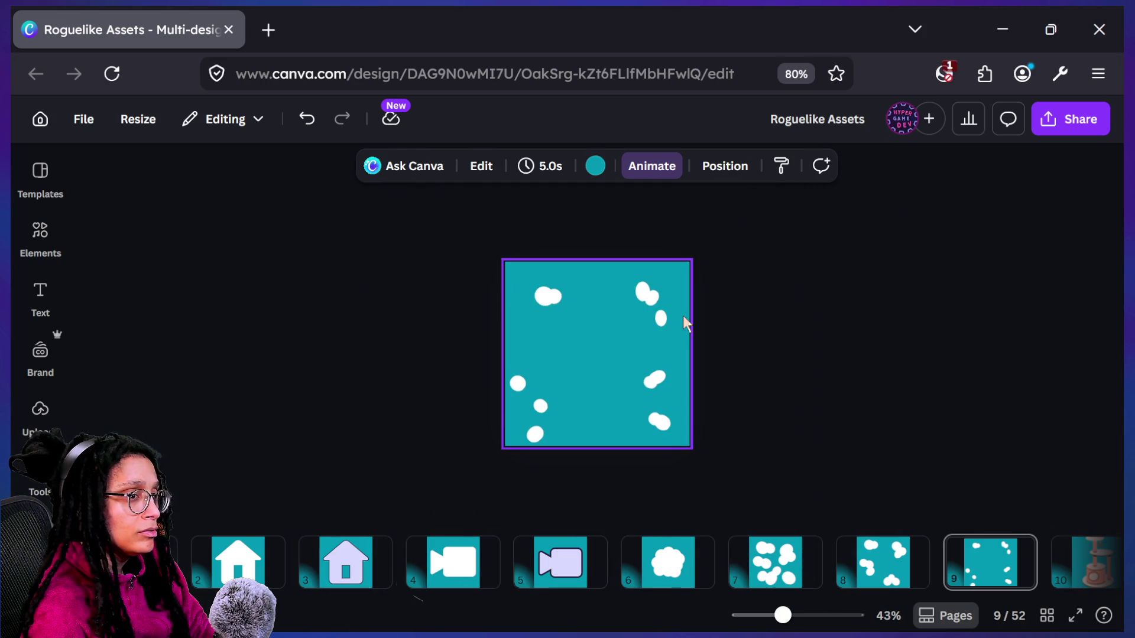
pyautogui.scroll(5, 682, 315)
pyautogui.click(722, 221)
pyautogui.moveTo(720, 233); pyautogui.dragTo(718, 219)
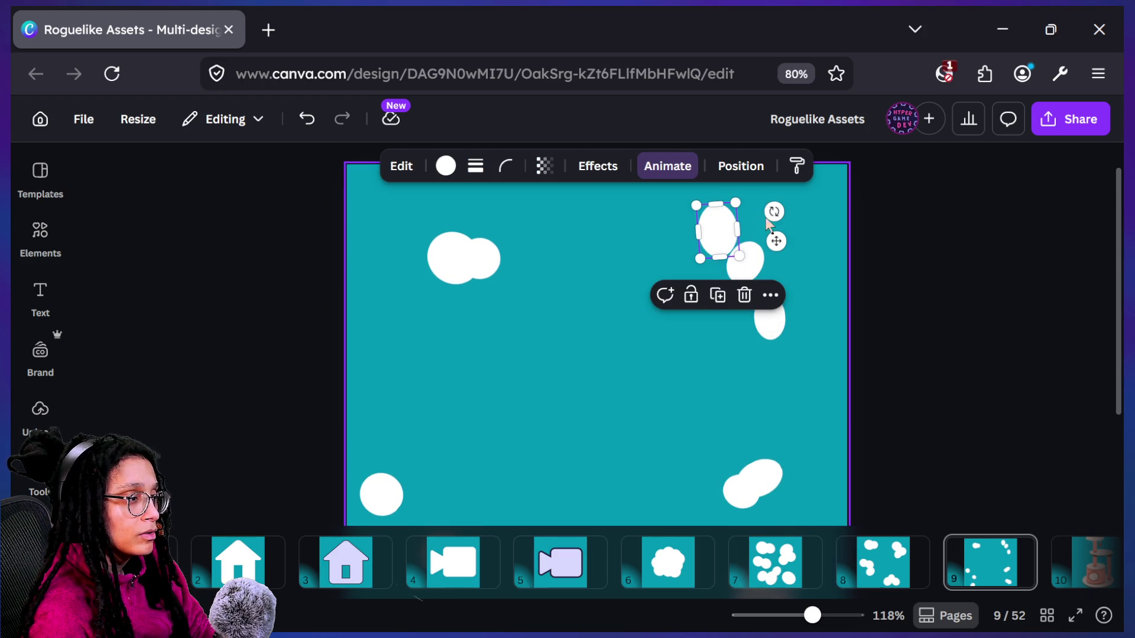
pyautogui.click(774, 275)
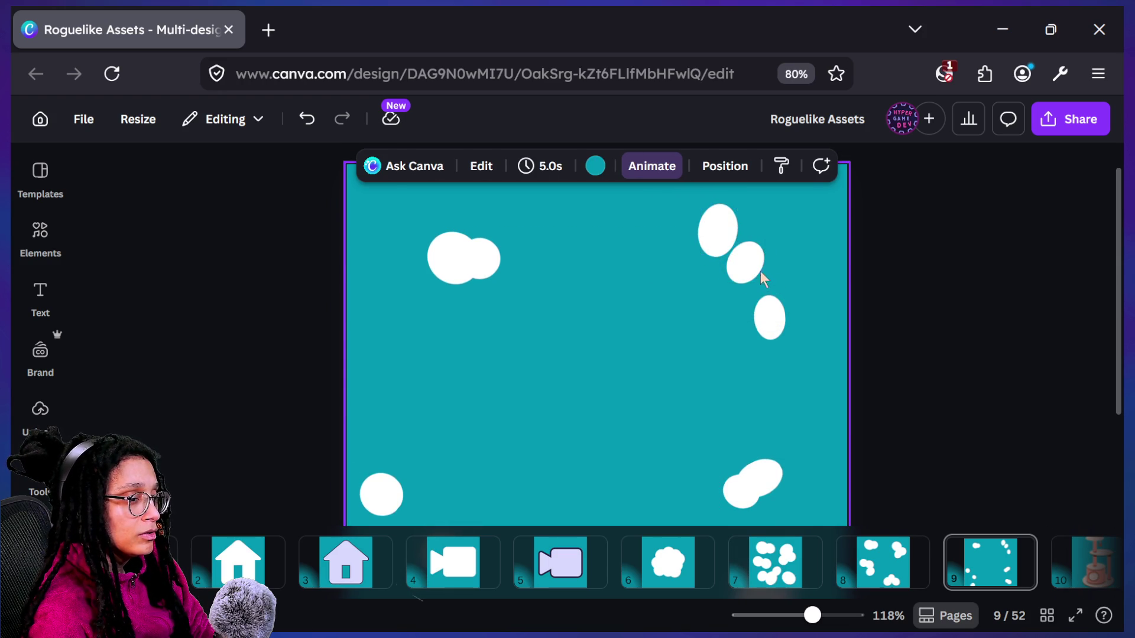
pyautogui.click(760, 271)
pyautogui.moveTo(775, 254)
pyautogui.mouseDown()
pyautogui.moveTo(742, 256)
pyautogui.moveTo(752, 259)
pyautogui.mouseUp()
pyautogui.click(754, 259)
pyautogui.click(755, 258)
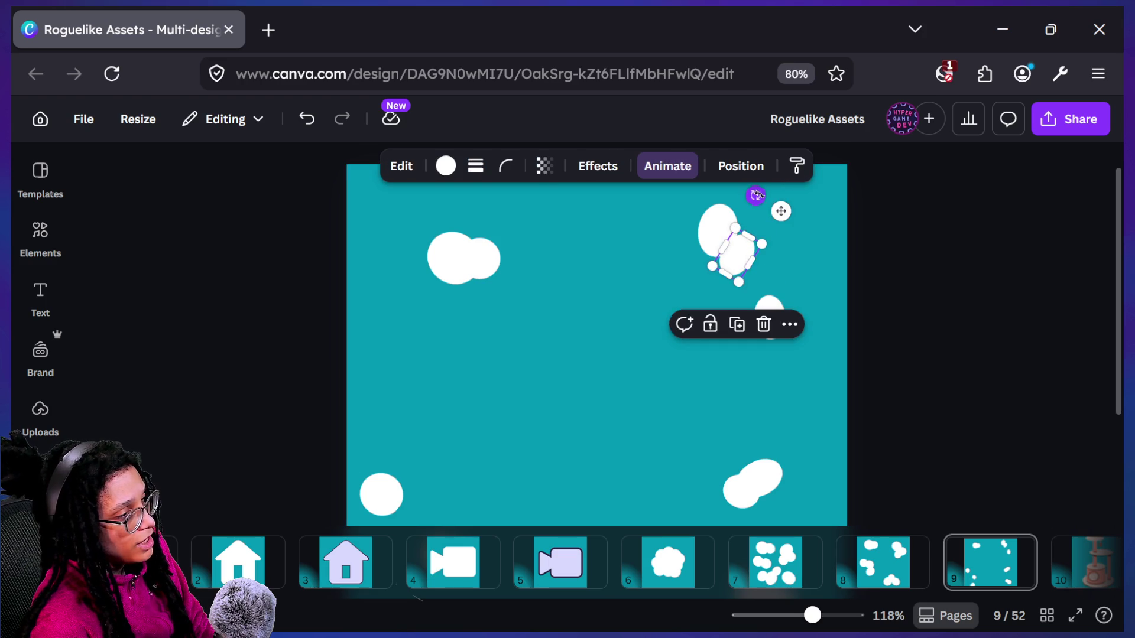
pyautogui.moveTo(756, 195); pyautogui.dragTo(795, 247)
pyautogui.click(648, 332)
# Shrink a top-left oval to 23 by 33, rotate it and tuck it against the big oval
pyautogui.click(442, 258)
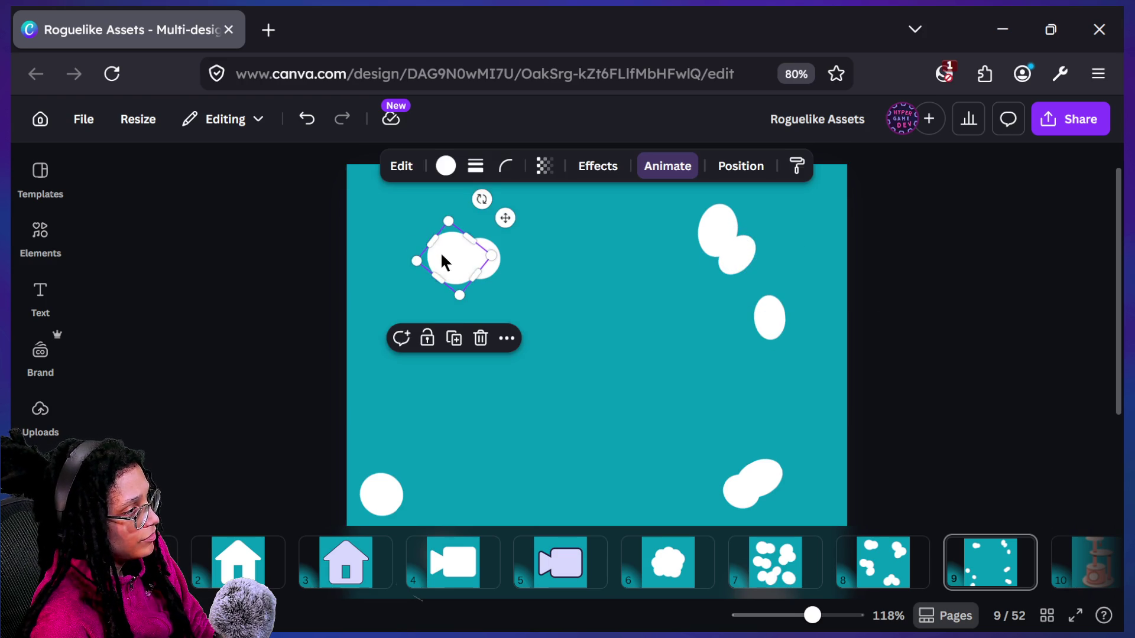
pyautogui.moveTo(449, 286)
pyautogui.mouseDown()
pyautogui.moveTo(456, 254)
pyautogui.moveTo(471, 252)
pyautogui.mouseUp()
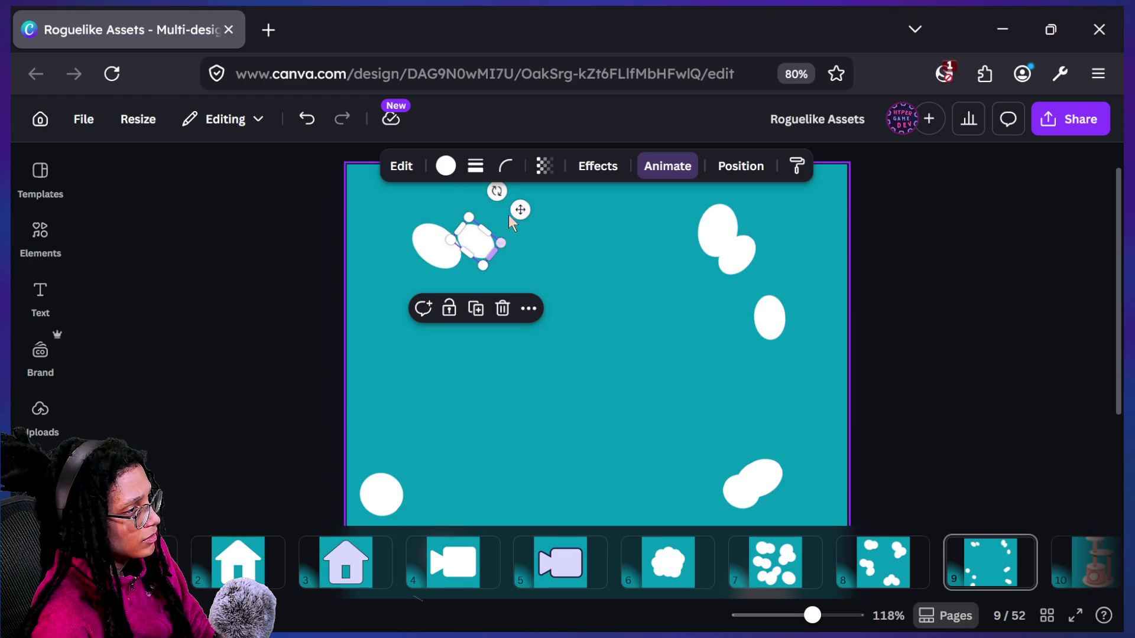
pyautogui.moveTo(496, 191)
pyautogui.mouseDown()
pyautogui.moveTo(559, 233)
pyautogui.moveTo(523, 198)
pyautogui.mouseUp()
pyautogui.moveTo(475, 258)
pyautogui.mouseDown()
pyautogui.moveTo(469, 248)
pyautogui.moveTo(535, 222)
pyautogui.mouseUp()
# Duplicate the oval pair with Ctrl+D, tilt the copy and move it to the tile's top edge
pyautogui.keyDown('shift'); pyautogui.click(451, 247); pyautogui.keyUp('shift')
pyautogui.hotkey('ctrl', 'd')
pyautogui.click(496, 203)
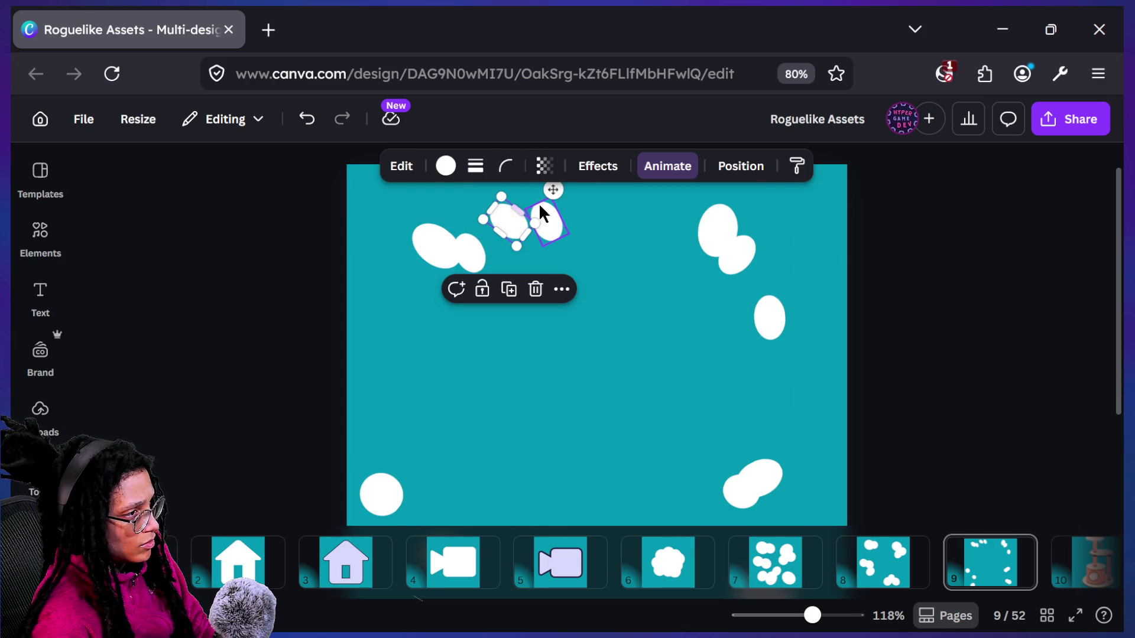
pyautogui.scroll(1, 671, 256)
pyautogui.moveTo(530, 202)
pyautogui.mouseDown()
pyautogui.moveTo(562, 233)
pyautogui.moveTo(552, 218)
pyautogui.mouseUp()
pyautogui.moveTo(518, 267)
pyautogui.mouseDown()
pyautogui.moveTo(517, 215)
pyautogui.moveTo(514, 226)
pyautogui.moveTo(543, 237)
pyautogui.mouseUp()
pyautogui.click(832, 269)
# Scroll through the pages to bring page 7's tile into view
pyautogui.scroll(-5, 833, 269)
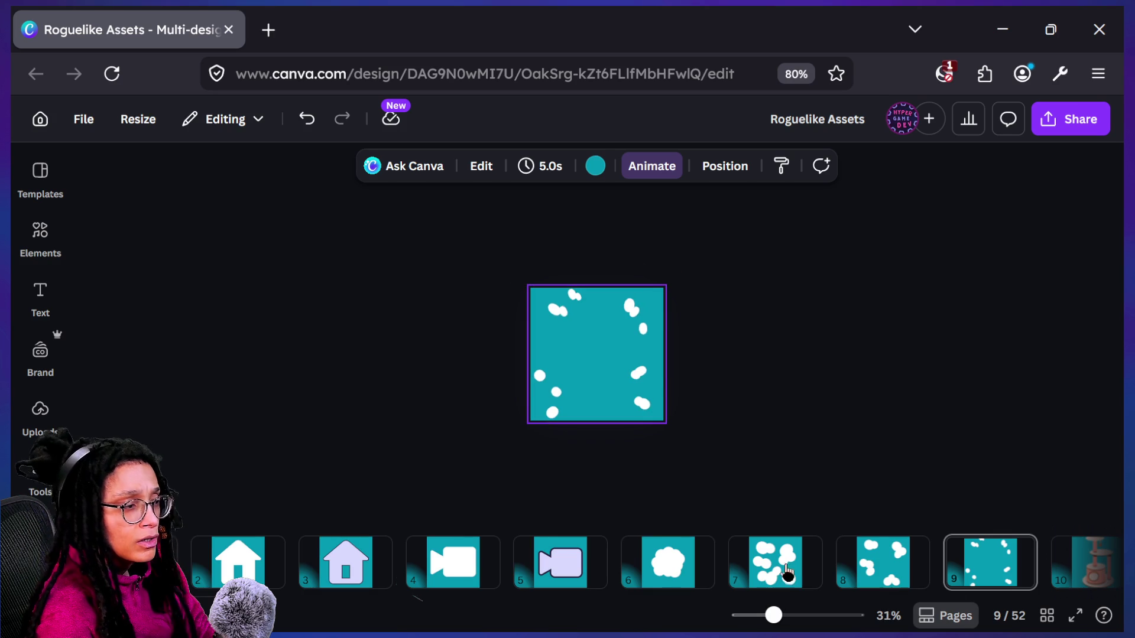
pyautogui.scroll(2, 876, 566)
pyautogui.scroll(-2, 877, 566)
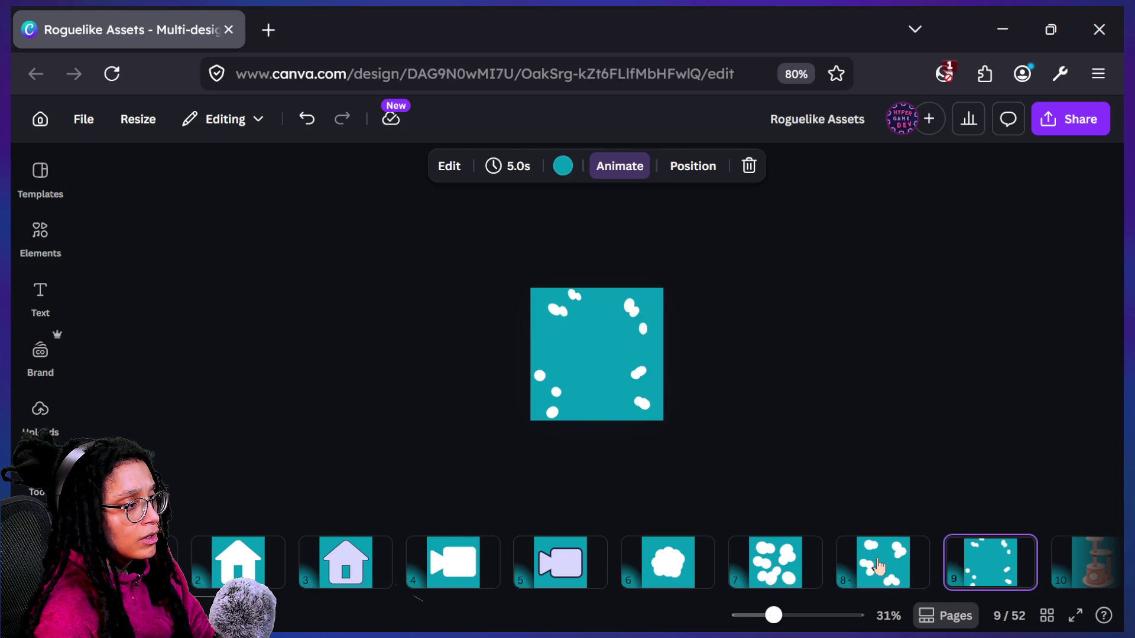
pyautogui.scroll(2, 879, 566)
pyautogui.scroll(-2, 877, 566)
pyautogui.scroll(3, 878, 567)
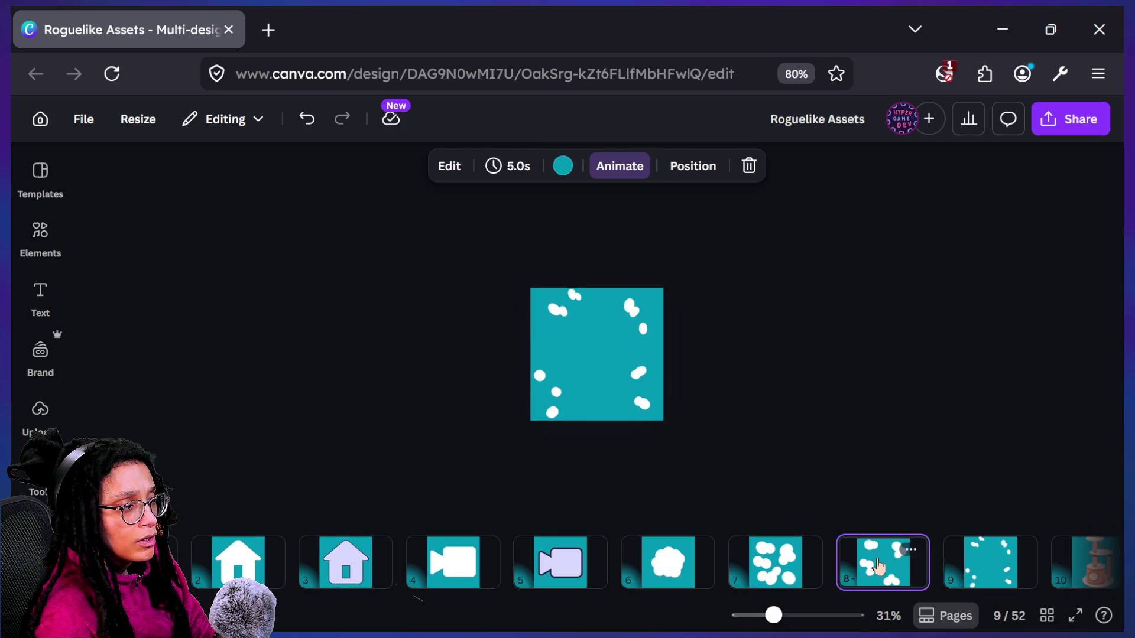
pyautogui.scroll(-3, 878, 567)
pyautogui.scroll(3, 878, 566)
pyautogui.scroll(-1, 878, 567)
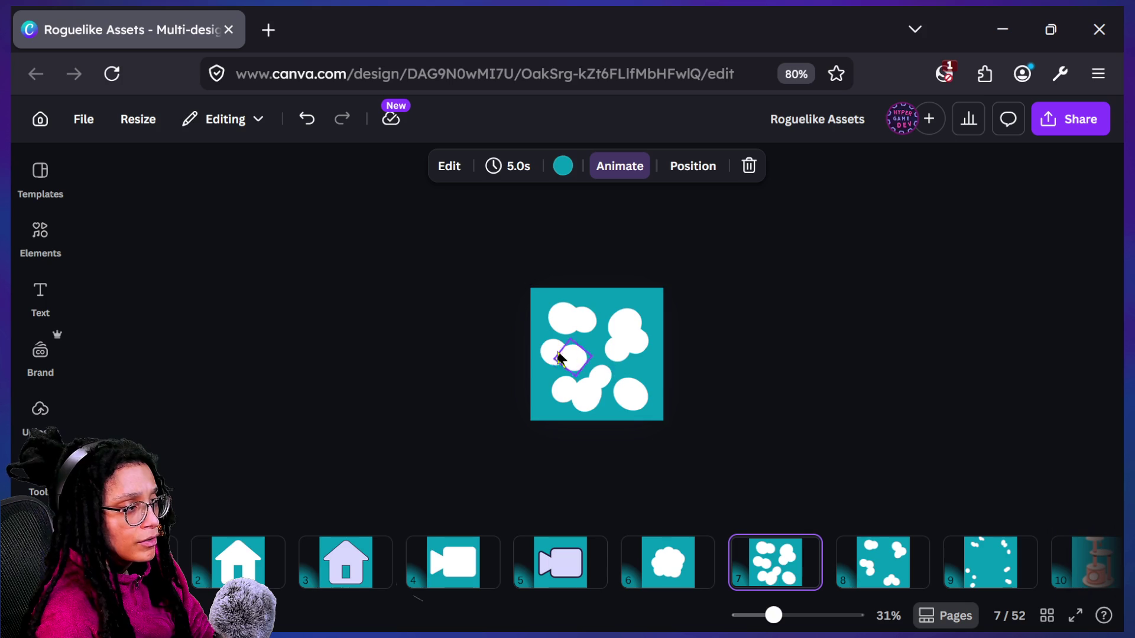
# Tilt page 7's top-left cloud oval a few degrees and stretch it from its bottom edge
pyautogui.click(560, 320)
pyautogui.scroll(5, 560, 321)
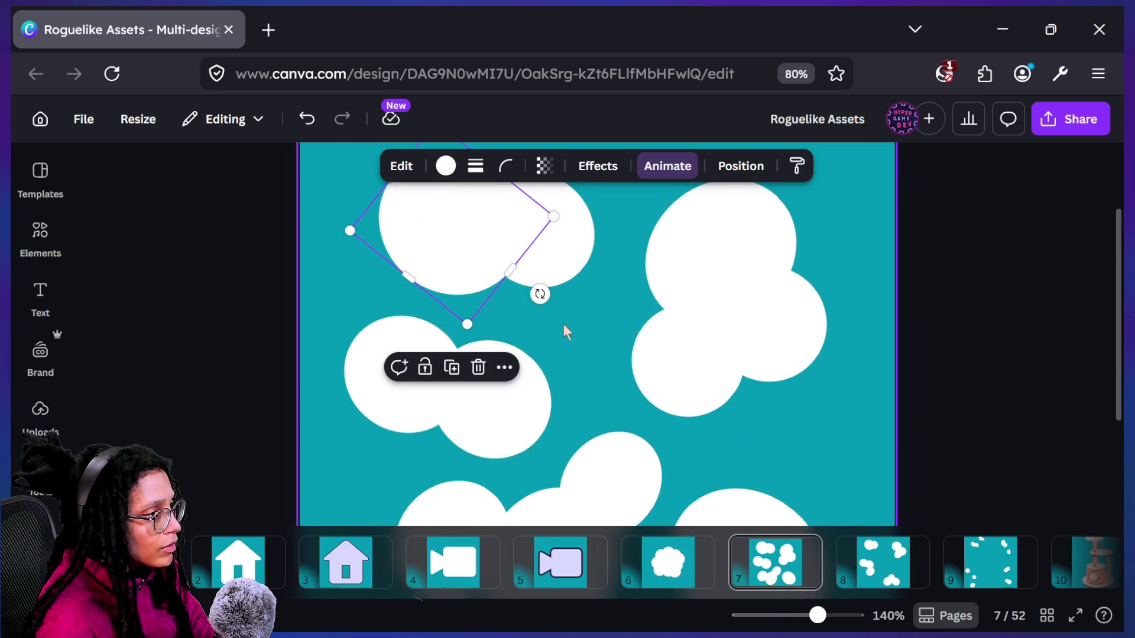
pyautogui.scroll(-2, 562, 321)
pyautogui.moveTo(563, 310)
pyautogui.mouseDown()
pyautogui.moveTo(611, 350)
pyautogui.moveTo(618, 329)
pyautogui.mouseUp()
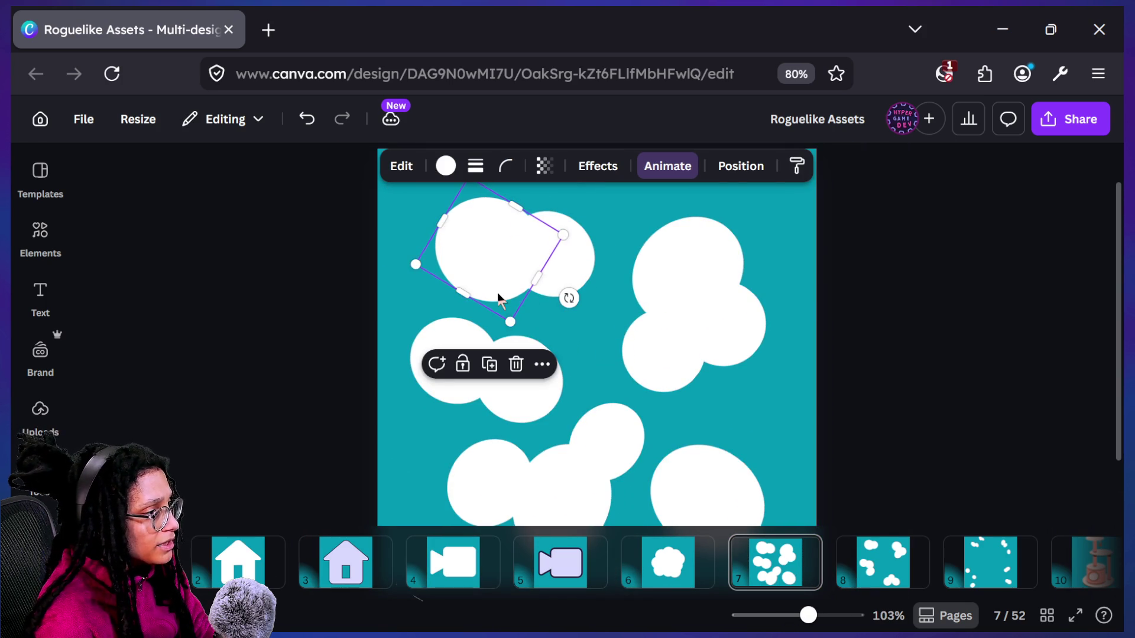
pyautogui.moveTo(470, 294); pyautogui.dragTo(476, 285)
pyautogui.moveTo(571, 292); pyautogui.dragTo(581, 295)
pyautogui.click(882, 325)
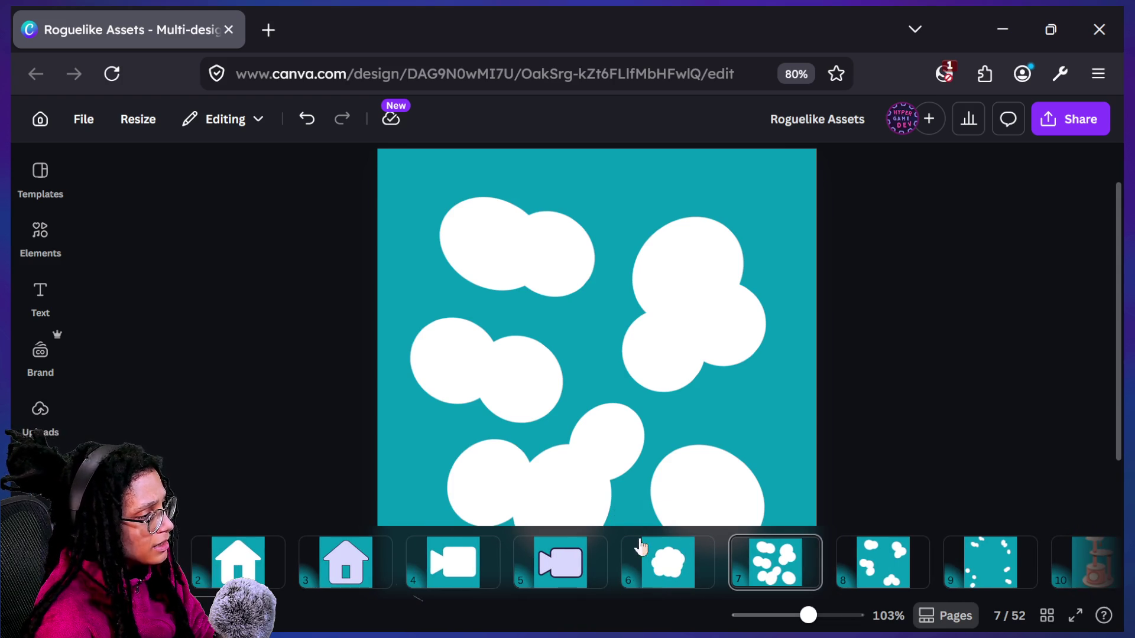
pyautogui.hscroll(3, 658, 555)
pyautogui.hscroll(10, 792, 583)
pyautogui.hscroll(3, 794, 591)
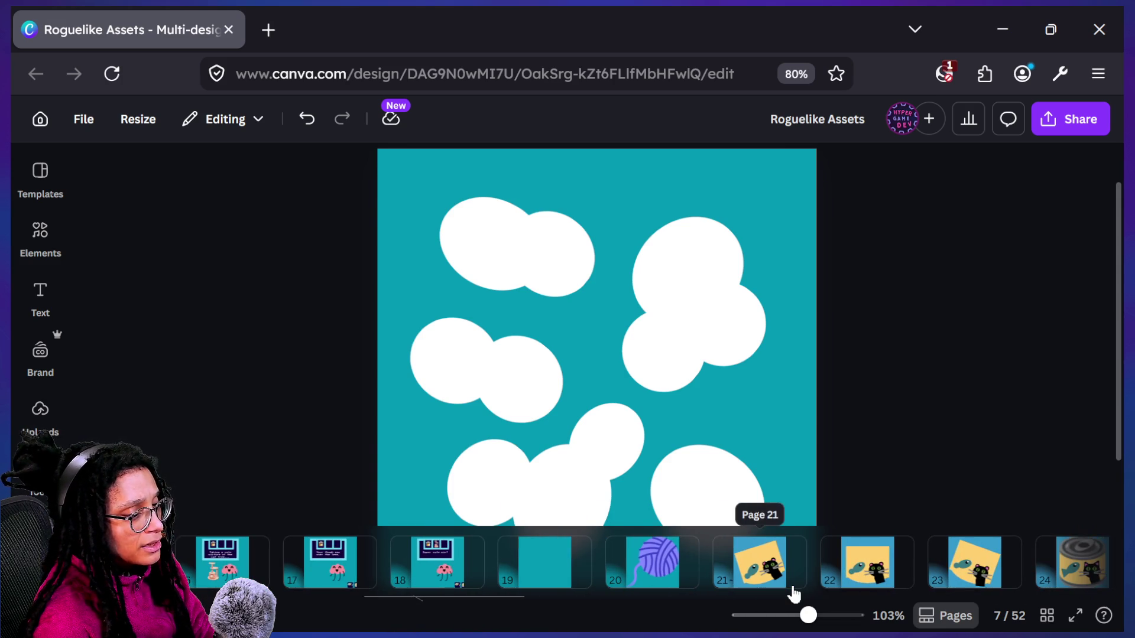
pyautogui.hscroll(2, 794, 593)
pyautogui.hscroll(5, 515, 559)
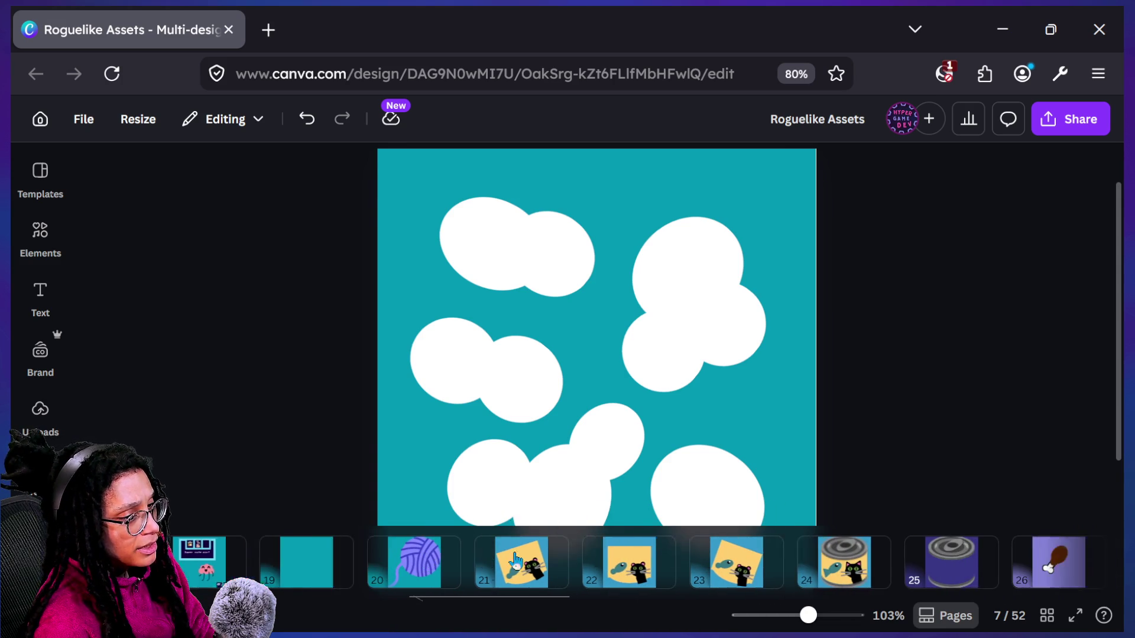
pyautogui.hscroll(-12, 515, 559)
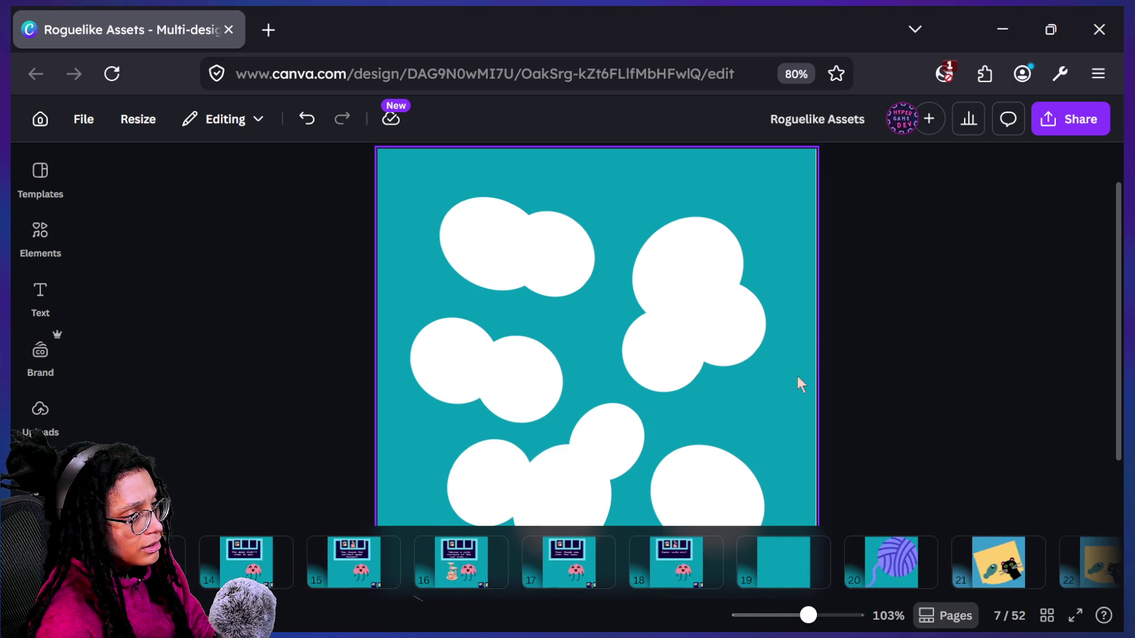
pyautogui.scroll(-5, 490, 383)
pyautogui.scroll(1, 488, 379)
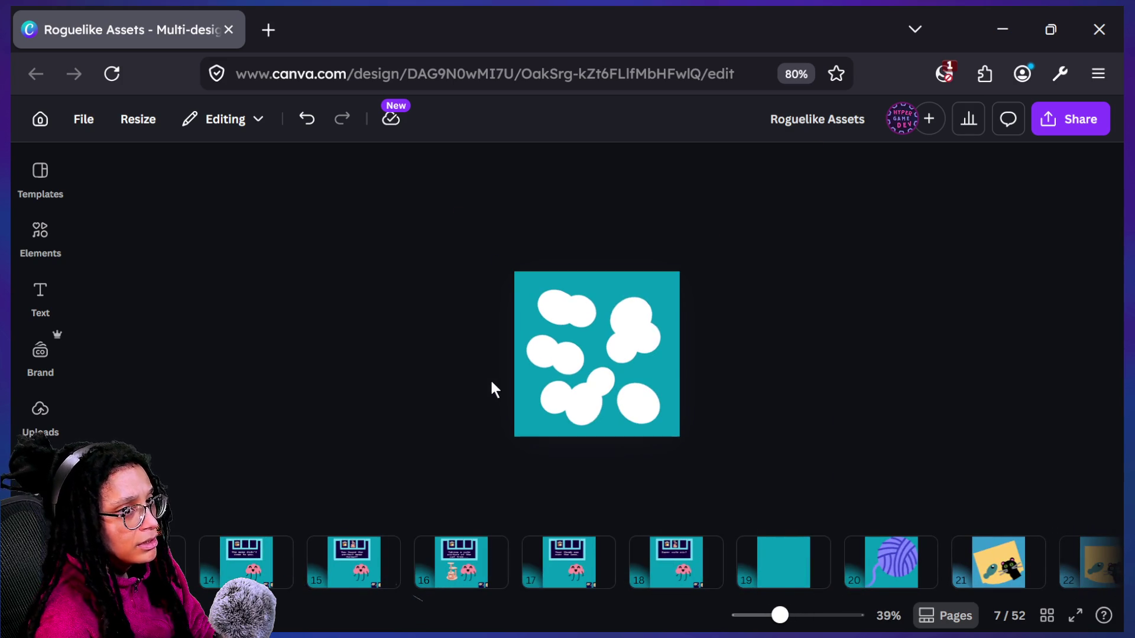
pyautogui.click(672, 367)
pyautogui.click(491, 378)
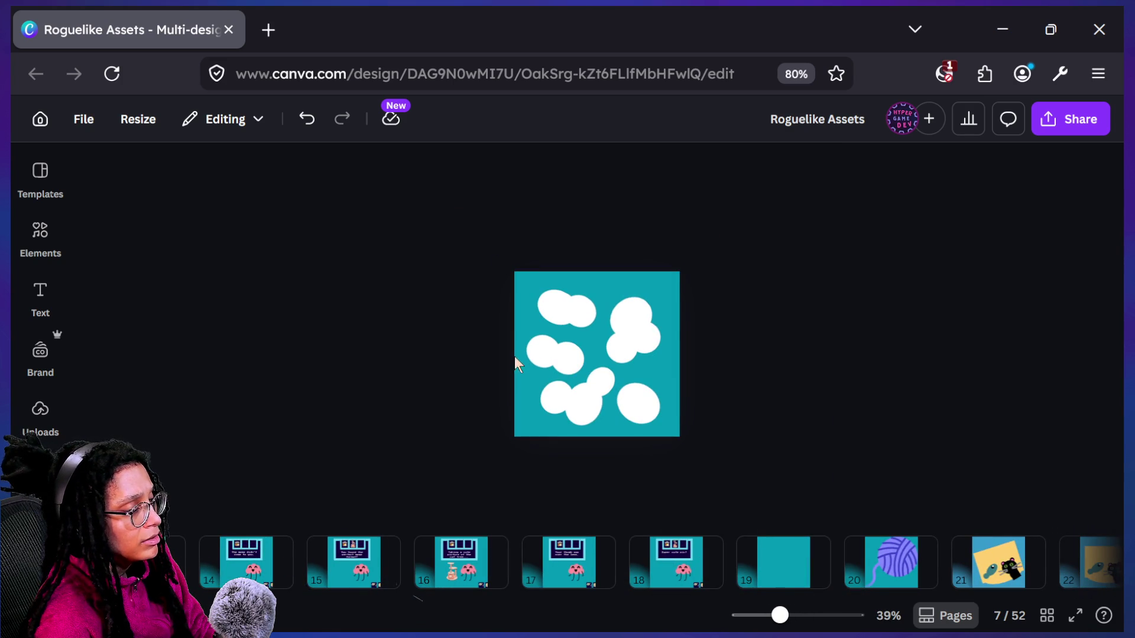
pyautogui.scroll(10, 399, 541)
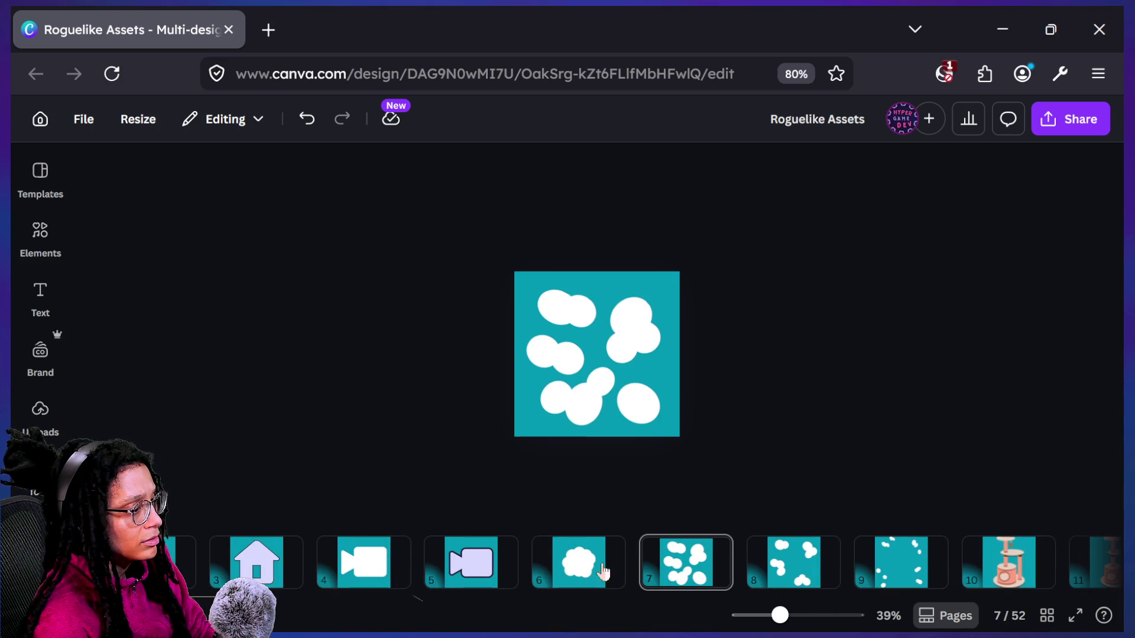
pyautogui.keyDown('ctrl'); pyautogui.scroll(3, 564, 390); pyautogui.keyUp('ctrl')
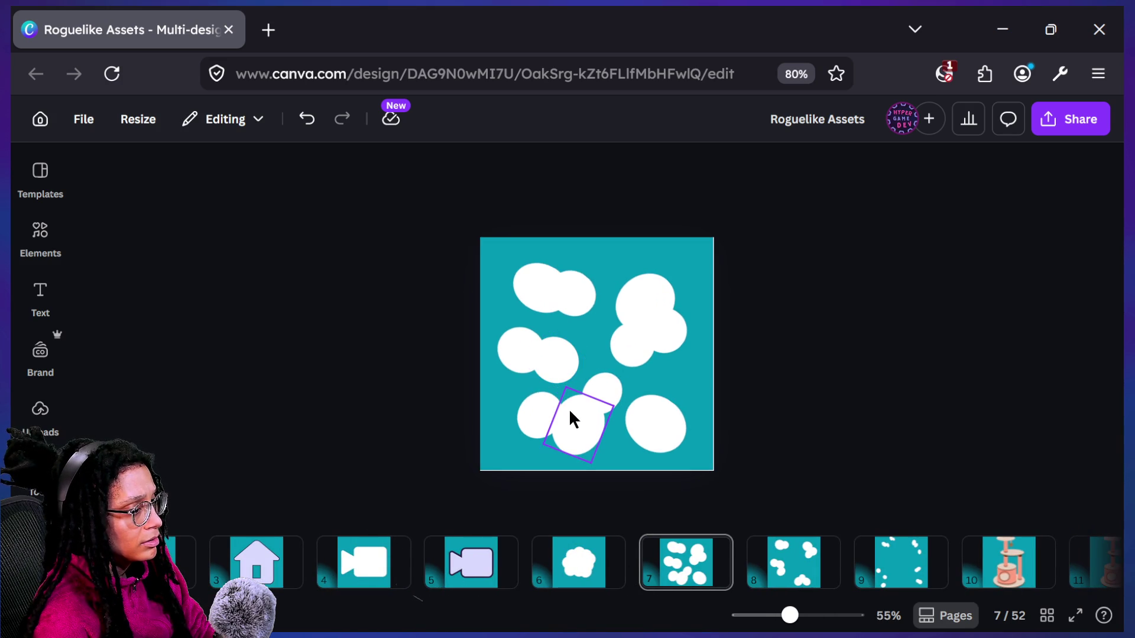
# Move and rotate the bottom oval to about -76°, and reposition the bottom-left oval
pyautogui.click(574, 433)
pyautogui.moveTo(582, 417); pyautogui.dragTo(571, 430)
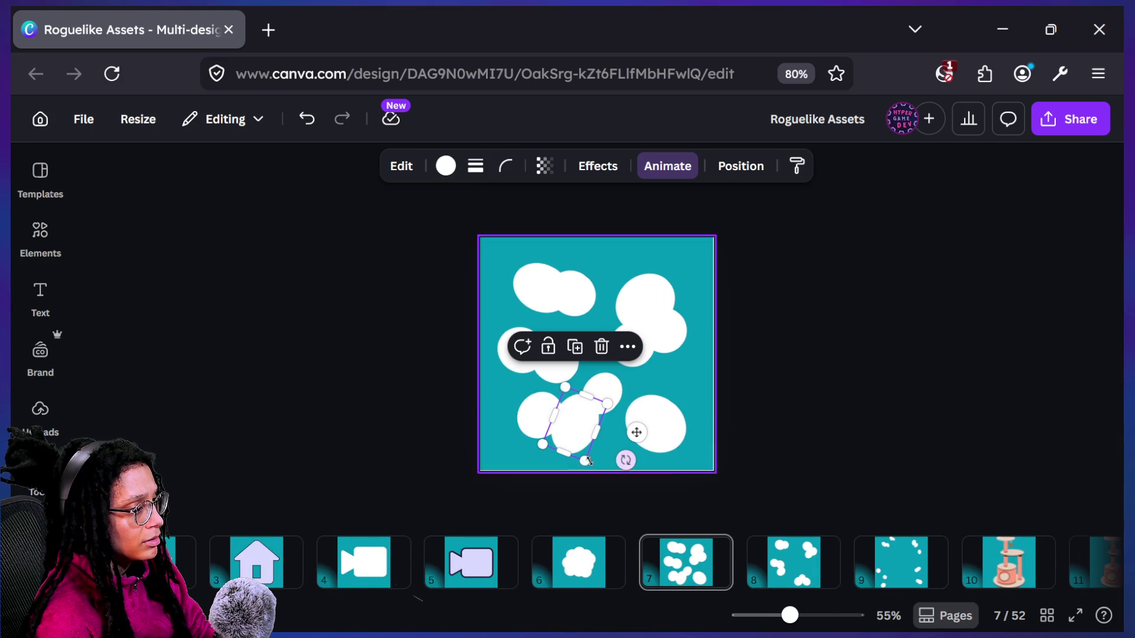
pyautogui.moveTo(625, 459); pyautogui.dragTo(634, 451)
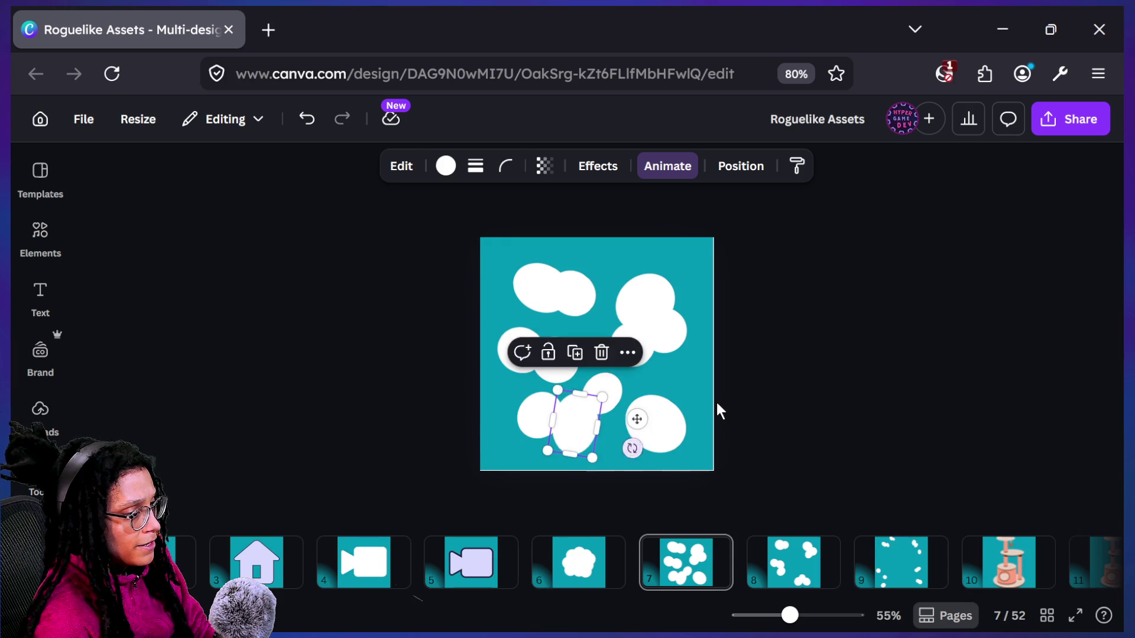
pyautogui.click(714, 411)
pyautogui.click(543, 420)
pyautogui.moveTo(528, 422); pyautogui.dragTo(533, 414)
pyautogui.click(798, 414)
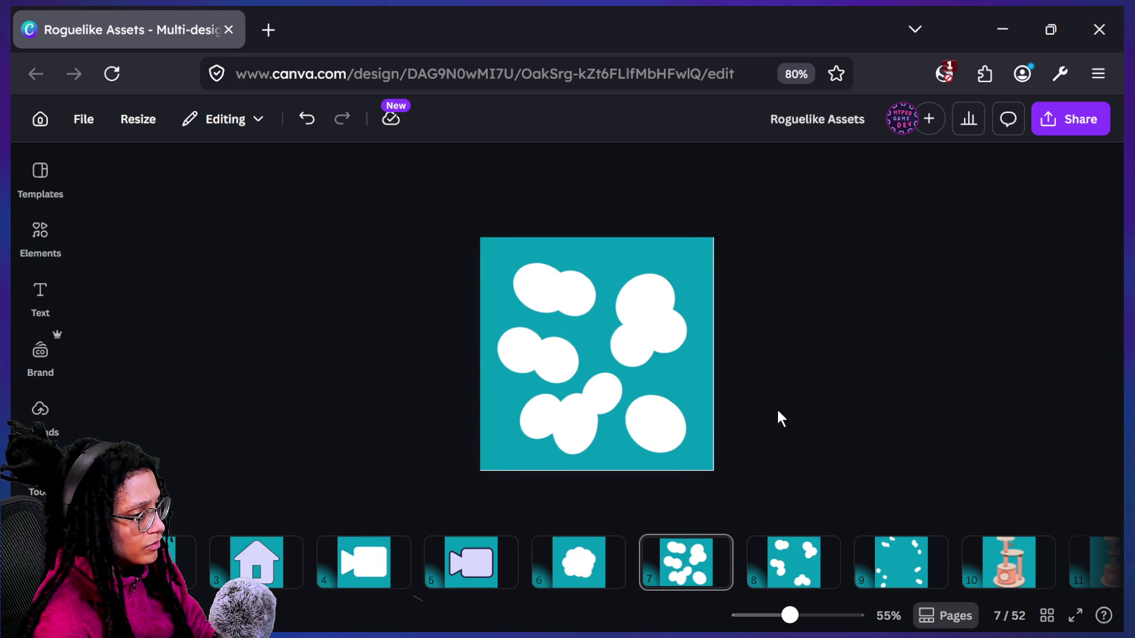
# Try moving a left-middle oval onto the left cloud, undoing the last move
pyautogui.click(557, 362)
pyautogui.scroll(5, 547, 358)
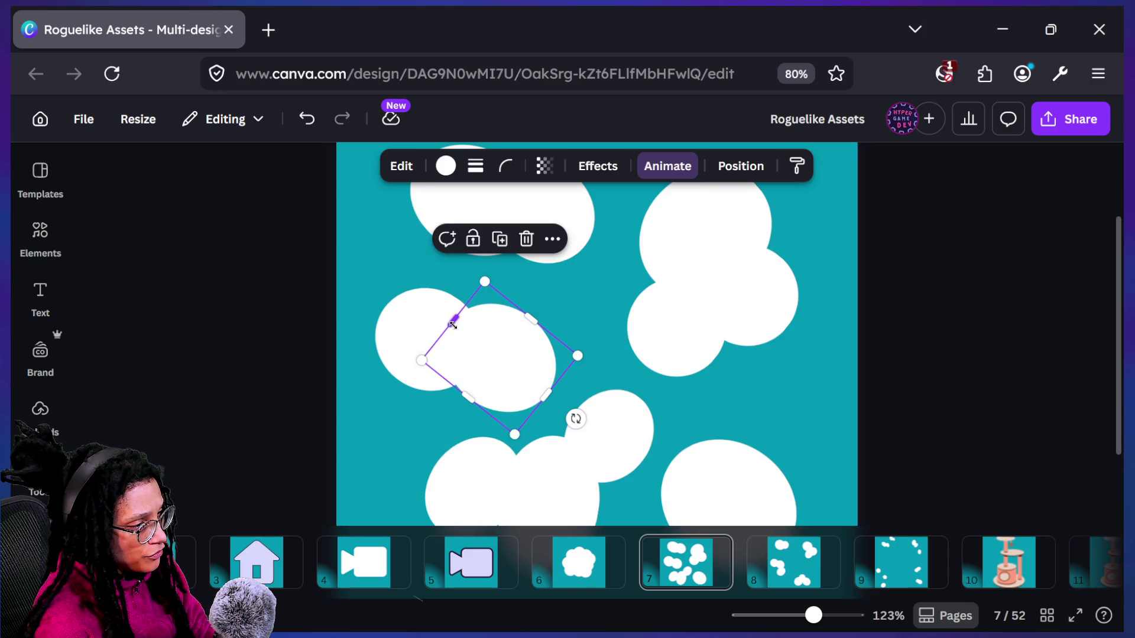
pyautogui.moveTo(472, 354)
pyautogui.mouseDown()
pyautogui.moveTo(421, 353)
pyautogui.moveTo(490, 376)
pyautogui.mouseUp()
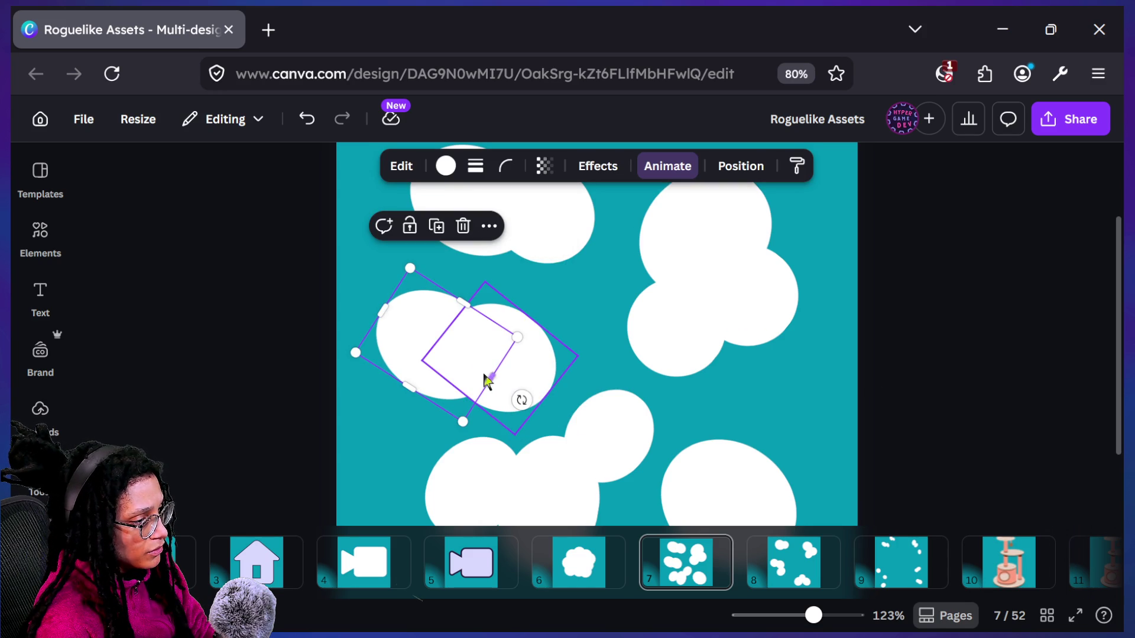
pyautogui.moveTo(421, 357)
pyautogui.mouseDown()
pyautogui.moveTo(436, 337)
pyautogui.moveTo(445, 345)
pyautogui.mouseUp()
pyautogui.click(930, 346)
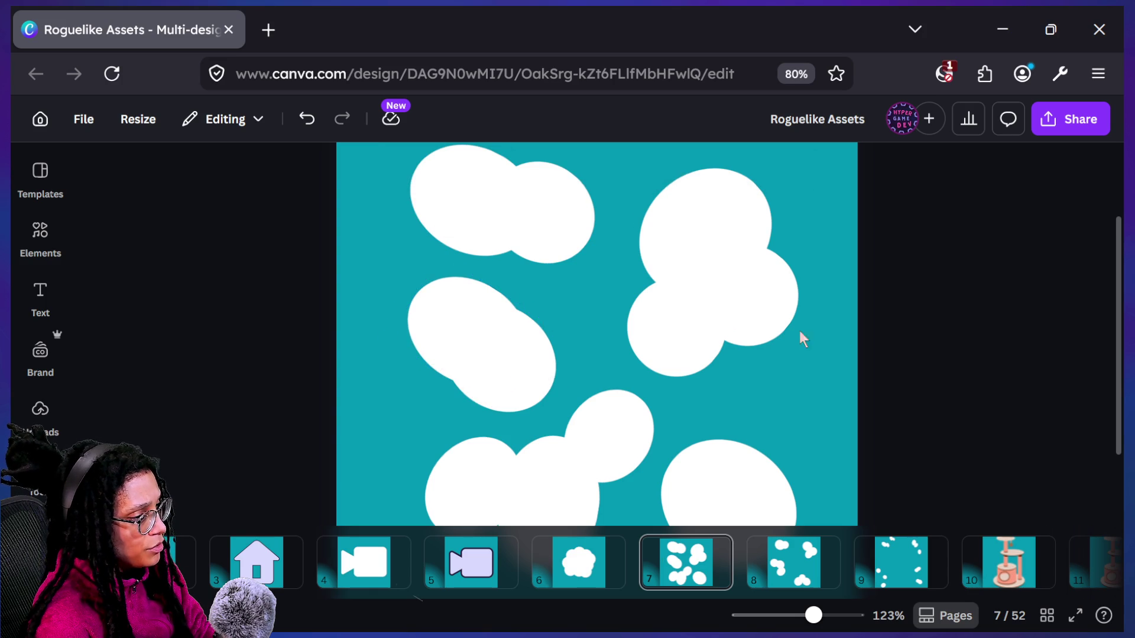
pyautogui.hotkey('ctrl', 'z')
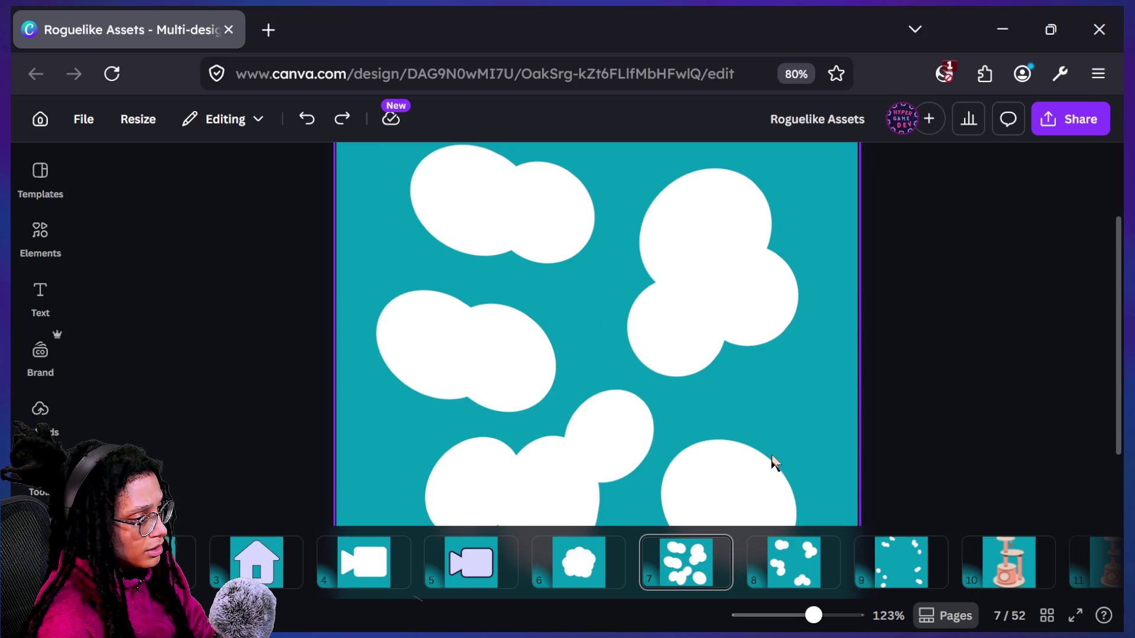
pyautogui.scroll(-5, 772, 461)
# Rotate the larger top-right oval and adjust a small oval's placement
pyautogui.click(653, 311)
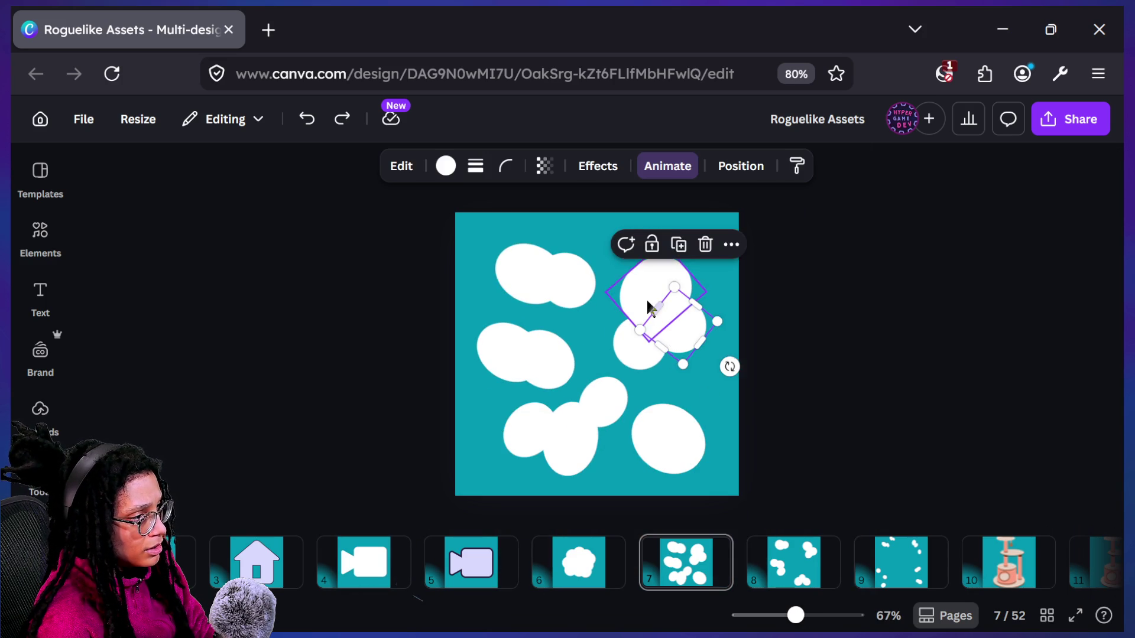
pyautogui.keyDown('shift'); pyautogui.click(648, 331); pyautogui.keyUp('shift')
pyautogui.click(920, 317)
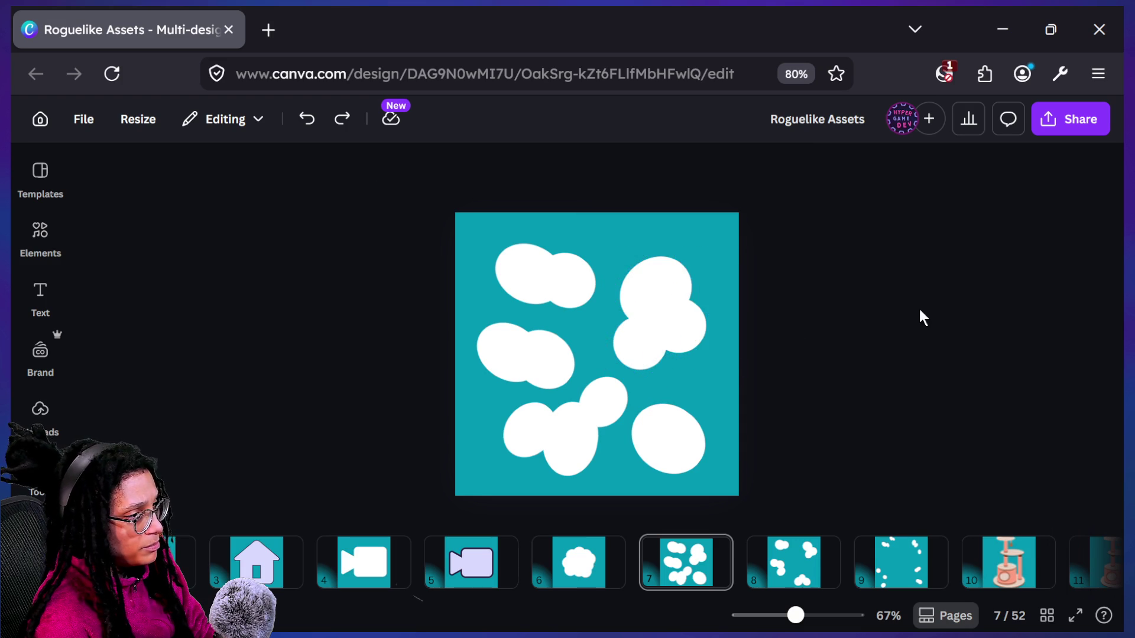
pyautogui.click(679, 278)
pyautogui.moveTo(722, 251); pyautogui.dragTo(757, 271)
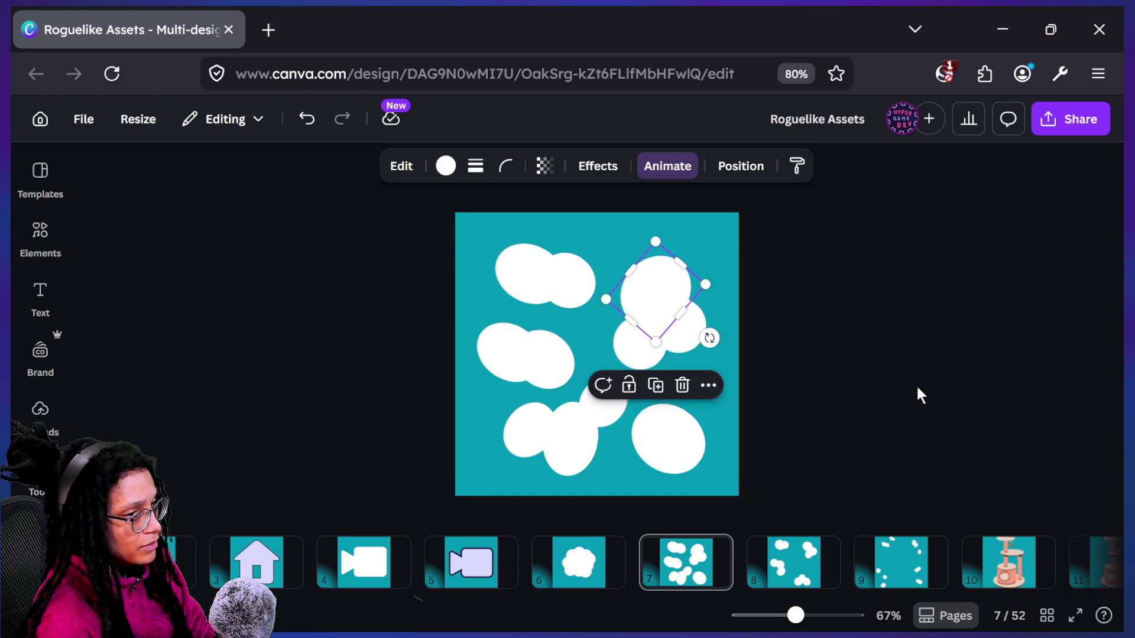
pyautogui.click(958, 409)
pyautogui.scroll(-5, 958, 409)
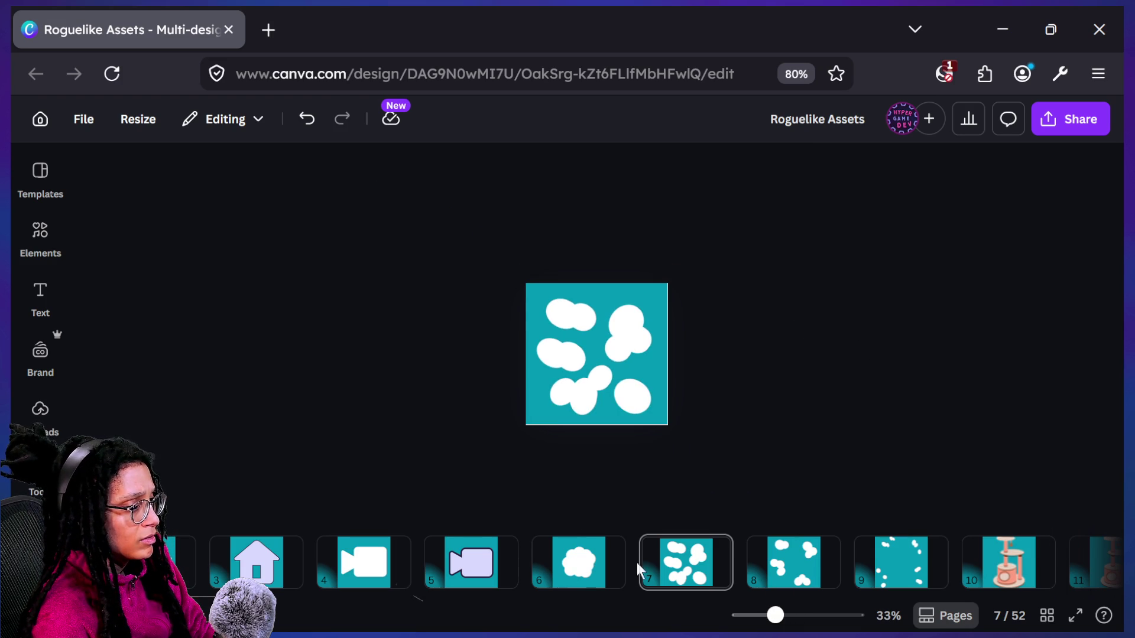
pyautogui.click(612, 350)
pyautogui.scroll(5, 612, 350)
pyautogui.moveTo(622, 341); pyautogui.dragTo(637, 331)
# Switch to page 6's single-cloud tile
pyautogui.click(701, 413)
pyautogui.scroll(-3, 704, 414)
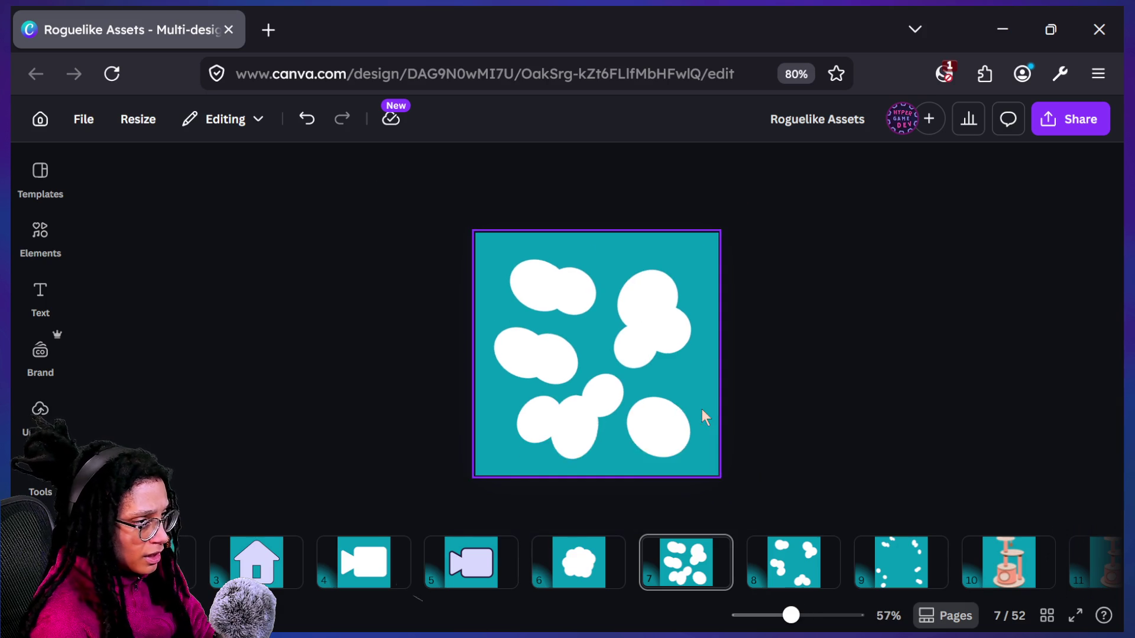
pyautogui.click(593, 569)
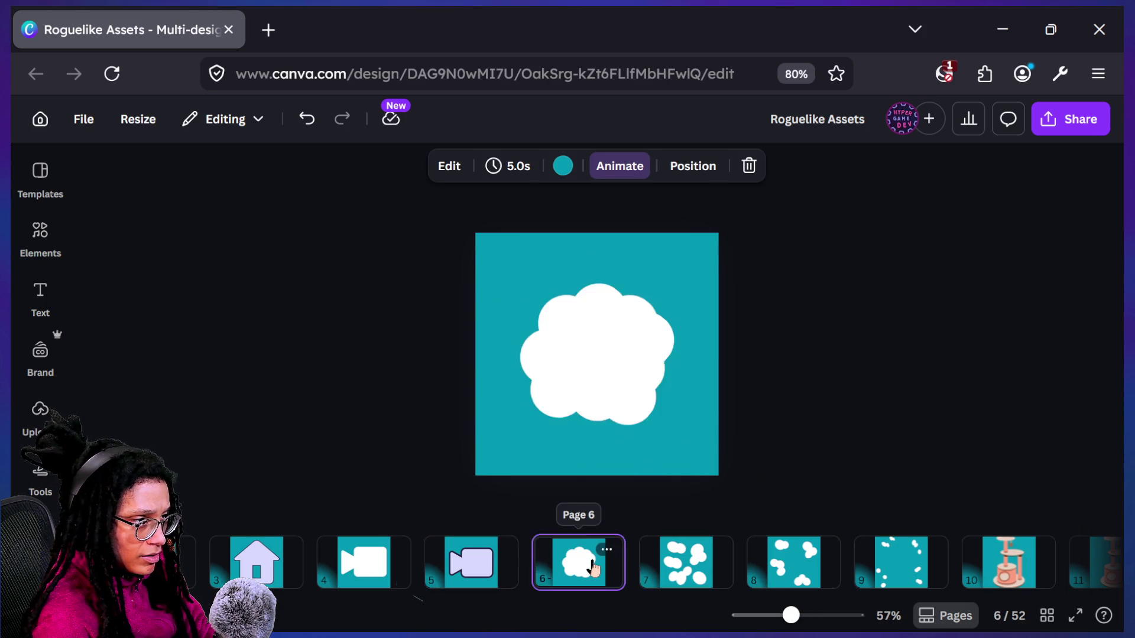
# Go to page 9 and delete a small oval near the top-left dots
pyautogui.press('Down')
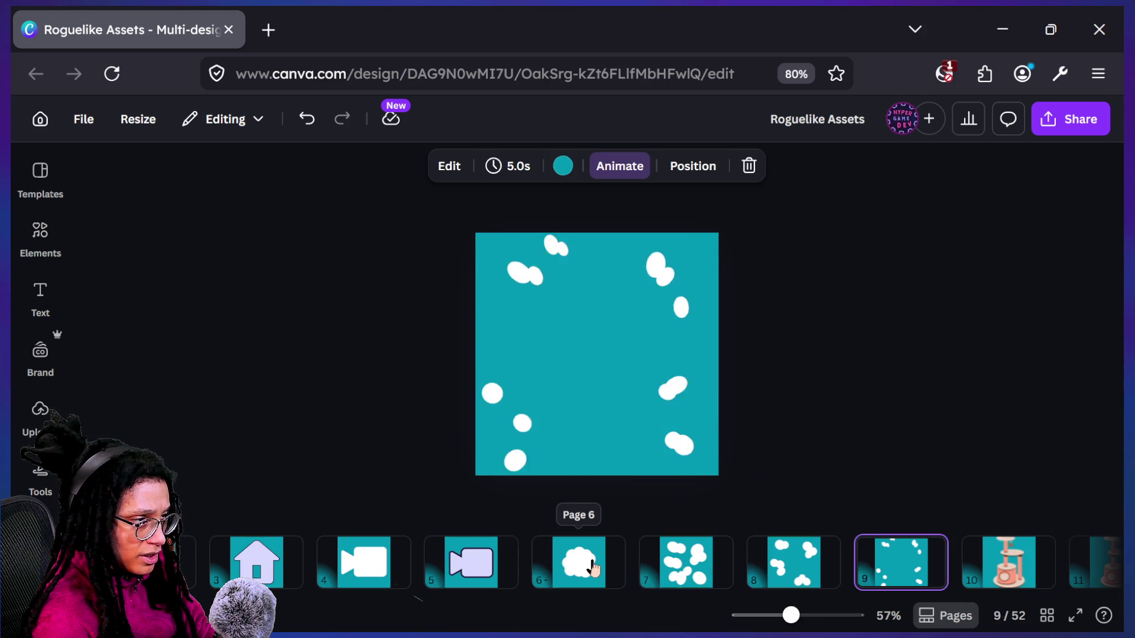
pyautogui.press('Down')
pyautogui.press('Down')
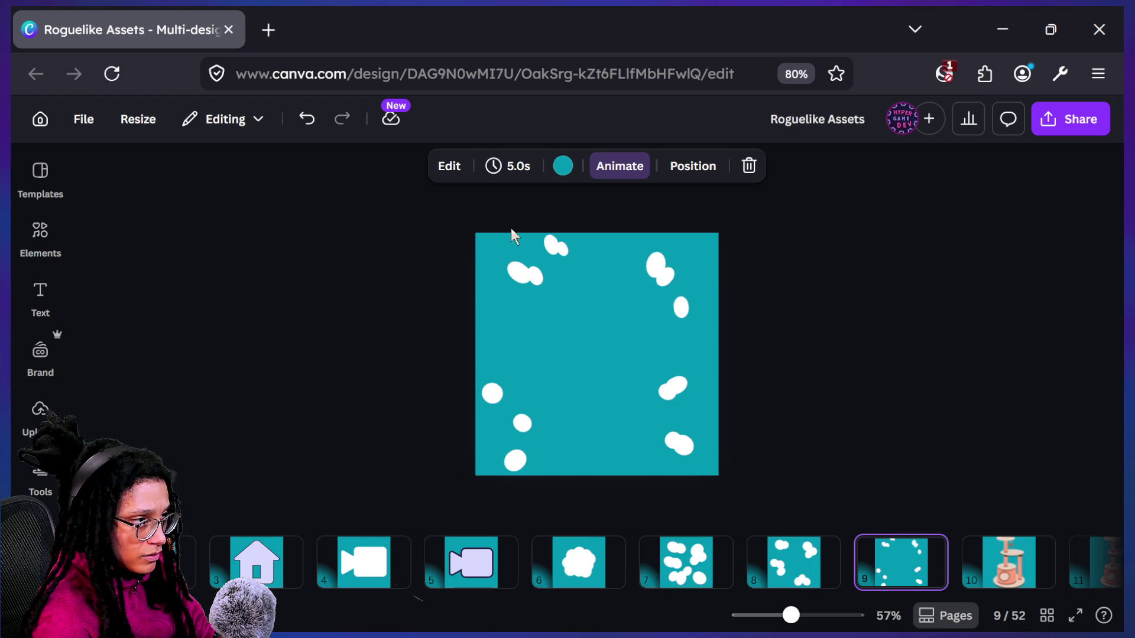
pyautogui.scroll(5, 492, 240)
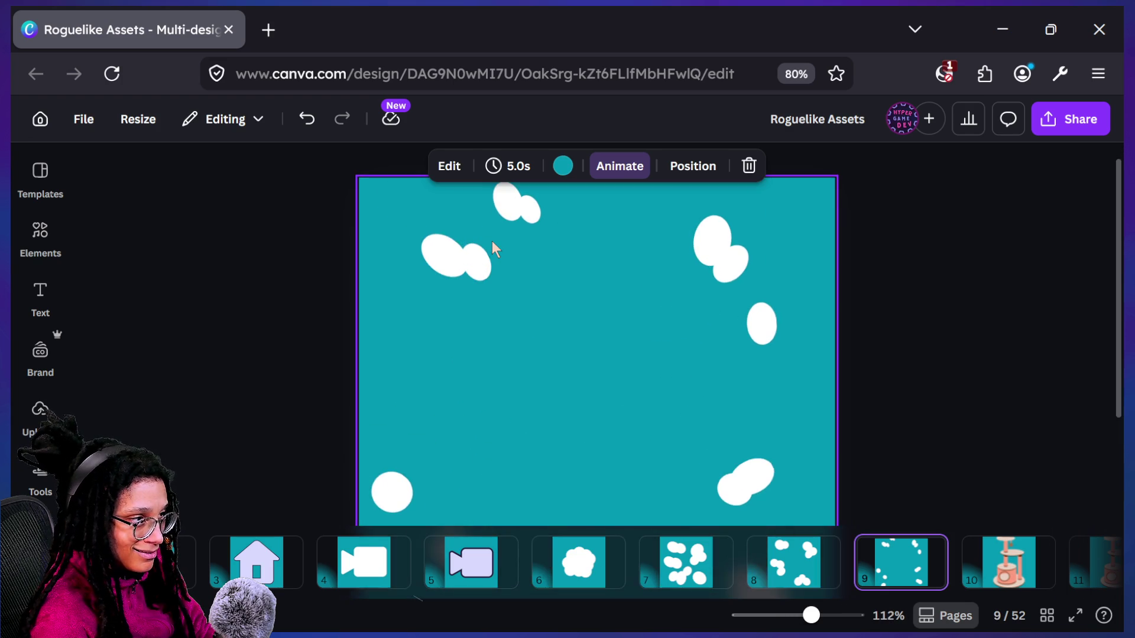
pyautogui.click(480, 274)
pyautogui.moveTo(483, 292); pyautogui.dragTo(485, 289)
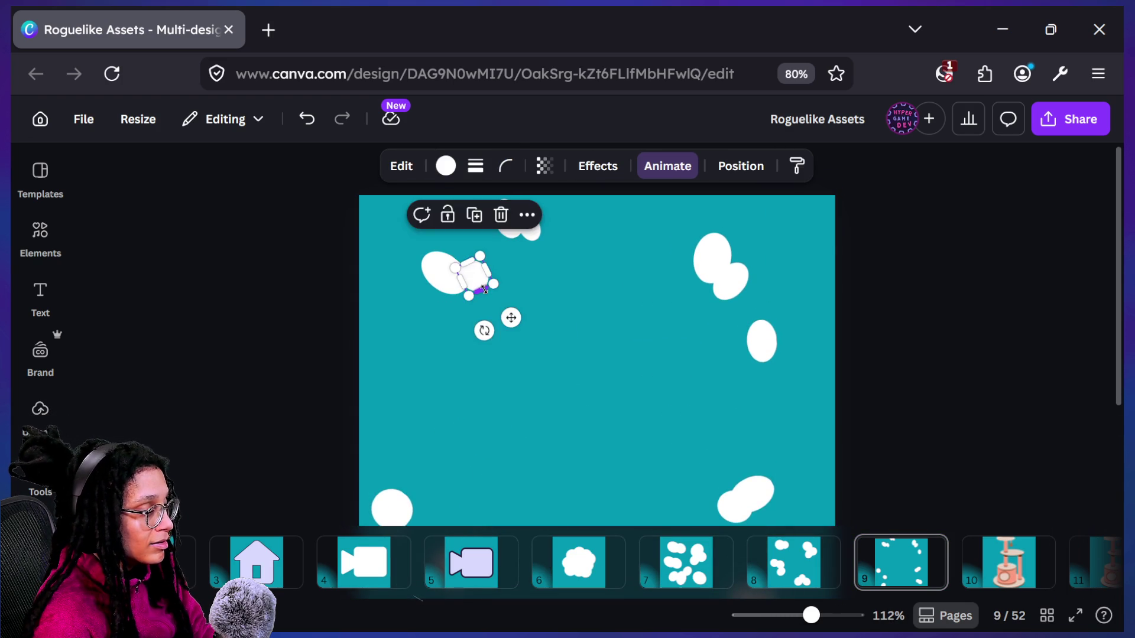
pyautogui.press('Delete')
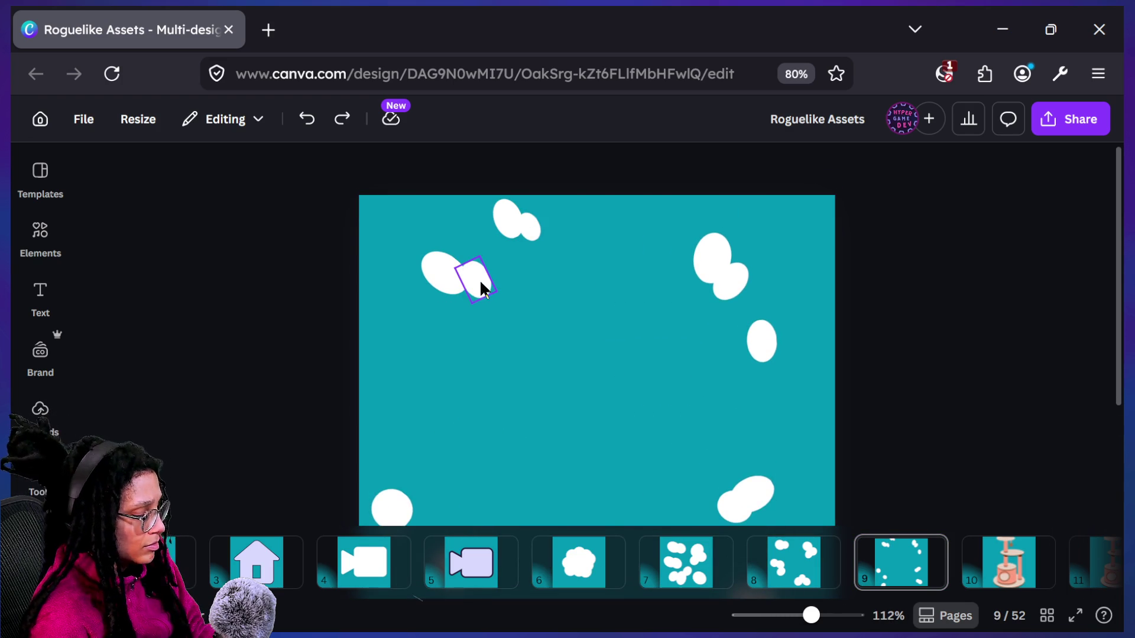
# Move a small oval into the left cloud, turn it upright and shrink it
pyautogui.click(481, 293)
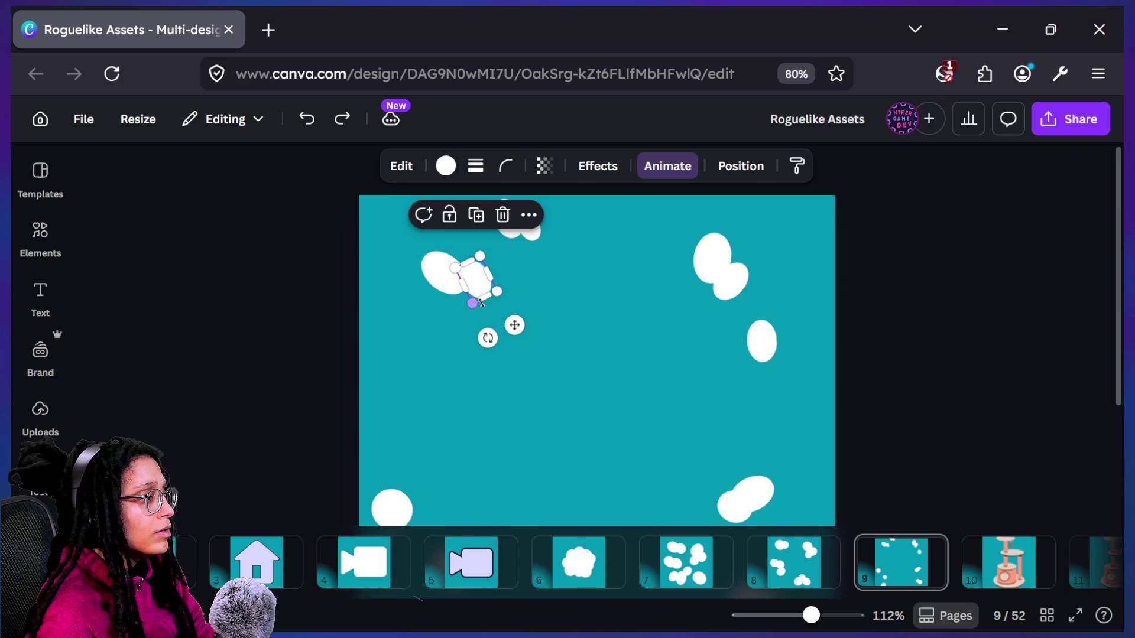
pyautogui.moveTo(488, 286); pyautogui.dragTo(457, 299)
pyautogui.moveTo(473, 342); pyautogui.dragTo(454, 334)
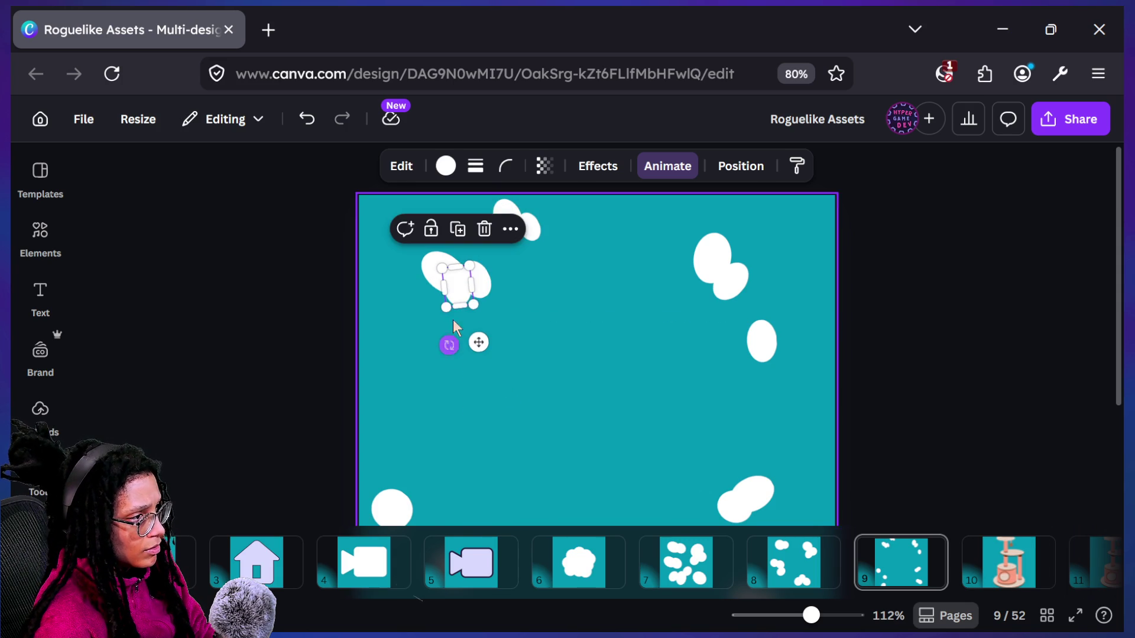
pyautogui.moveTo(460, 289); pyautogui.dragTo(447, 300)
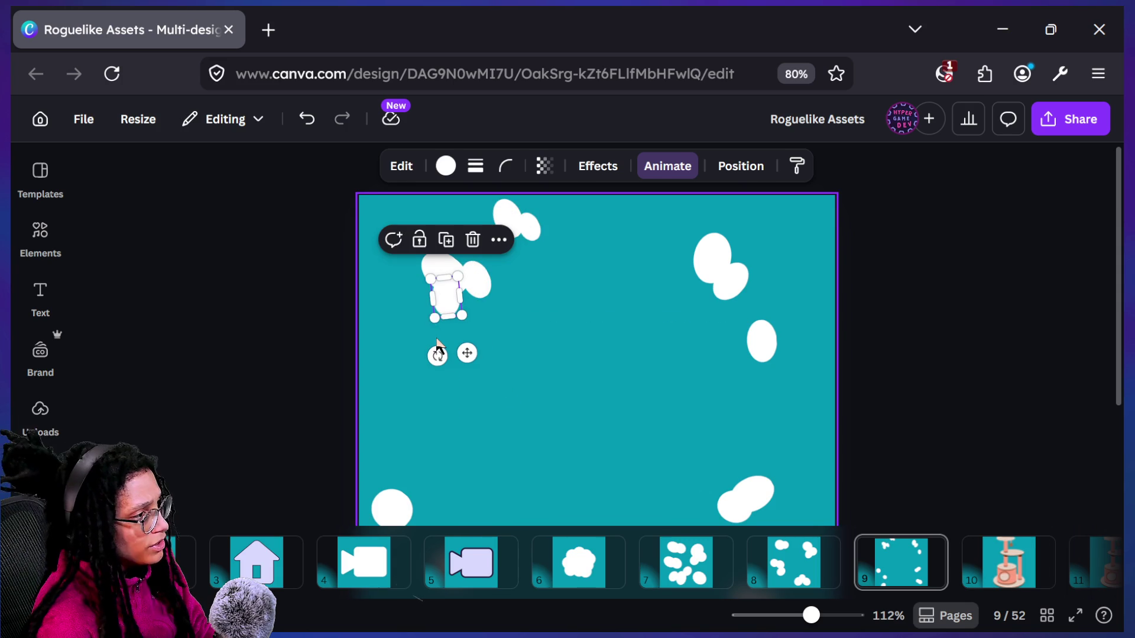
pyautogui.click(438, 342)
pyautogui.click(445, 299)
pyautogui.moveTo(434, 317); pyautogui.dragTo(442, 303)
pyautogui.click(691, 293)
# Tilt an oval in the left cloud to about -18°
pyautogui.scroll(-5, 691, 293)
pyautogui.scroll(4, 691, 293)
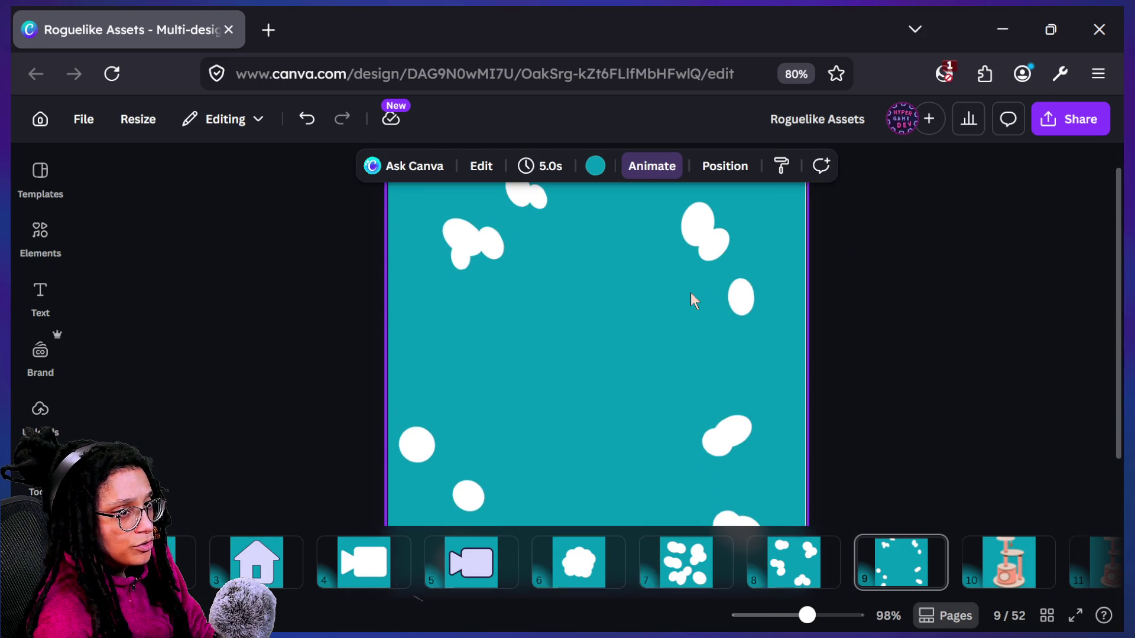
pyautogui.scroll(3, 463, 198)
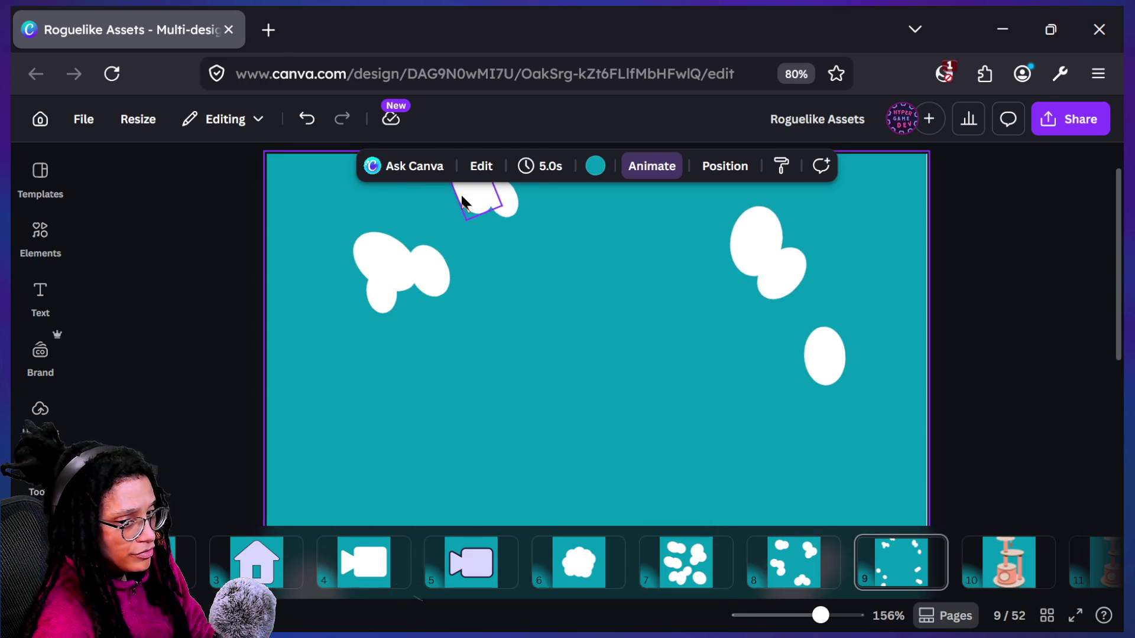
pyautogui.click(438, 293)
pyautogui.click(452, 378)
pyautogui.click(445, 322)
pyautogui.moveTo(469, 339)
pyautogui.mouseDown()
pyautogui.moveTo(496, 390)
pyautogui.moveTo(512, 317)
pyautogui.mouseUp()
pyautogui.click(513, 318)
# Nudge another left-cloud oval slightly up-left and rotate it to about -50°
pyautogui.scroll(-3, 513, 317)
pyautogui.scroll(-2, 512, 315)
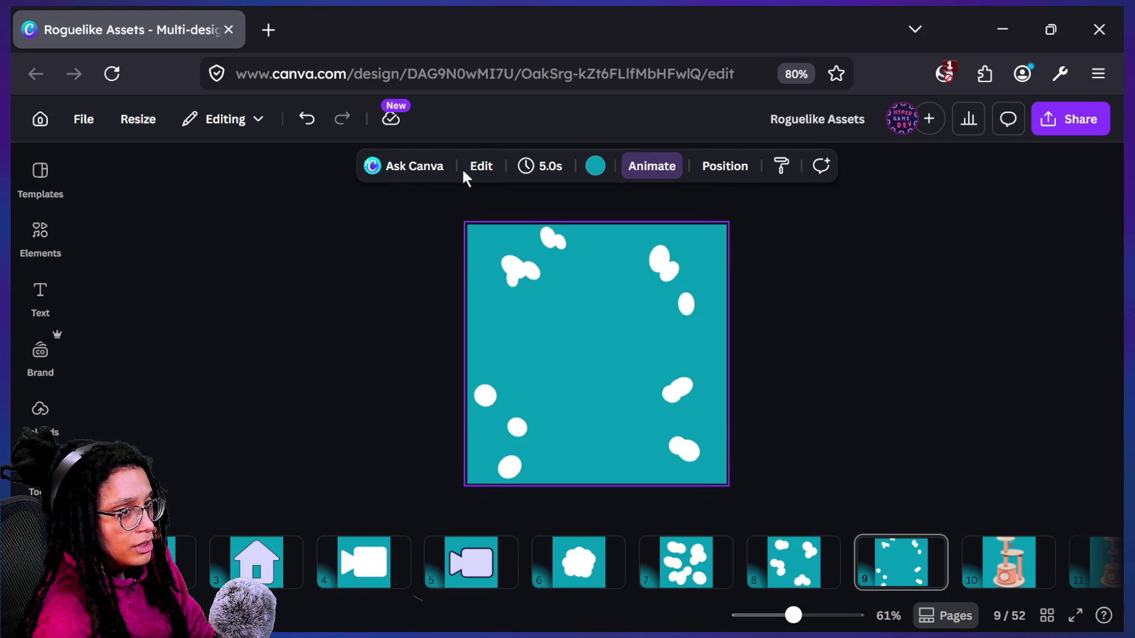
pyautogui.scroll(5, 462, 168)
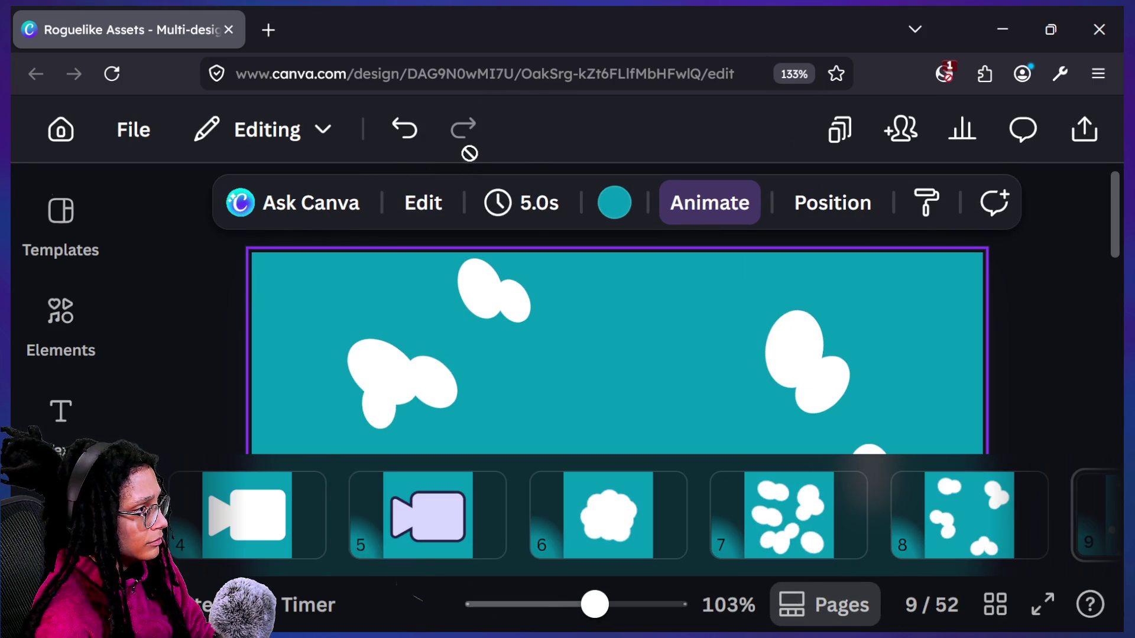
pyautogui.scroll(-4, 467, 151)
pyautogui.scroll(4, 464, 282)
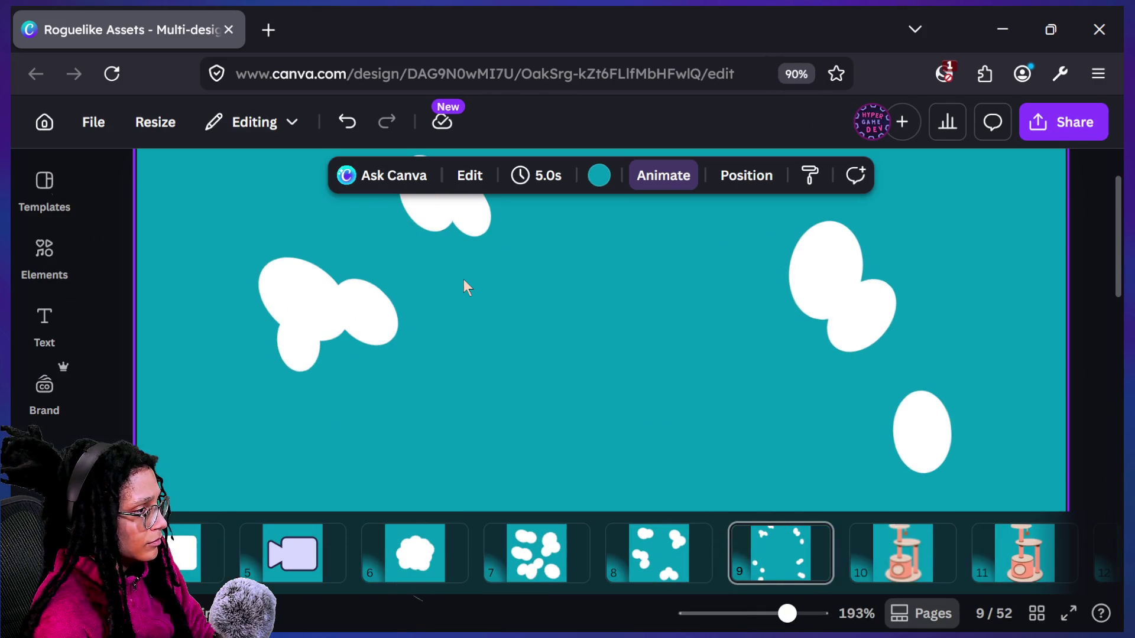
pyautogui.click(380, 324)
pyautogui.moveTo(380, 326); pyautogui.dragTo(376, 322)
pyautogui.moveTo(401, 248); pyautogui.dragTo(450, 284)
pyautogui.click(540, 380)
# Tilt the cloud's lower oval to -15° and move the lower-right oval slightly up-left
pyautogui.scroll(-4, 541, 381)
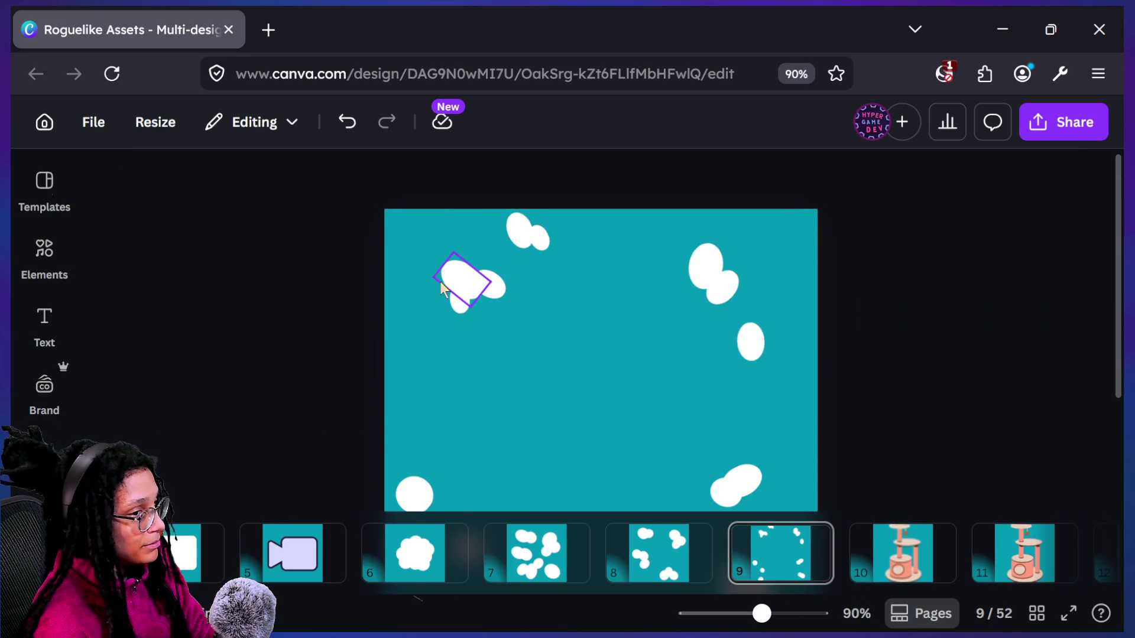
pyautogui.scroll(-4, 440, 285)
pyautogui.scroll(6, 440, 281)
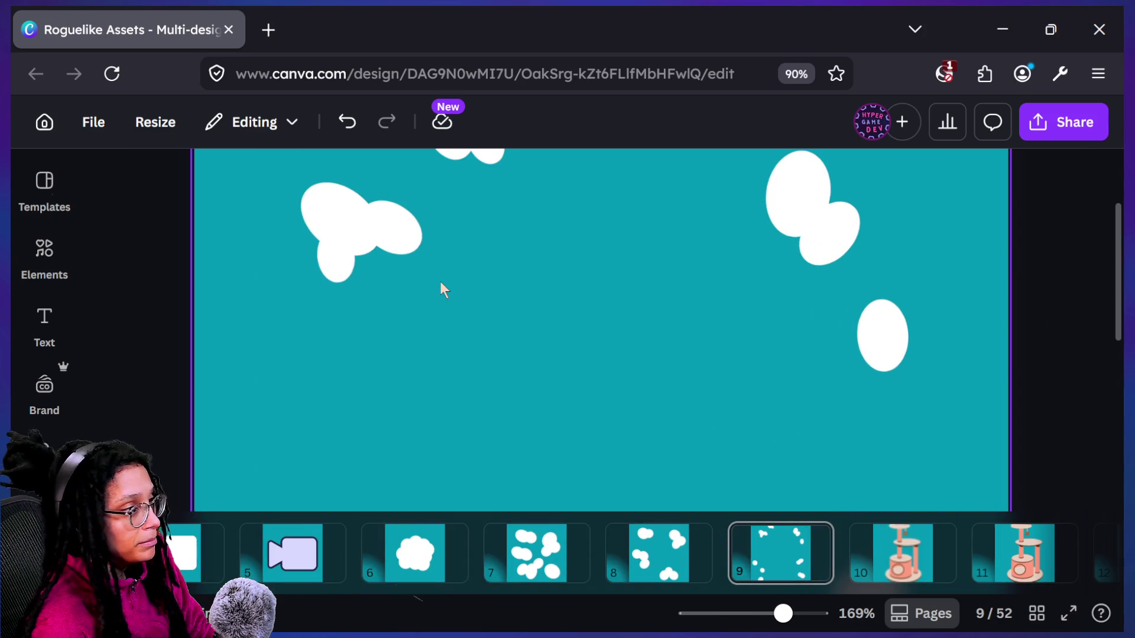
pyautogui.click(352, 271)
pyautogui.moveTo(398, 263)
pyautogui.mouseDown()
pyautogui.moveTo(382, 234)
pyautogui.moveTo(416, 263)
pyautogui.mouseUp()
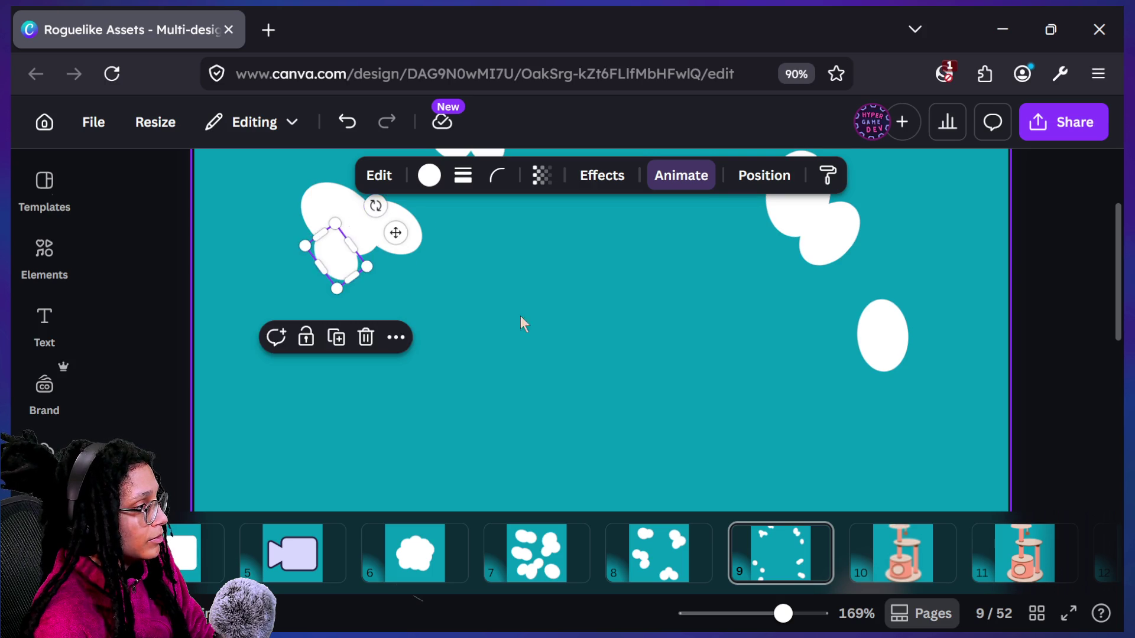
pyautogui.click(540, 325)
pyautogui.scroll(-4, 541, 325)
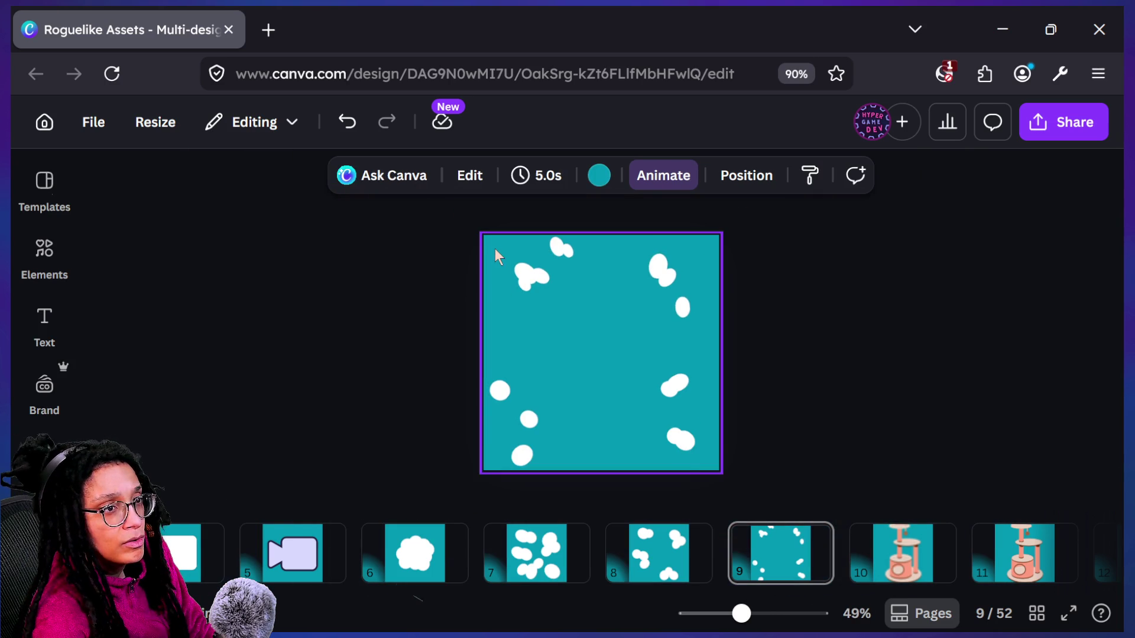
pyautogui.scroll(6, 495, 256)
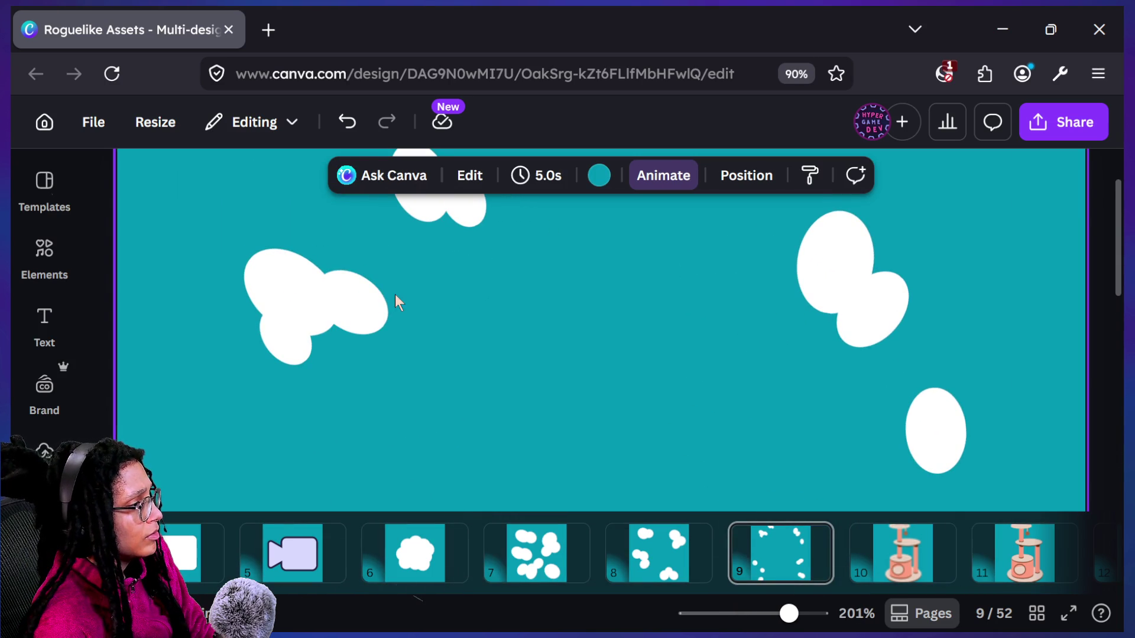
pyautogui.click(367, 304)
pyautogui.moveTo(364, 300); pyautogui.dragTo(353, 305)
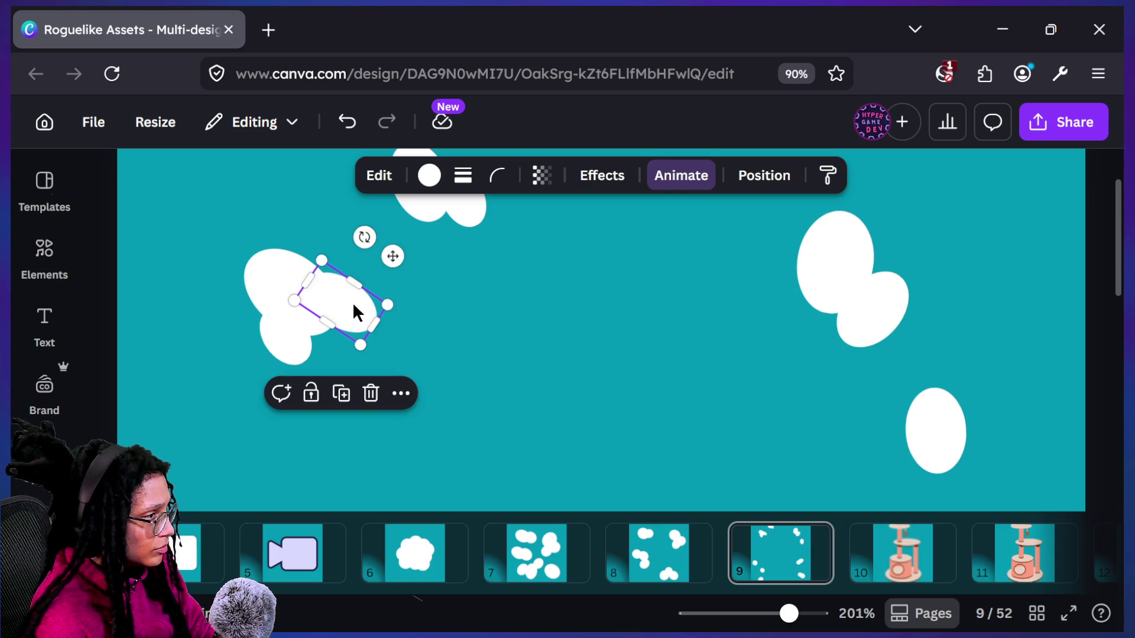
pyautogui.click(540, 304)
# Rotate the small top blob and make it narrower
pyautogui.scroll(-5, 539, 305)
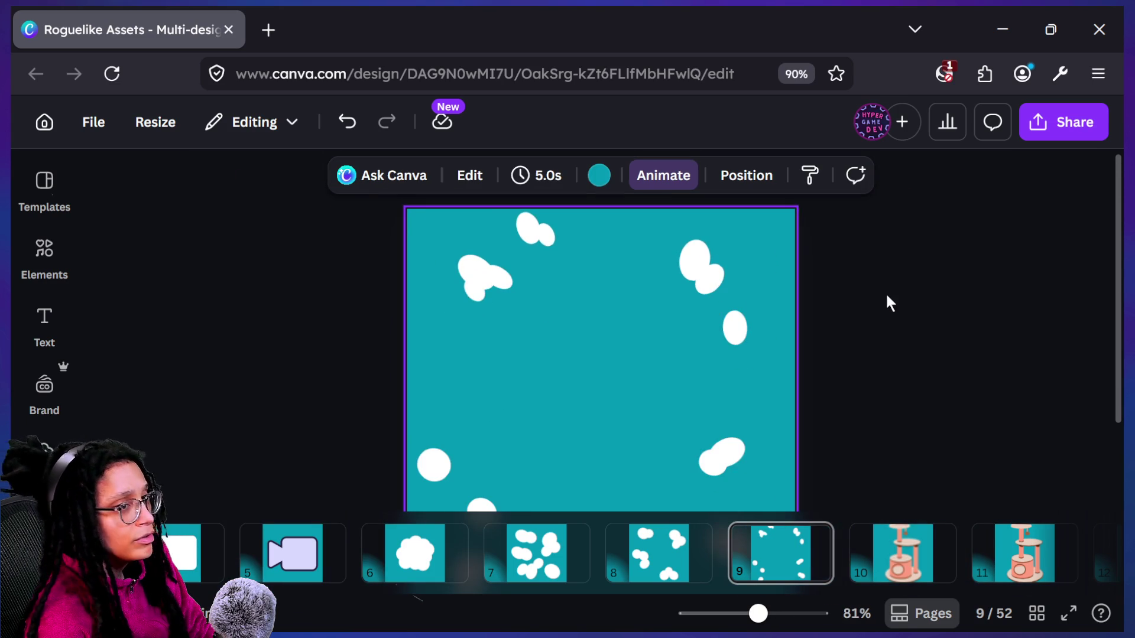
pyautogui.scroll(-4, 886, 292)
pyautogui.scroll(6, 886, 293)
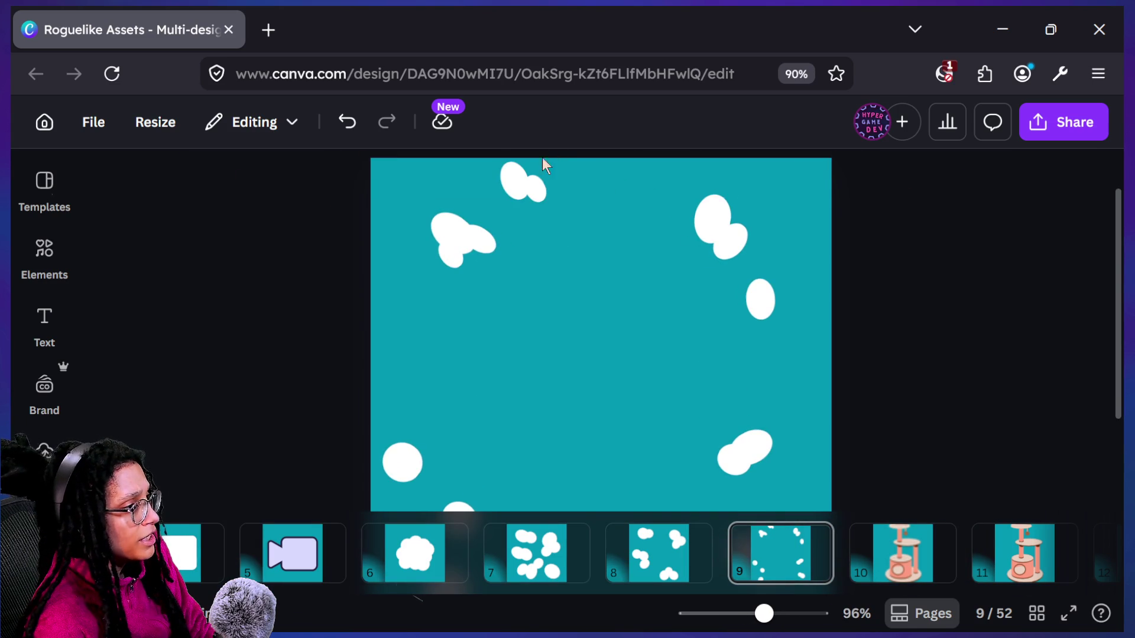
pyautogui.click(526, 183)
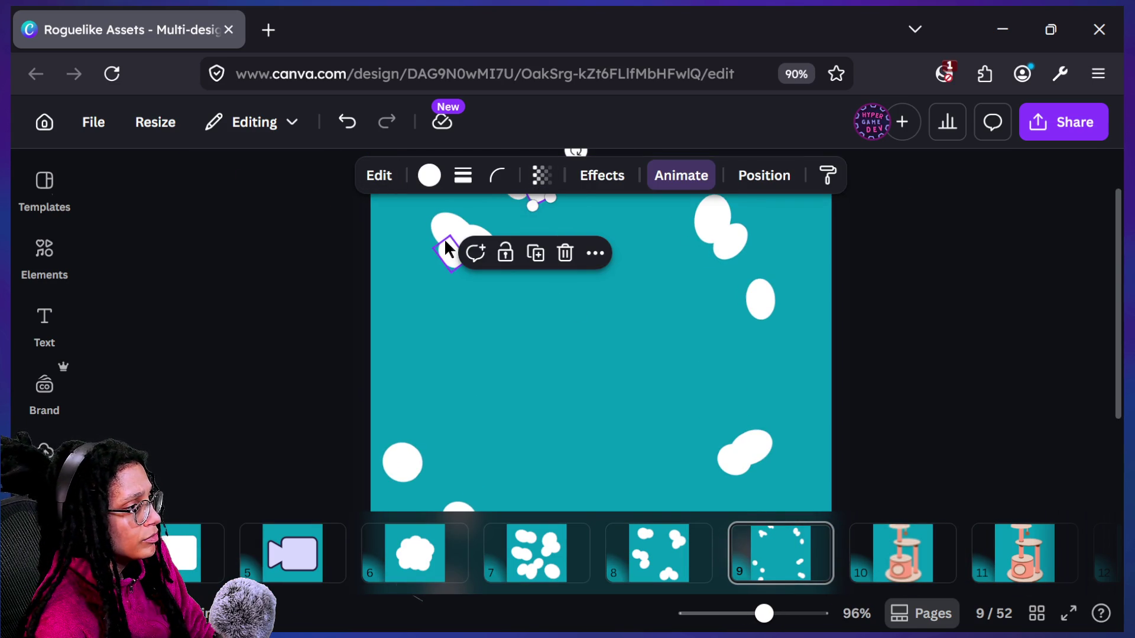
pyautogui.scroll(5, 445, 239)
pyautogui.scroll(2, 572, 365)
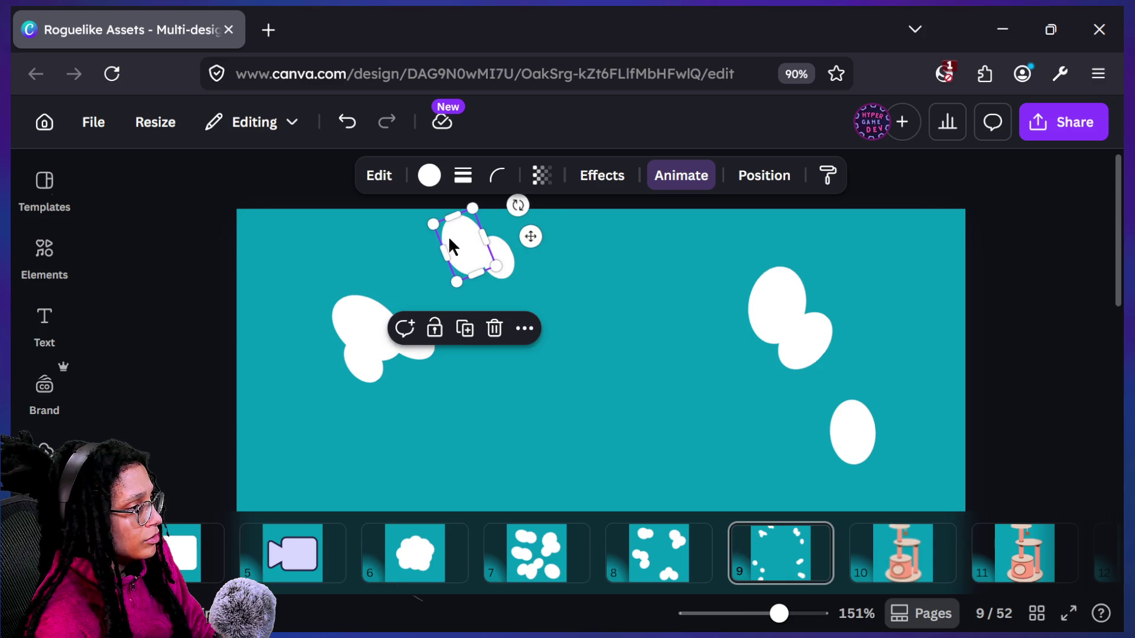
pyautogui.moveTo(518, 205)
pyautogui.mouseDown()
pyautogui.moveTo(561, 242)
pyautogui.moveTo(512, 198)
pyautogui.mouseUp()
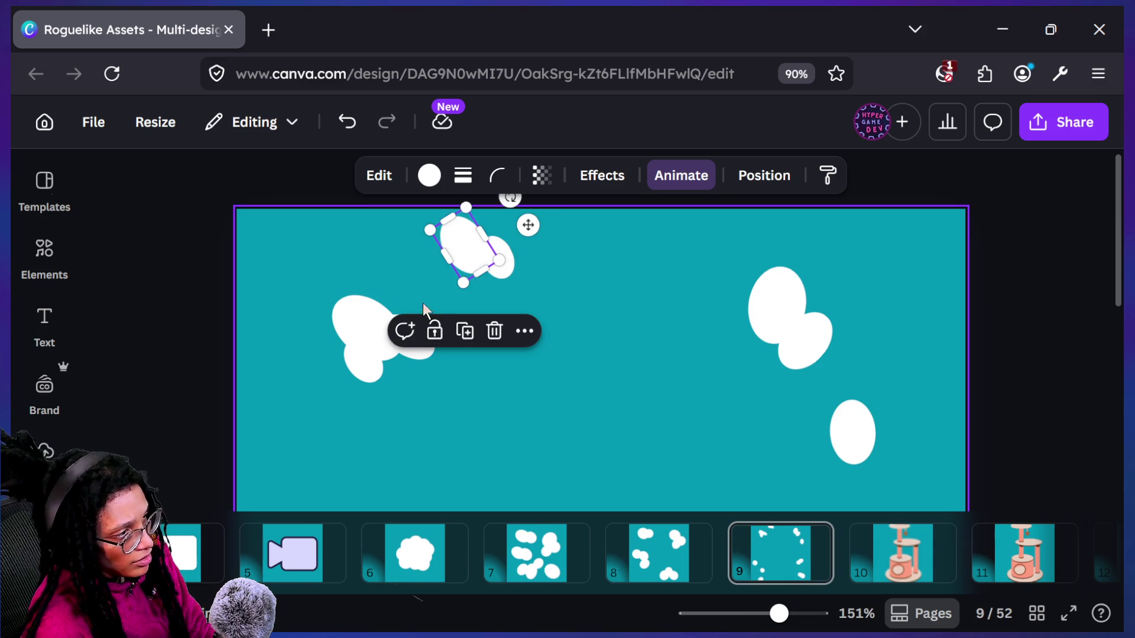
pyautogui.moveTo(447, 257); pyautogui.dragTo(478, 273)
pyautogui.scroll(-5, 753, 321)
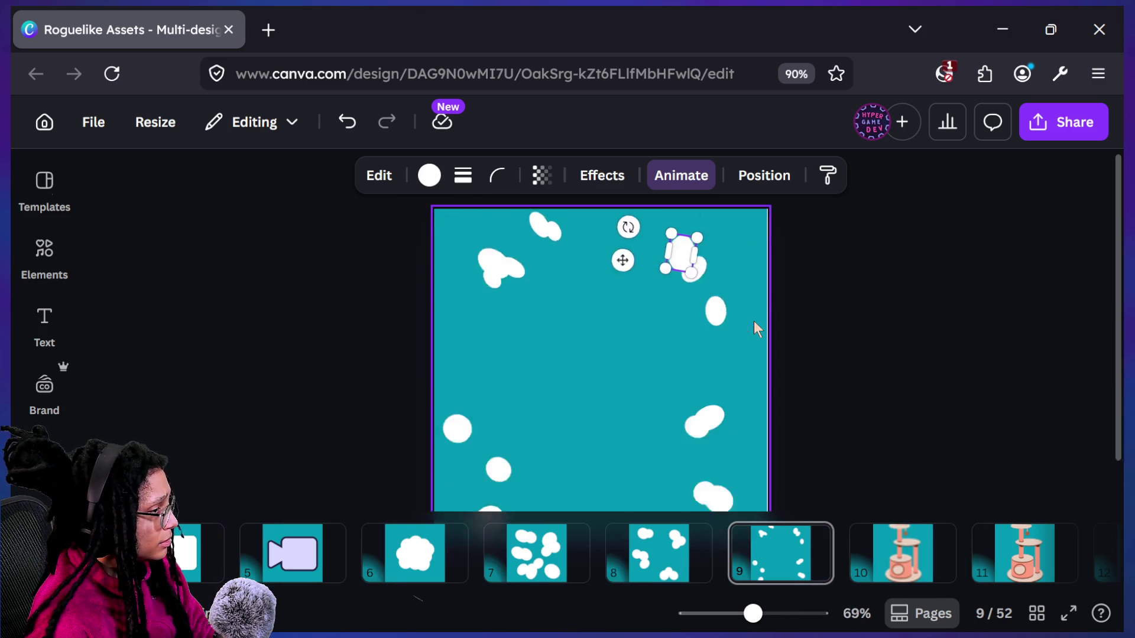
pyautogui.click(924, 279)
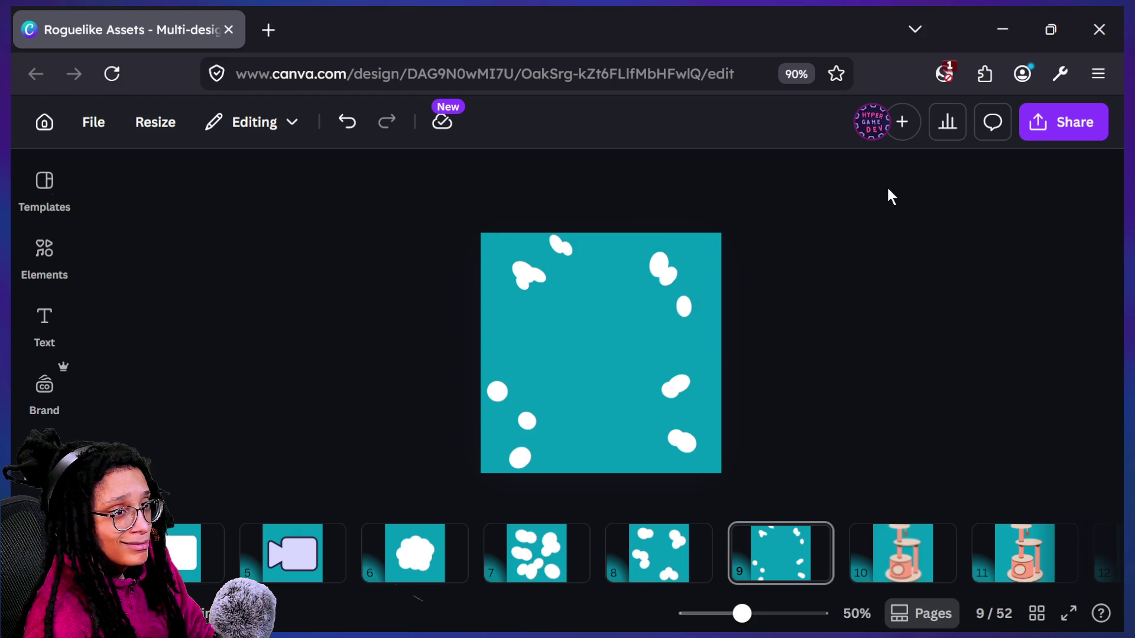
pyautogui.scroll(5, 538, 229)
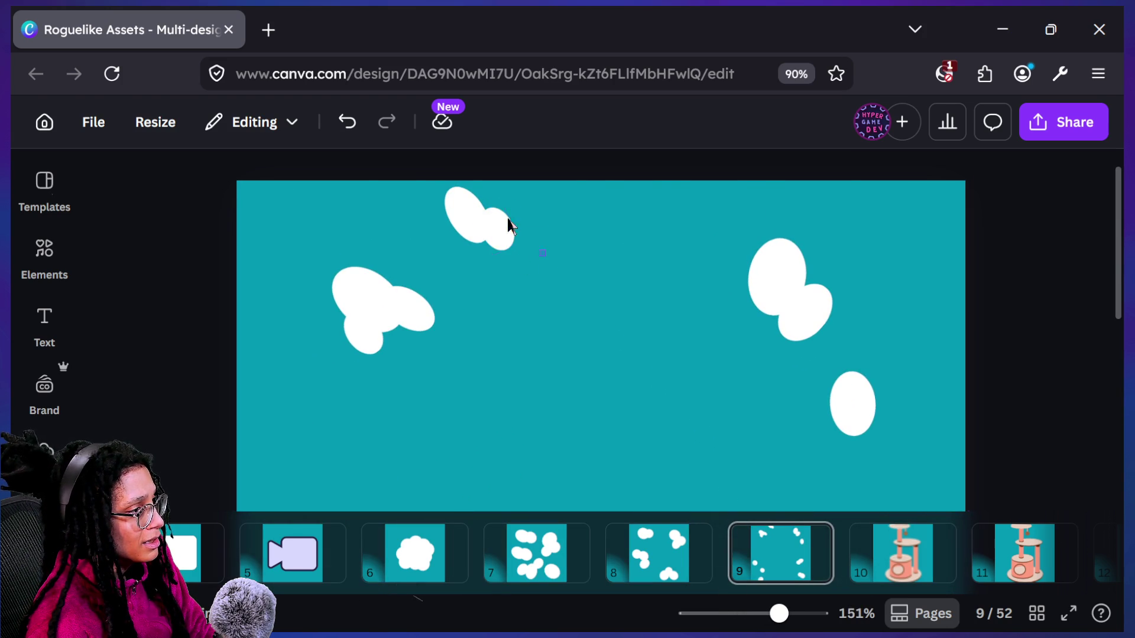
pyautogui.moveTo(540, 251); pyautogui.dragTo(435, 184)
pyautogui.moveTo(562, 215); pyautogui.dragTo(558, 231)
pyautogui.moveTo(565, 271)
pyautogui.mouseDown()
pyautogui.moveTo(451, 229)
pyautogui.moveTo(398, 182)
pyautogui.moveTo(445, 187)
pyautogui.moveTo(481, 223)
pyautogui.mouseUp()
pyautogui.click(687, 272)
pyautogui.hotkey('ctrl', 'alt', '0')
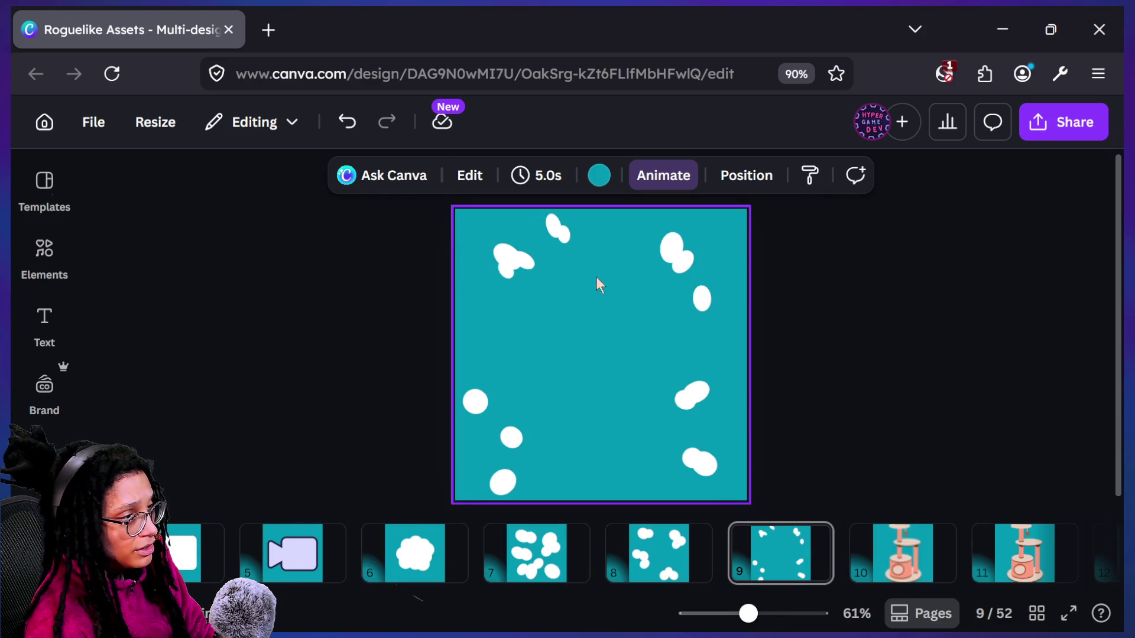
pyautogui.moveTo(526, 286); pyautogui.dragTo(526, 285)
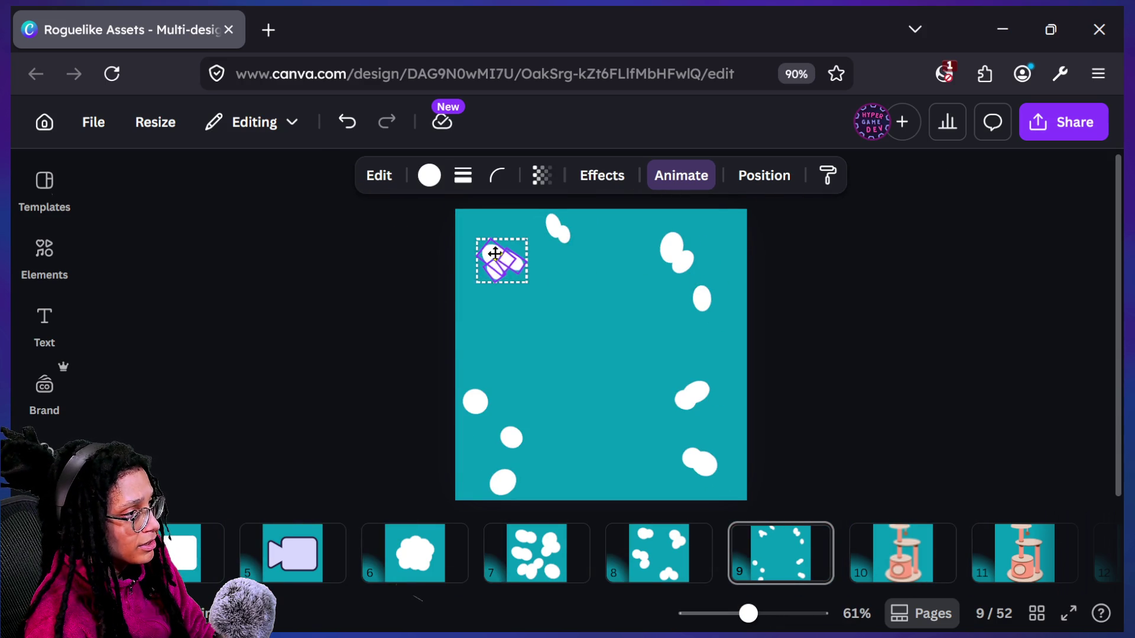
pyautogui.click(665, 335)
pyautogui.hotkey('ctrl', '-')
pyautogui.scroll(-3, 665, 335)
pyautogui.scroll(5, 665, 336)
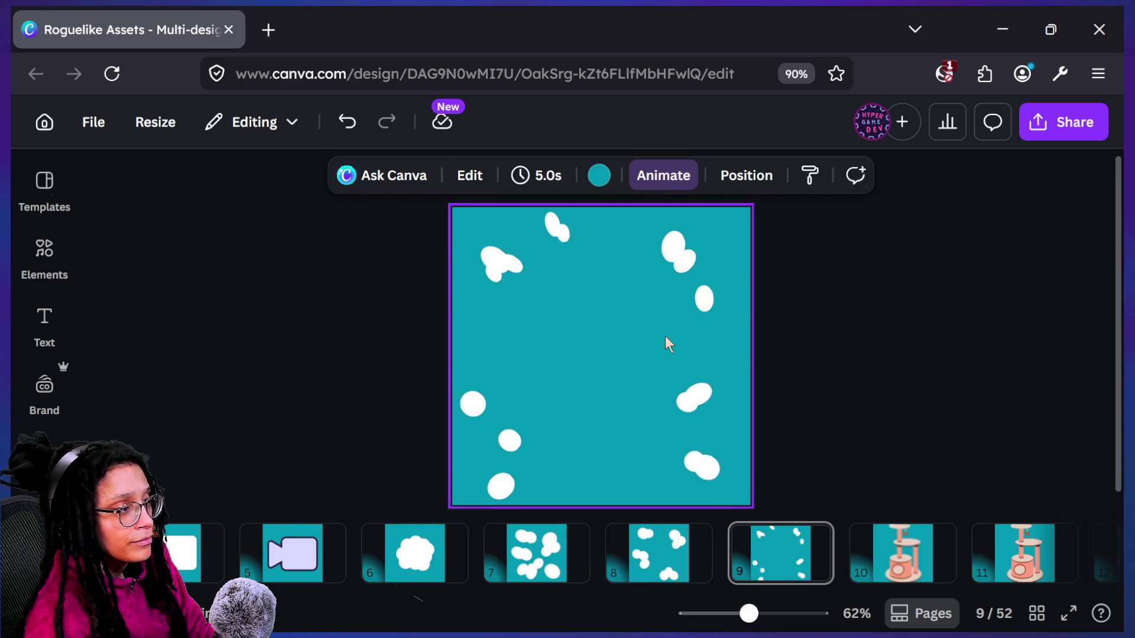
pyautogui.moveTo(518, 276); pyautogui.dragTo(518, 276)
pyautogui.moveTo(569, 243)
pyautogui.mouseDown()
pyautogui.moveTo(597, 278)
pyautogui.moveTo(593, 251)
pyautogui.mouseUp()
pyautogui.scroll(-3, 590, 244)
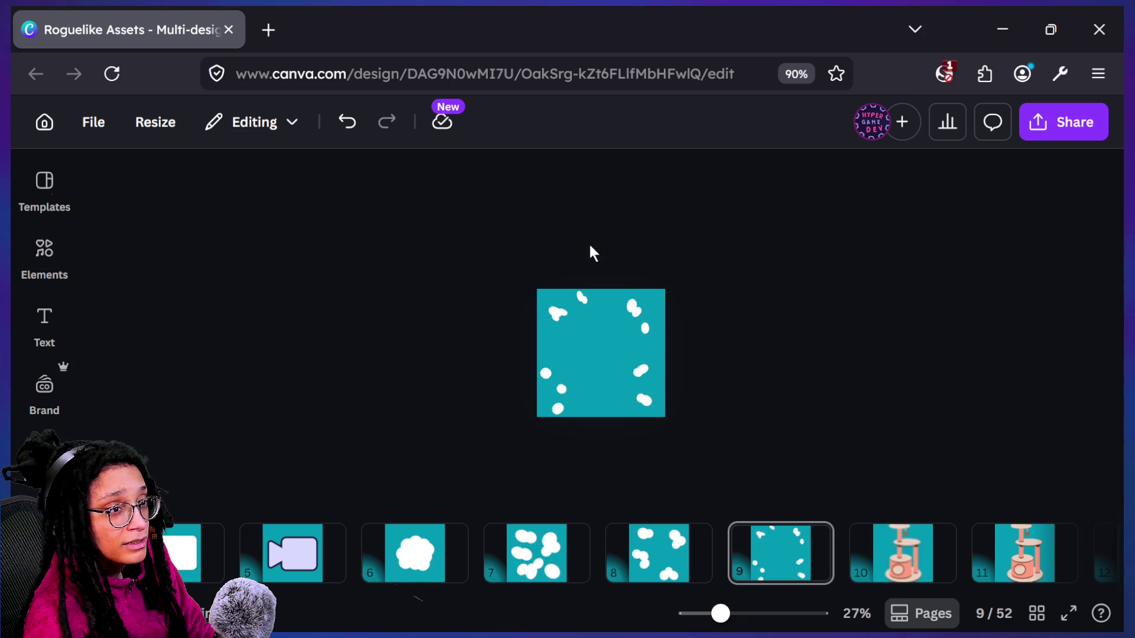
pyautogui.scroll(4, 590, 245)
pyautogui.scroll(3, 483, 300)
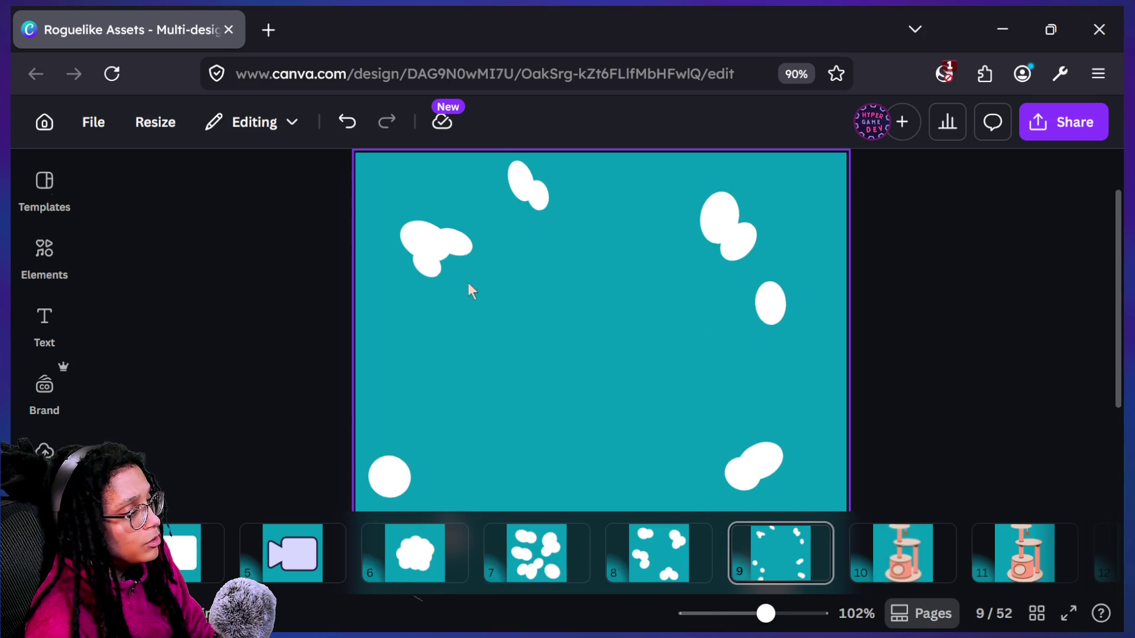
pyautogui.click(431, 276)
pyautogui.moveTo(431, 276); pyautogui.dragTo(425, 275)
pyautogui.click(466, 281)
pyautogui.scroll(-3, 466, 282)
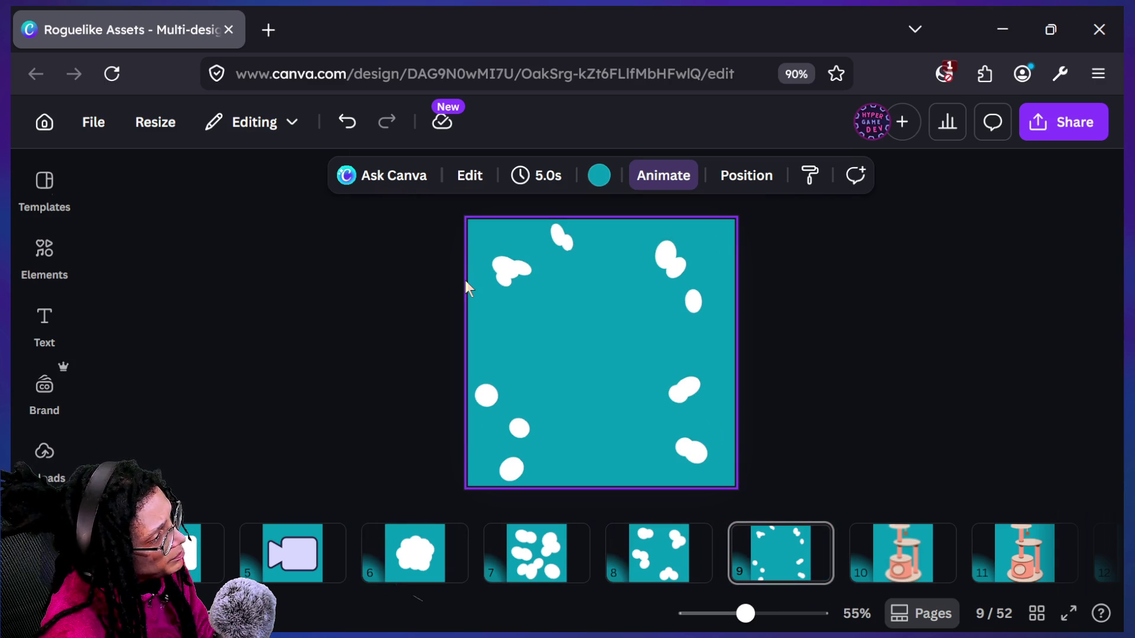
pyautogui.scroll(3, 482, 289)
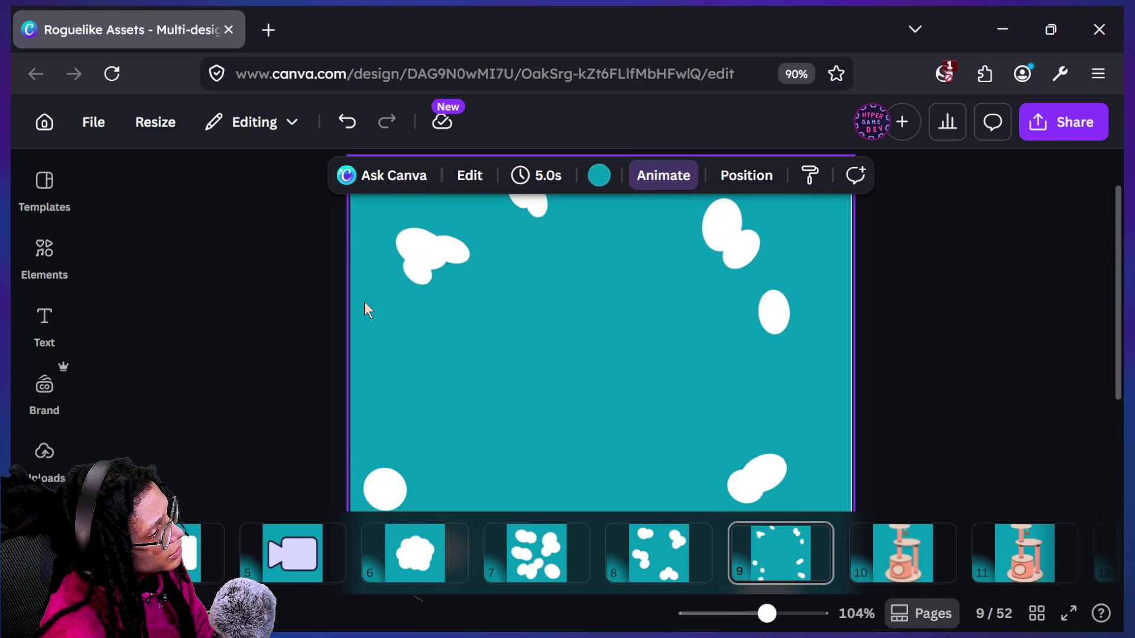
pyautogui.scroll(-5, 365, 304)
pyautogui.scroll(1, 415, 319)
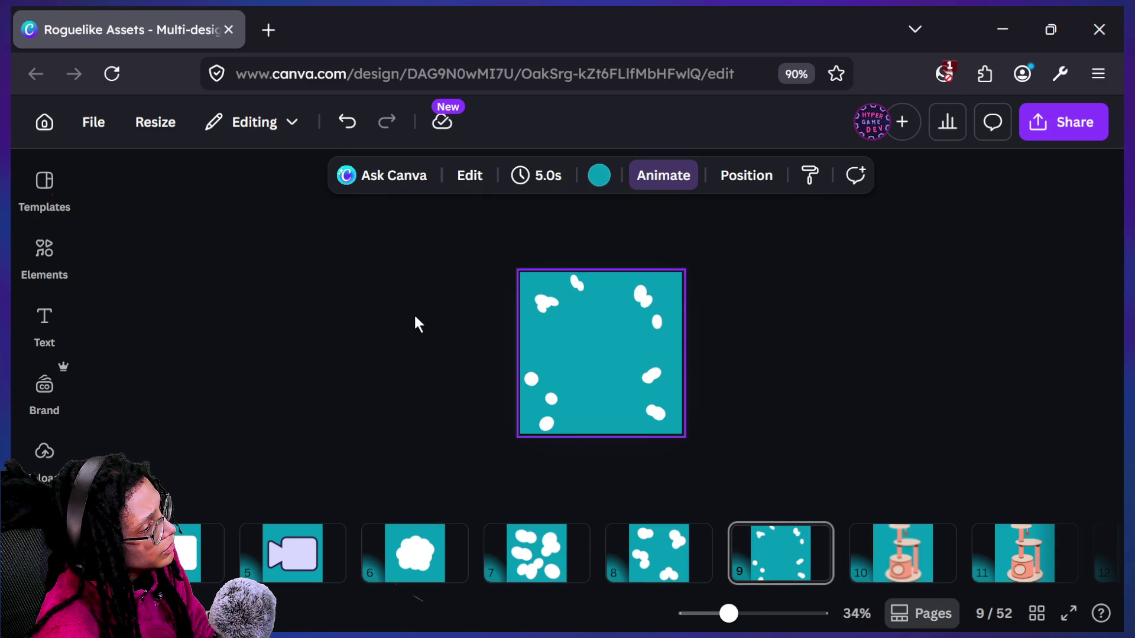
pyautogui.scroll(1, 415, 322)
pyautogui.click(534, 293)
pyautogui.click(530, 405)
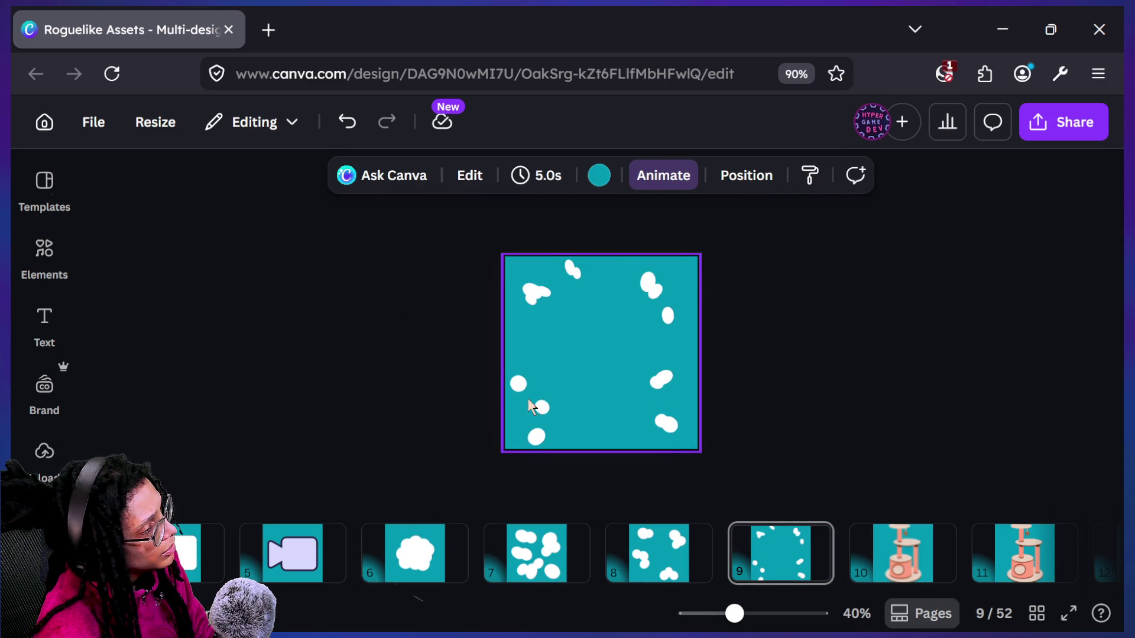
pyautogui.scroll(4, 528, 404)
pyautogui.scroll(-2, 399, 407)
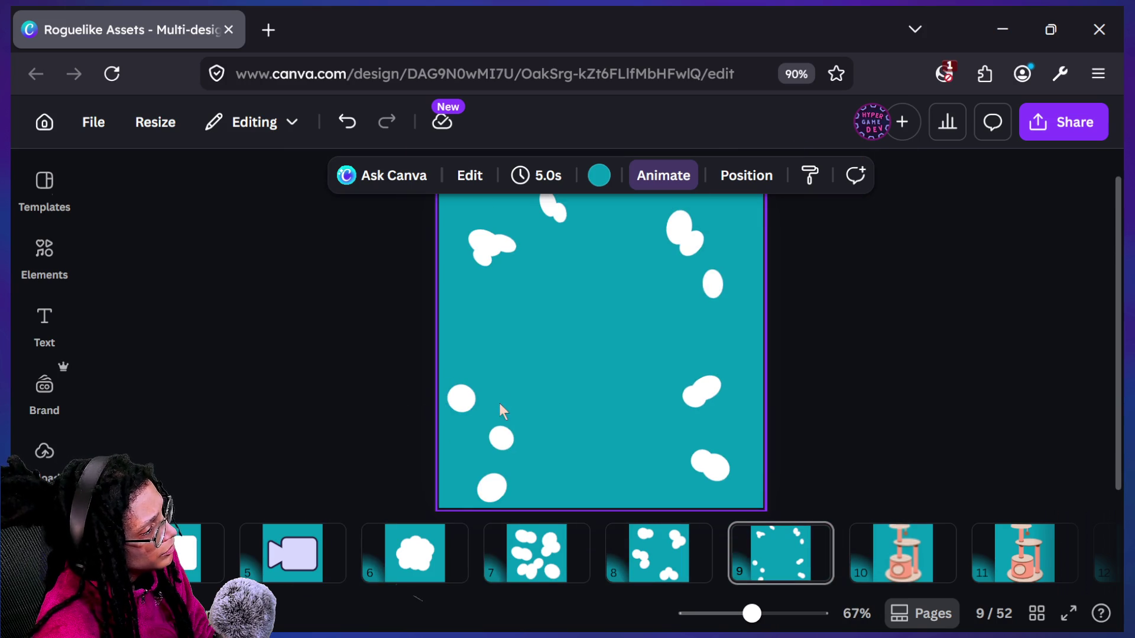
pyautogui.click(503, 436)
pyautogui.moveTo(556, 460); pyautogui.dragTo(526, 419)
# Resize a small lower-left dot to about 41 by 40
pyautogui.scroll(1, 392, 393)
pyautogui.scroll(3, 392, 393)
pyautogui.moveTo(319, 433); pyautogui.dragTo(315, 428)
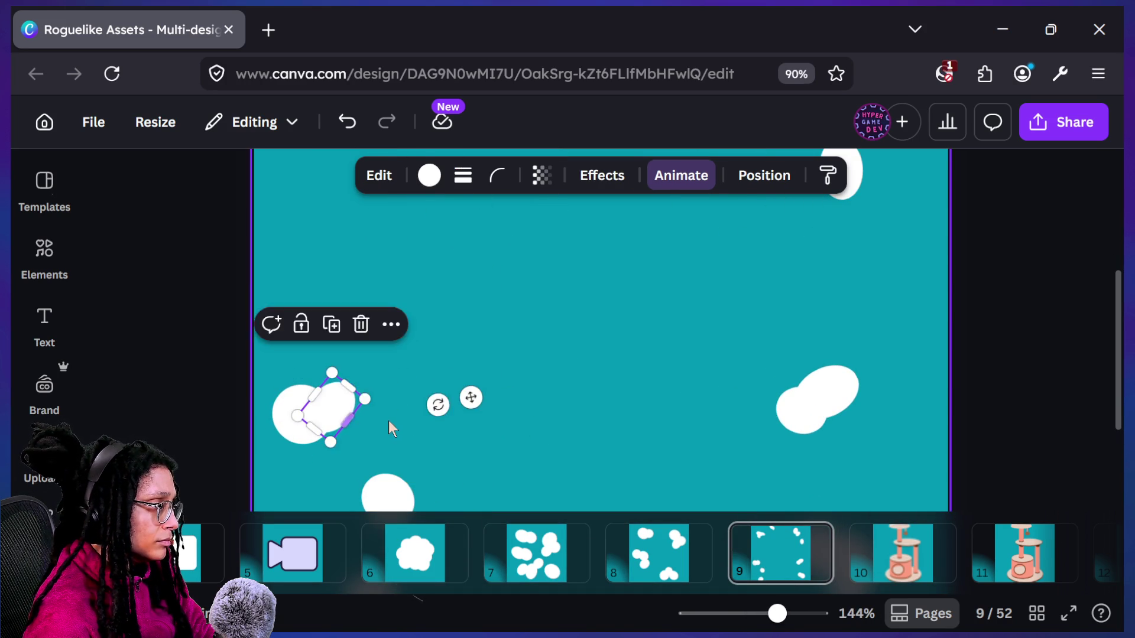
pyautogui.click(388, 420)
pyautogui.scroll(-5, 388, 418)
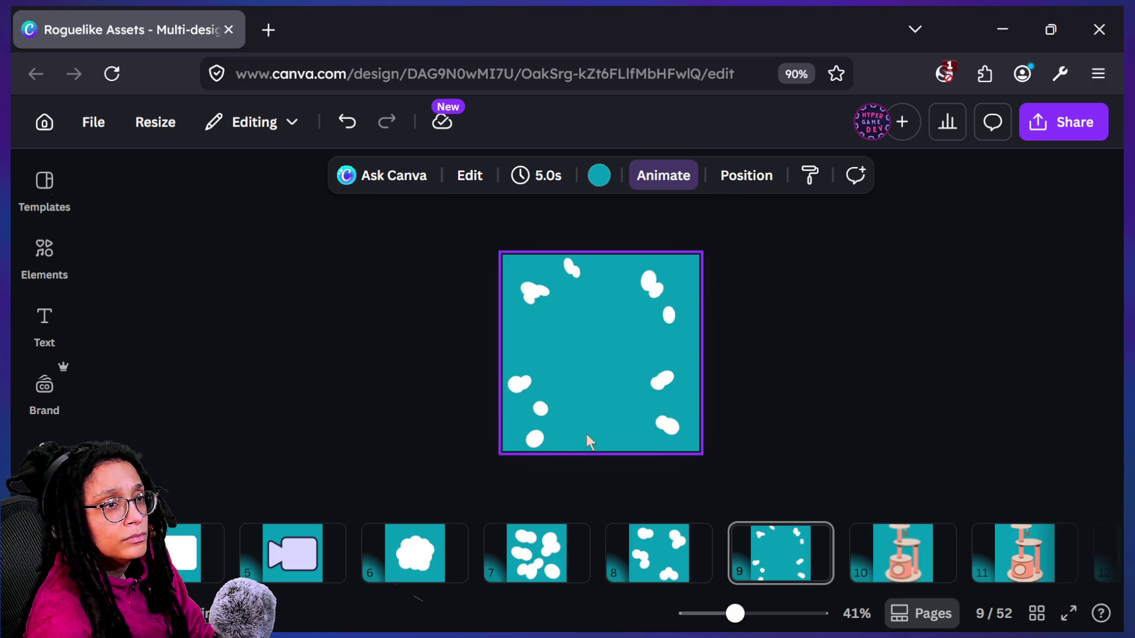
pyautogui.scroll(3, 478, 412)
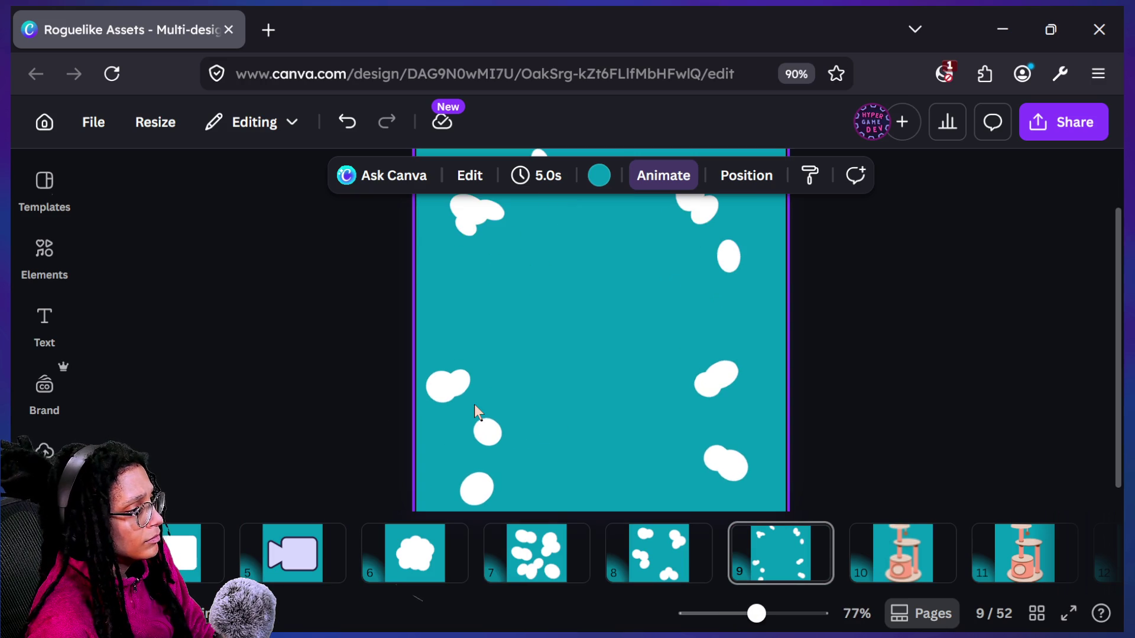
# Shift the blob near the left edge right and rotate another small blob about 20°
pyautogui.click(443, 388)
pyautogui.moveTo(443, 389)
pyautogui.mouseDown()
pyautogui.moveTo(487, 372)
pyautogui.moveTo(457, 382)
pyautogui.mouseUp()
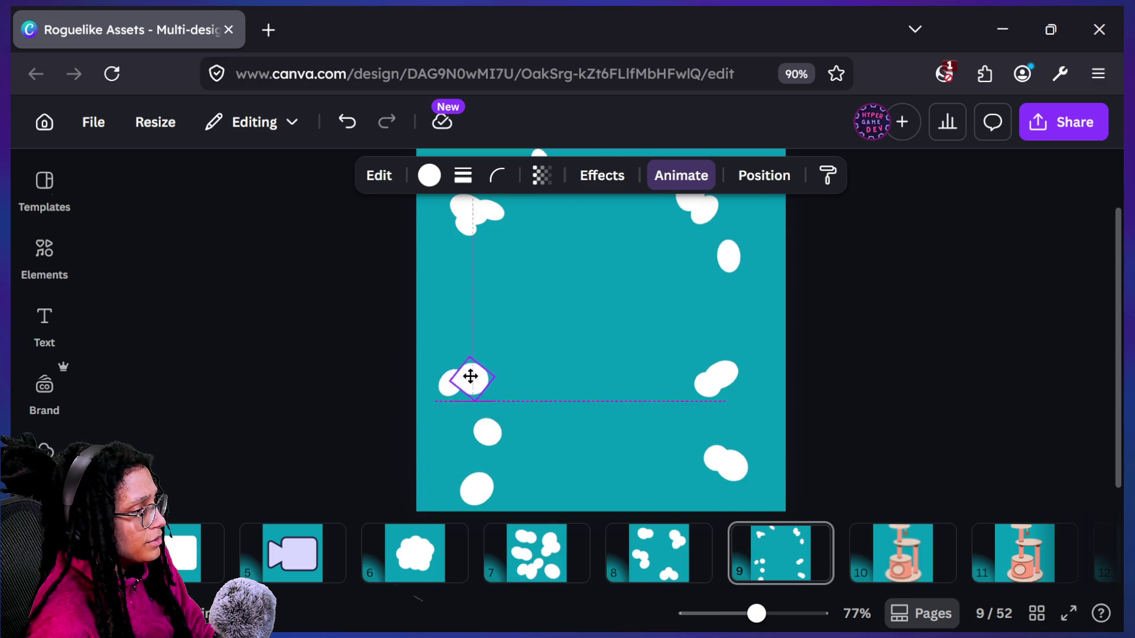
pyautogui.click(420, 375)
pyautogui.scroll(-5, 421, 375)
pyautogui.scroll(5, 421, 375)
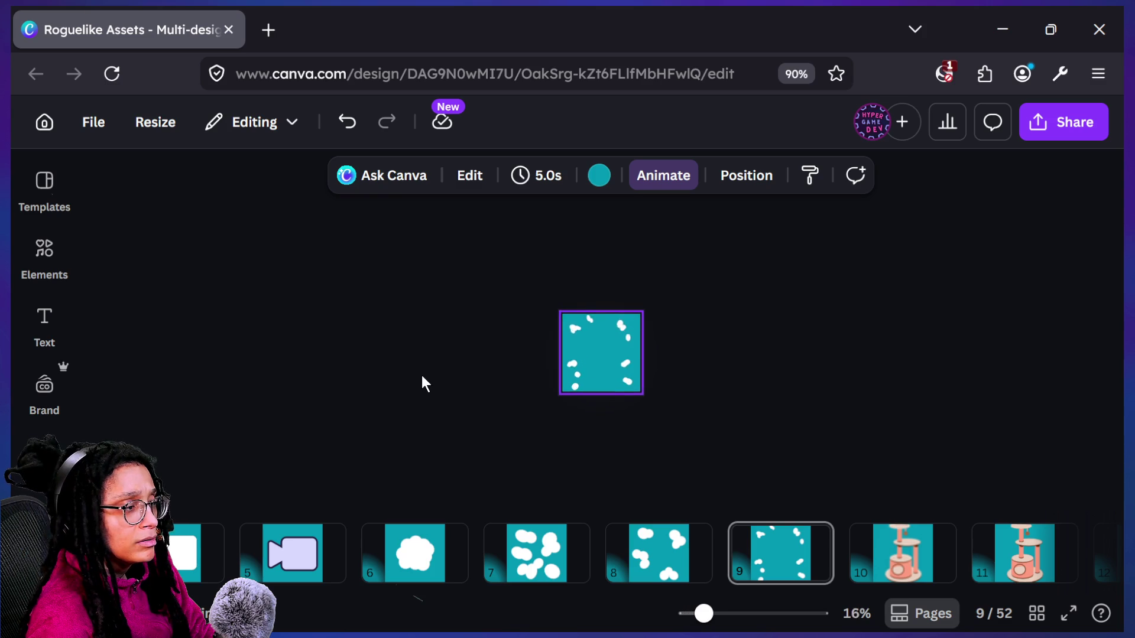
pyautogui.click(486, 402)
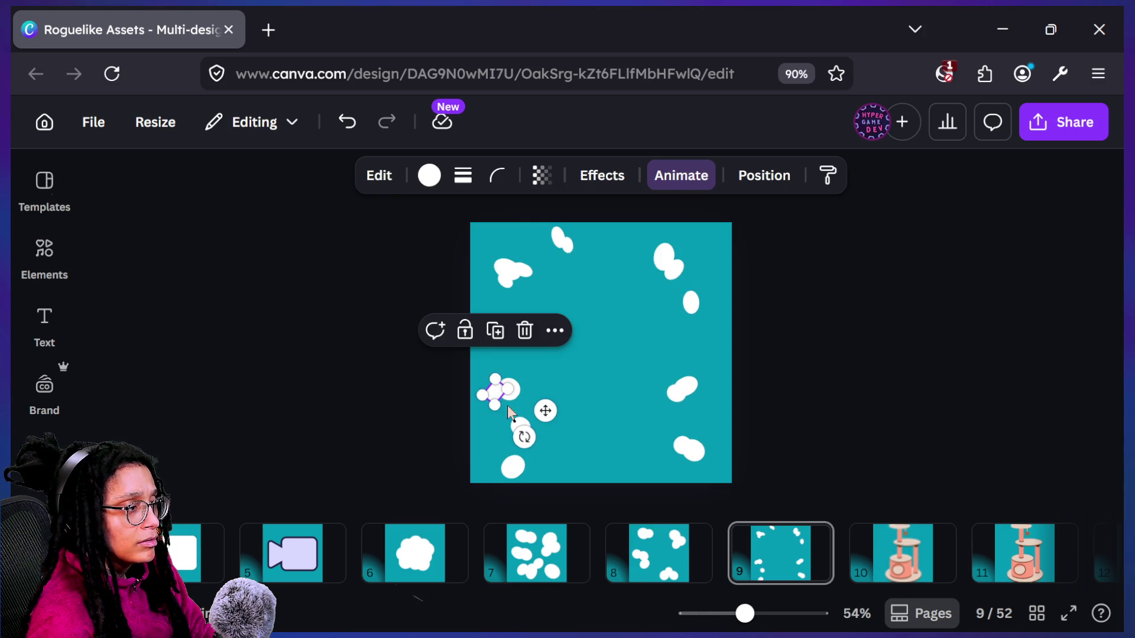
pyautogui.moveTo(500, 433); pyautogui.dragTo(513, 440)
pyautogui.click(331, 392)
# Rotate the tilted small blob until it is nearly level
pyautogui.scroll(-2, 331, 393)
pyautogui.scroll(4, 331, 392)
pyautogui.click(456, 390)
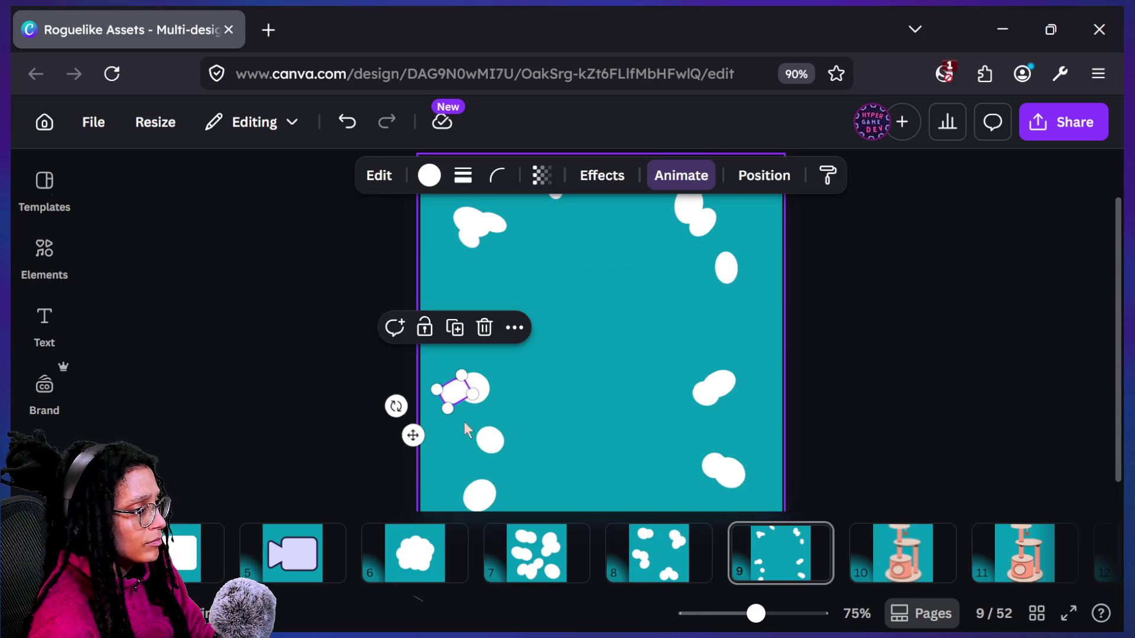
pyautogui.moveTo(393, 406)
pyautogui.mouseDown()
pyautogui.moveTo(380, 376)
pyautogui.moveTo(383, 384)
pyautogui.moveTo(406, 351)
pyautogui.mouseUp()
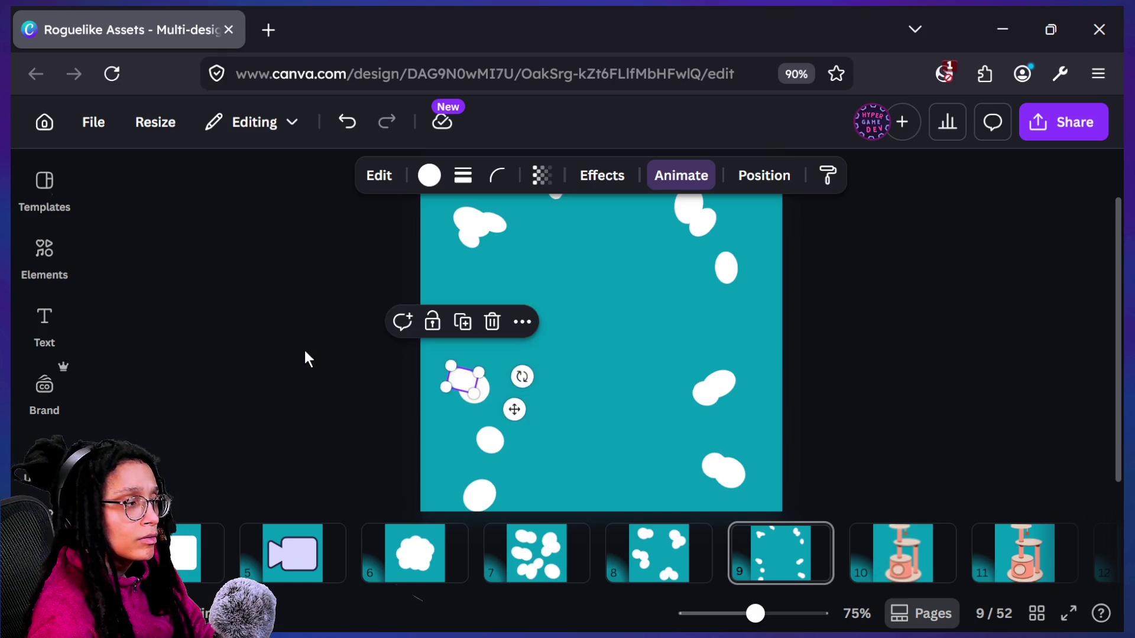
pyautogui.click(302, 354)
pyautogui.scroll(-5, 301, 355)
pyautogui.scroll(-1, 302, 353)
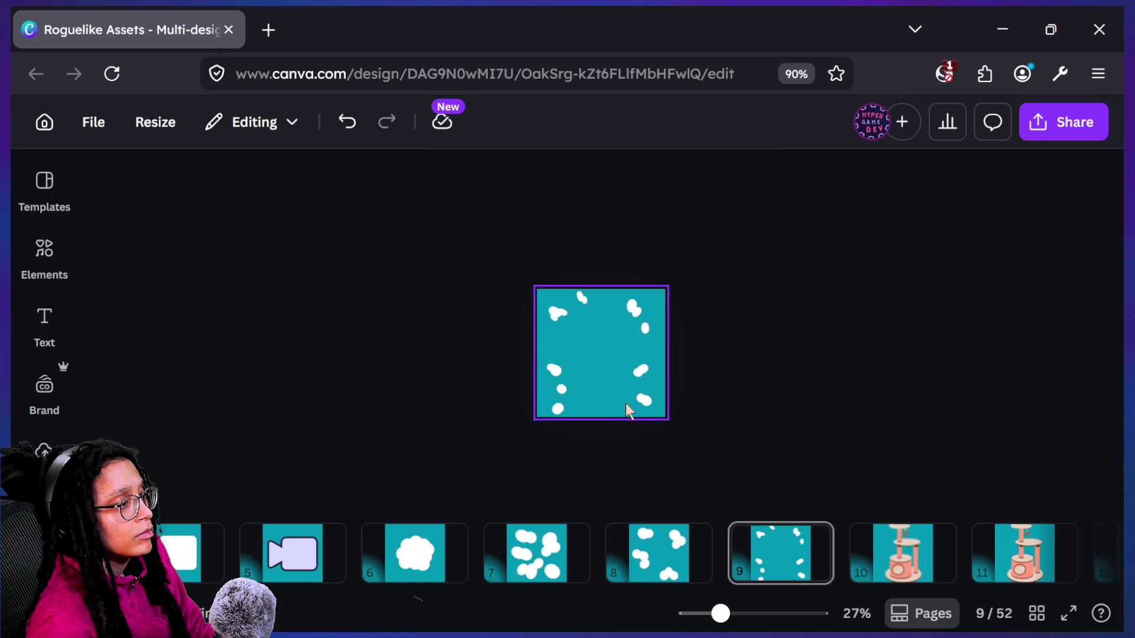
pyautogui.scroll(3, 626, 404)
# Move the bottom-left blob slightly left
pyautogui.moveTo(534, 448); pyautogui.dragTo(519, 448)
pyautogui.click(804, 372)
pyautogui.scroll(-3, 781, 378)
pyautogui.scroll(-1, 782, 378)
pyautogui.scroll(3, 781, 378)
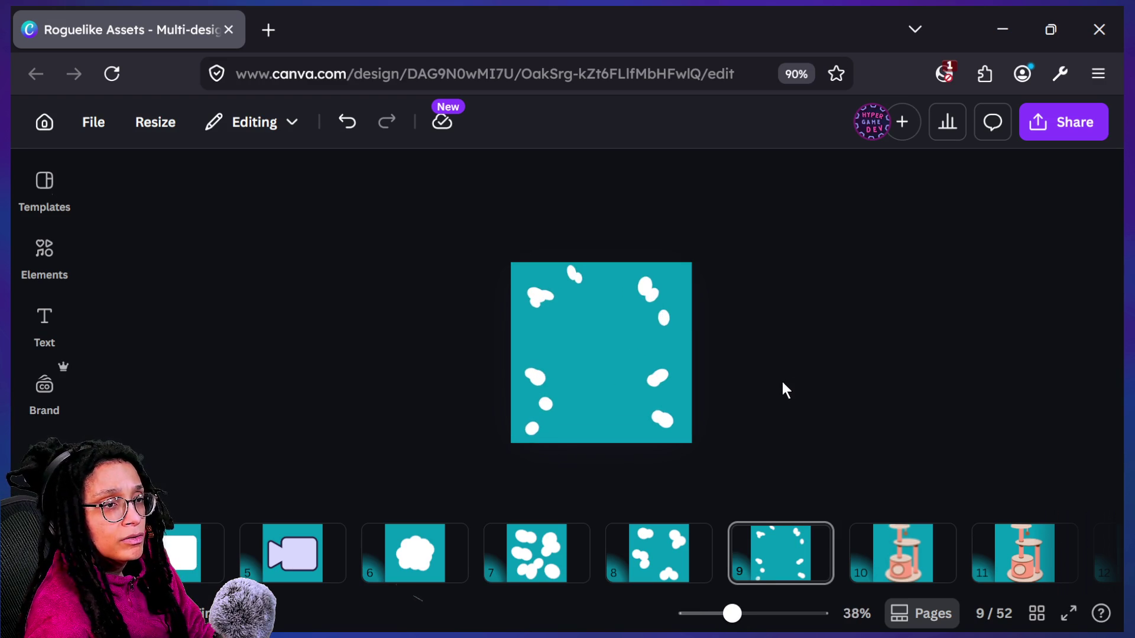
# Reposition the bottom-left blob and stretch it into an elongated oval
pyautogui.click(535, 432)
pyautogui.moveTo(536, 433)
pyautogui.mouseDown()
pyautogui.moveTo(523, 439)
pyautogui.moveTo(642, 443)
pyautogui.mouseUp()
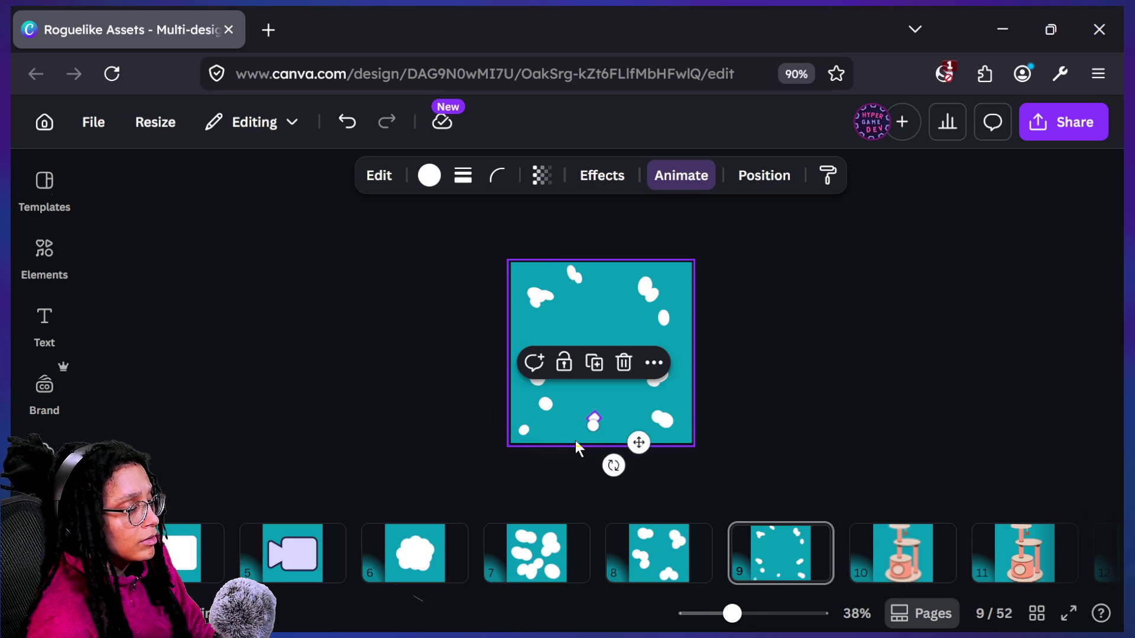
pyautogui.scroll(5, 576, 441)
pyautogui.moveTo(577, 491)
pyautogui.mouseDown()
pyautogui.moveTo(572, 500)
pyautogui.moveTo(625, 499)
pyautogui.mouseUp()
pyautogui.scroll(-1, 586, 503)
pyautogui.scroll(-5, 641, 384)
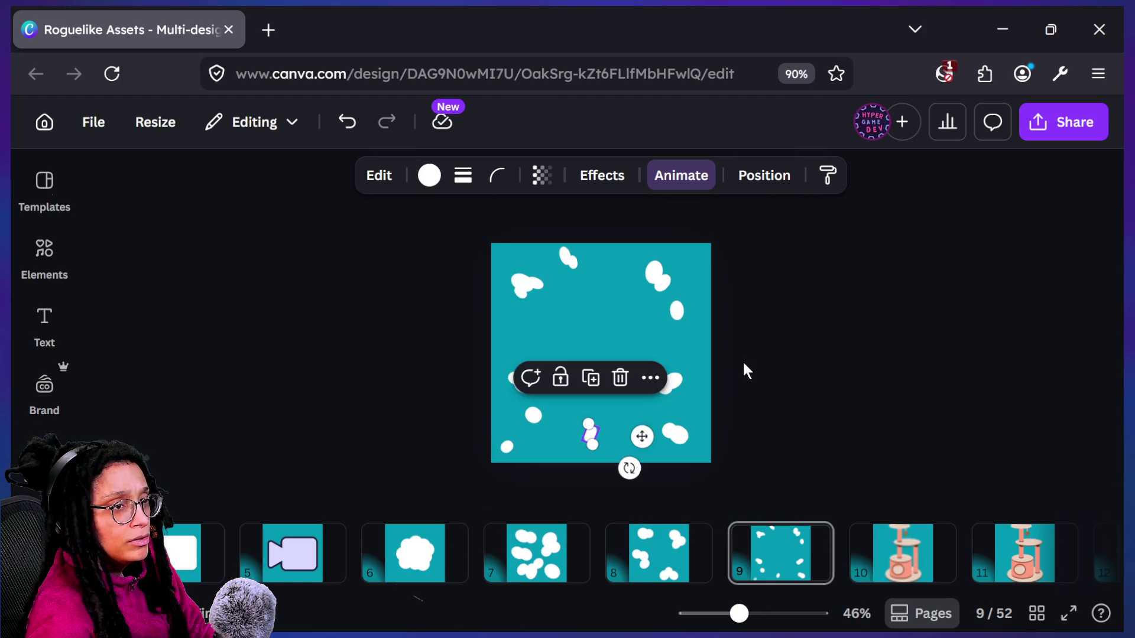
pyautogui.click(743, 363)
pyautogui.scroll(-5, 742, 363)
pyautogui.scroll(2, 670, 398)
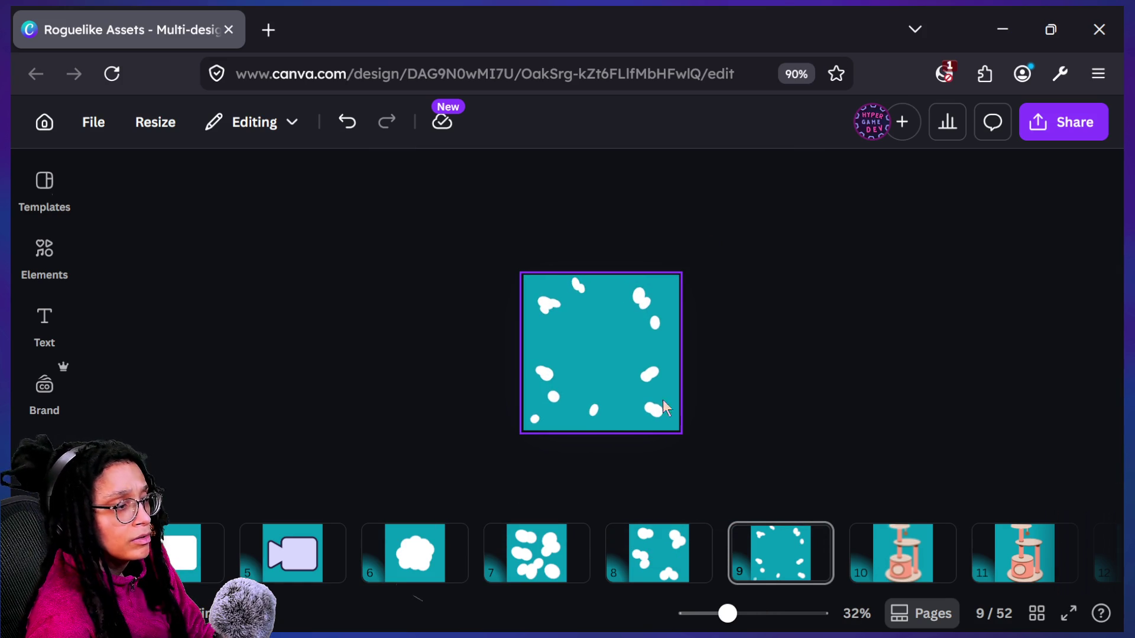
# Duplicate the small bottom blob and place the copy beside another blob at lower centre
pyautogui.click(593, 412)
pyautogui.moveTo(597, 412); pyautogui.dragTo(680, 417)
pyautogui.scroll(5, 679, 417)
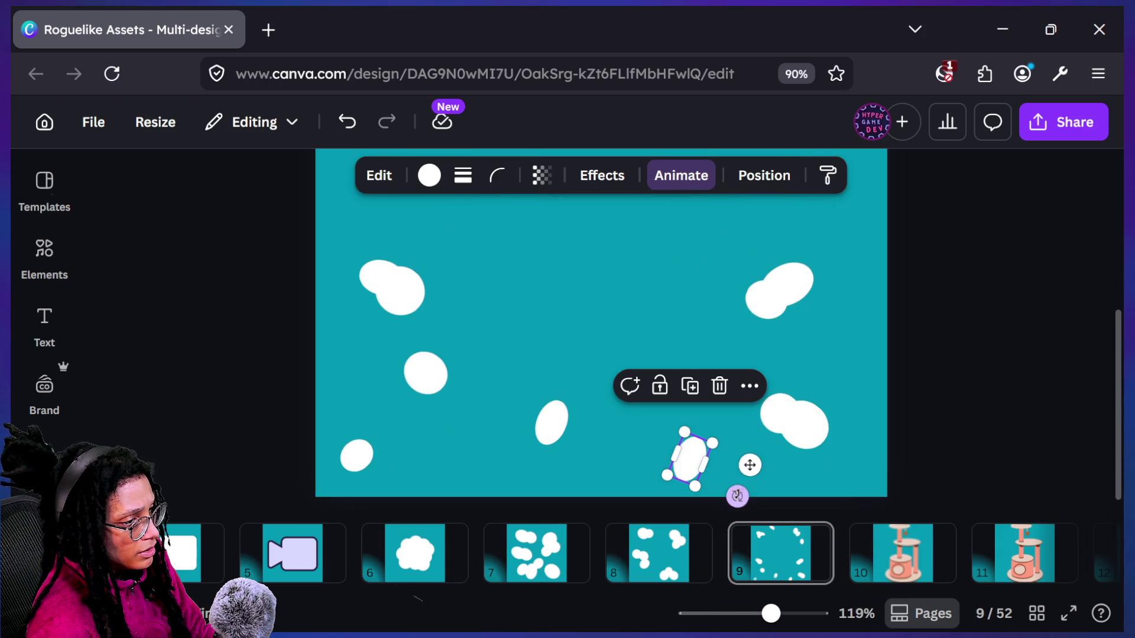
pyautogui.hotkey('ctrl', 'd')
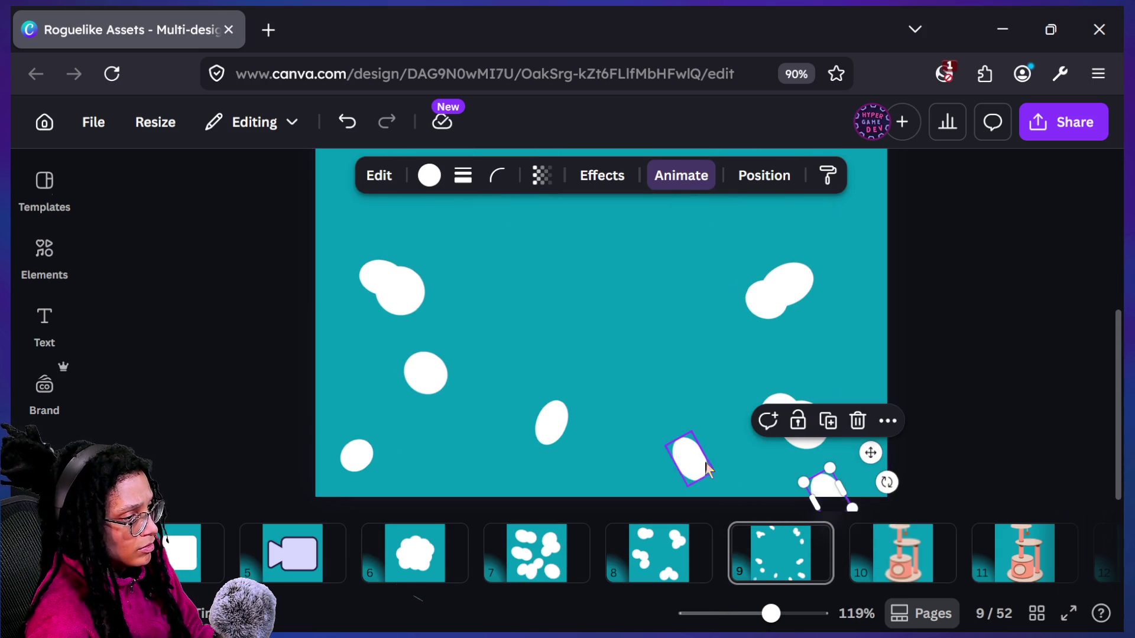
pyautogui.moveTo(838, 494)
pyautogui.mouseDown()
pyautogui.moveTo(678, 445)
pyautogui.moveTo(748, 476)
pyautogui.moveTo(727, 469)
pyautogui.mouseUp()
pyautogui.moveTo(676, 424); pyautogui.dragTo(678, 436)
pyautogui.scroll(2, 707, 451)
pyautogui.scroll(-10, 840, 438)
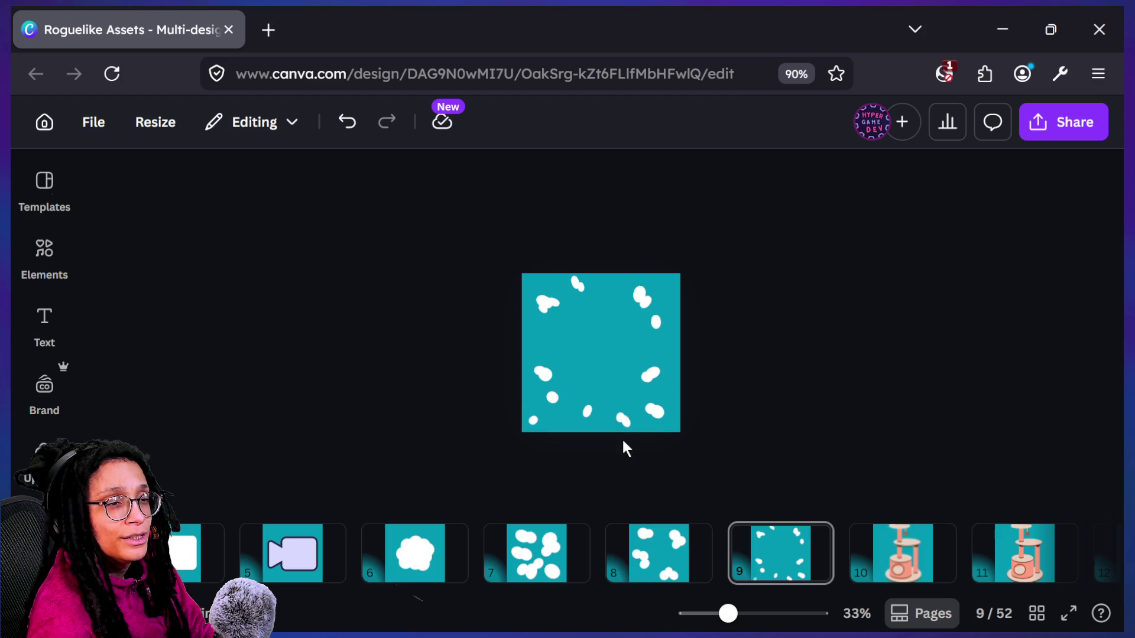
pyautogui.scroll(5, 627, 450)
pyautogui.click(569, 457)
# Rotate the small blob to about -64°
pyautogui.moveTo(614, 490); pyautogui.dragTo(647, 524)
pyautogui.scroll(-5, 795, 413)
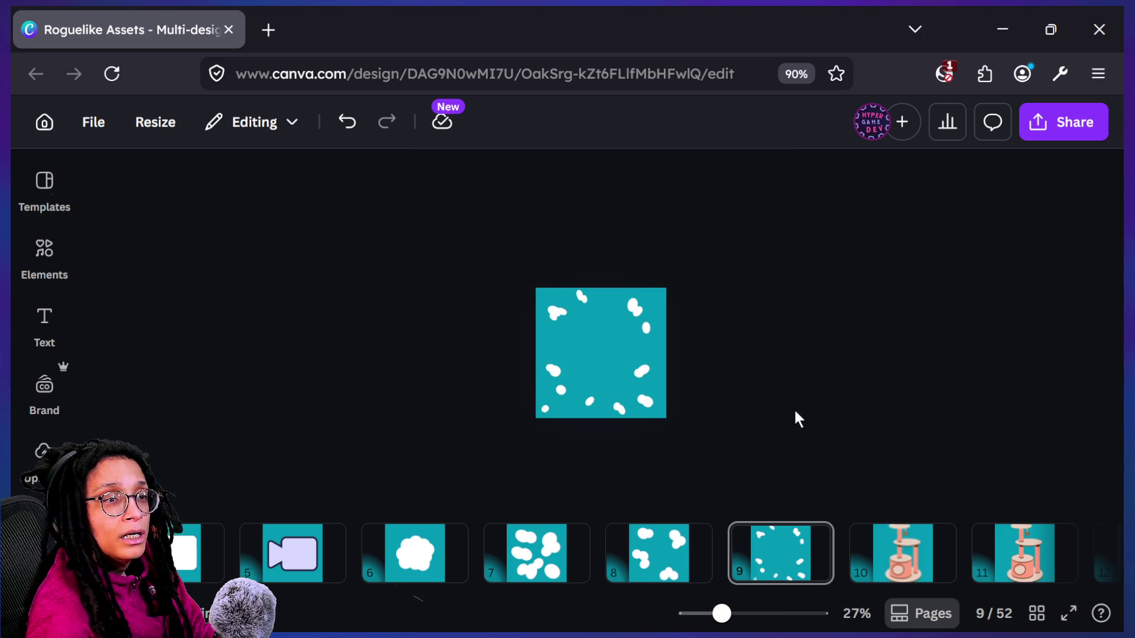
pyautogui.scroll(6, 724, 367)
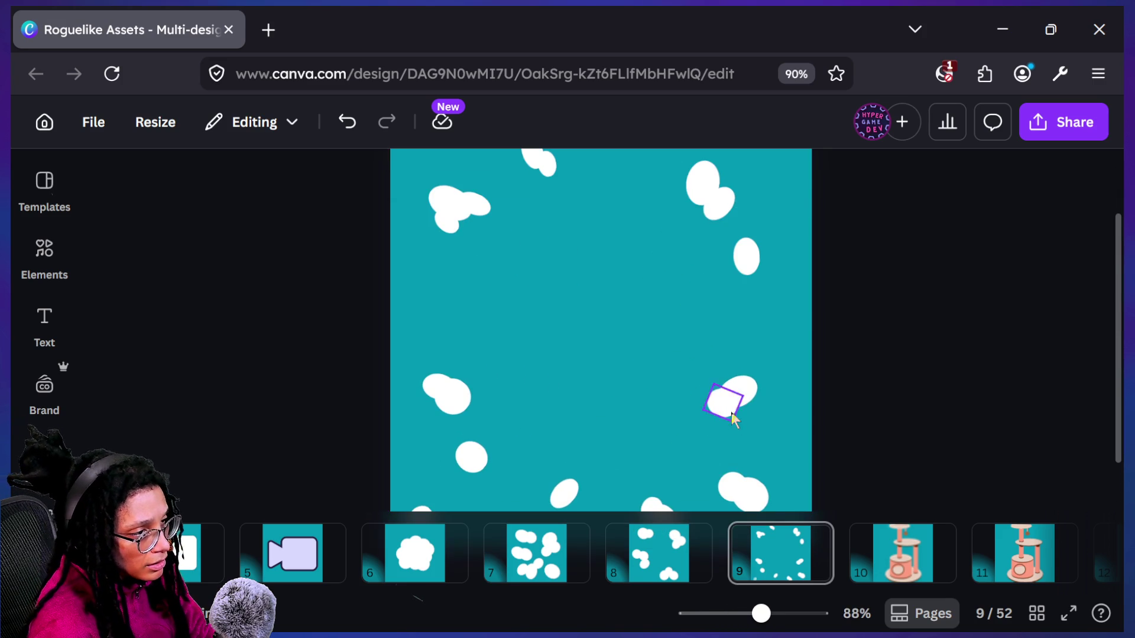
pyautogui.click(730, 411)
pyautogui.click(710, 470)
pyautogui.scroll(-1, 710, 470)
# Shrink the bottom-right blob and nudge it down and right
pyautogui.click(748, 477)
pyautogui.moveTo(753, 501)
pyautogui.mouseDown()
pyautogui.moveTo(755, 476)
pyautogui.moveTo(785, 470)
pyautogui.mouseUp()
pyautogui.hotkey('shift', 'Down')
pyautogui.hotkey('shift', 'Right')
pyautogui.click(970, 433)
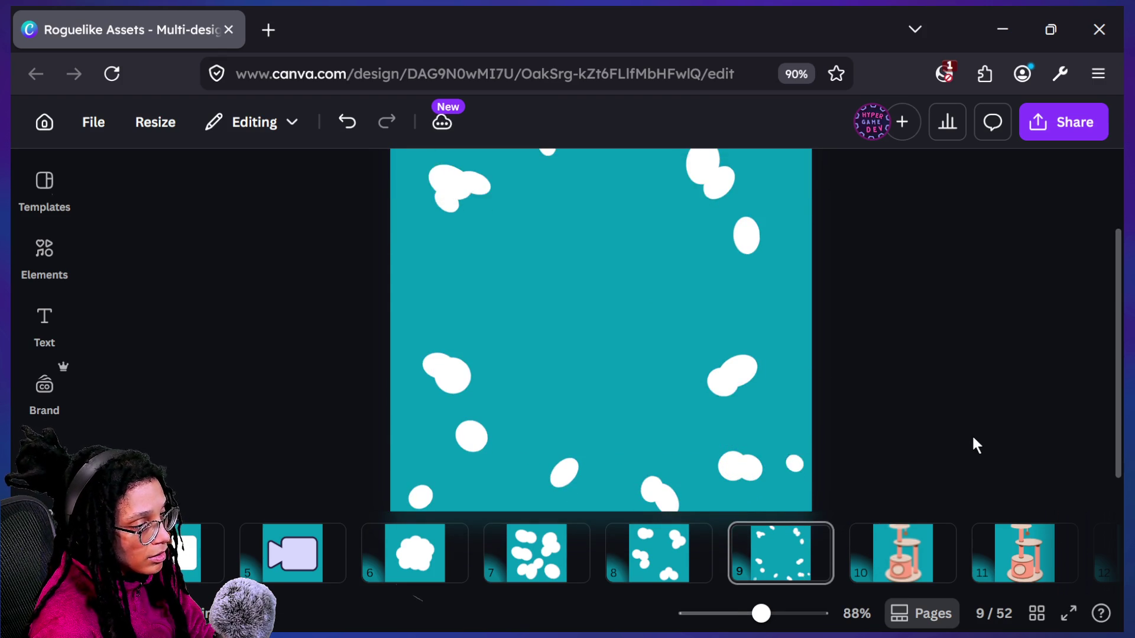
pyautogui.keyDown('ctrl'); pyautogui.scroll(-5, 972, 435); pyautogui.keyUp('ctrl')
pyautogui.scroll(3, 971, 434)
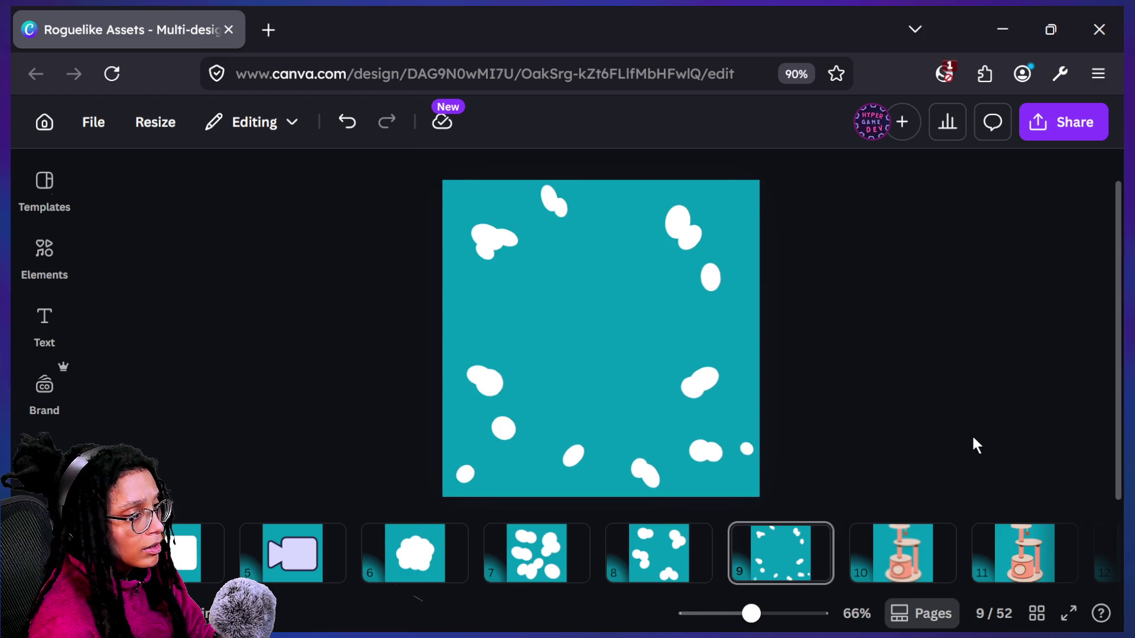
# Place one small dot along the right edge and move another up near the upper-left edge
pyautogui.moveTo(750, 440); pyautogui.dragTo(739, 430)
pyautogui.click(782, 432)
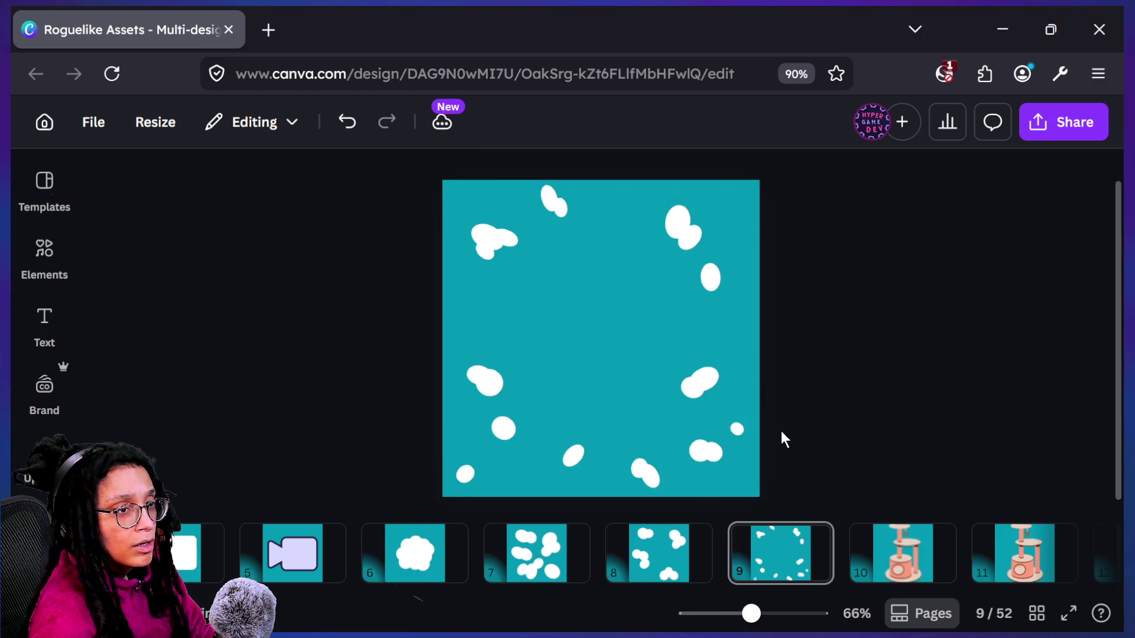
pyautogui.scroll(-5, 781, 431)
pyautogui.scroll(5, 782, 432)
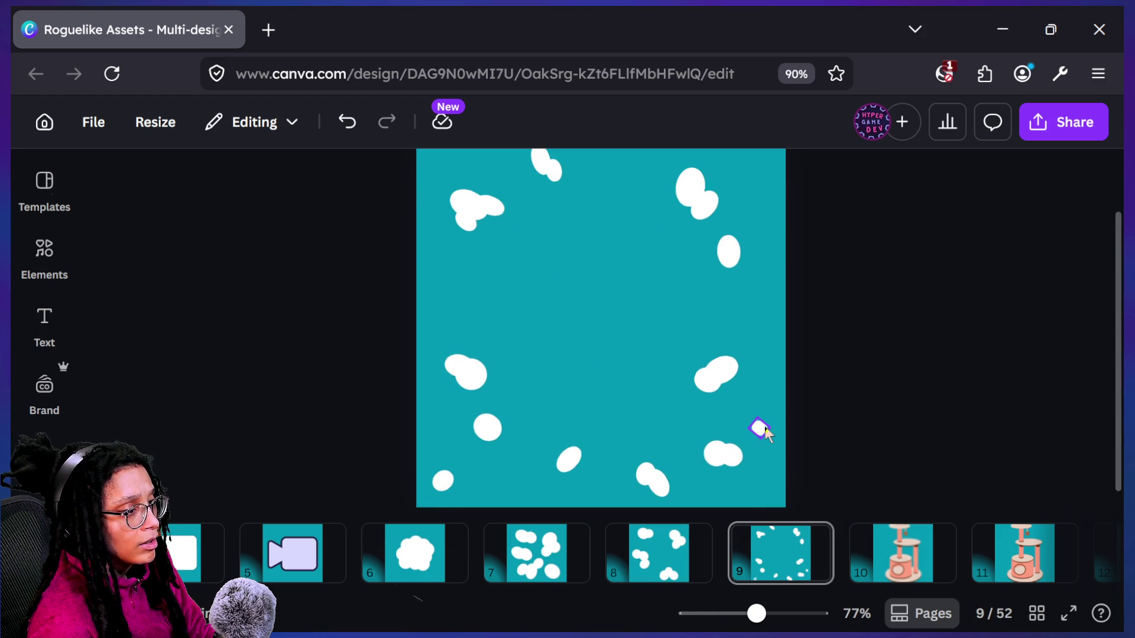
pyautogui.click(764, 427)
pyautogui.moveTo(750, 431)
pyautogui.mouseDown()
pyautogui.moveTo(484, 278)
pyautogui.moveTo(488, 260)
pyautogui.mouseUp()
pyautogui.click(888, 349)
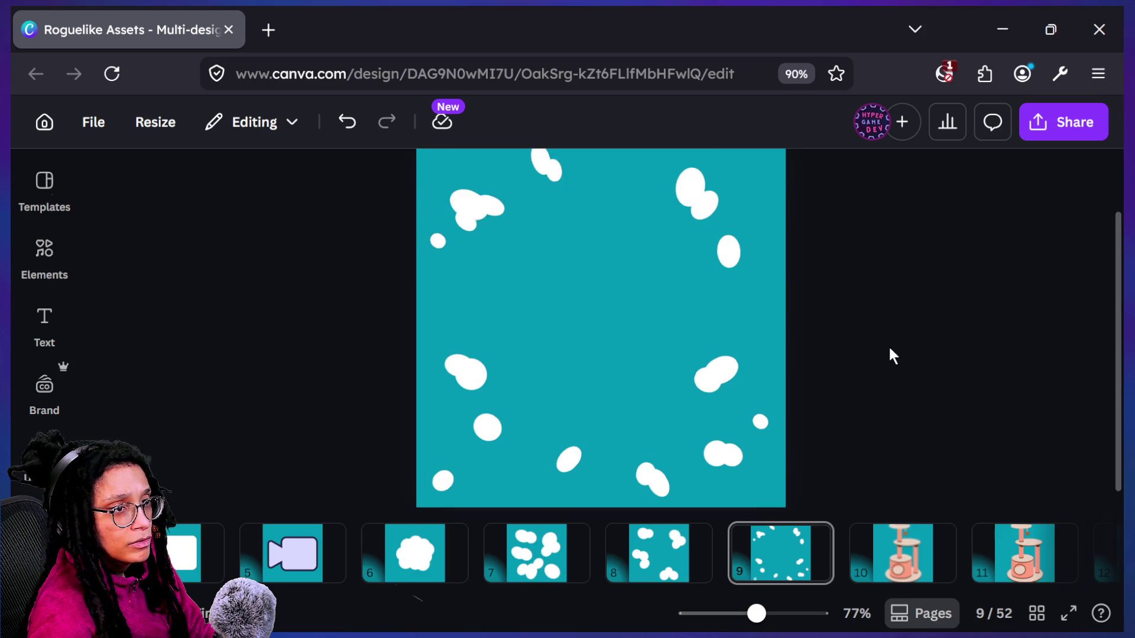
pyautogui.scroll(-5, 888, 349)
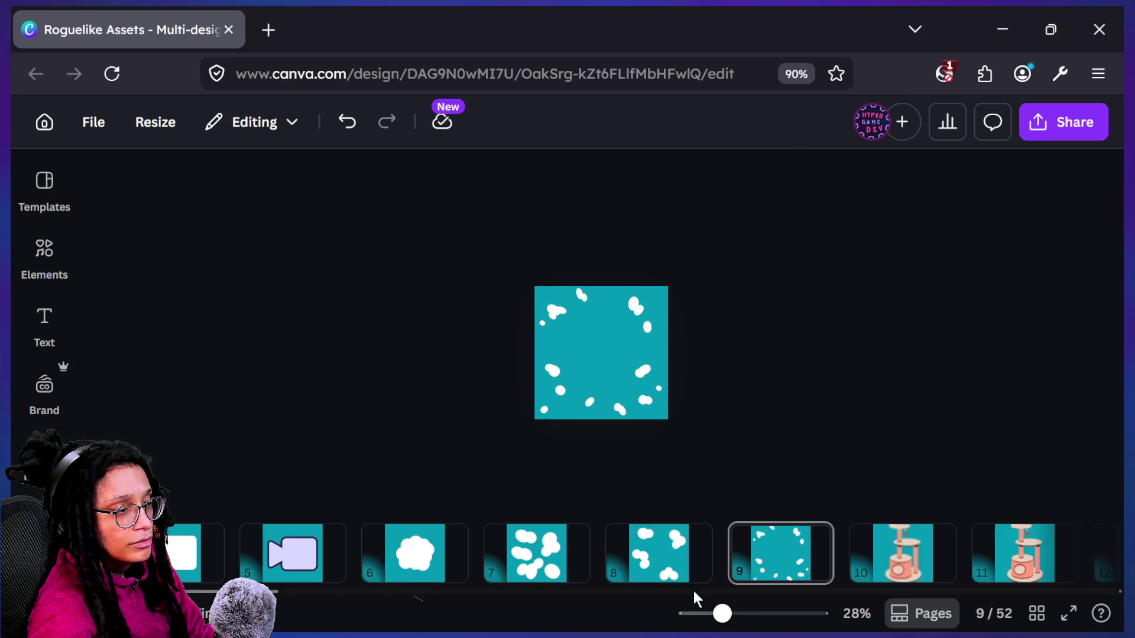
# Compare the neighbouring tile variants, then duplicate page 9 as a new page 10
pyautogui.click(447, 558)
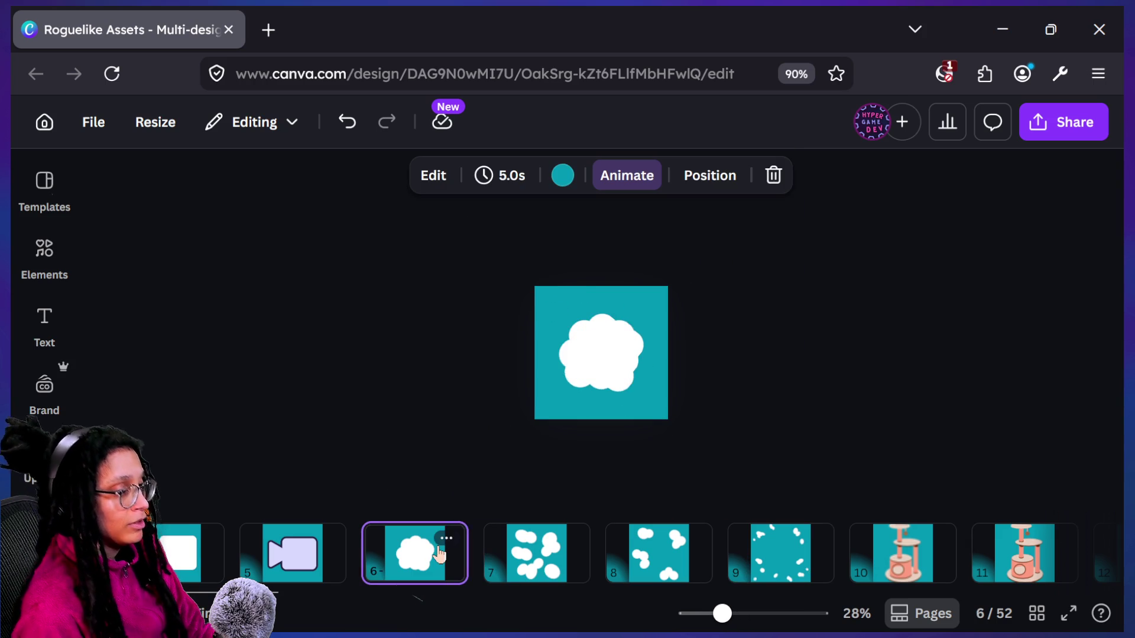
pyautogui.press('Right')
pyautogui.press('Right')
pyautogui.press('Right')
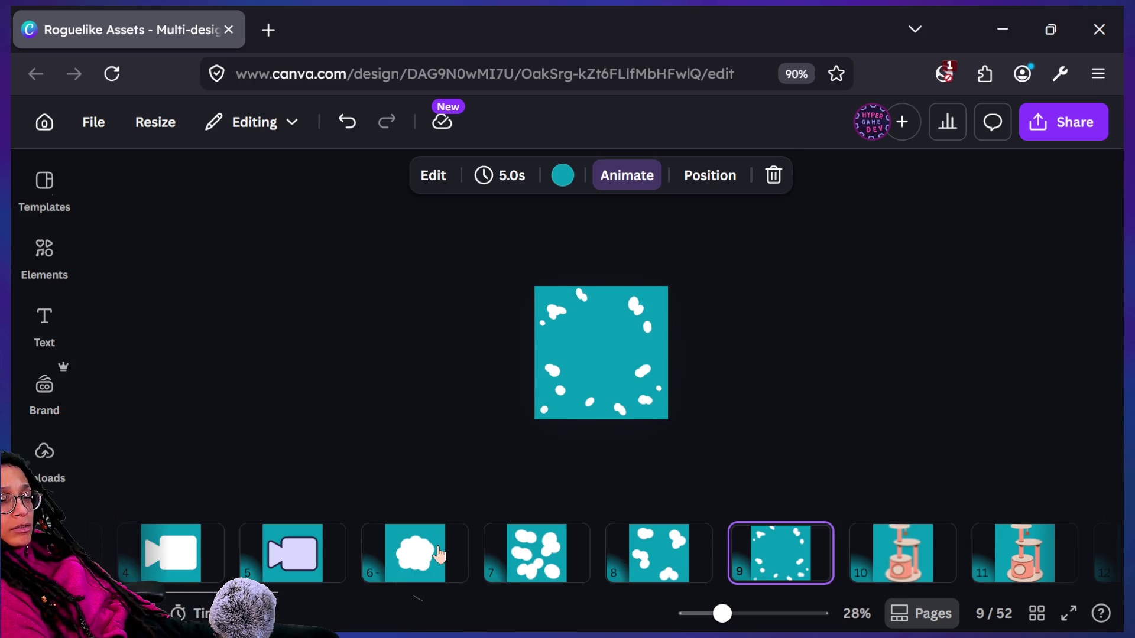
pyautogui.press('Left')
pyautogui.press('Left')
pyautogui.press('Left')
pyautogui.press('Right')
pyautogui.press('Right')
pyautogui.press('Right')
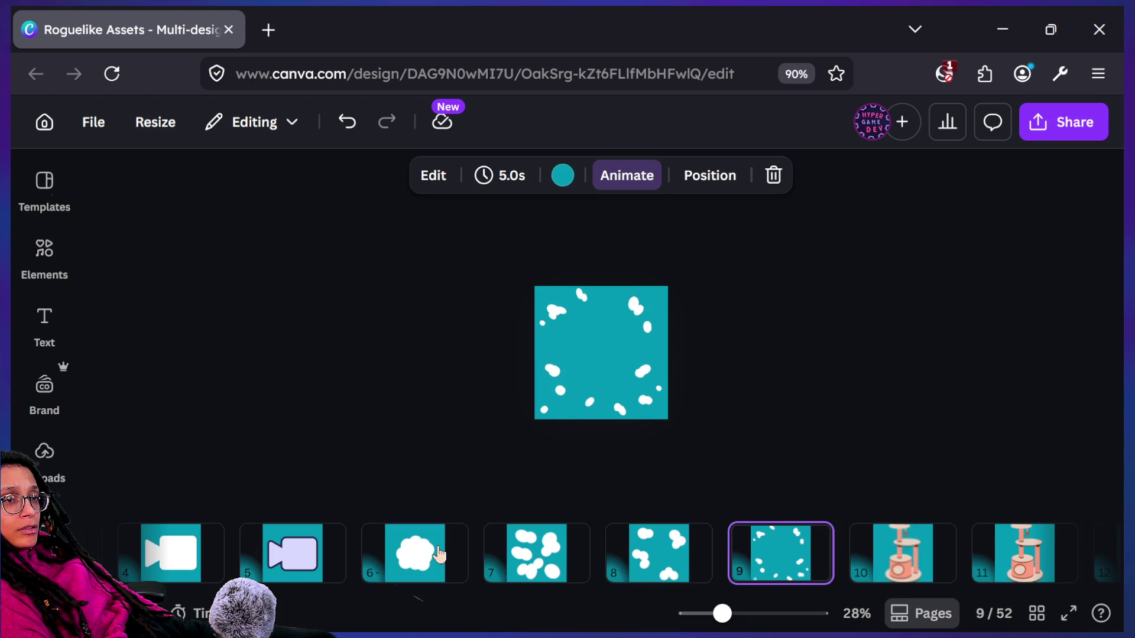
pyautogui.press('Left')
pyautogui.press('Left')
pyautogui.press('Right')
pyautogui.press('Right')
pyautogui.press('Right')
pyautogui.press('Left')
pyautogui.press('Left')
pyautogui.press('Left')
pyautogui.press('Left')
pyautogui.press('Right')
pyautogui.press('Right')
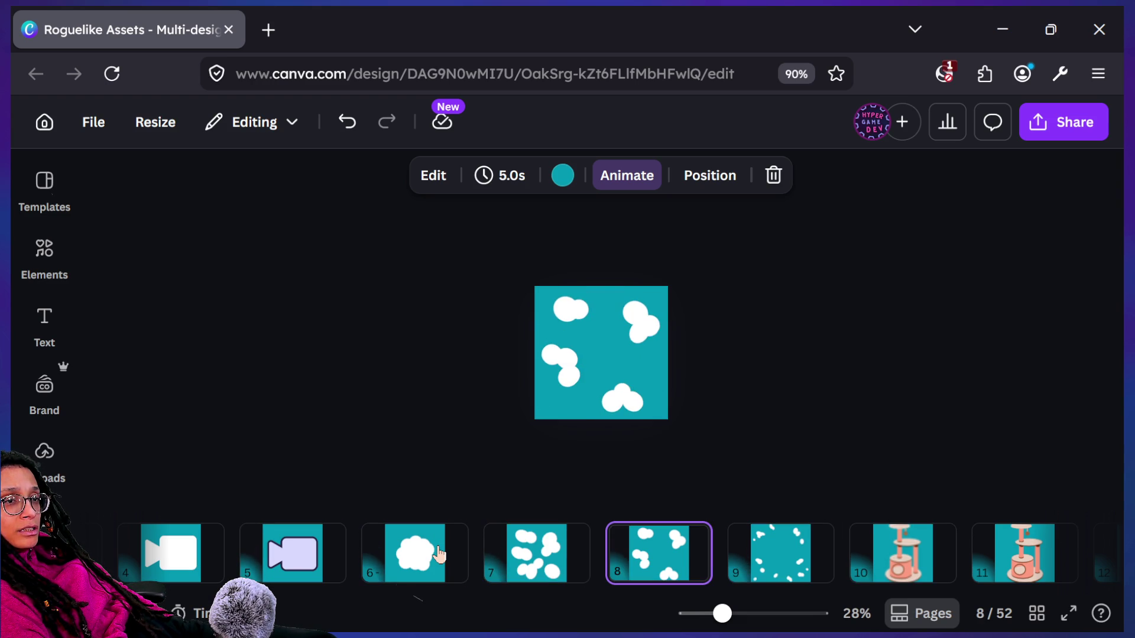
pyautogui.press('Left')
pyautogui.press('Right')
pyautogui.press('Right')
pyautogui.press('Left')
pyautogui.press('Left')
pyautogui.press('Left')
pyautogui.press('Right')
pyautogui.press('Right')
pyautogui.press('Right')
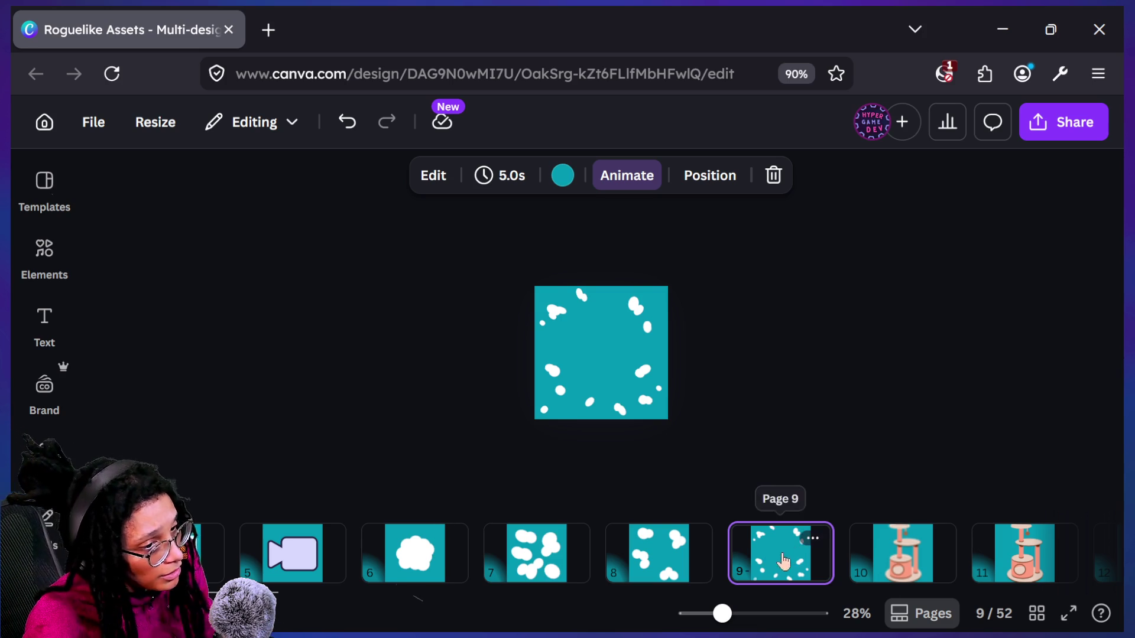
pyautogui.hotkey('ctrl', 'd')
# Shrink the white dots group to a smaller size
pyautogui.moveTo(528, 270)
pyautogui.mouseDown()
pyautogui.moveTo(826, 490)
pyautogui.moveTo(811, 486)
pyautogui.mouseUp()
pyautogui.moveTo(665, 419)
pyautogui.mouseDown()
pyautogui.moveTo(569, 311)
pyautogui.moveTo(627, 418)
pyautogui.mouseUp()
pyautogui.click(548, 390)
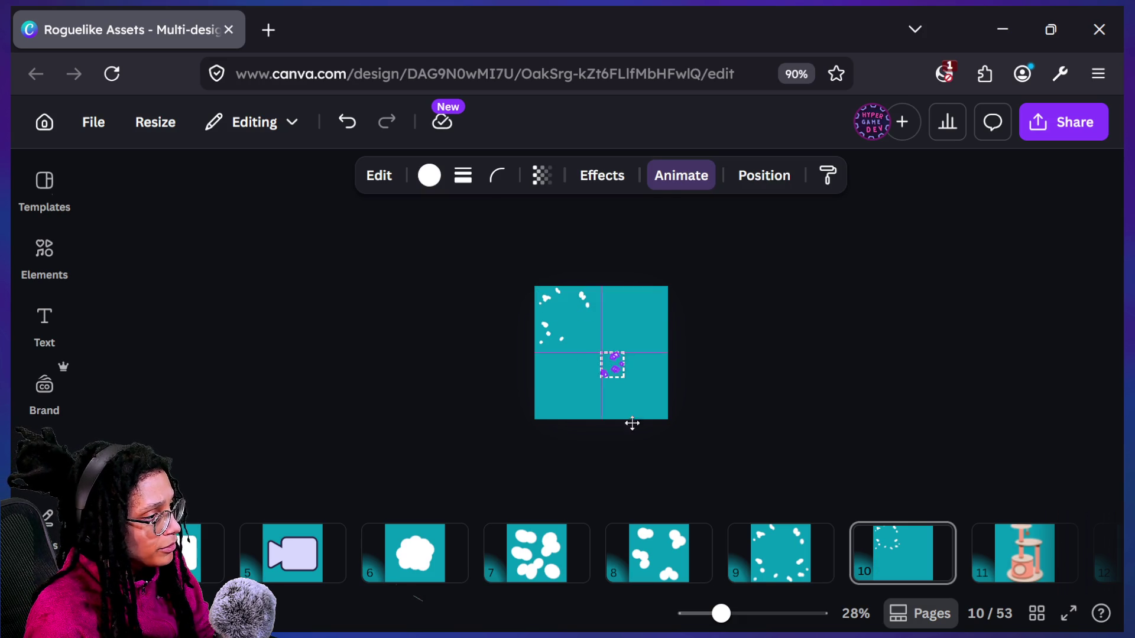
pyautogui.click(558, 383)
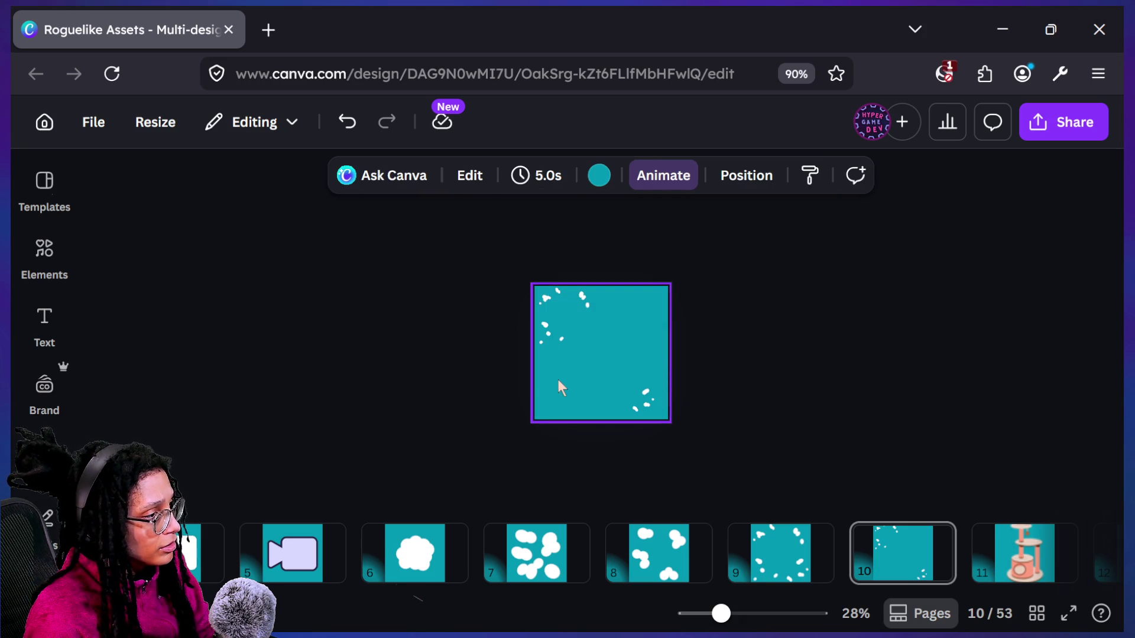
# Move dot clusters into the bottom-left and top-right corners of the tile
pyautogui.moveTo(550, 335); pyautogui.dragTo(538, 320)
pyautogui.moveTo(570, 387)
pyautogui.mouseDown()
pyautogui.moveTo(580, 471)
pyautogui.moveTo(574, 461)
pyautogui.mouseUp()
pyautogui.click(595, 296)
pyautogui.click(585, 298)
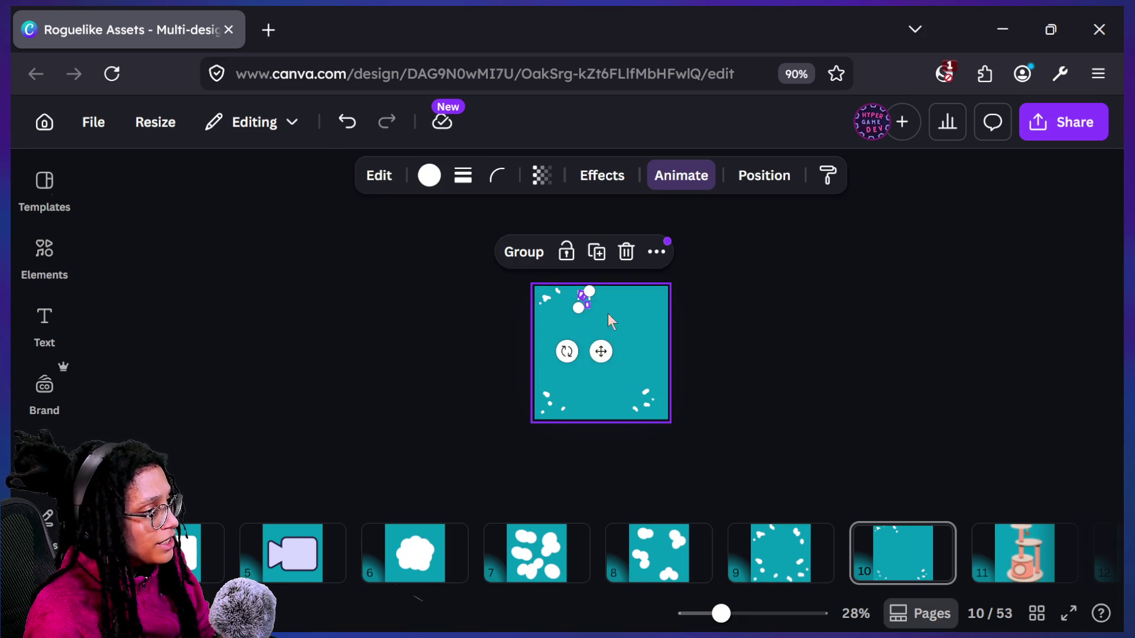
pyautogui.moveTo(601, 351); pyautogui.dragTo(669, 355)
pyautogui.click(687, 335)
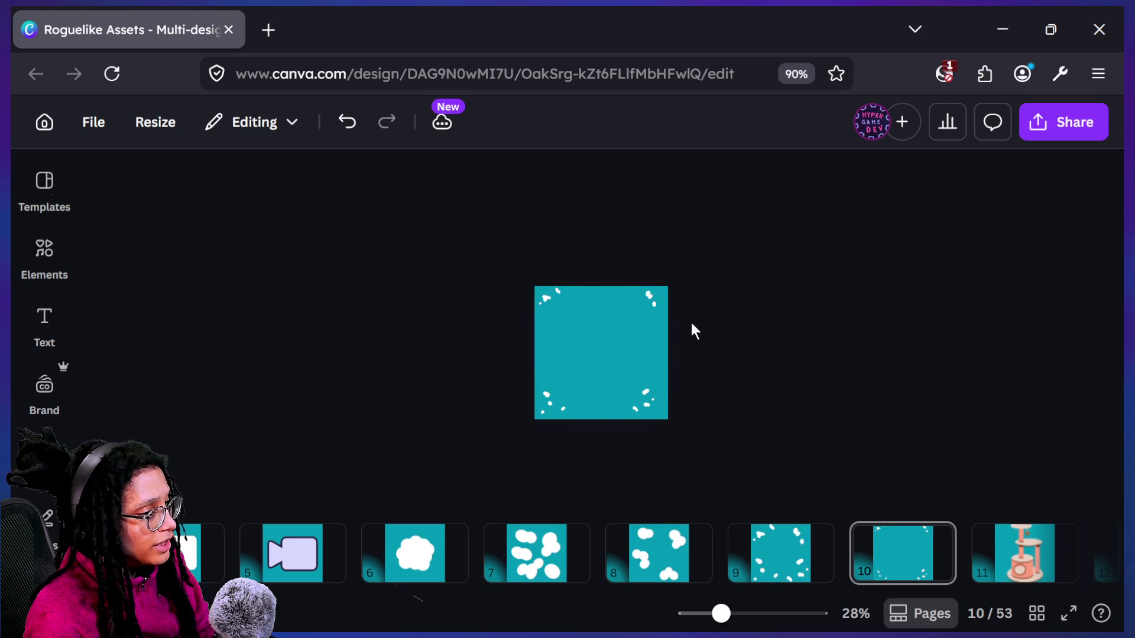
# Shift the top-right dots cluster slightly leftward
pyautogui.scroll(3, 688, 274)
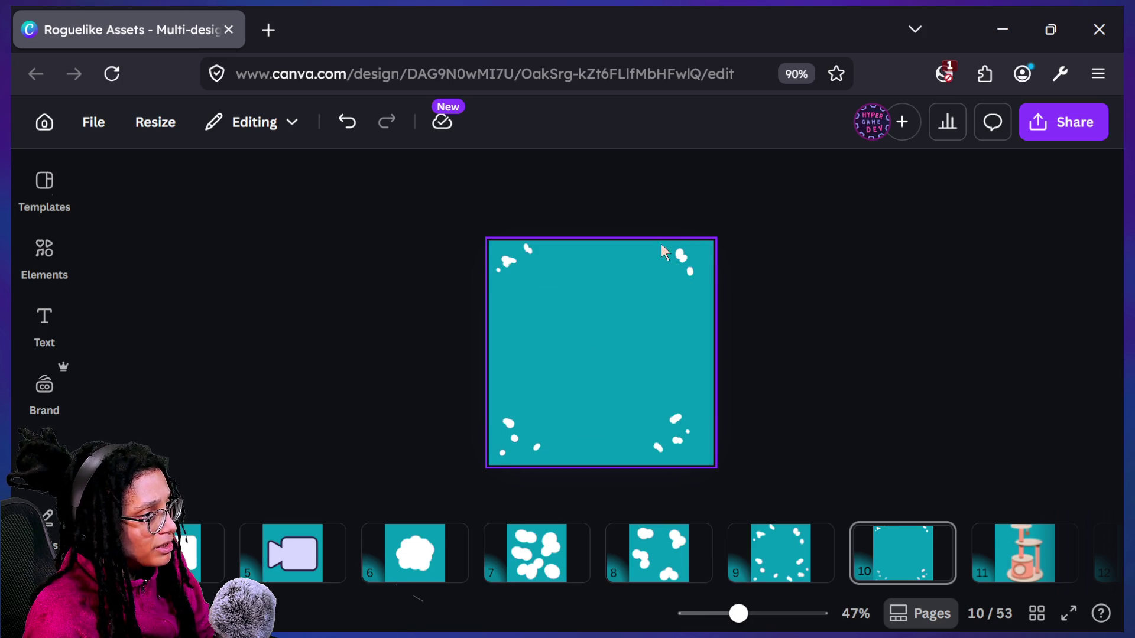
pyautogui.click(679, 254)
pyautogui.moveTo(697, 221)
pyautogui.mouseDown()
pyautogui.moveTo(651, 237)
pyautogui.moveTo(657, 247)
pyautogui.moveTo(692, 229)
pyautogui.mouseUp()
pyautogui.click(732, 263)
pyautogui.moveTo(689, 281); pyautogui.dragTo(689, 279)
pyautogui.click(723, 336)
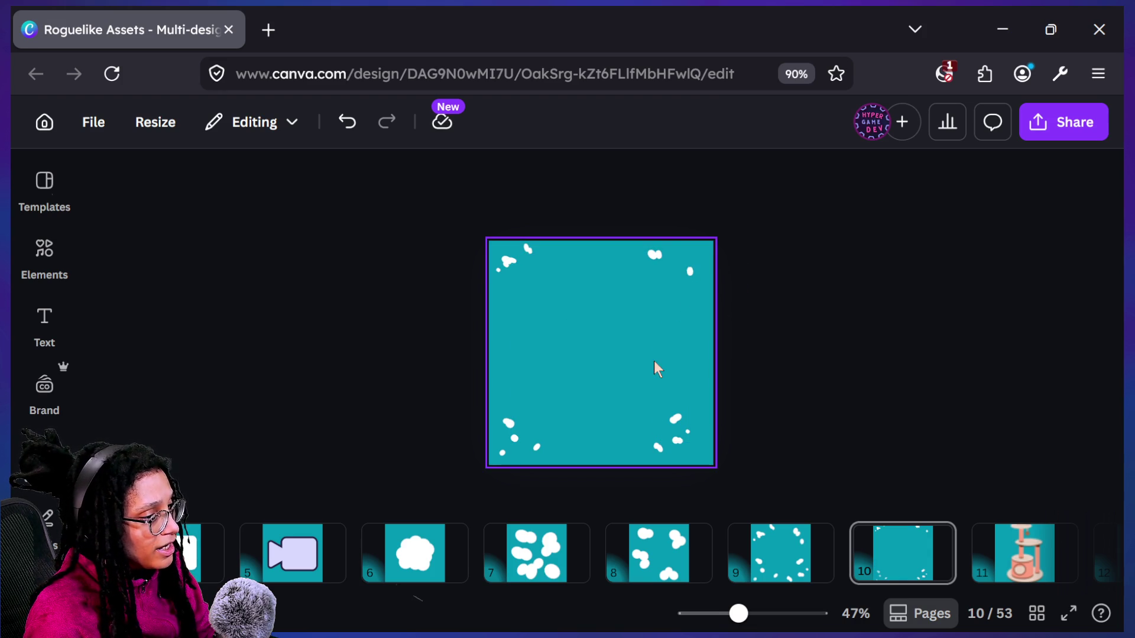
# Reposition the small dot group into the bottom-right corner
pyautogui.click(675, 421)
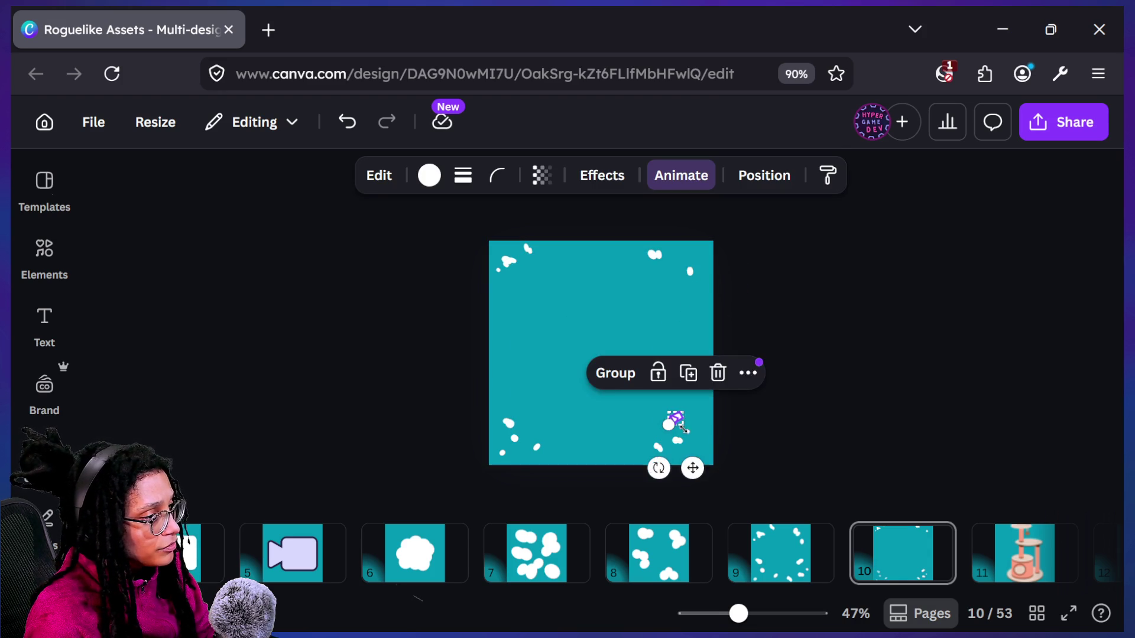
pyautogui.moveTo(694, 466)
pyautogui.mouseDown()
pyautogui.moveTo(716, 460)
pyautogui.moveTo(707, 500)
pyautogui.moveTo(672, 507)
pyautogui.mouseUp()
pyautogui.click(693, 450)
pyautogui.click(668, 429)
pyautogui.click(579, 416)
pyautogui.click(659, 452)
pyautogui.press('Escape')
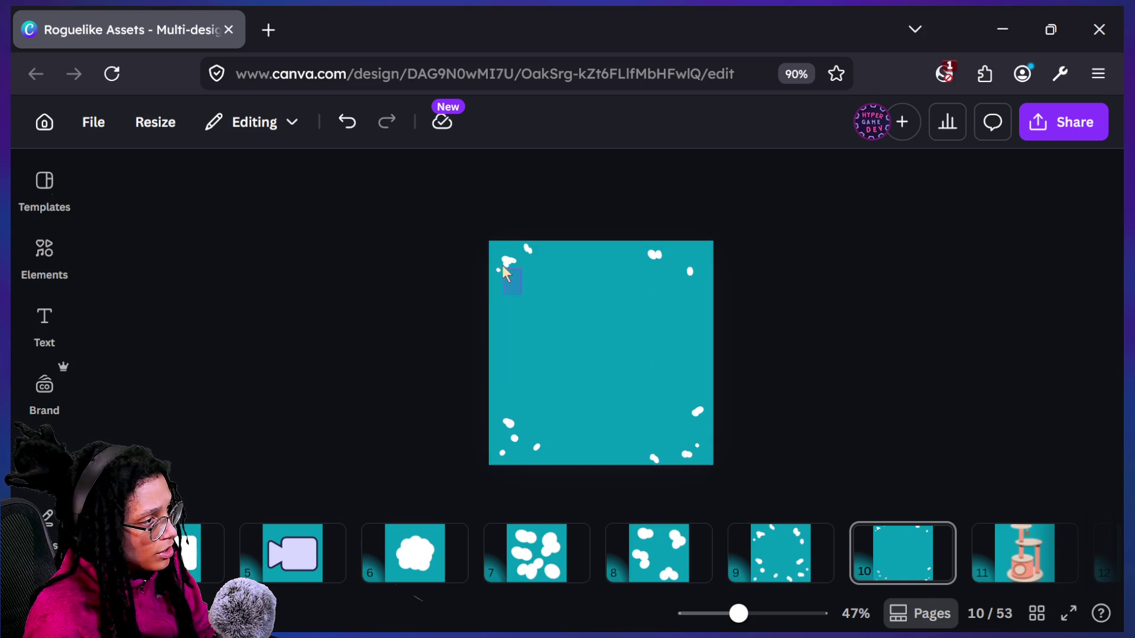
# Rotate the top-left dots cluster about 17°
pyautogui.click(507, 262)
pyautogui.moveTo(521, 198)
pyautogui.mouseDown()
pyautogui.moveTo(568, 239)
pyautogui.moveTo(553, 214)
pyautogui.mouseUp()
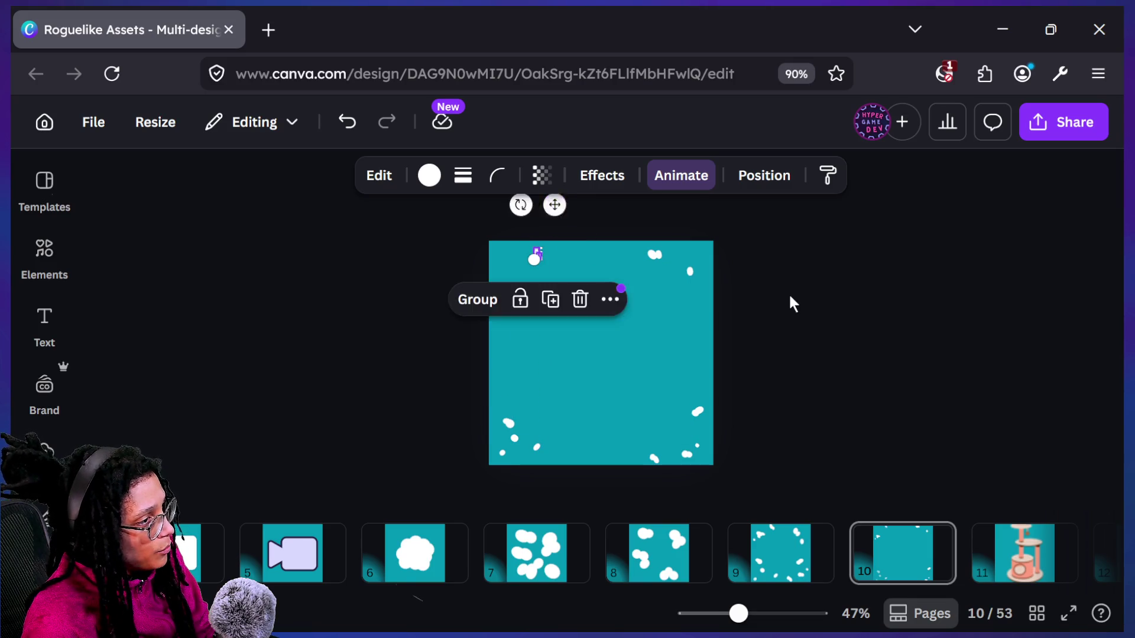
pyautogui.click(792, 299)
# Nudge the small bottom-left blob up and left into its corner
pyautogui.click(502, 417)
pyautogui.moveTo(525, 471)
pyautogui.mouseDown()
pyautogui.moveTo(595, 471)
pyautogui.moveTo(514, 441)
pyautogui.moveTo(574, 464)
pyautogui.moveTo(560, 468)
pyautogui.mouseUp()
pyautogui.click(548, 454)
pyautogui.click(534, 448)
pyautogui.click(813, 431)
pyautogui.scroll(-3, 813, 431)
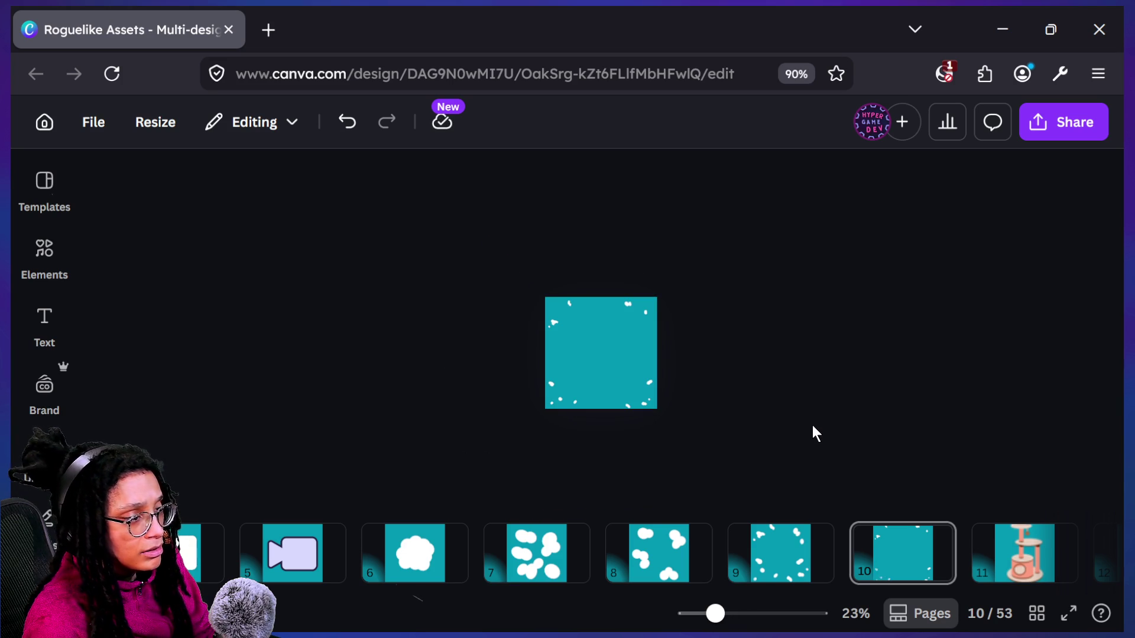
# View page 9's dot ring and page 6's large cloud, then switch to the Atomcraft itch.io window
pyautogui.click(775, 539)
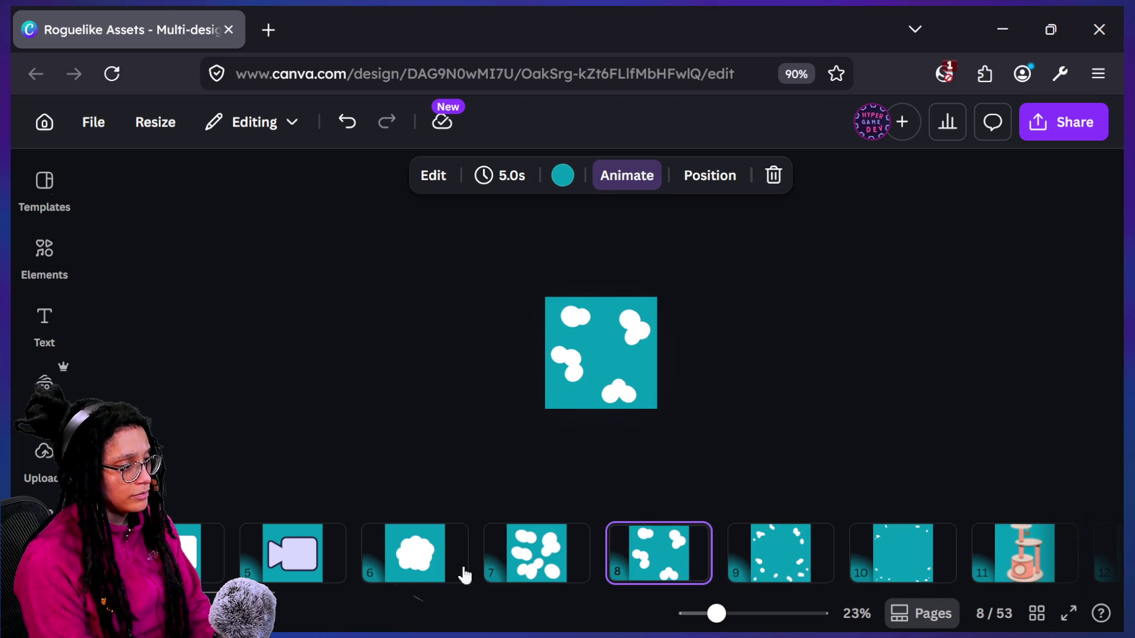
pyautogui.click(438, 568)
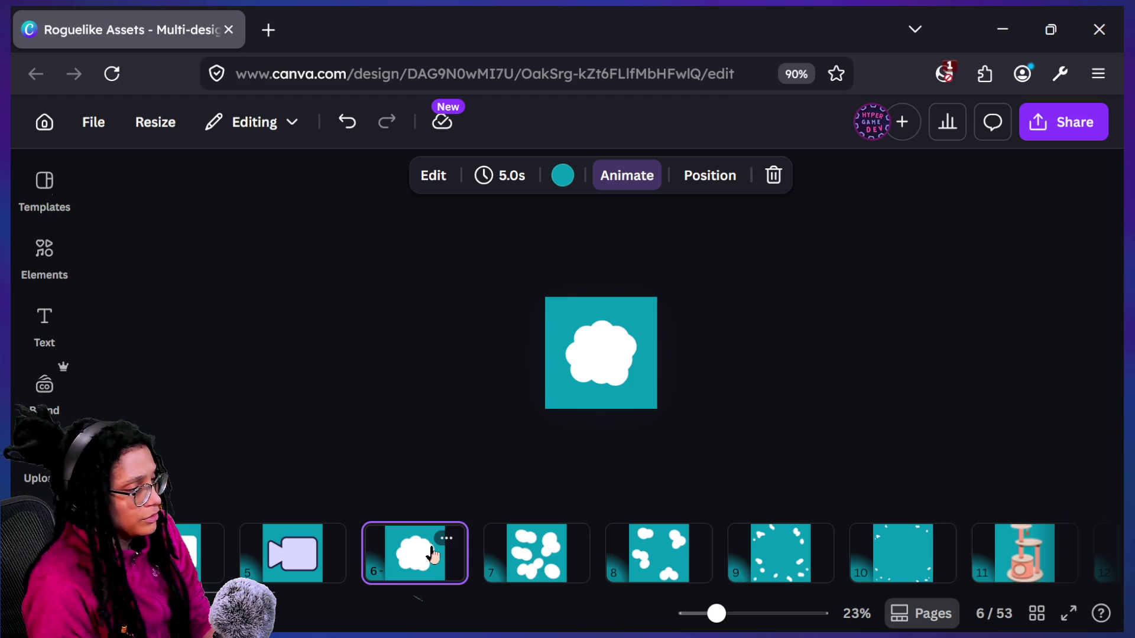
pyautogui.press('super+Tab')
pyautogui.click(638, 308)
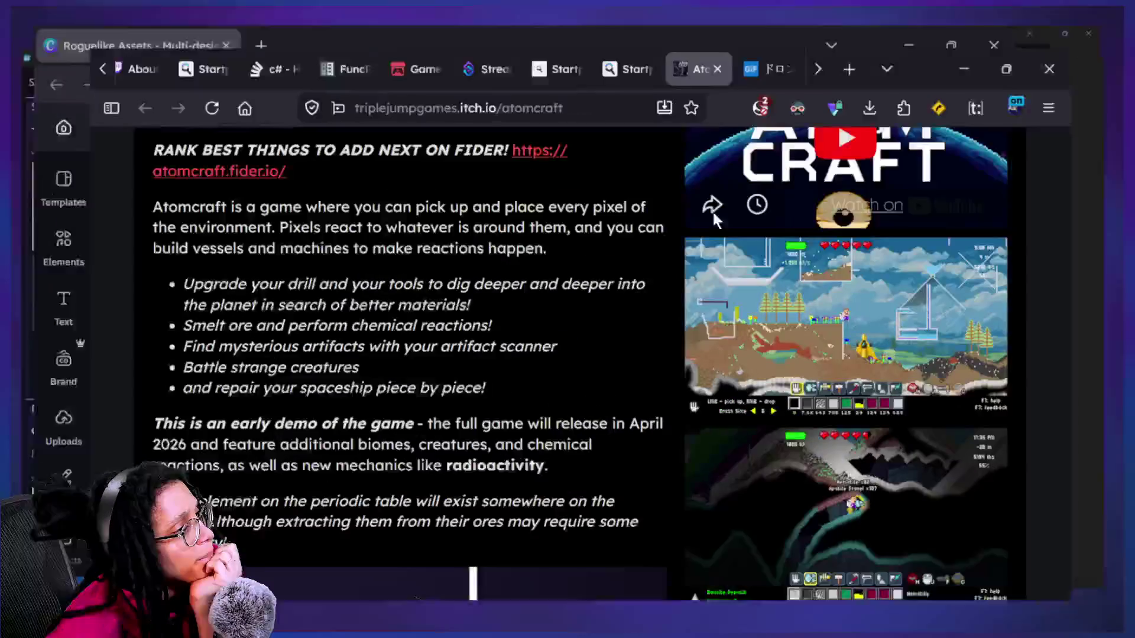
# Compare the ドロン-忍法 and bye-peace-out tenor GIF tabs, ending on bye-peace-out
pyautogui.scroll(3, 673, 35)
pyautogui.scroll(-4, 673, 35)
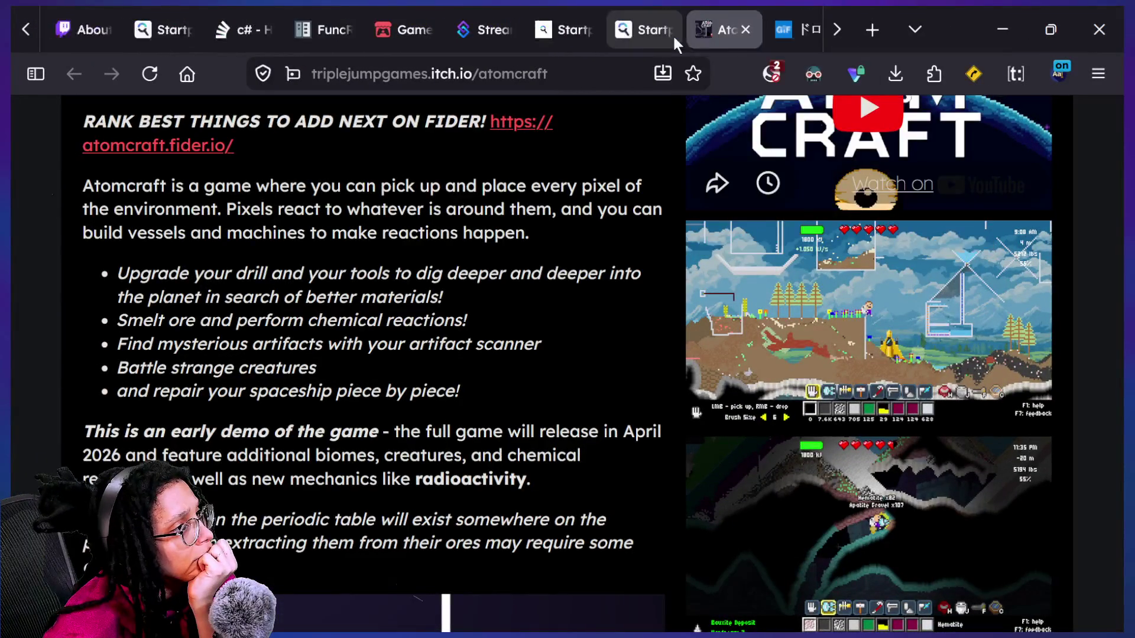
pyautogui.click(674, 36)
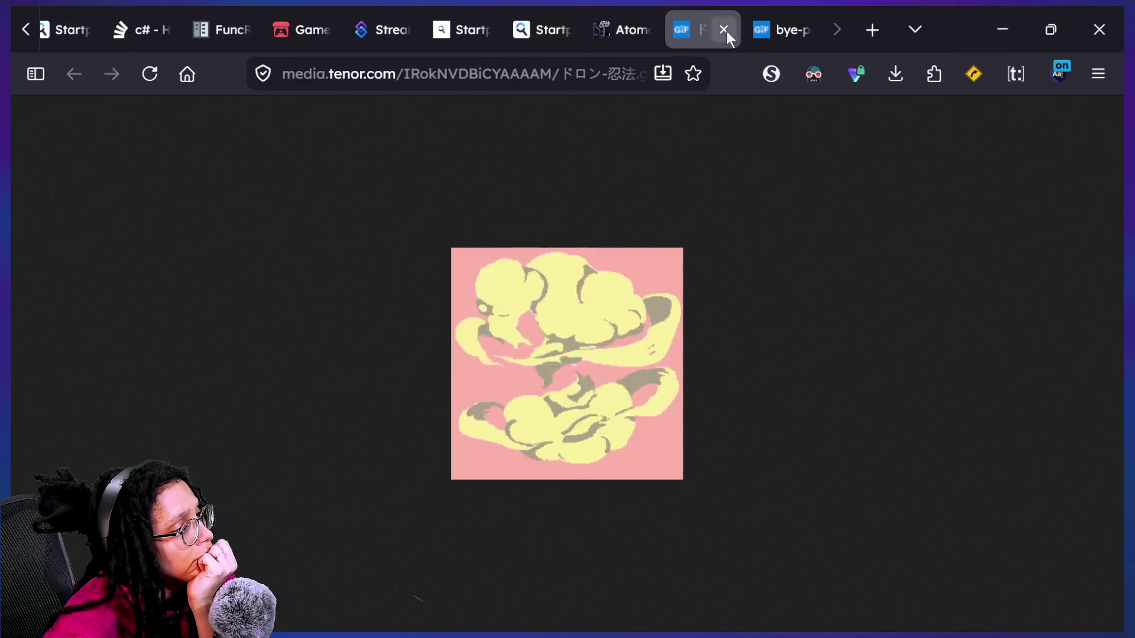
pyautogui.click(761, 33)
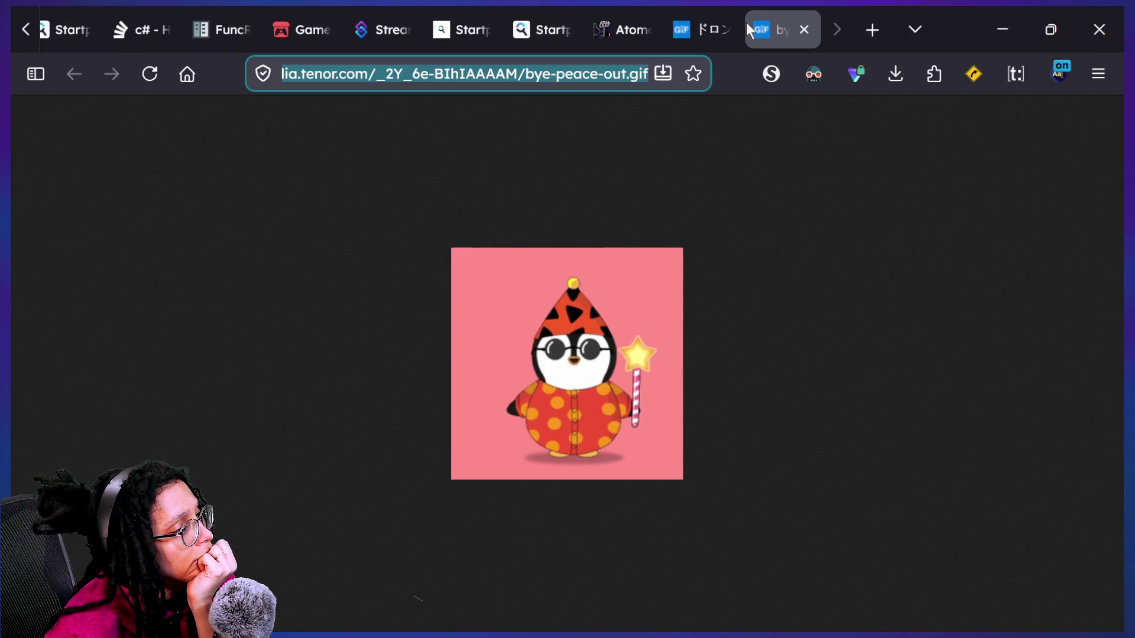
pyautogui.moveTo(740, 24)
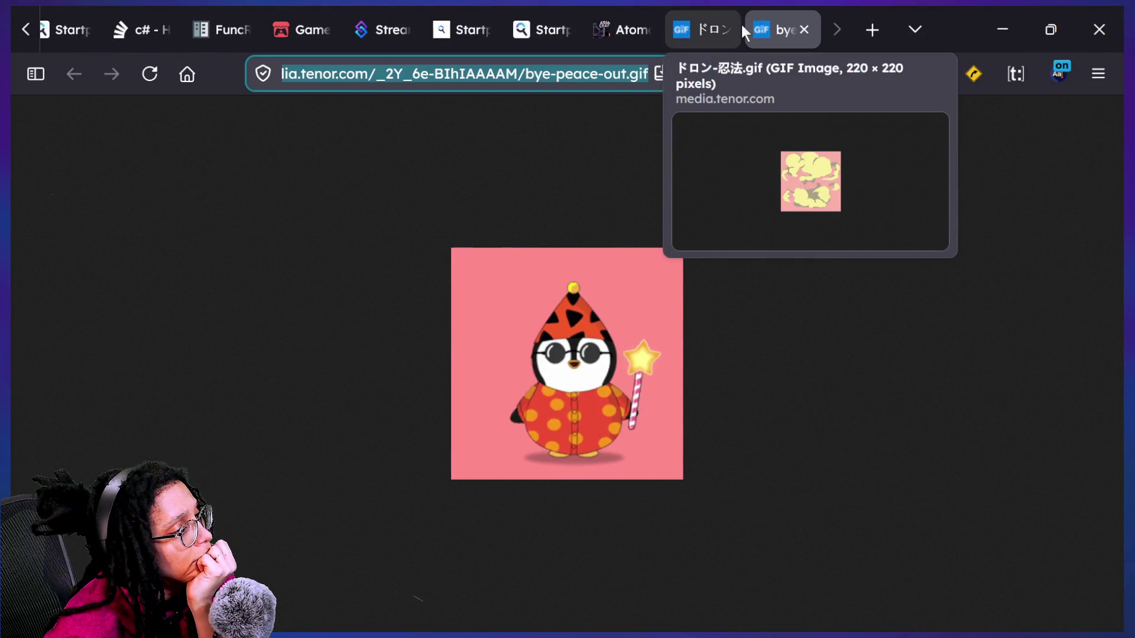
pyautogui.click(693, 14)
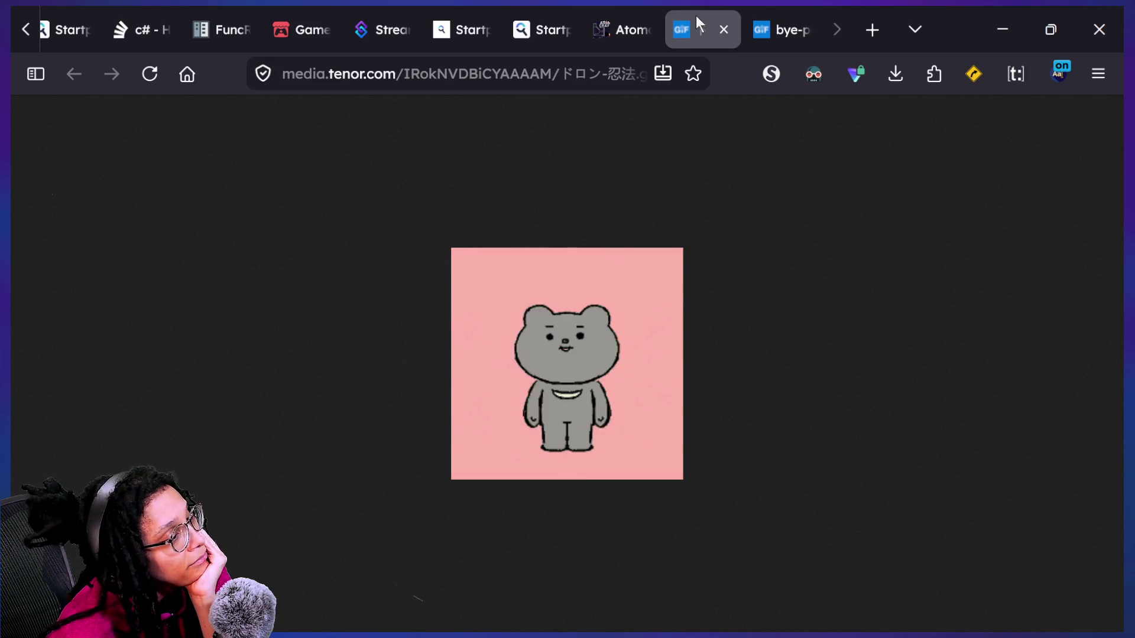
pyautogui.click(785, 45)
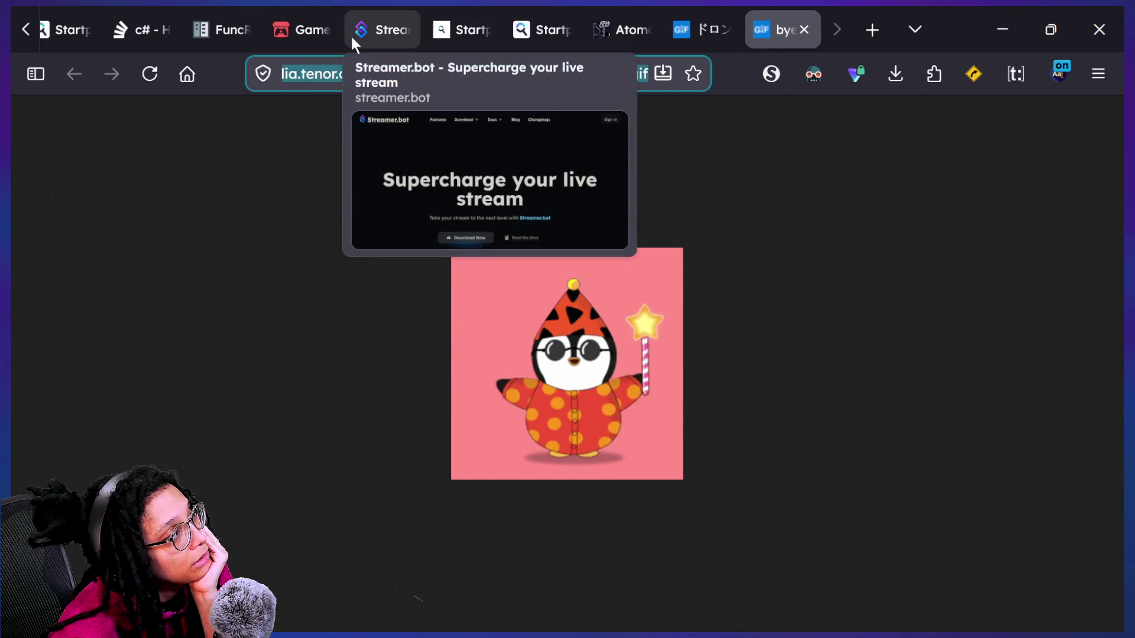
# Return to the Roguelike Assets Canva window via Win+Tab
pyautogui.scroll(4, 353, 36)
pyautogui.scroll(-4, 350, 34)
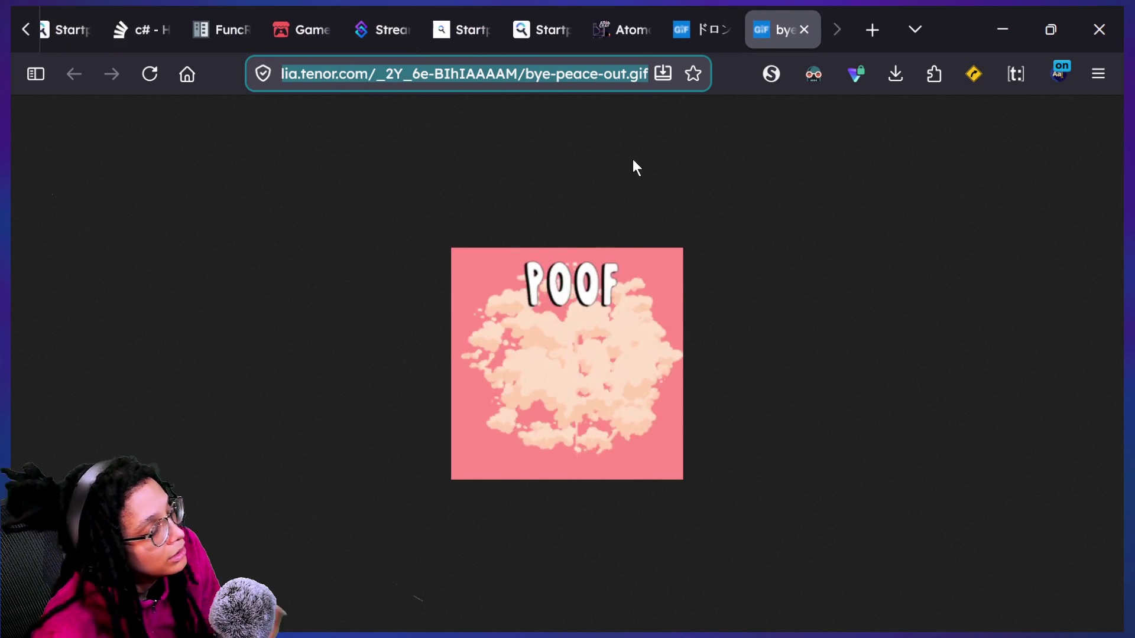
pyautogui.press('super+Tab')
pyautogui.click(512, 229)
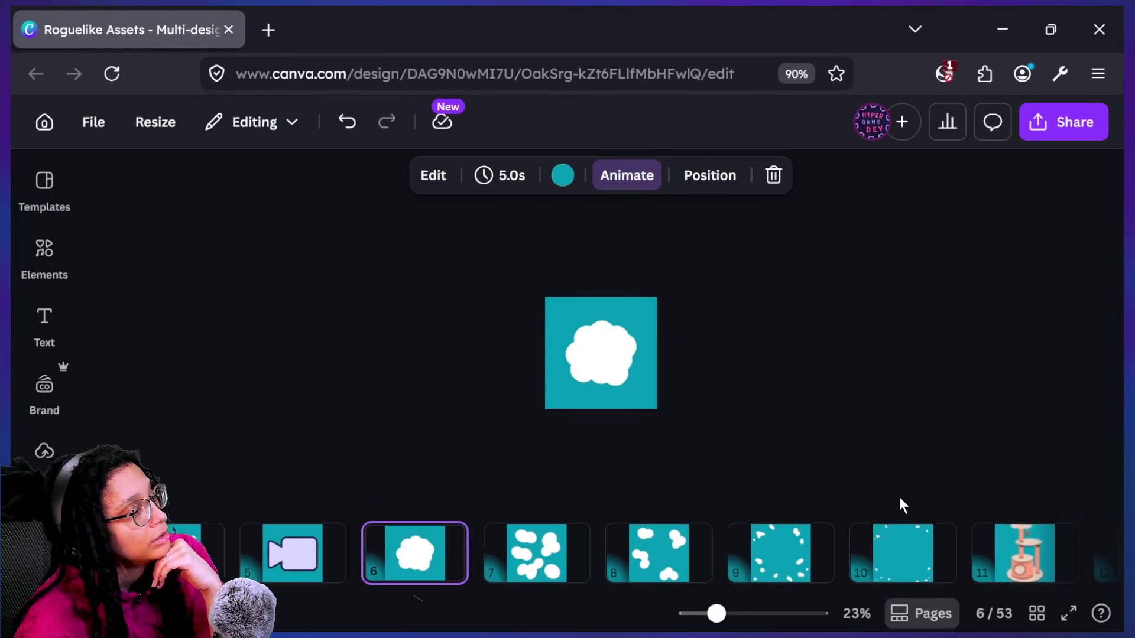
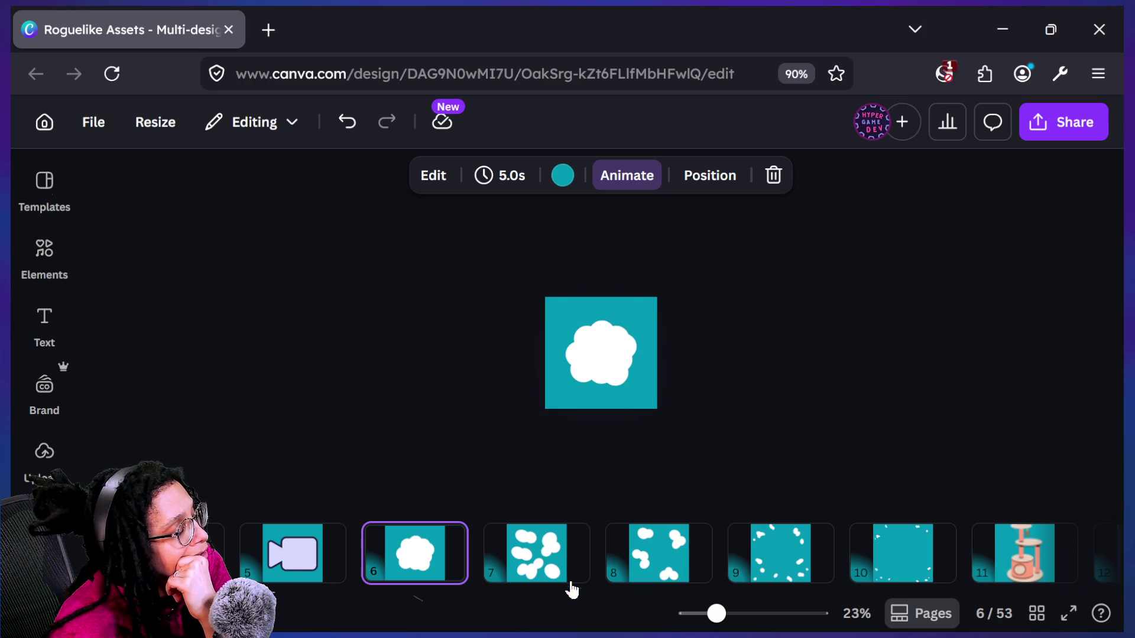
# Select the lower circles of page 6's cloud and fill them light grey #DBDBDB
pyautogui.click(579, 376)
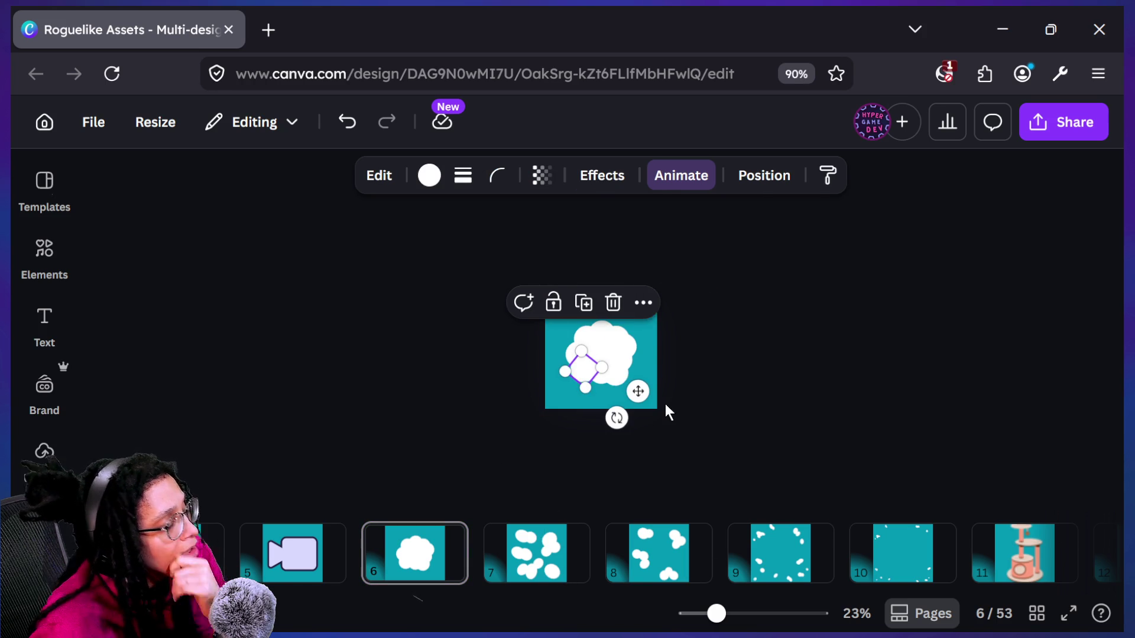
pyautogui.scroll(5, 665, 404)
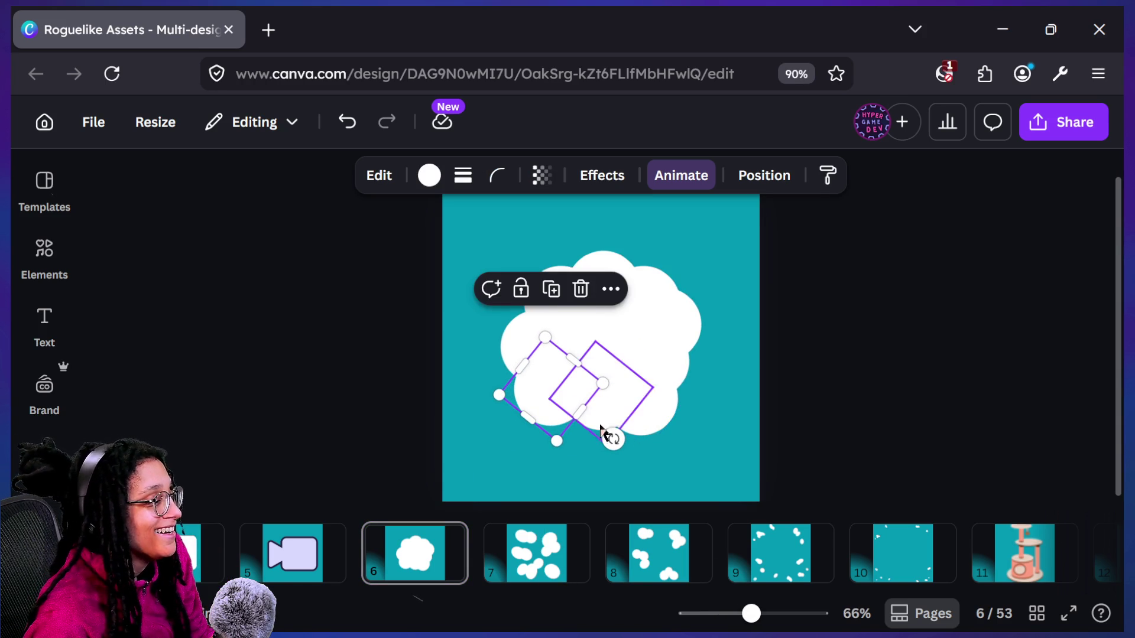
pyautogui.keyDown('shift'); pyautogui.click(659, 405); pyautogui.keyUp('shift')
pyautogui.moveTo(671, 407); pyautogui.dragTo(684, 379)
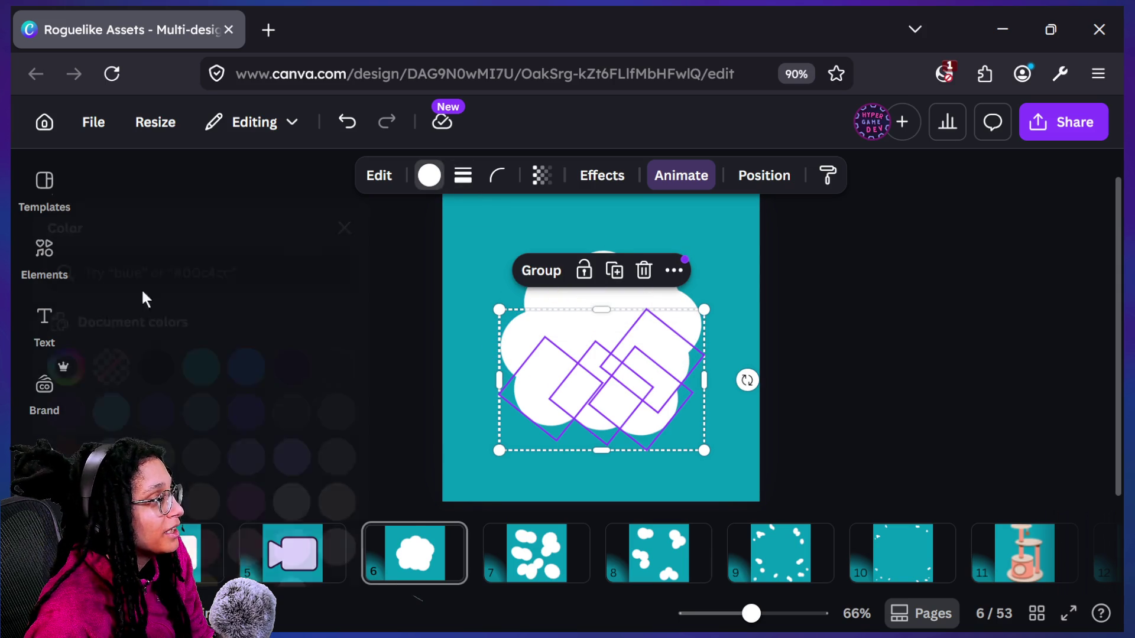
pyautogui.click(112, 367)
pyautogui.moveTo(160, 249); pyautogui.dragTo(112, 177)
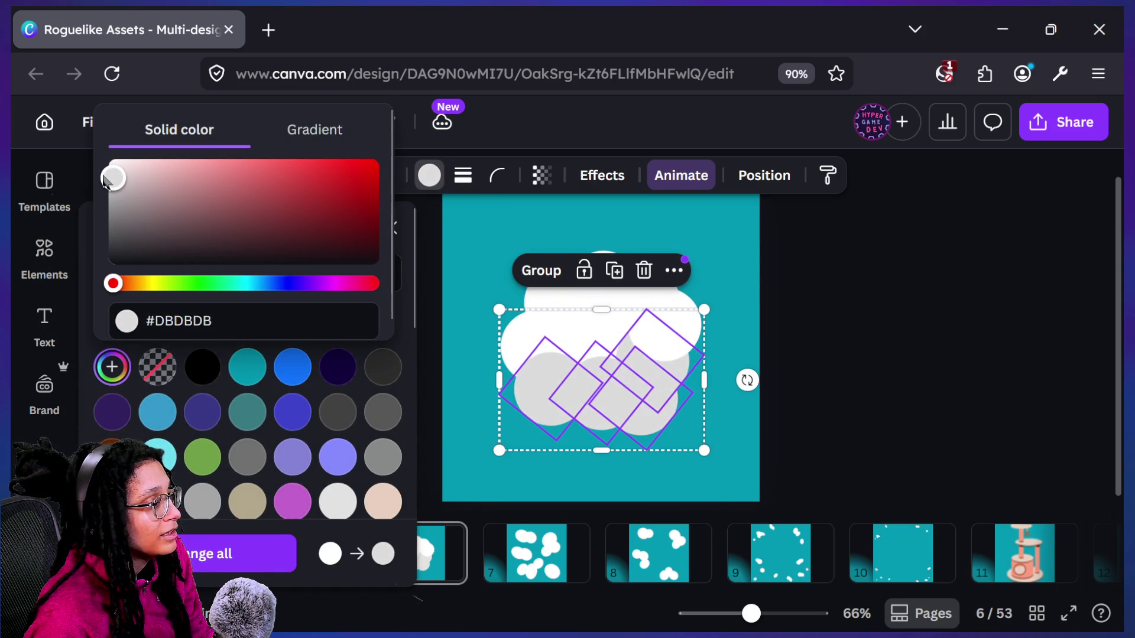
pyautogui.click(1019, 374)
# Move one grey circle up-left into place on the cloud
pyautogui.scroll(-5, 1020, 374)
pyautogui.scroll(-1, 696, 438)
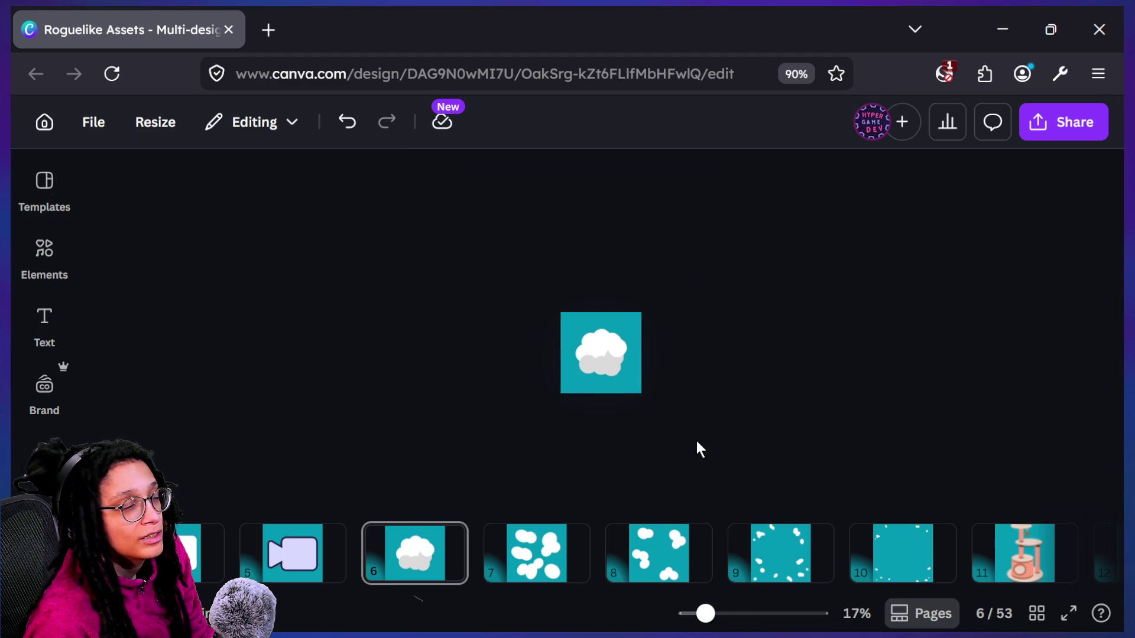
pyautogui.scroll(1, 695, 438)
pyautogui.scroll(5, 608, 373)
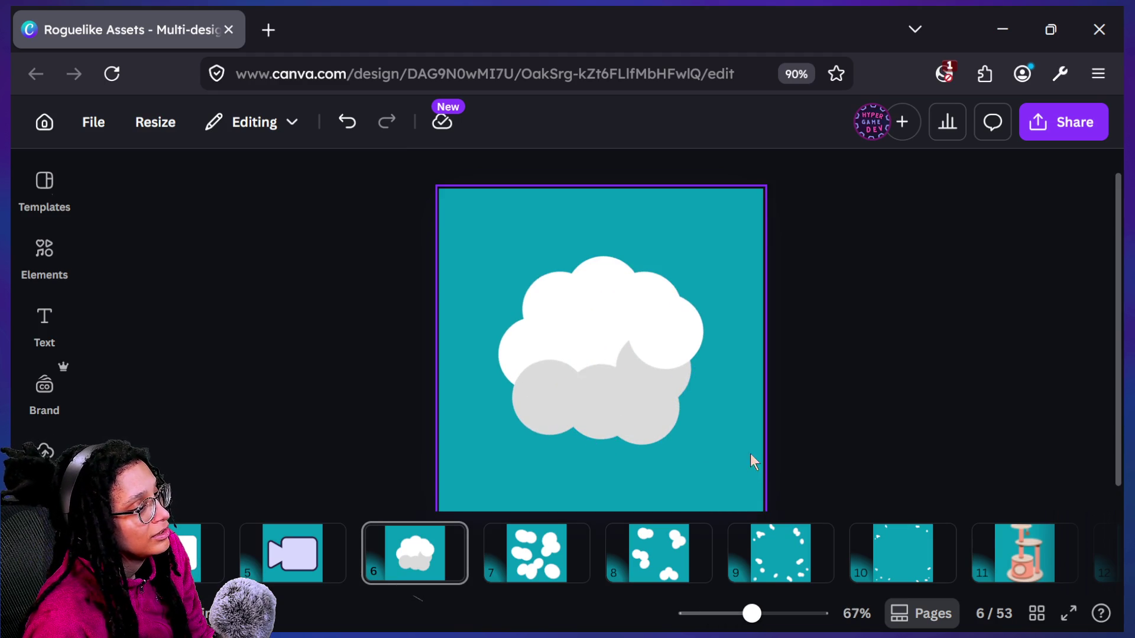
pyautogui.moveTo(647, 384)
pyautogui.mouseDown()
pyautogui.moveTo(597, 382)
pyautogui.moveTo(609, 322)
pyautogui.moveTo(587, 382)
pyautogui.moveTo(585, 362)
pyautogui.moveTo(598, 357)
pyautogui.moveTo(616, 375)
pyautogui.moveTo(561, 377)
pyautogui.moveTo(557, 366)
pyautogui.mouseUp()
pyautogui.press('Delete')
pyautogui.hotkey('ctrl', 'z')
pyautogui.click(593, 359)
pyautogui.click(974, 391)
# Flip between pages 6 and 7, ending on page 7's scattered clouds
pyautogui.scroll(-5, 975, 391)
pyautogui.scroll(-1, 974, 390)
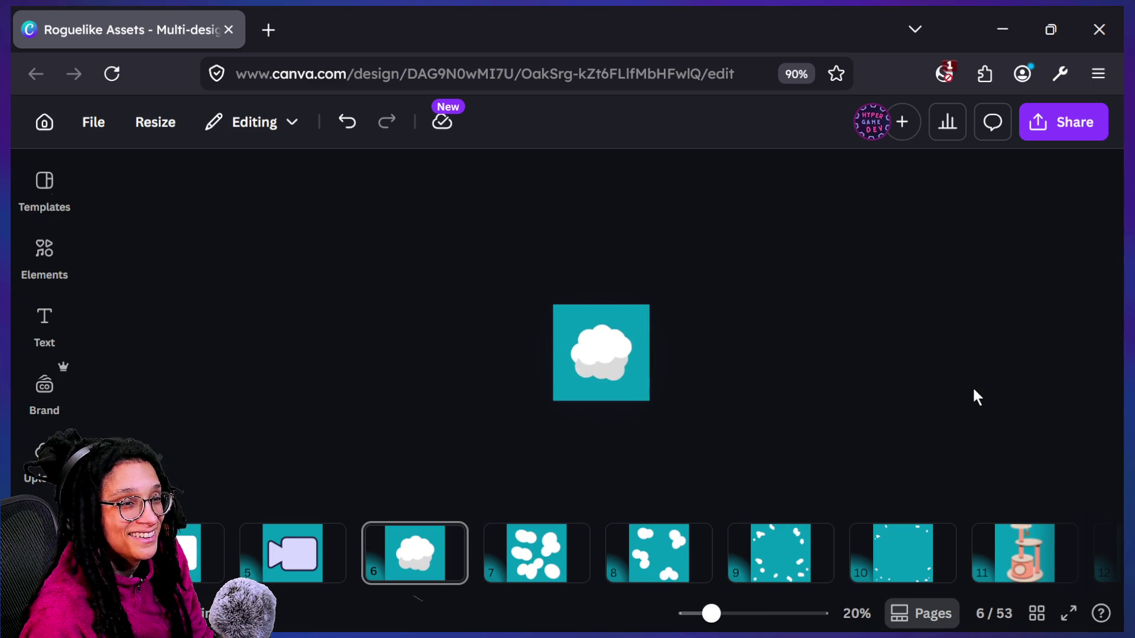
pyautogui.scroll(5, 974, 390)
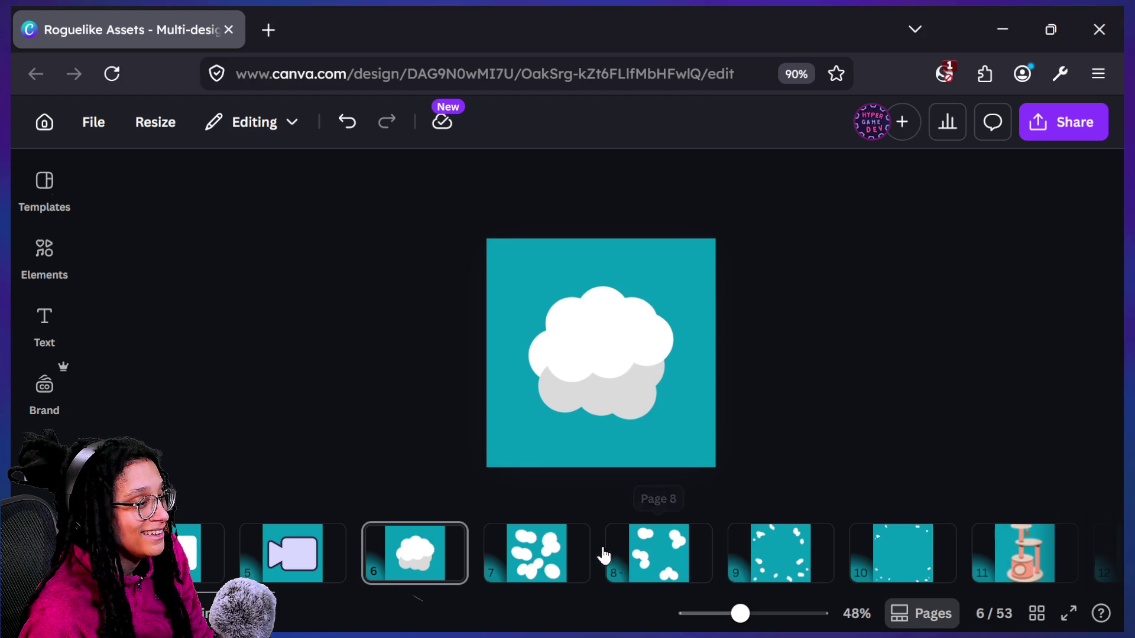
pyautogui.click(569, 570)
pyautogui.click(418, 560)
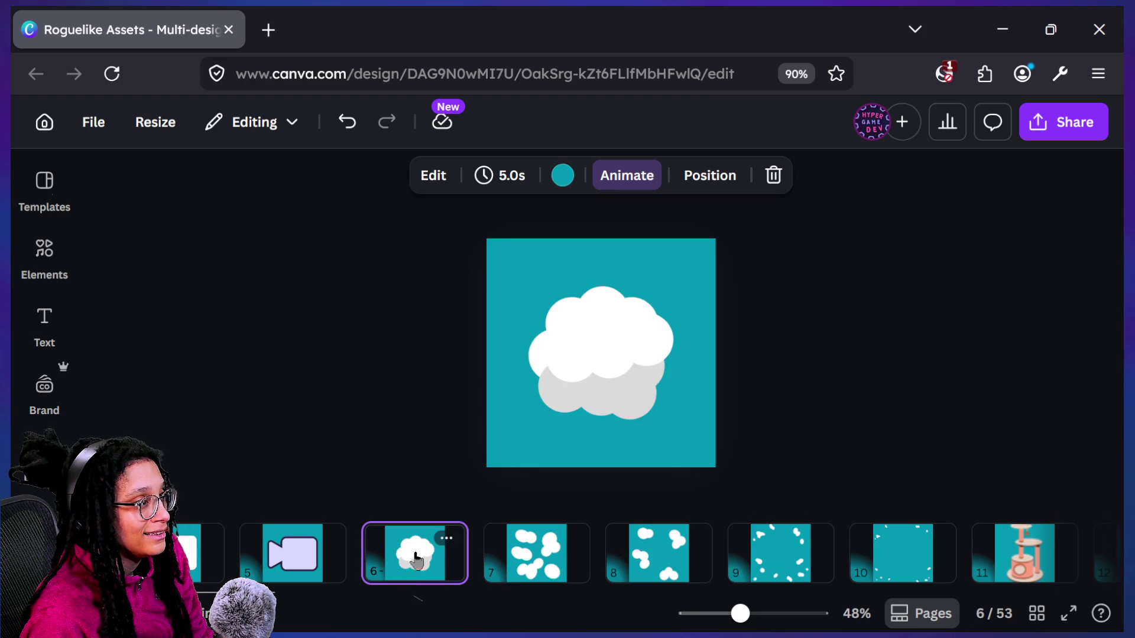
pyautogui.click(547, 543)
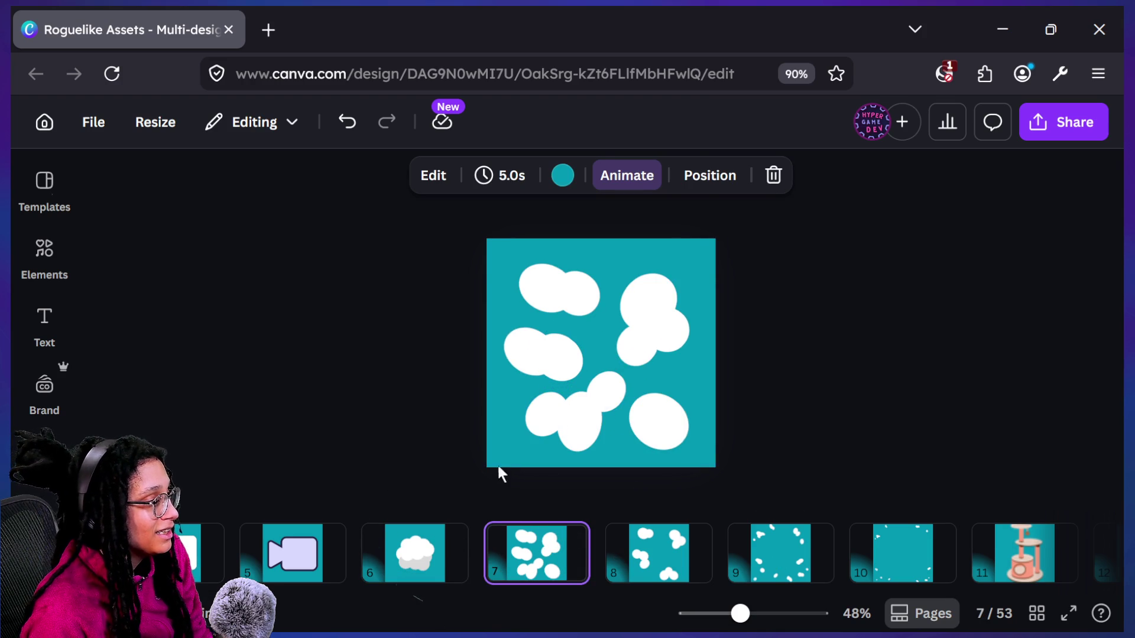
# Nudge page 7's lower-left cloud up slightly
pyautogui.click(534, 433)
pyautogui.keyDown('ctrl'); pyautogui.scroll(3, 532, 431); pyautogui.keyUp('ctrl')
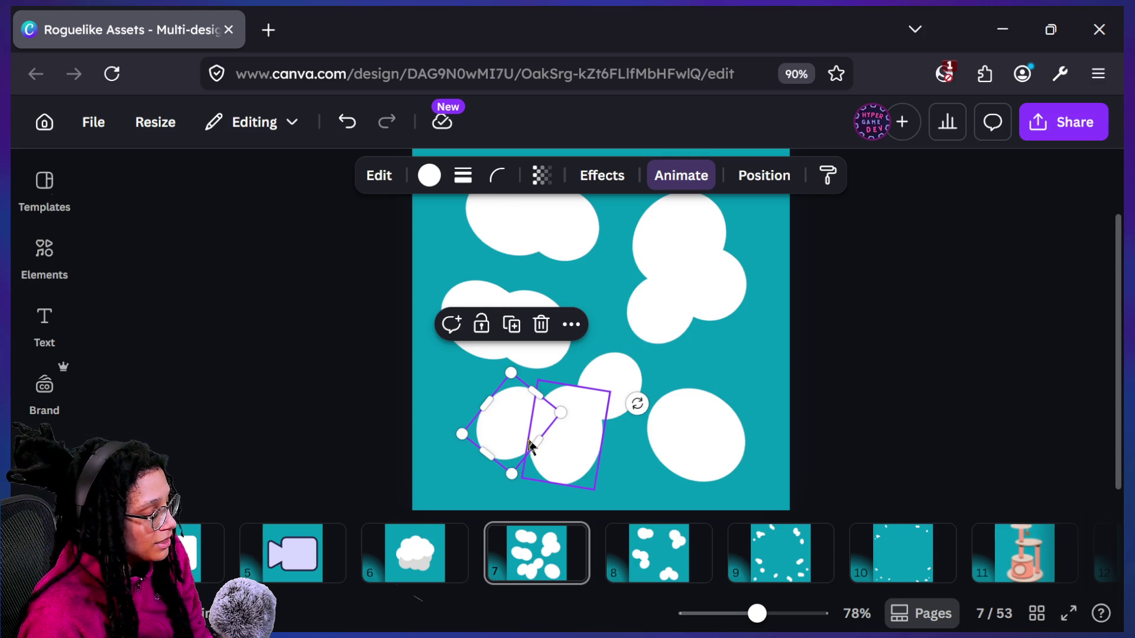
pyautogui.moveTo(512, 436)
pyautogui.mouseDown()
pyautogui.moveTo(506, 414)
pyautogui.moveTo(522, 429)
pyautogui.mouseUp()
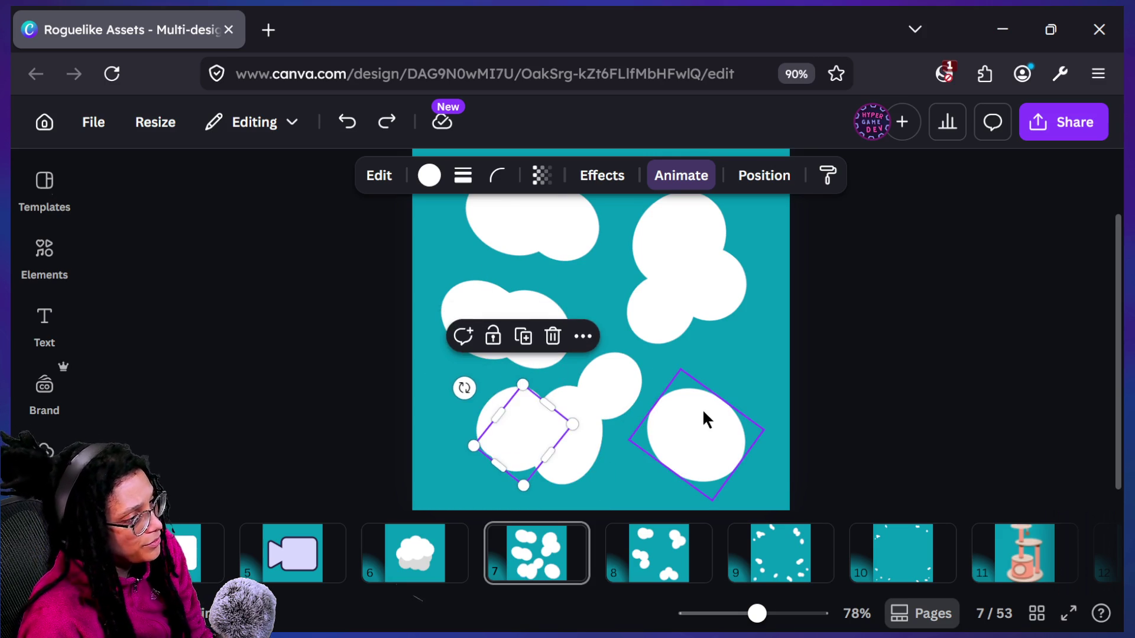
pyautogui.press('Escape')
# At 80% browser zoom, shift all page-7 clouds slightly and group them, opening a custom colour picker
pyautogui.hotkey('ctrl', '-')
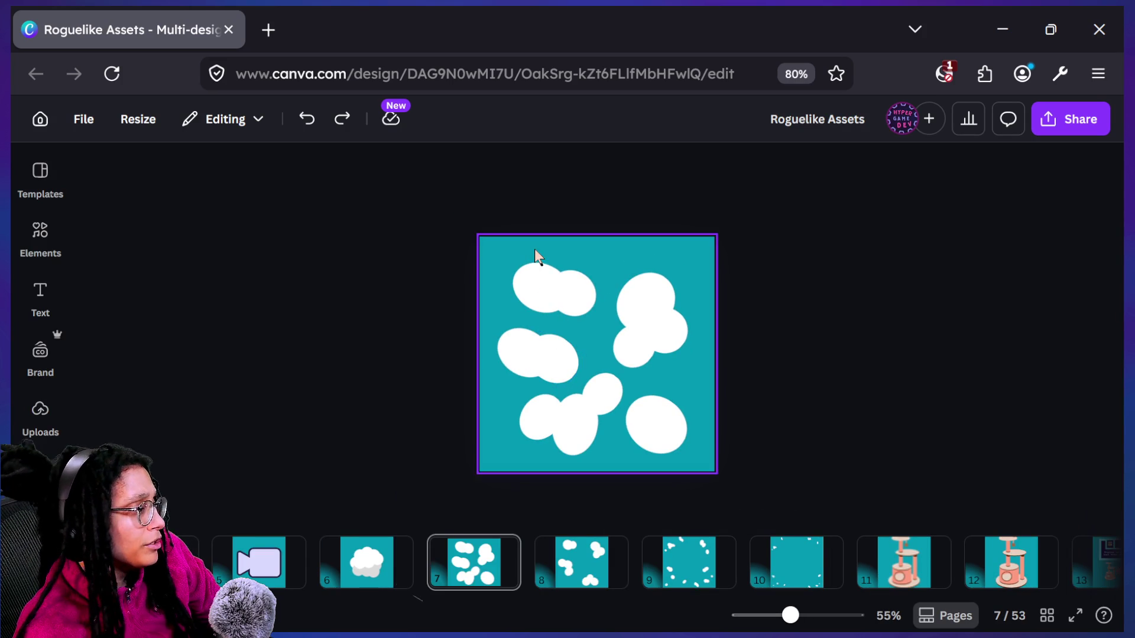
pyautogui.moveTo(422, 212); pyautogui.dragTo(808, 475)
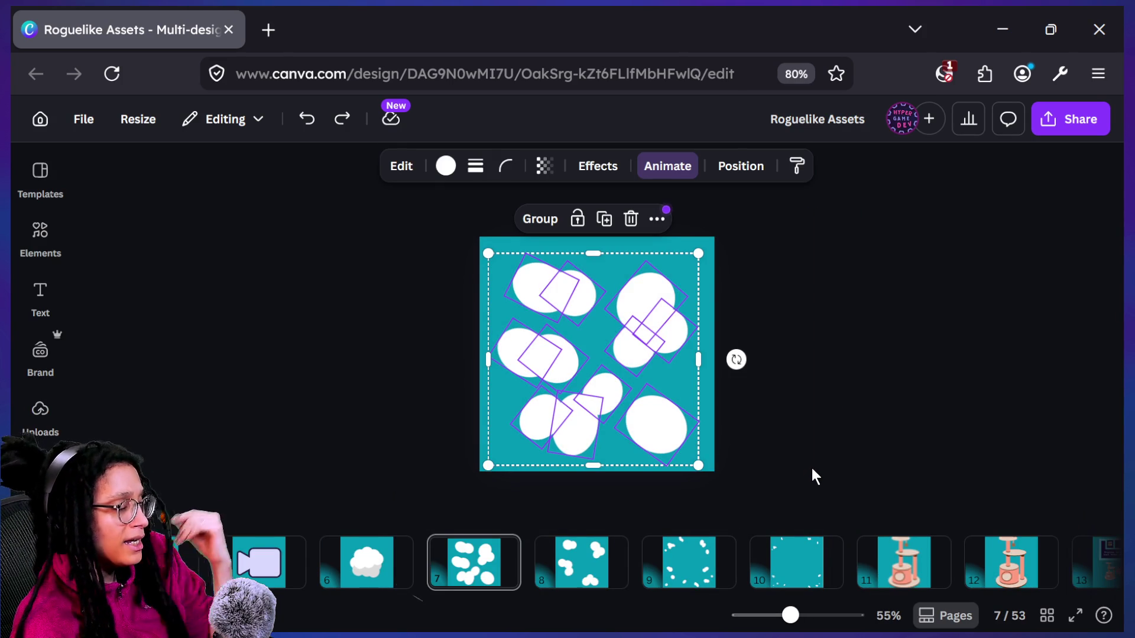
pyautogui.click(814, 467)
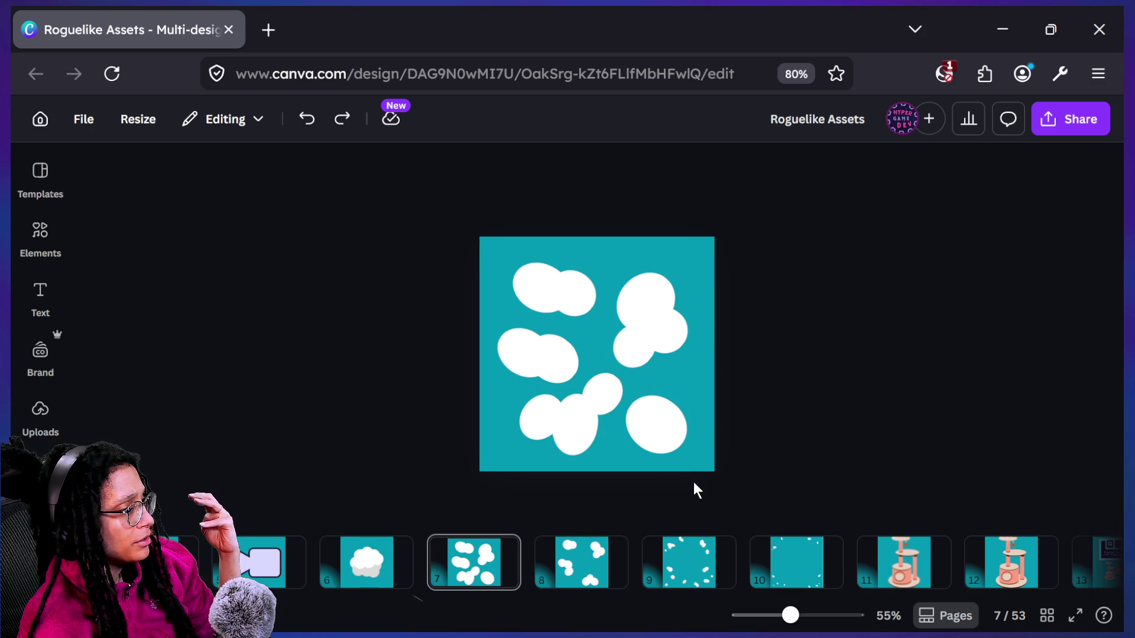
pyautogui.moveTo(392, 204)
pyautogui.mouseDown()
pyautogui.moveTo(790, 449)
pyautogui.moveTo(795, 473)
pyautogui.mouseUp()
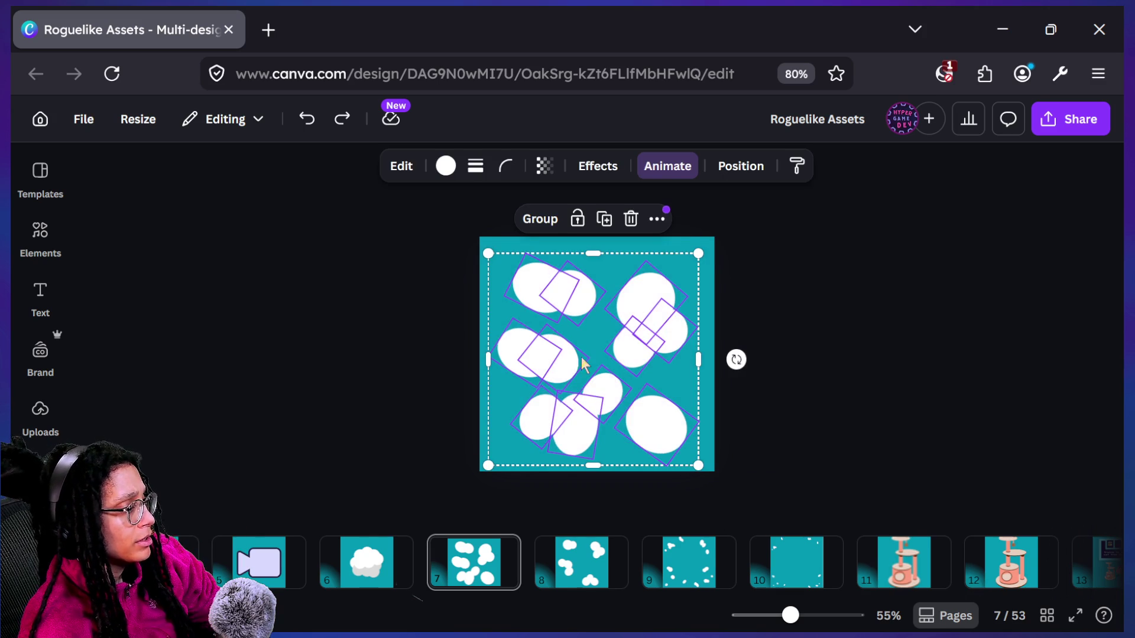
pyautogui.moveTo(640, 380); pyautogui.dragTo(648, 387)
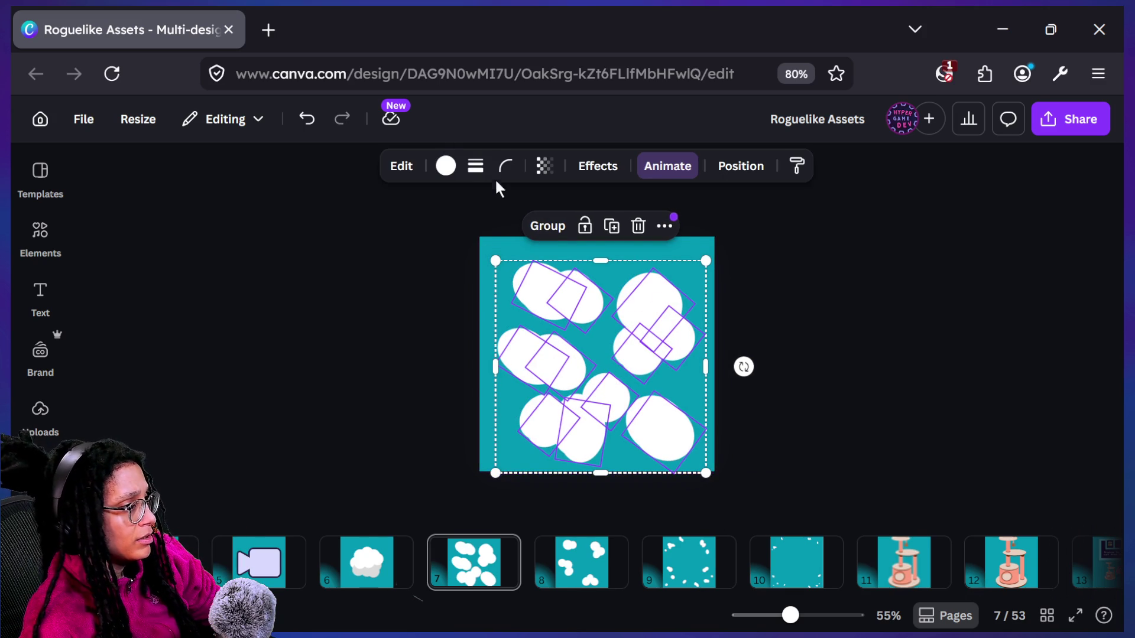
pyautogui.click(538, 228)
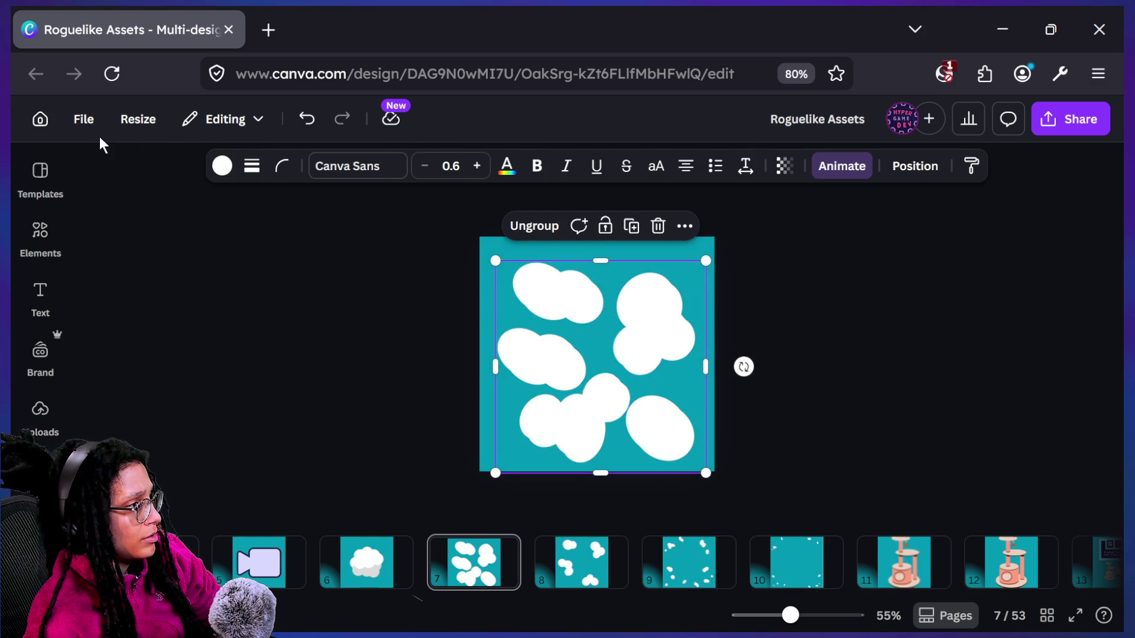
pyautogui.click(223, 167)
pyautogui.click(99, 335)
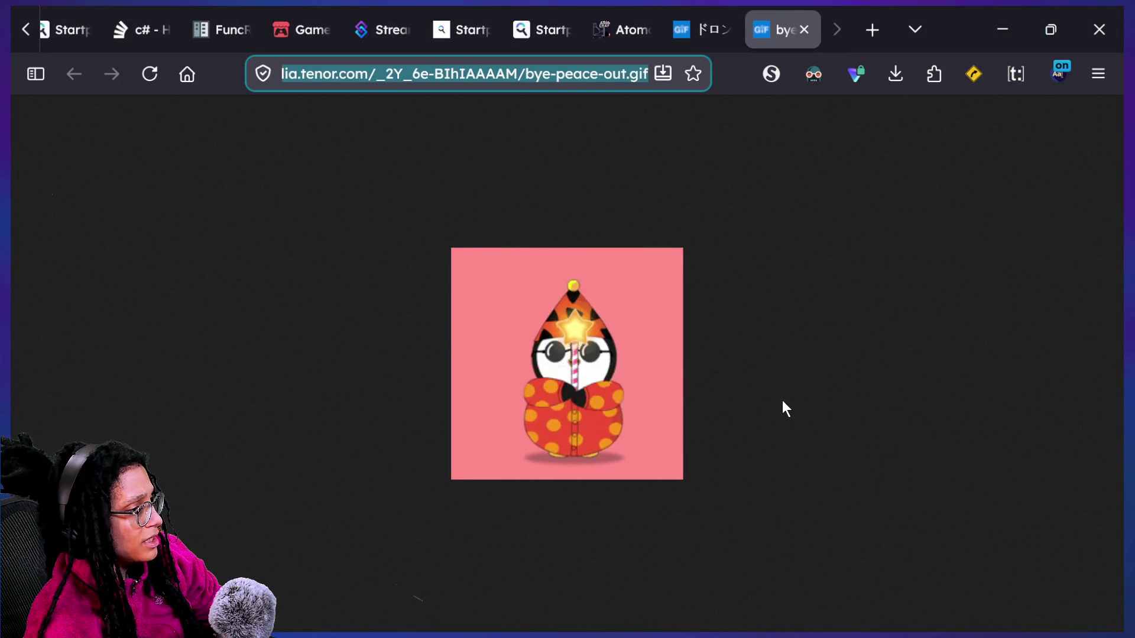
pyautogui.click(730, 29)
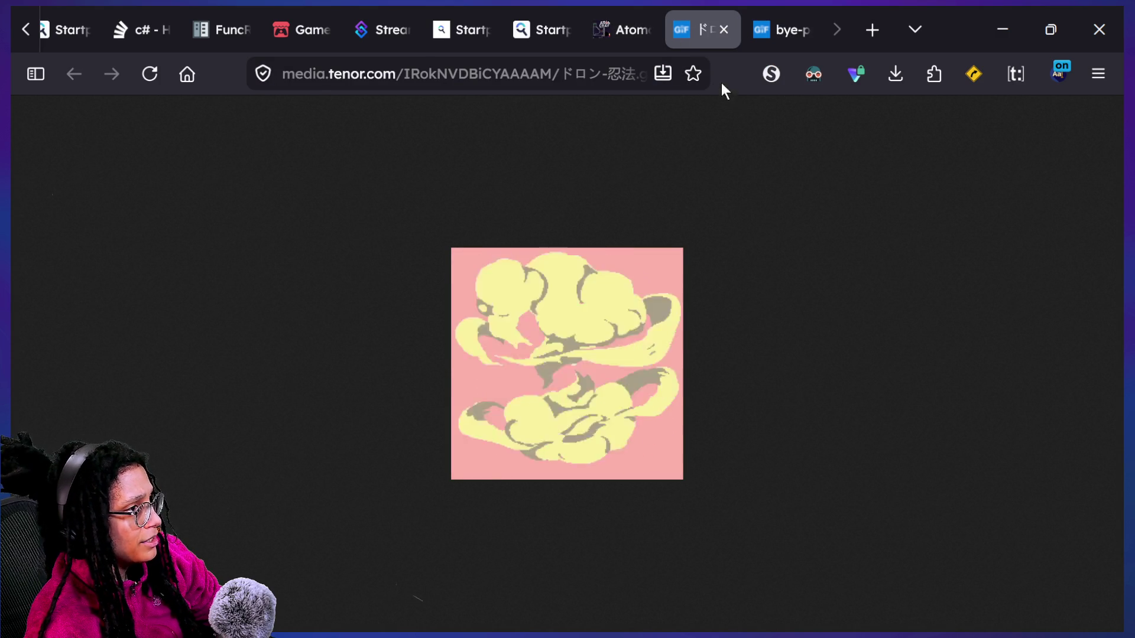
pyautogui.hotkey('alt', 'Tab')
pyautogui.hotkey('alt', 'Tab')
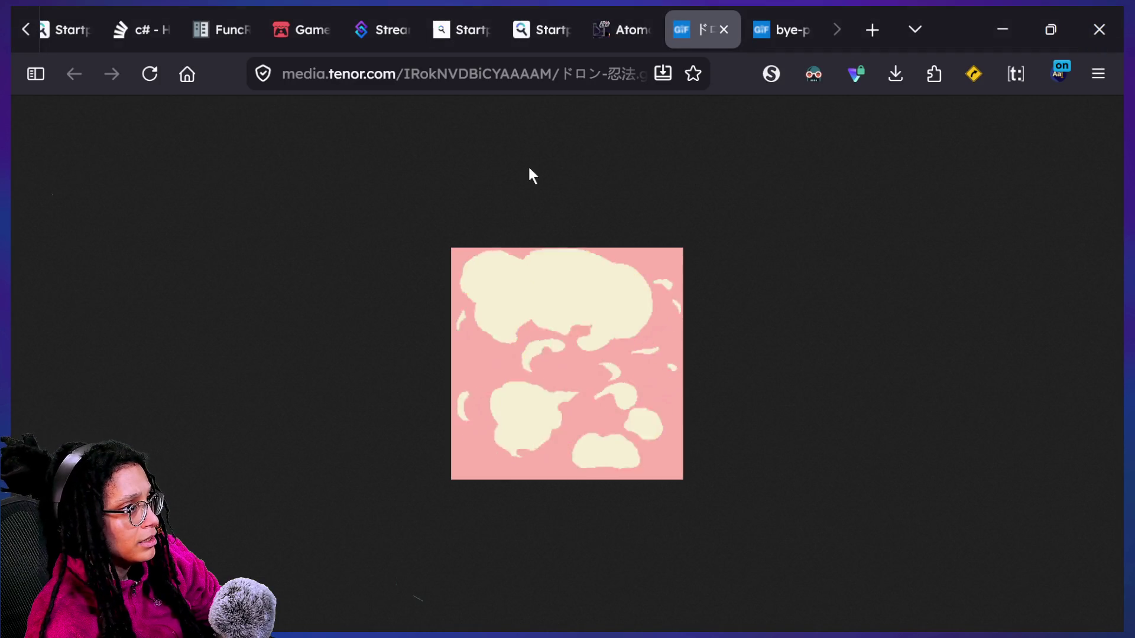
pyautogui.hotkey('alt', 'Tab')
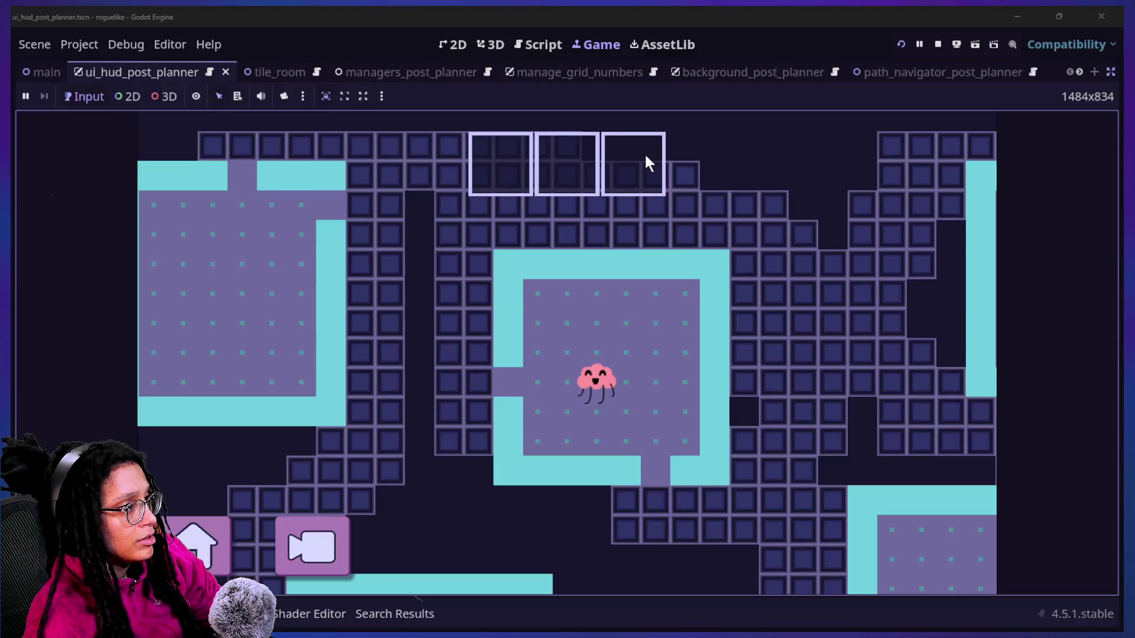
pyautogui.press('super+Tab')
pyautogui.press('Escape')
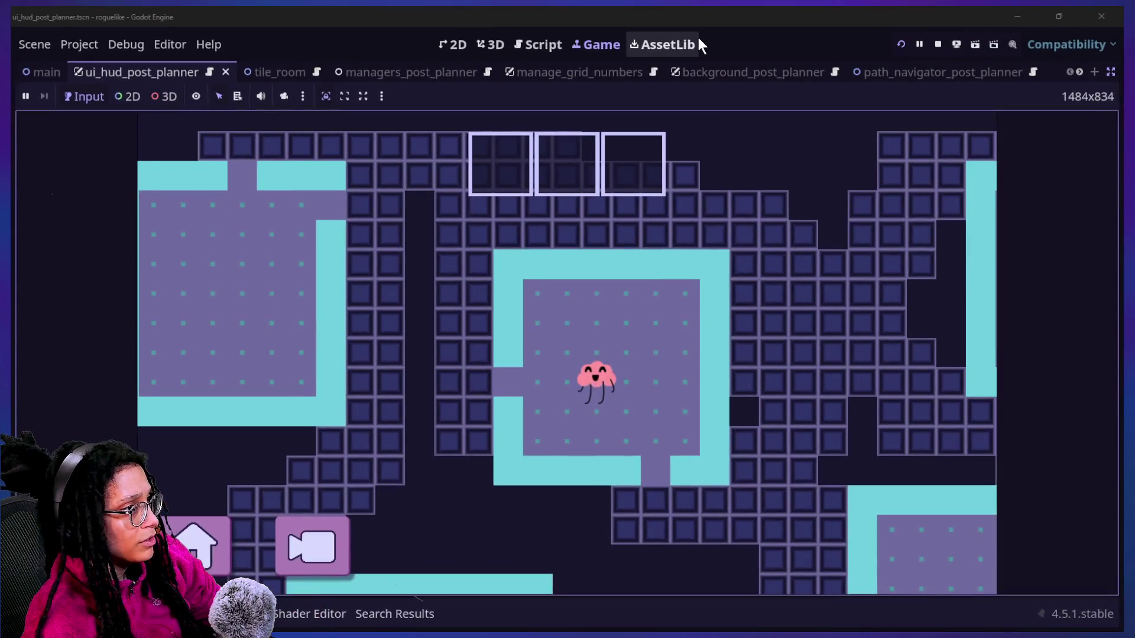
pyautogui.hotkey('alt', 'Tab')
pyautogui.press('super+Tab')
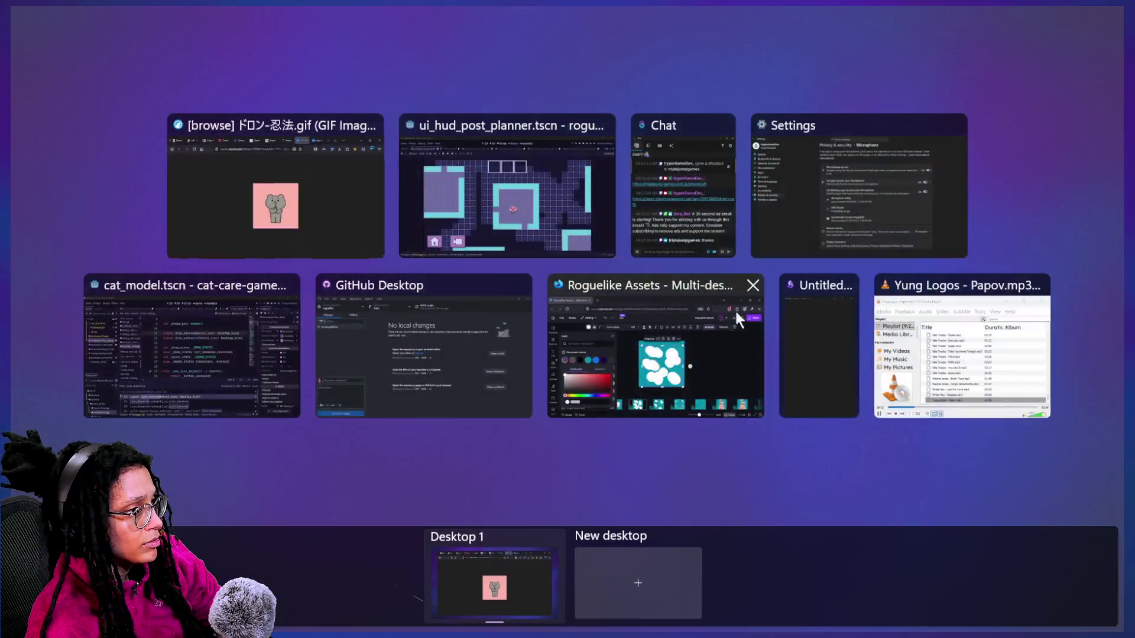
pyautogui.click(616, 346)
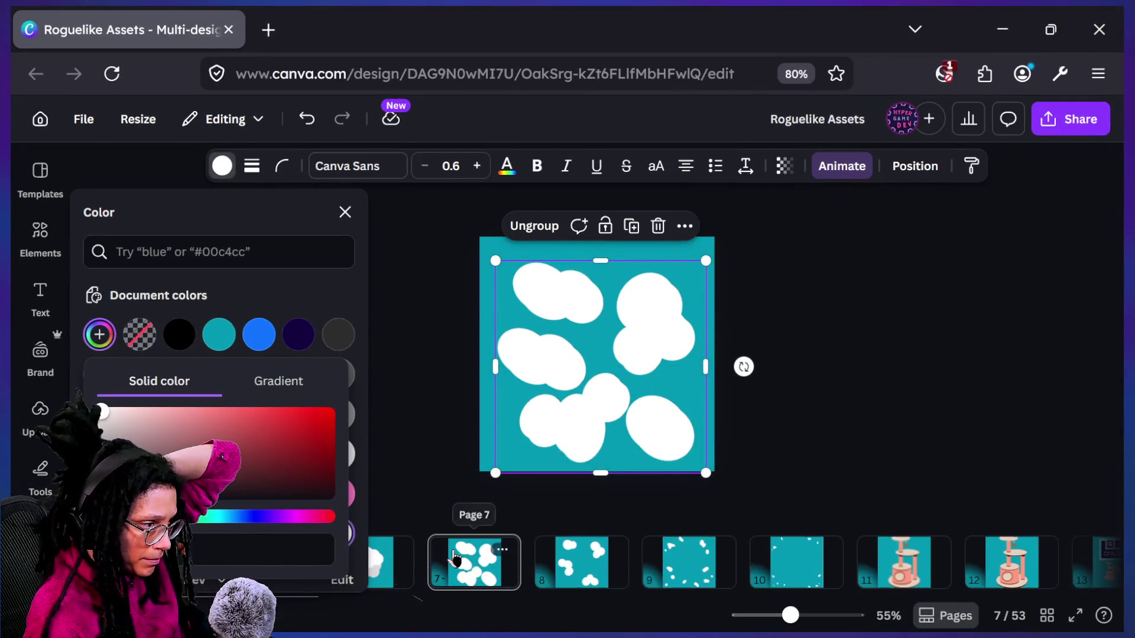
# Back on page 6, darken the cloud's selected grey circles to a deeper grey
pyautogui.click(390, 569)
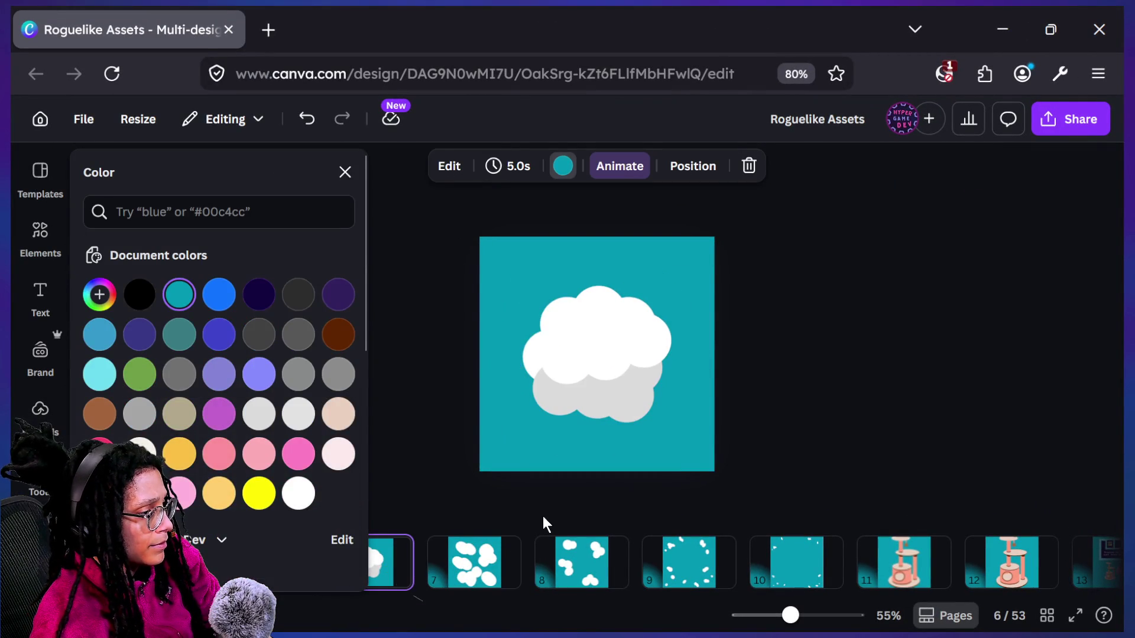
pyautogui.hscroll(-2, 591, 555)
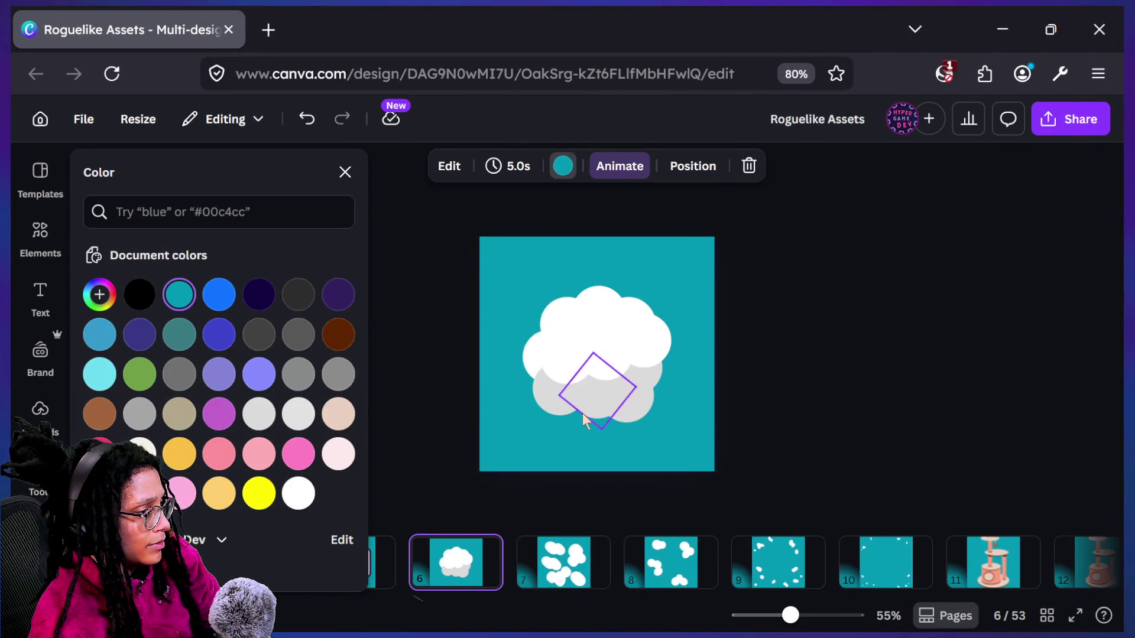
pyautogui.click(547, 414)
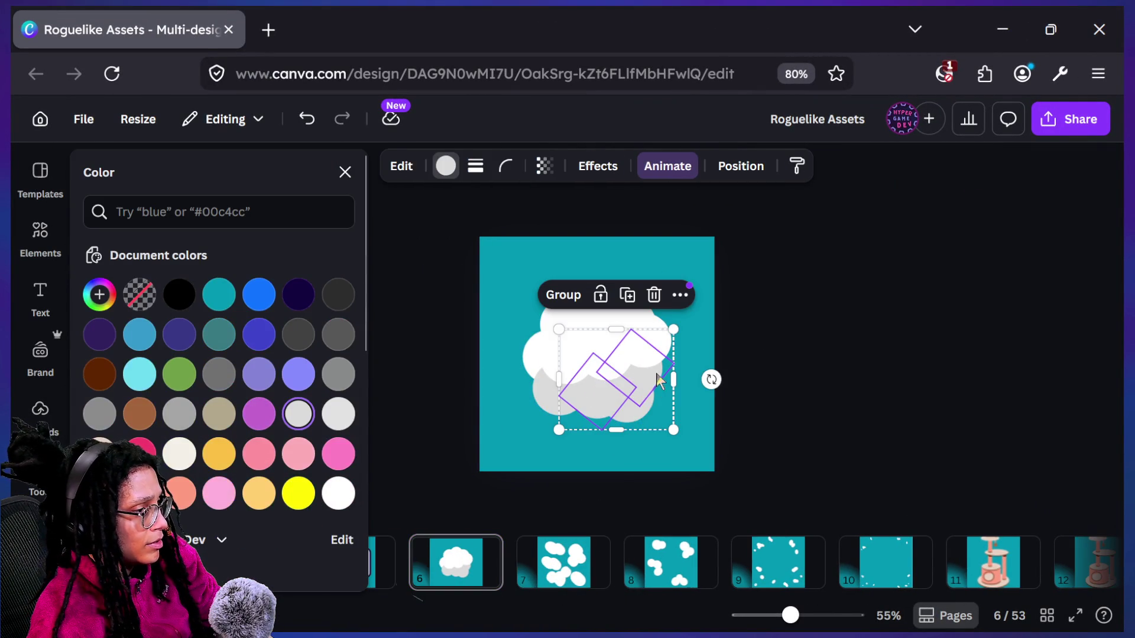
pyautogui.keyDown('shift'); pyautogui.click(544, 408); pyautogui.keyUp('shift')
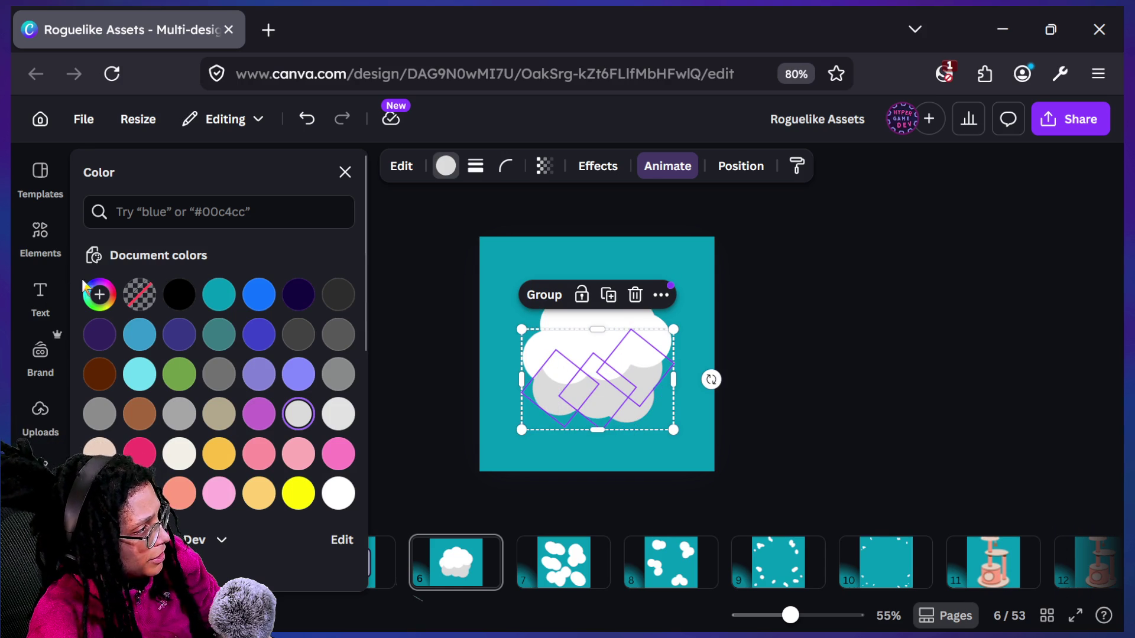
pyautogui.click(99, 294)
pyautogui.moveTo(102, 380); pyautogui.dragTo(100, 408)
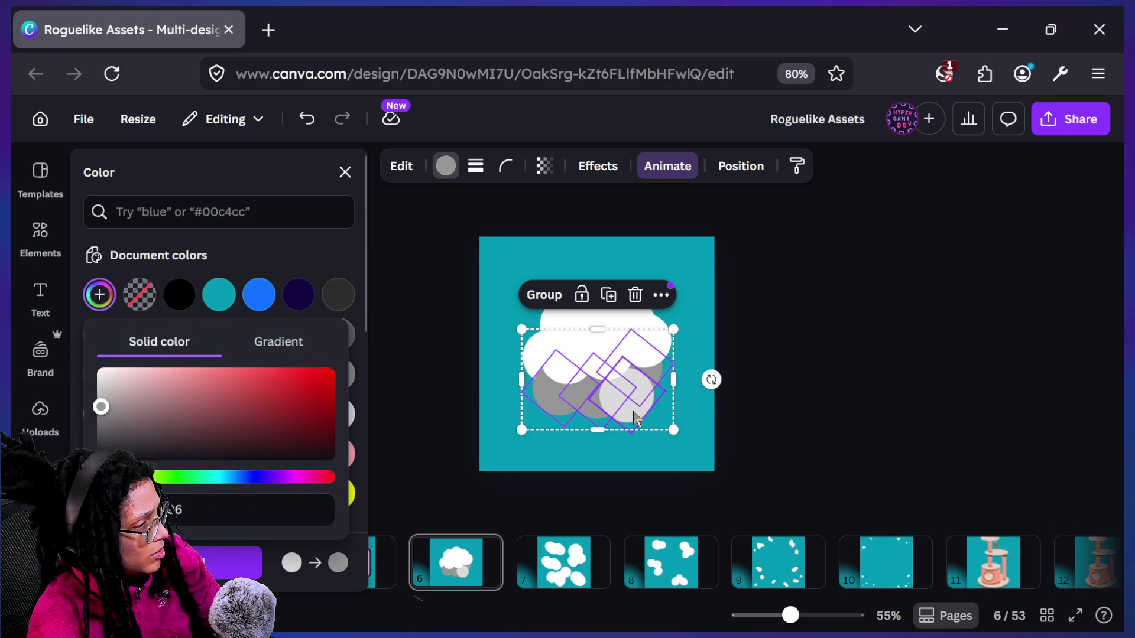
pyautogui.click(345, 172)
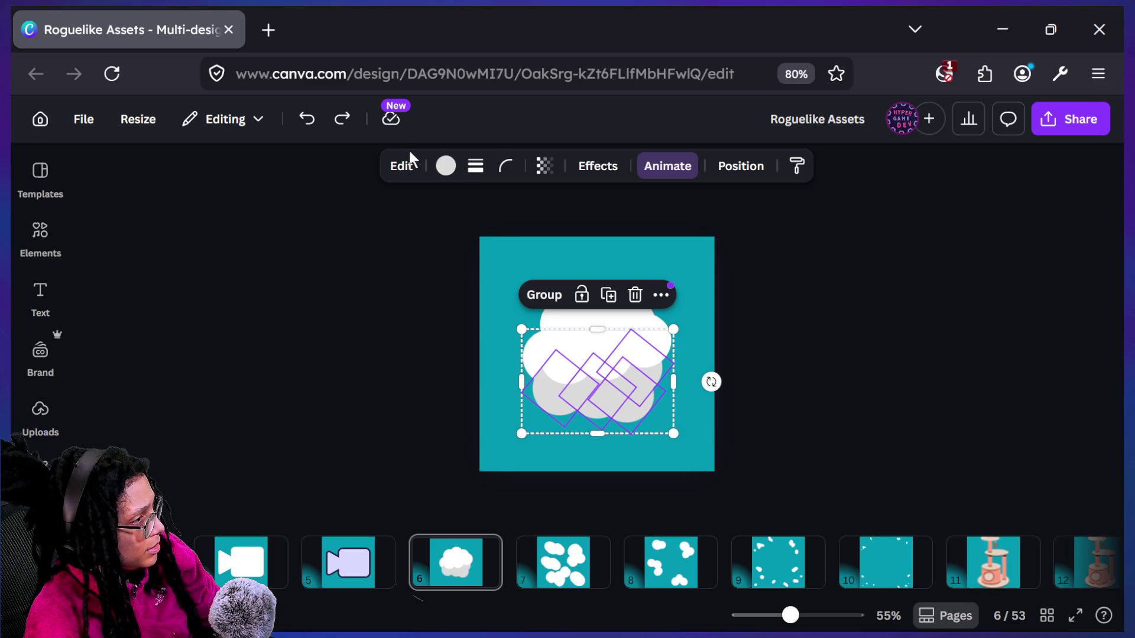
# Darken the cloud's grey shadow further to a mid grey, ending on page 6
pyautogui.click(445, 166)
pyautogui.click(100, 294)
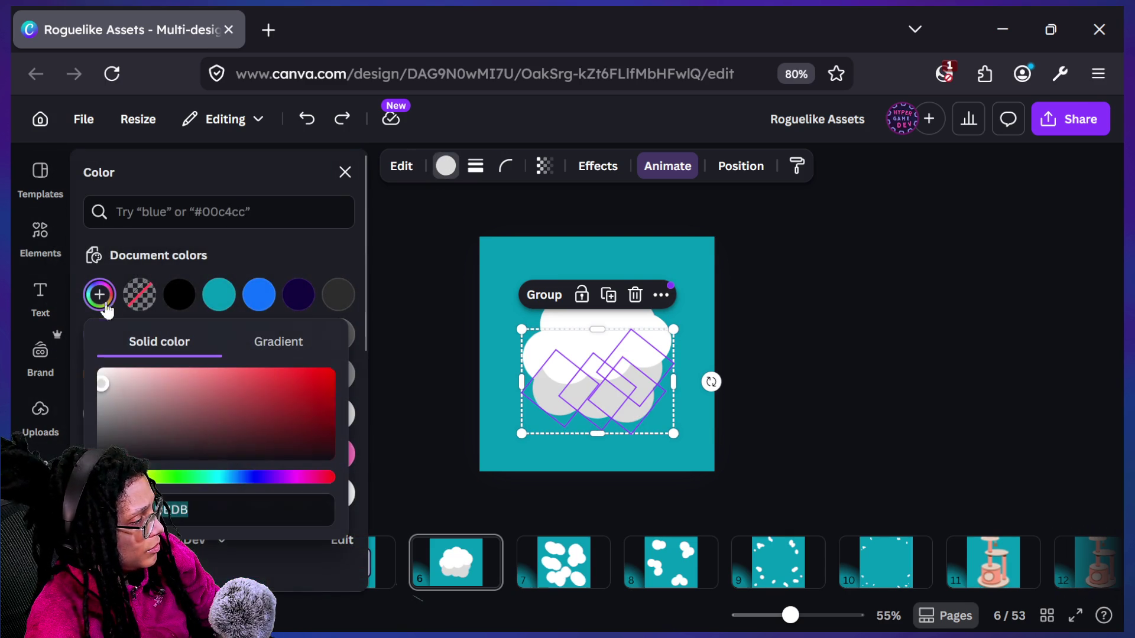
pyautogui.moveTo(126, 421)
pyautogui.mouseDown()
pyautogui.moveTo(94, 421)
pyautogui.moveTo(81, 398)
pyautogui.mouseUp()
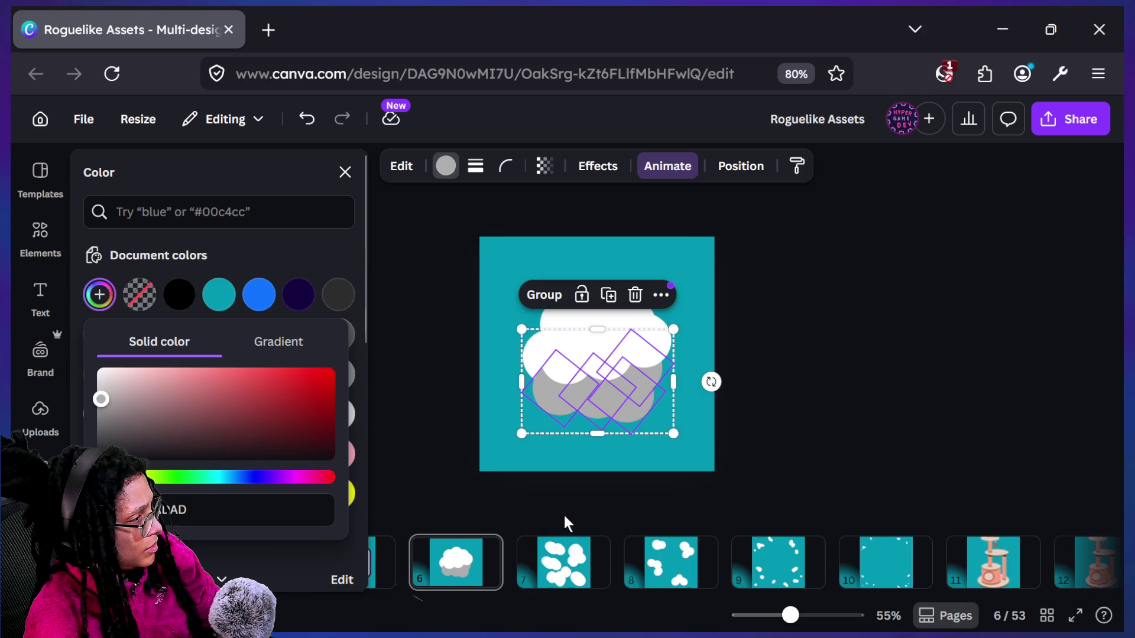
pyautogui.press('Escape')
pyautogui.click(565, 561)
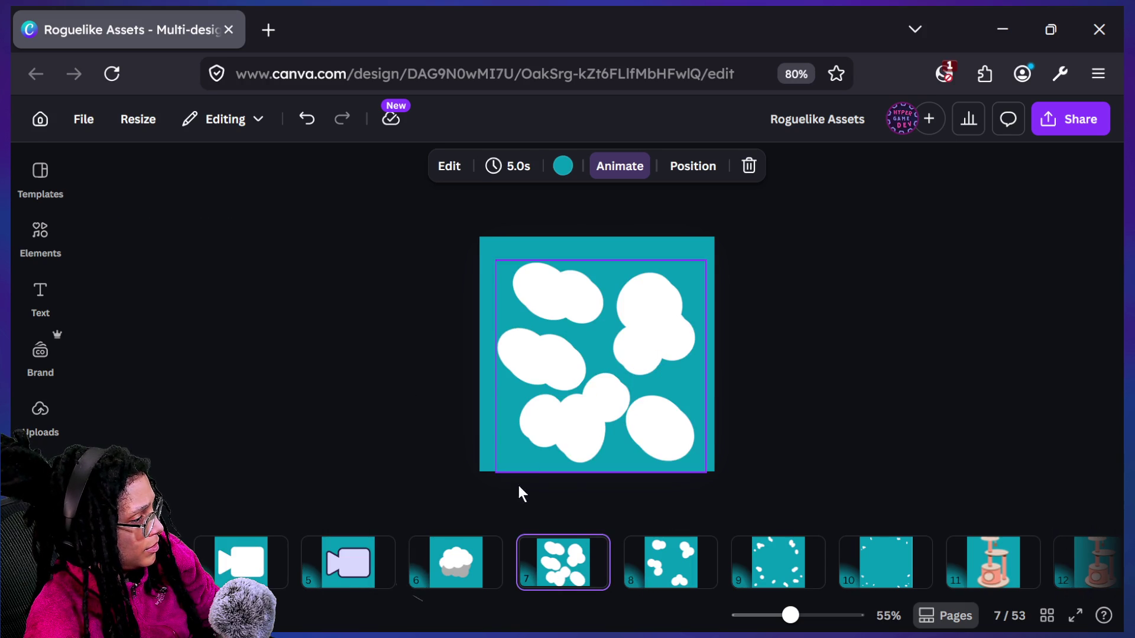
pyautogui.click(463, 561)
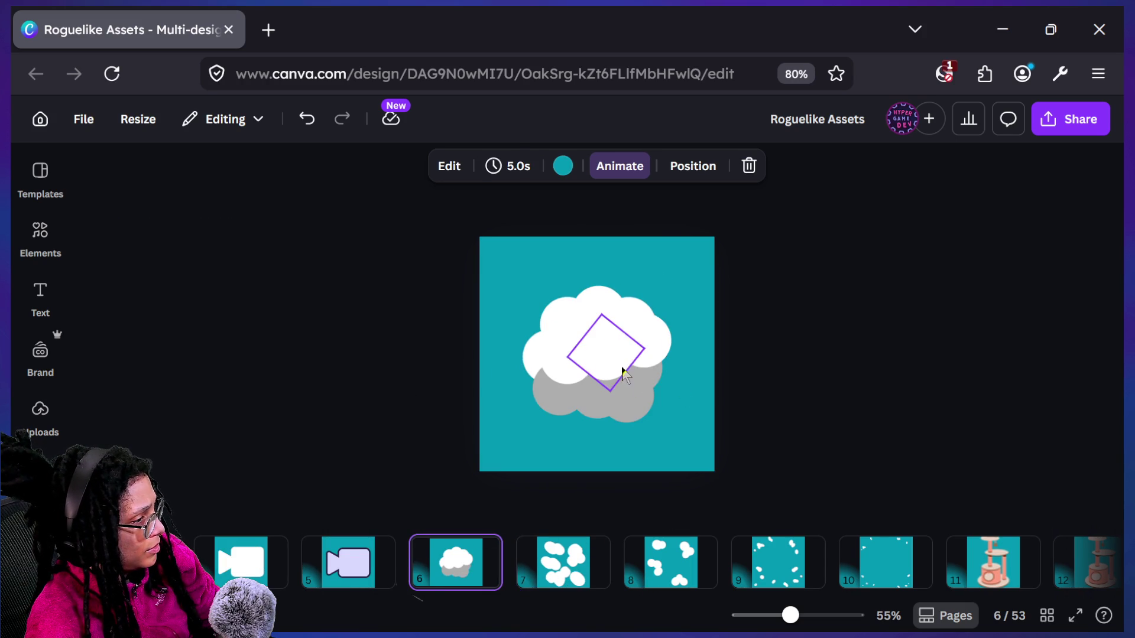
# Nudge the white diamond on page 6's cloud slightly
pyautogui.click(624, 372)
pyautogui.moveTo(613, 374)
pyautogui.mouseDown()
pyautogui.moveTo(624, 380)
pyautogui.moveTo(619, 372)
pyautogui.mouseUp()
pyautogui.click(875, 369)
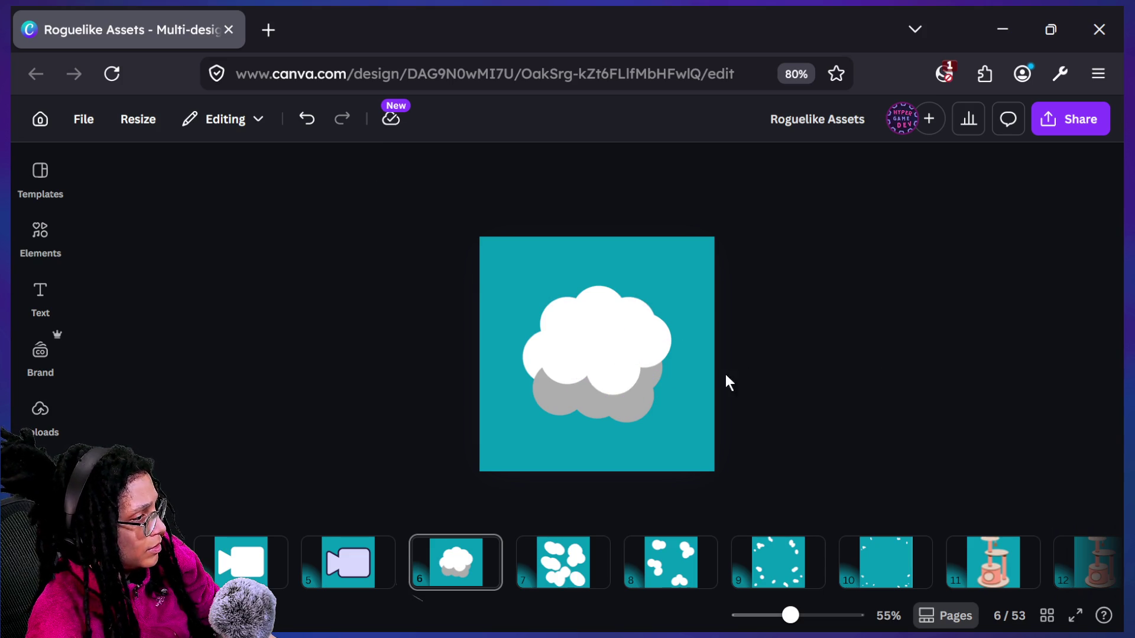
pyautogui.click(567, 363)
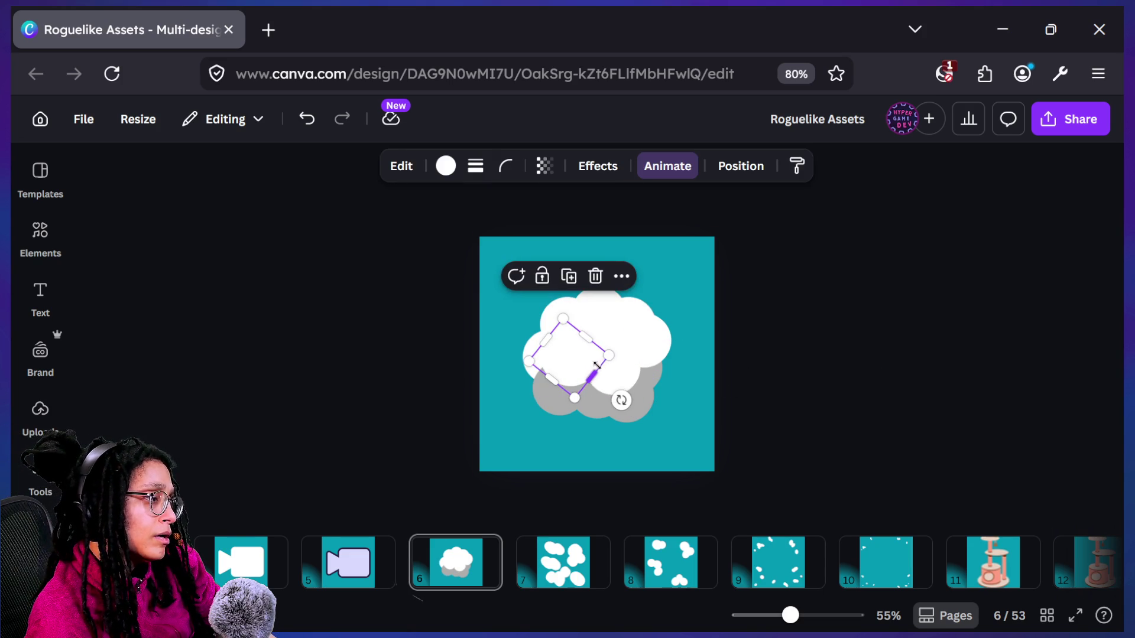
pyautogui.click(810, 381)
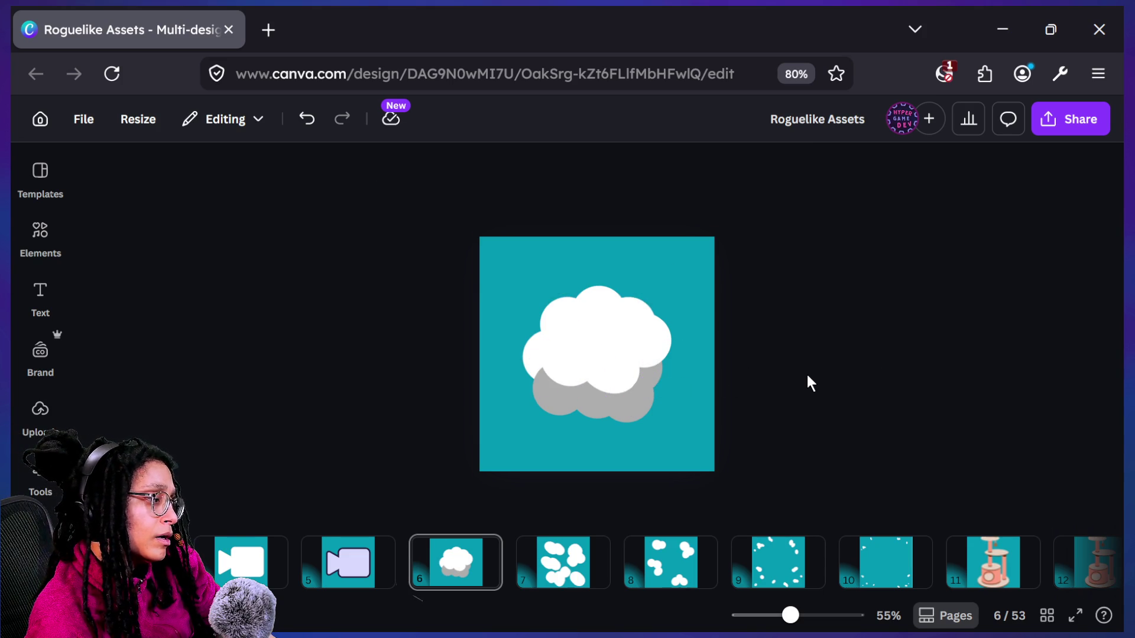
pyautogui.scroll(-3, 750, 375)
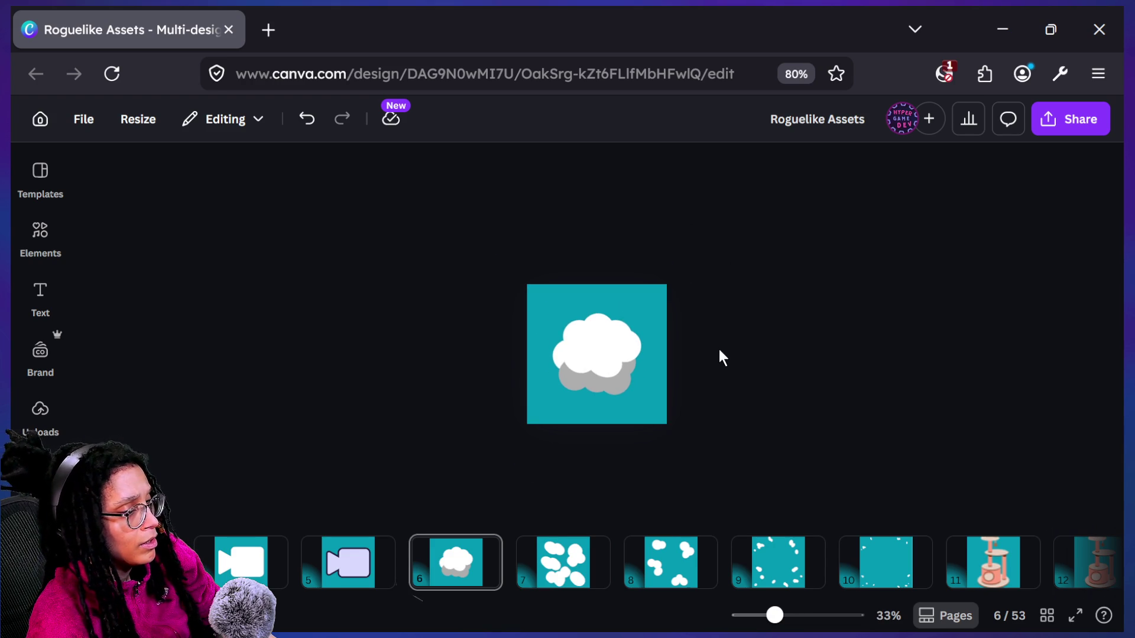
pyautogui.scroll(5, 656, 364)
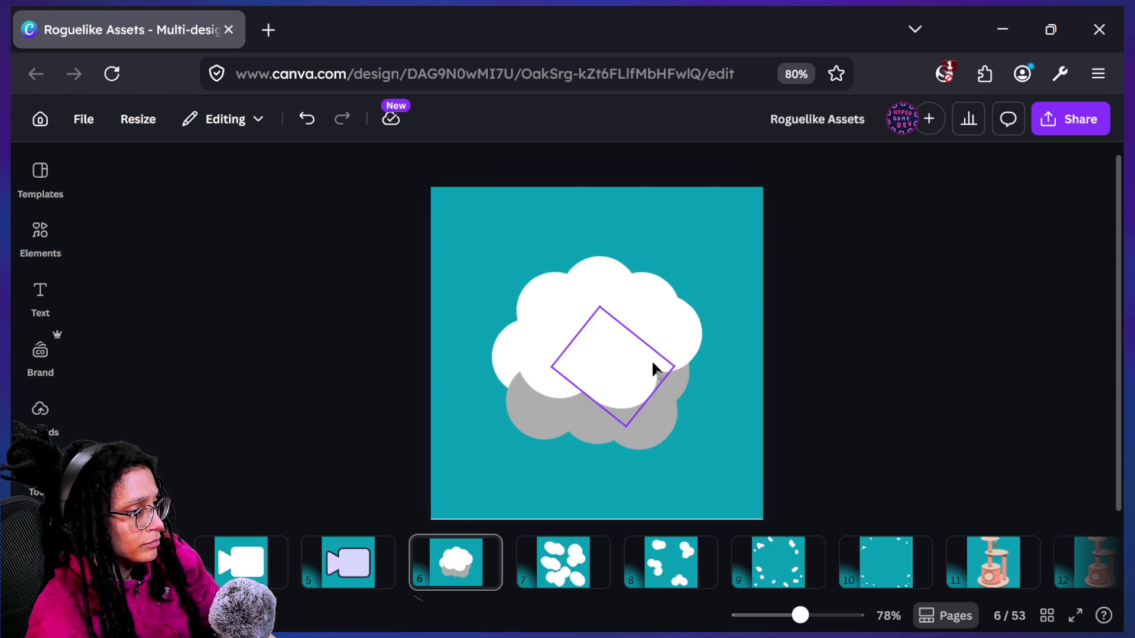
# Rotate the diamond shape on the cloud
pyautogui.click(656, 363)
pyautogui.moveTo(679, 420)
pyautogui.mouseDown()
pyautogui.moveTo(722, 442)
pyautogui.moveTo(720, 425)
pyautogui.mouseUp()
pyautogui.click(770, 421)
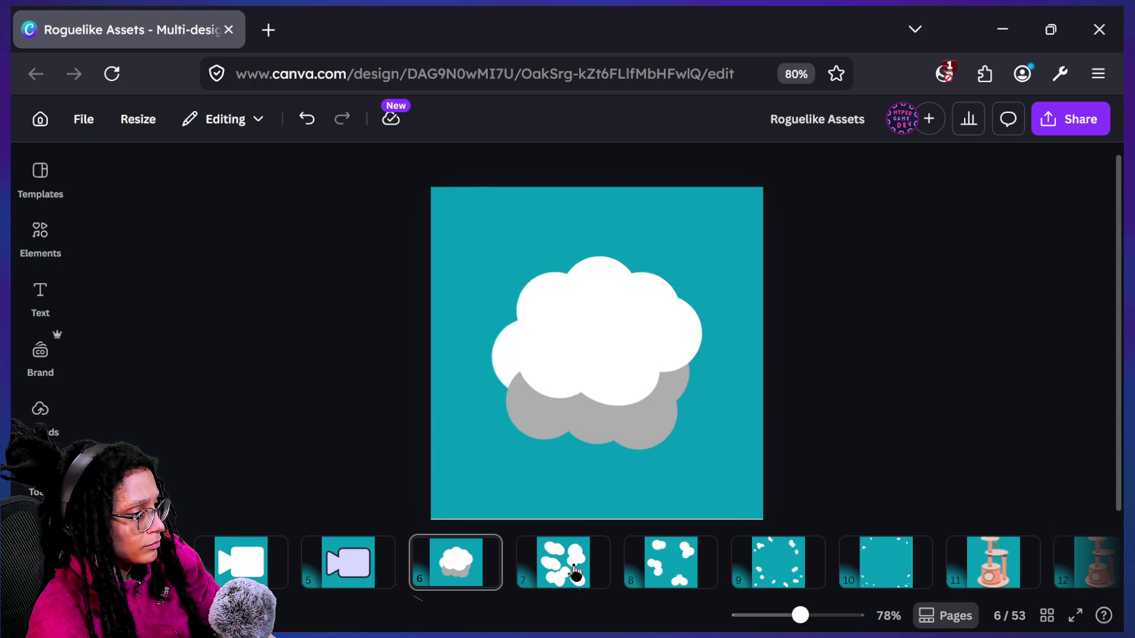
pyautogui.scroll(-1, 536, 324)
pyautogui.scroll(1, 451, 511)
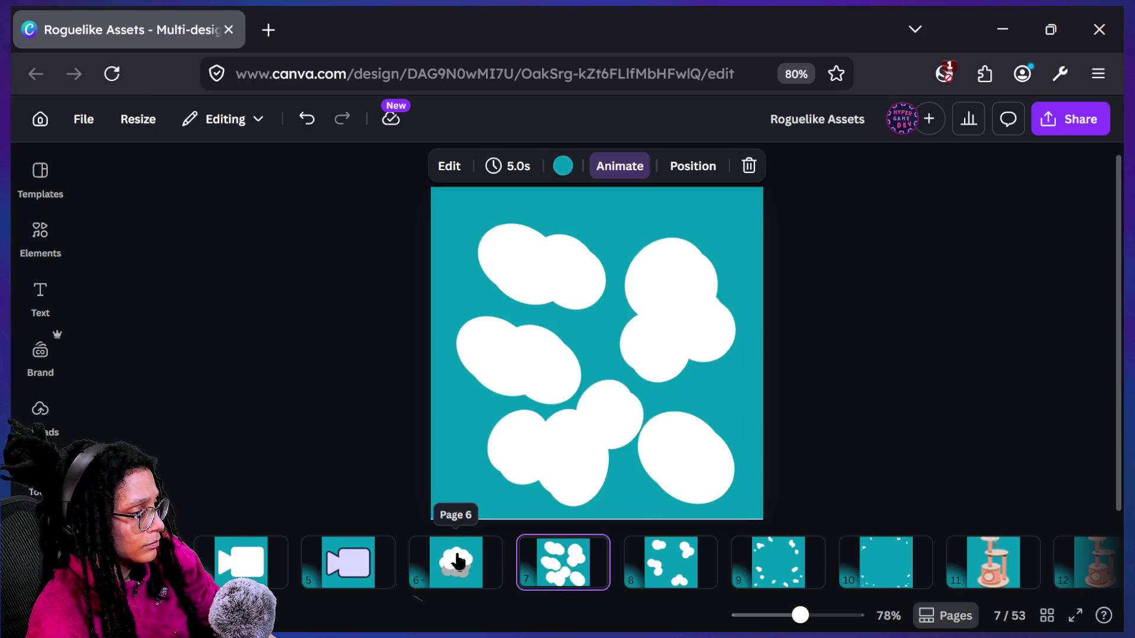
# Resize the rotated square so it fills the cloud's gap
pyautogui.click(549, 428)
pyautogui.moveTo(515, 376)
pyautogui.mouseDown()
pyautogui.moveTo(502, 375)
pyautogui.moveTo(516, 365)
pyautogui.moveTo(505, 366)
pyautogui.mouseUp()
pyautogui.hotkey('ctrl', 'z')
pyautogui.click(810, 390)
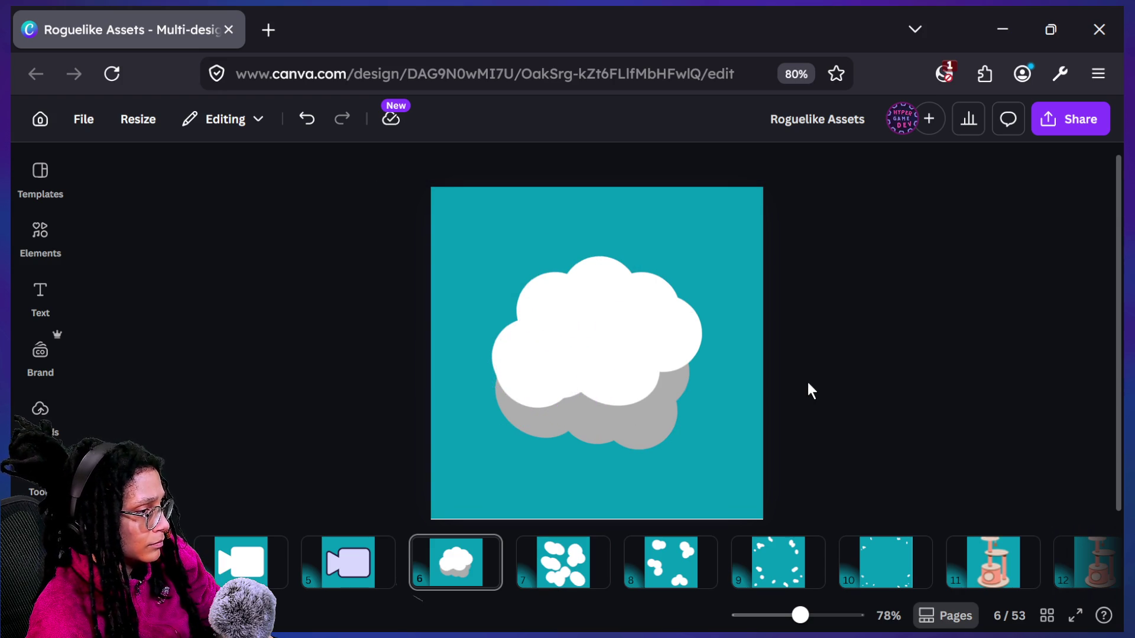
pyautogui.click(563, 393)
pyautogui.moveTo(566, 390)
pyautogui.mouseDown()
pyautogui.moveTo(507, 392)
pyautogui.moveTo(680, 373)
pyautogui.mouseUp()
pyautogui.click(715, 361)
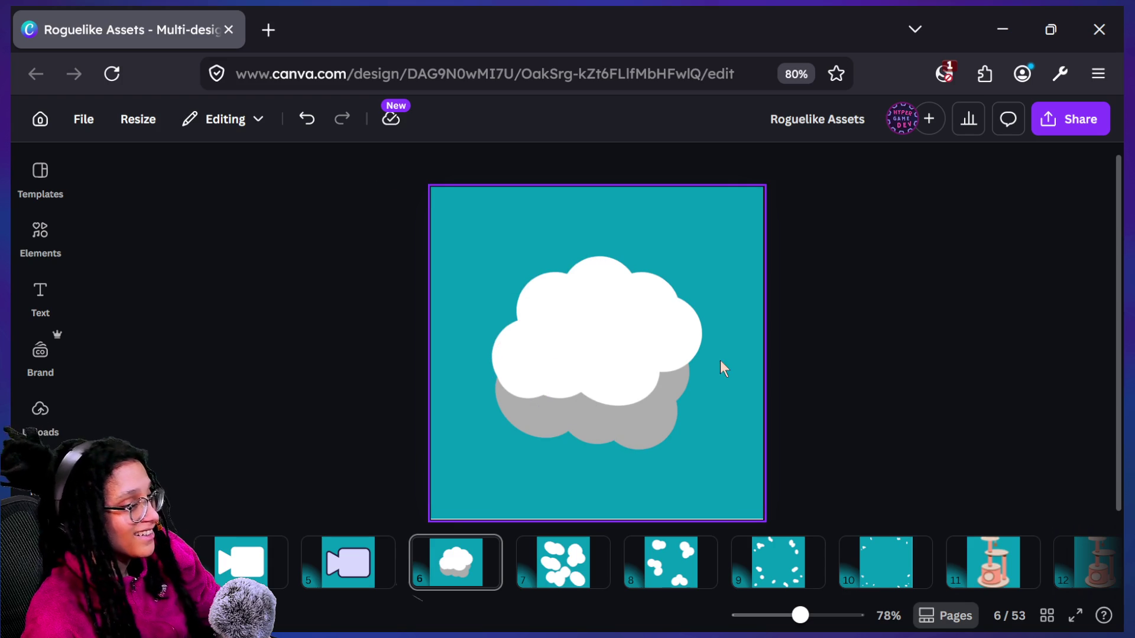
# On page 7, shift the cloud group slightly right and keep it selected
pyautogui.click(521, 561)
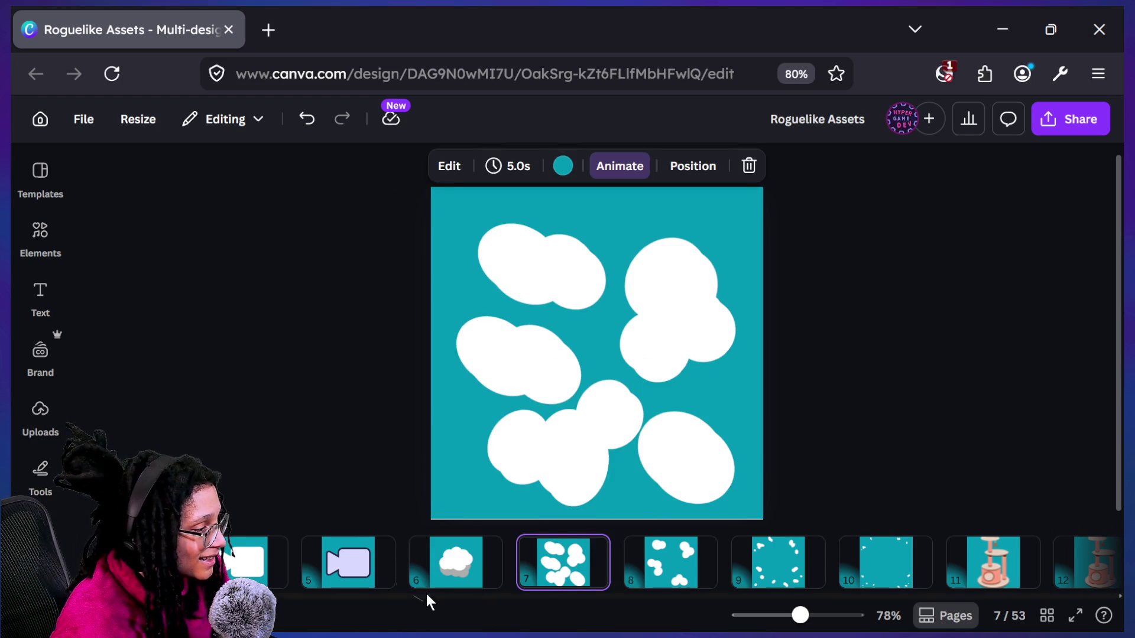
pyautogui.hscroll(2, 459, 588)
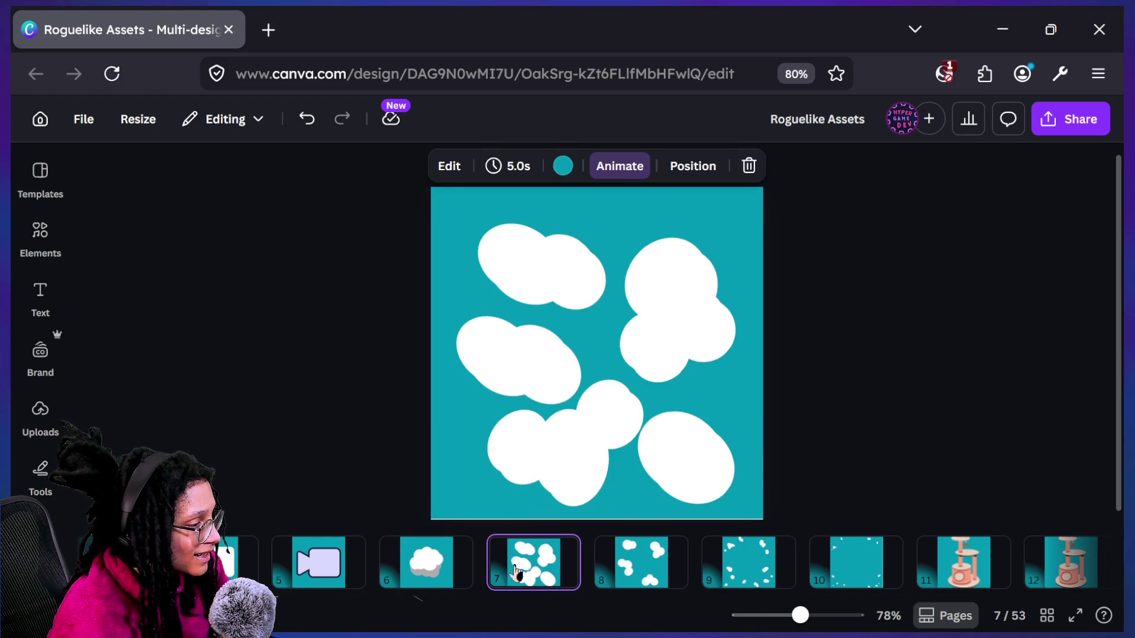
pyautogui.click(630, 437)
pyautogui.moveTo(631, 439); pyautogui.dragTo(634, 440)
pyautogui.click(205, 176)
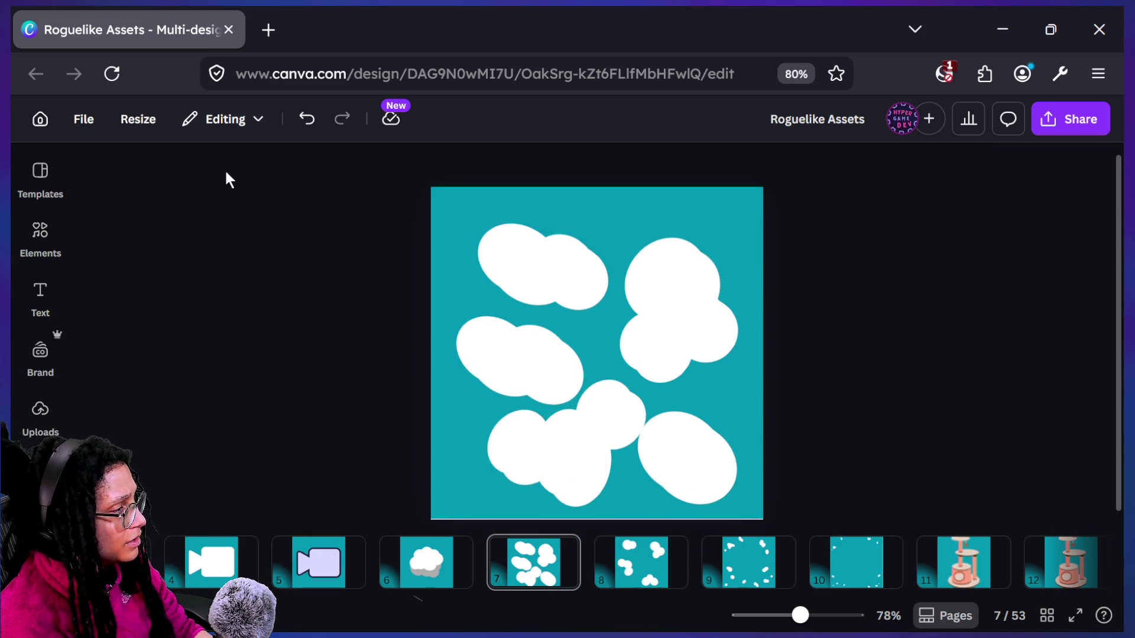
pyautogui.click(675, 360)
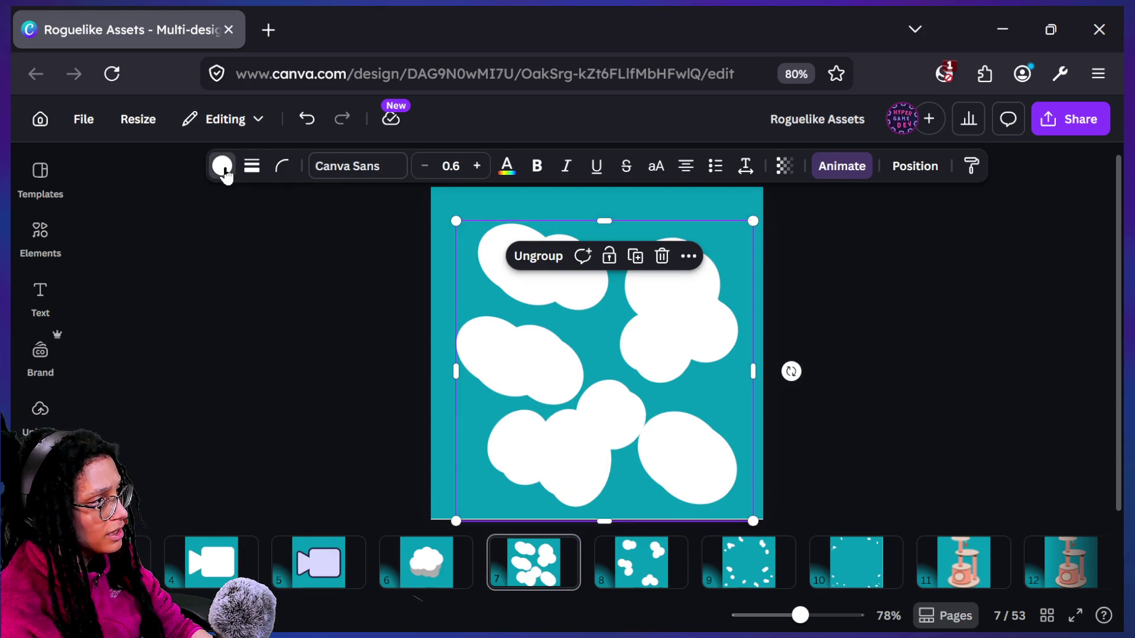
# Tint the cloud copy light grey and offset it behind the clouds as shadows
pyautogui.click(223, 167)
pyautogui.click(100, 336)
pyautogui.moveTo(177, 458)
pyautogui.mouseDown()
pyautogui.moveTo(89, 440)
pyautogui.moveTo(82, 423)
pyautogui.moveTo(101, 441)
pyautogui.mouseUp()
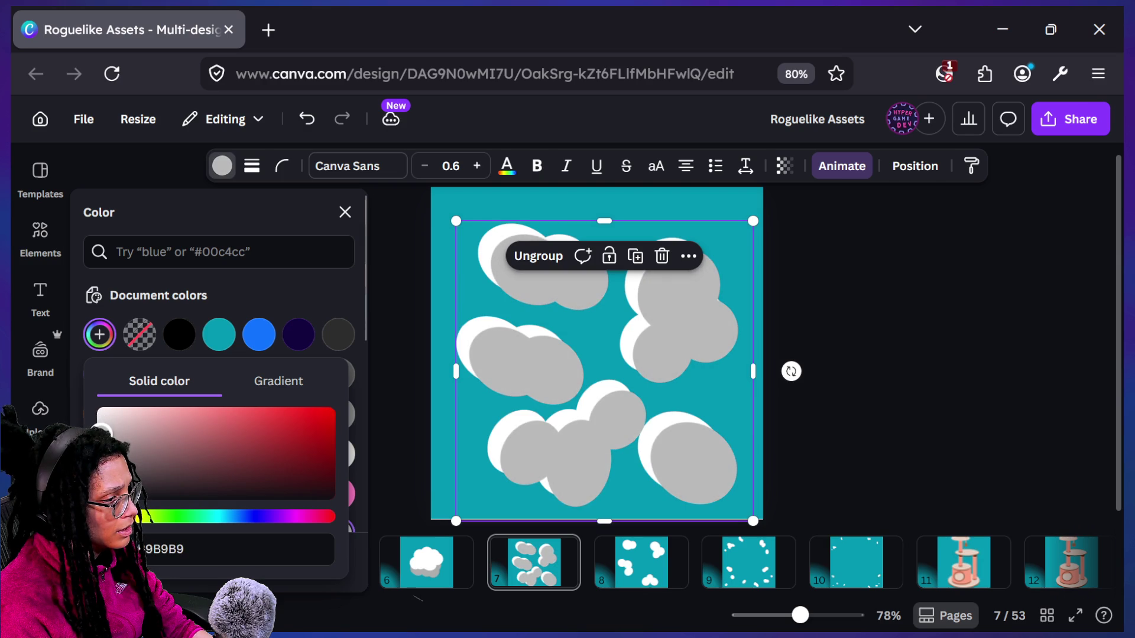
pyautogui.moveTo(559, 417); pyautogui.dragTo(552, 410)
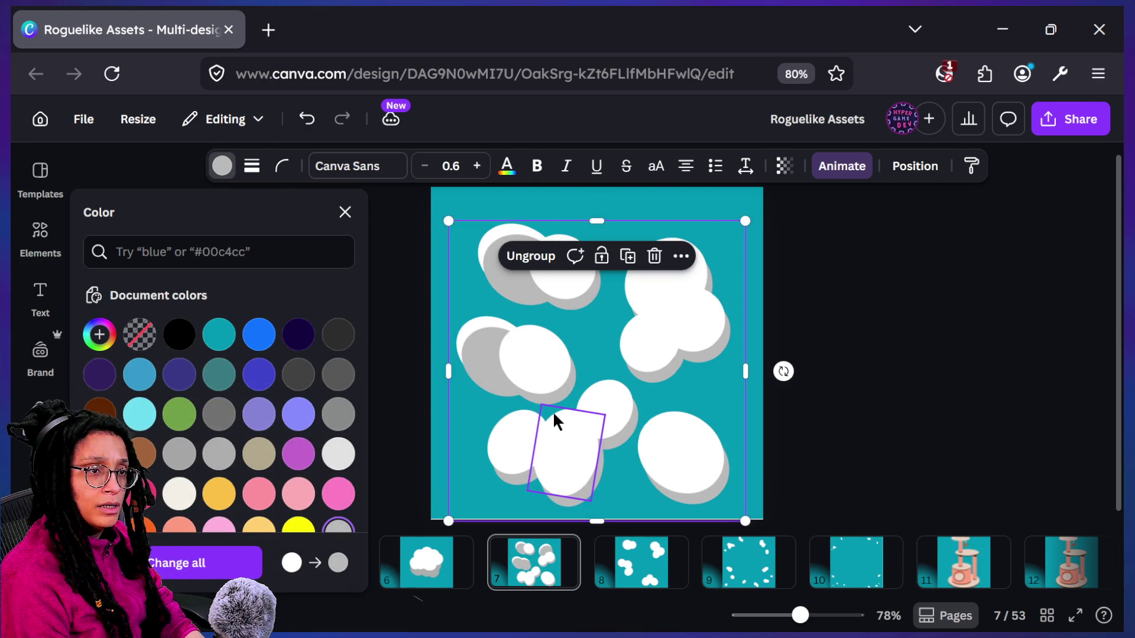
pyautogui.click(630, 462)
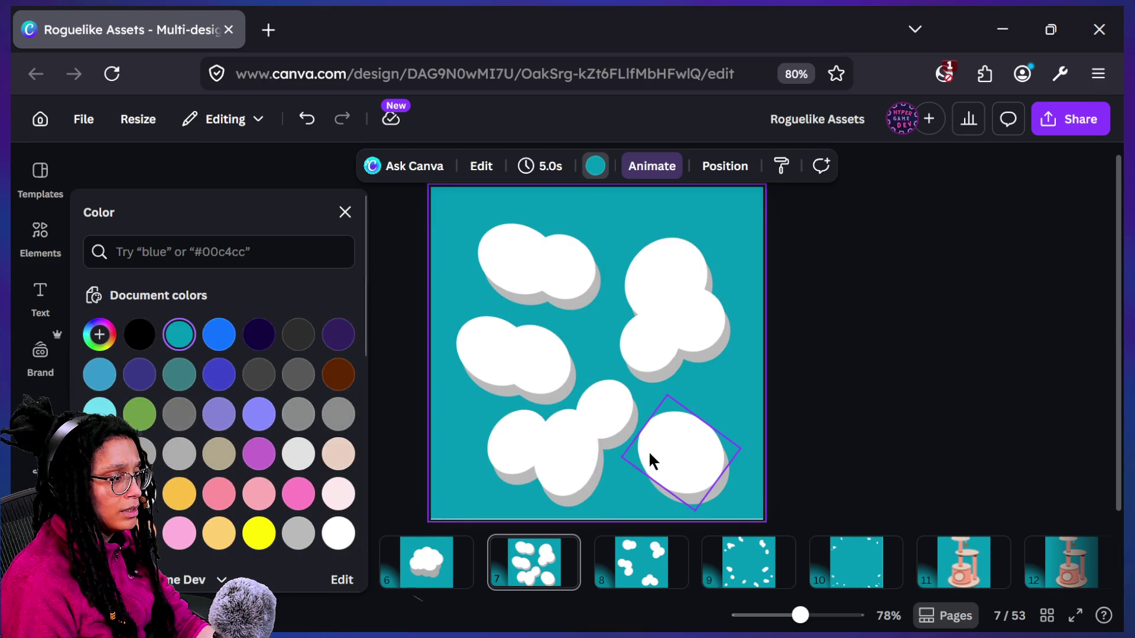
# Tilt the grey shadow clouds slightly clockwise, reposition them, and ungroup them
pyautogui.click(708, 412)
pyautogui.click(711, 409)
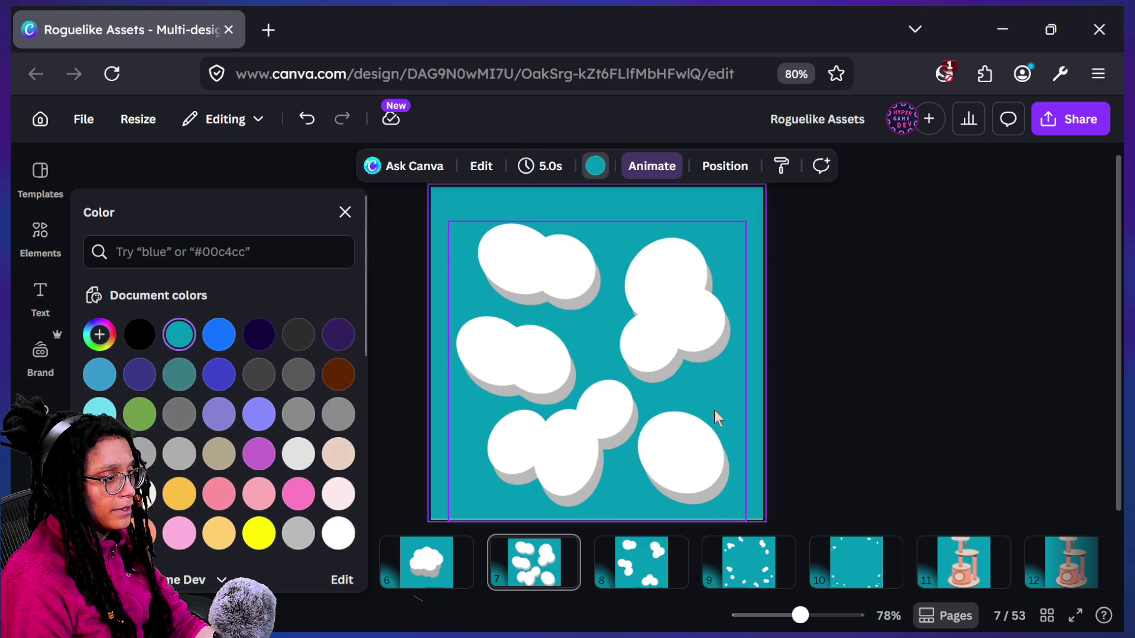
pyautogui.click(713, 410)
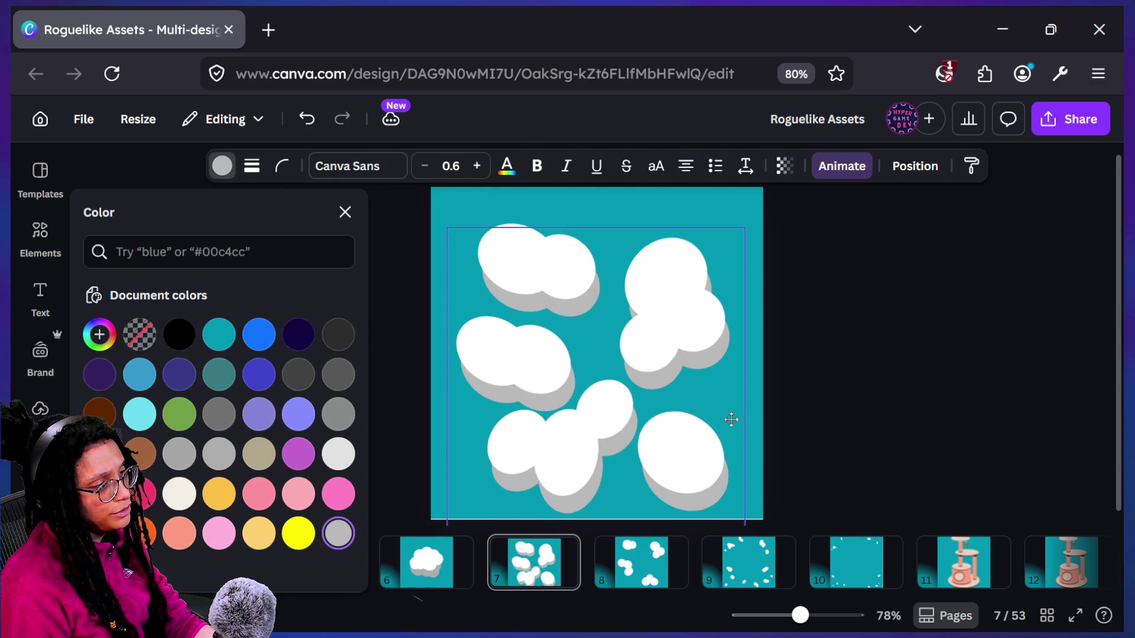
pyautogui.click(732, 418)
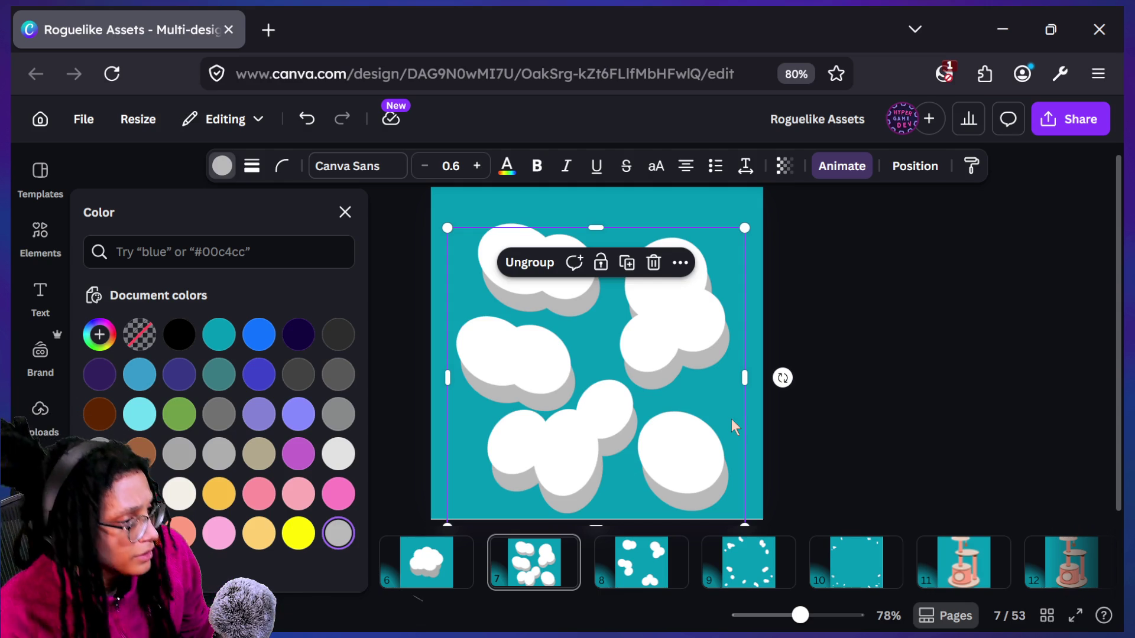
pyautogui.moveTo(782, 378)
pyautogui.mouseDown()
pyautogui.moveTo(782, 393)
pyautogui.moveTo(723, 366)
pyautogui.mouseUp()
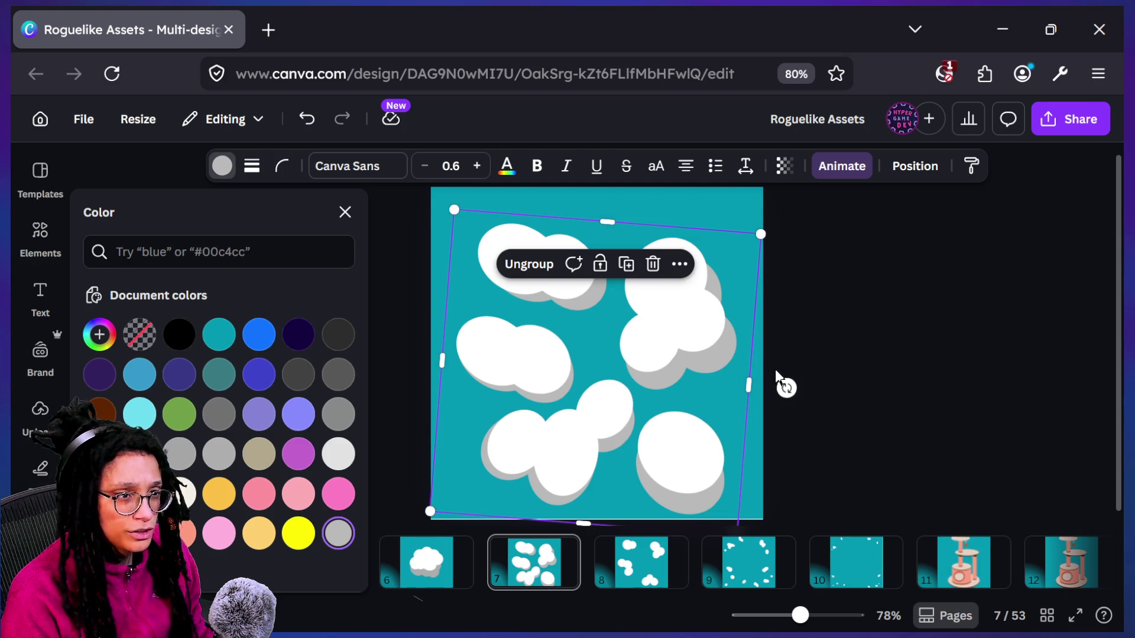
pyautogui.moveTo(787, 388)
pyautogui.mouseDown()
pyautogui.moveTo(817, 442)
pyautogui.moveTo(783, 412)
pyautogui.mouseUp()
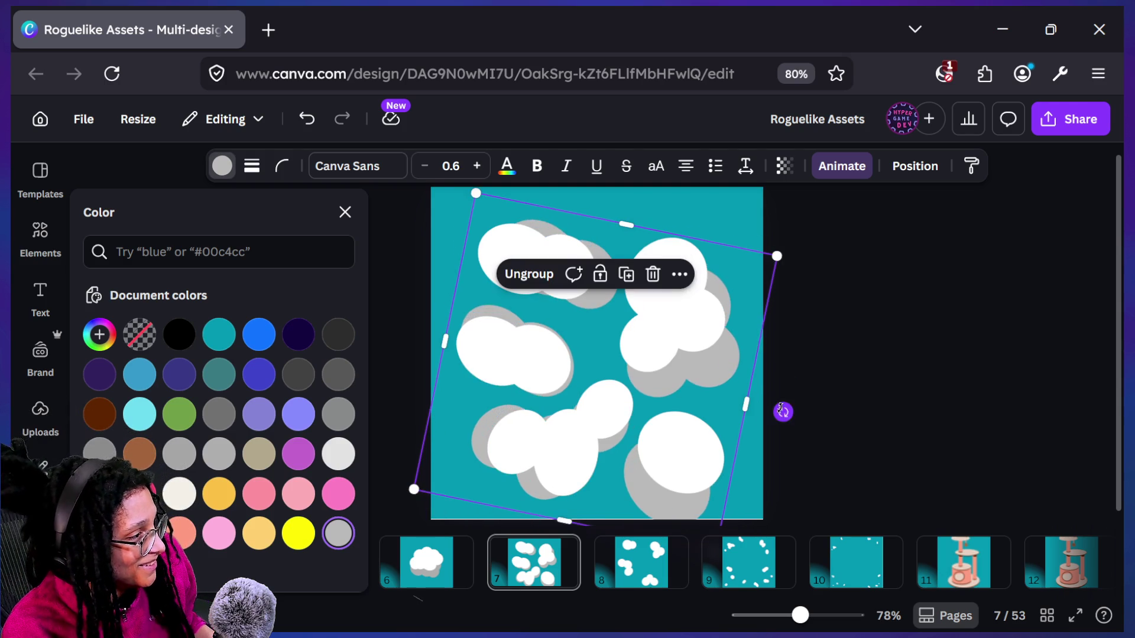
pyautogui.moveTo(711, 390); pyautogui.dragTo(712, 385)
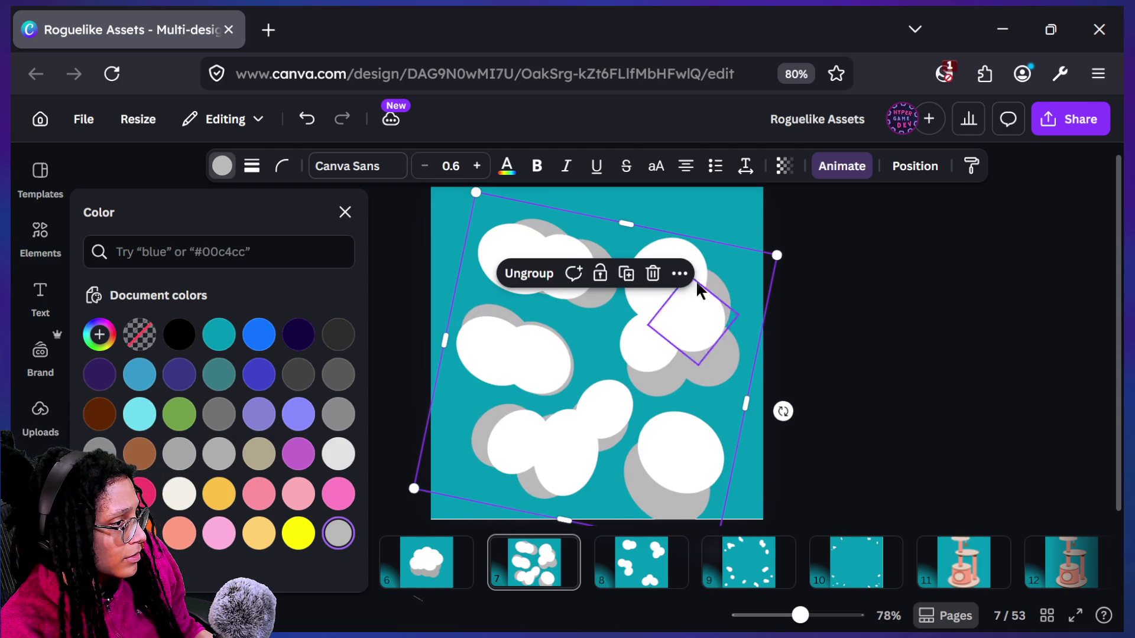
pyautogui.click(530, 274)
pyautogui.click(890, 386)
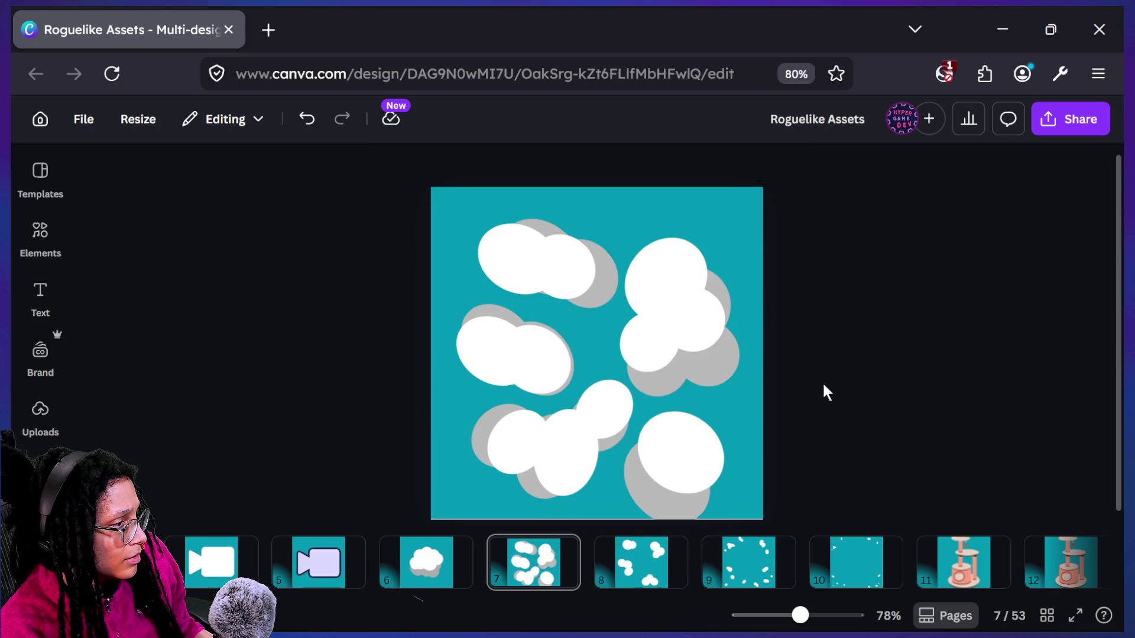
# Shrink and adjust the two diamond pieces over the clouds
pyautogui.click(661, 507)
pyautogui.moveTo(699, 516); pyautogui.dragTo(637, 501)
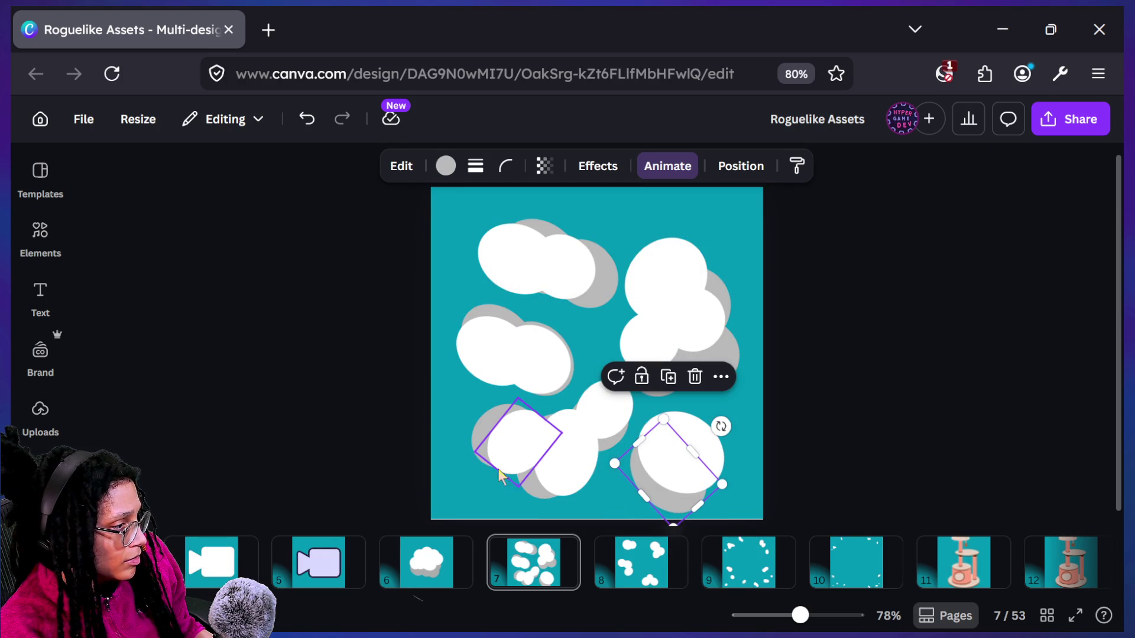
pyautogui.click(488, 438)
pyautogui.moveTo(488, 438); pyautogui.dragTo(480, 447)
pyautogui.moveTo(515, 482)
pyautogui.mouseDown()
pyautogui.moveTo(524, 479)
pyautogui.moveTo(489, 473)
pyautogui.mouseUp()
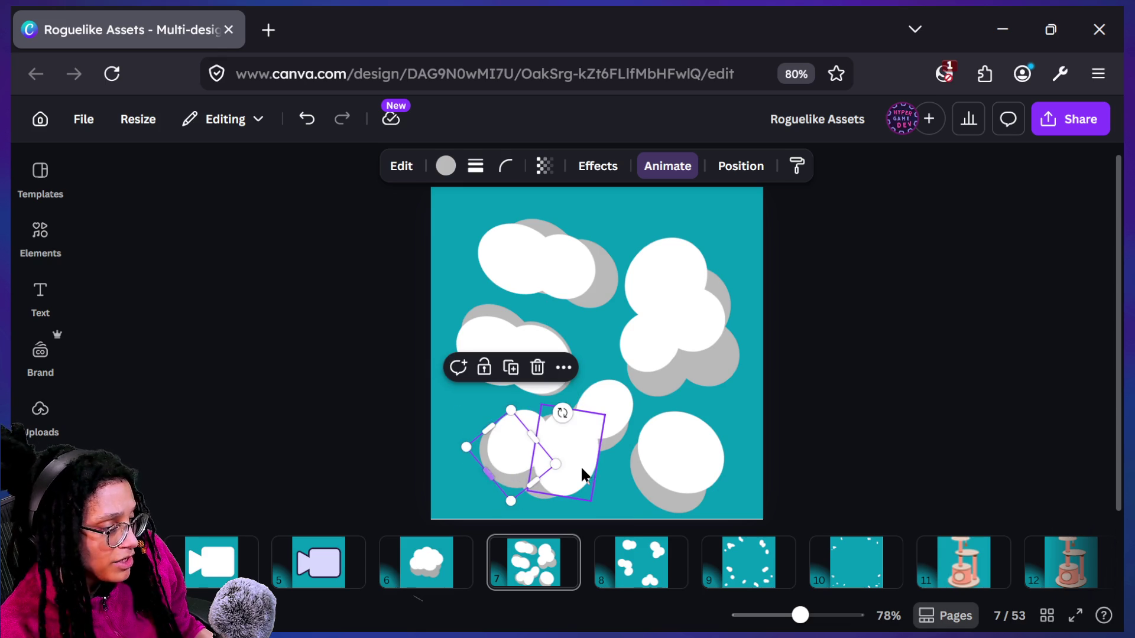
# Reshape the lower-middle cloud piece, removing an accidental page duplicate
pyautogui.click(615, 445)
pyautogui.moveTo(575, 440)
pyautogui.mouseDown()
pyautogui.moveTo(584, 443)
pyautogui.moveTo(562, 458)
pyautogui.moveTo(601, 443)
pyautogui.mouseUp()
pyautogui.click(612, 453)
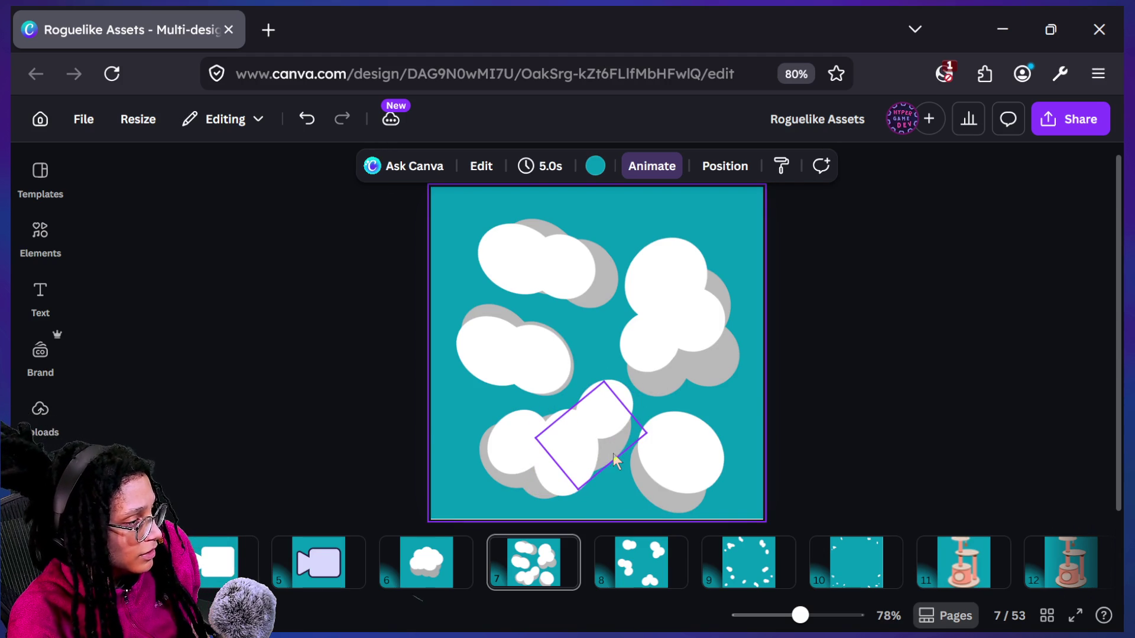
pyautogui.hotkey('ctrl', 'd')
pyautogui.press('Delete')
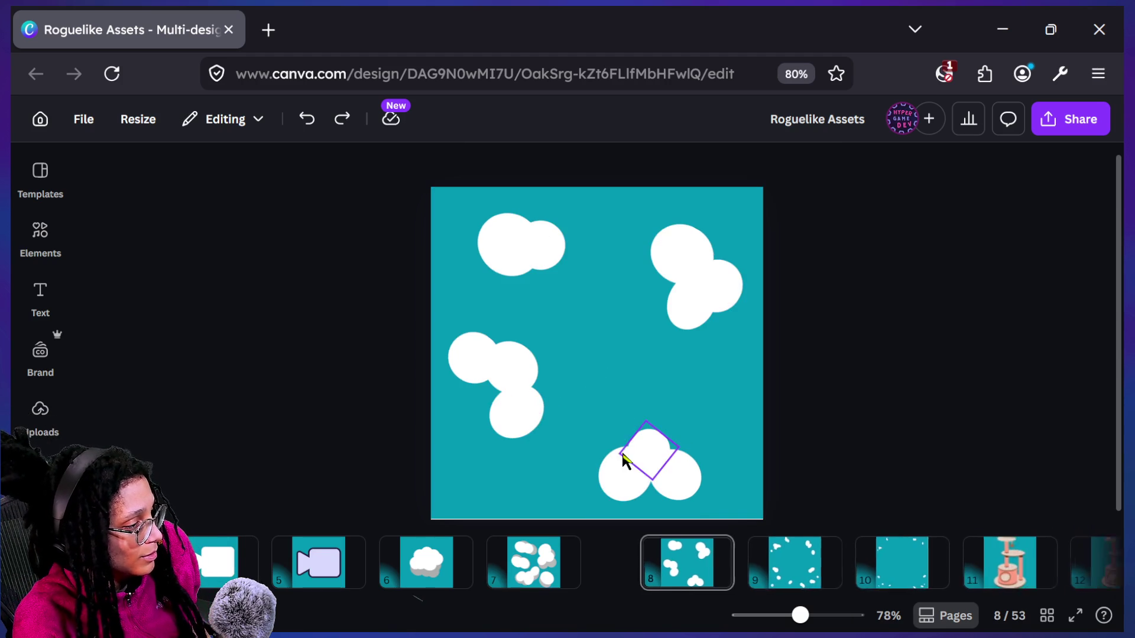
pyautogui.click(534, 564)
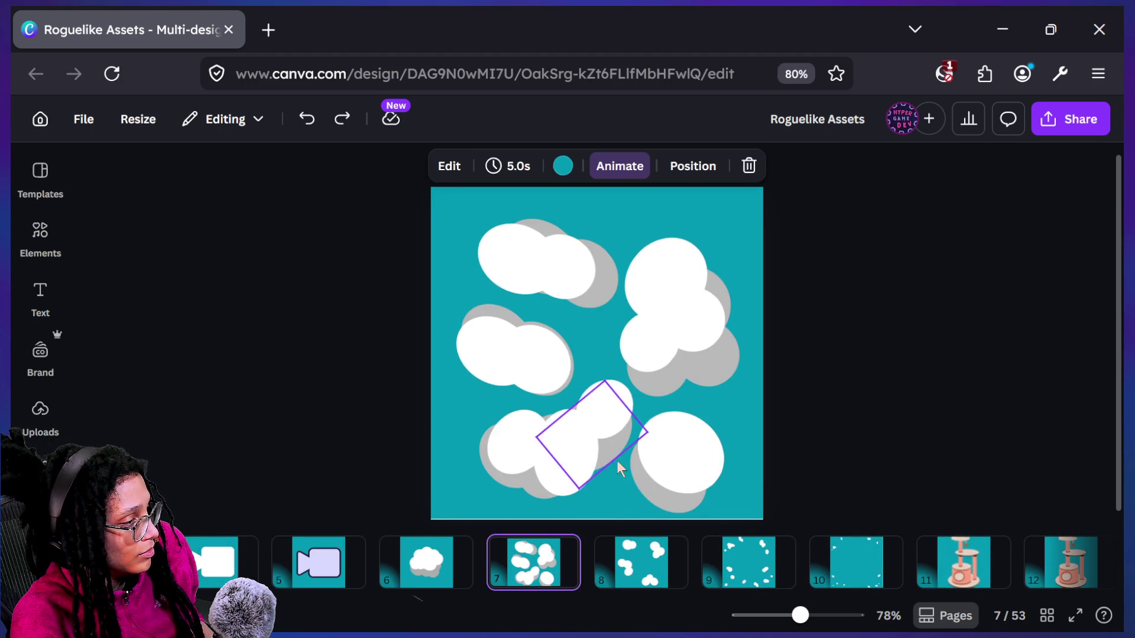
# Duplicate the tilted lower-middle cloud piece and drag the copy down-left as extra shadow
pyautogui.click(613, 455)
pyautogui.hotkey('ctrl', 'd')
pyautogui.moveTo(603, 457)
pyautogui.mouseDown()
pyautogui.moveTo(573, 480)
pyautogui.moveTo(601, 498)
pyautogui.moveTo(650, 488)
pyautogui.mouseUp()
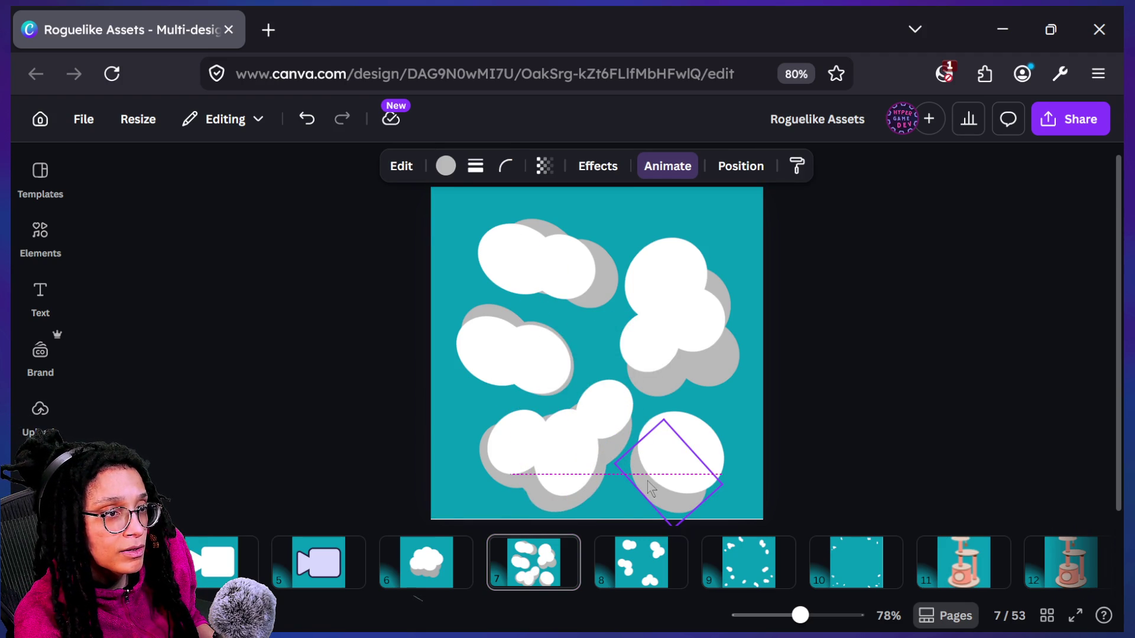
pyautogui.click(850, 370)
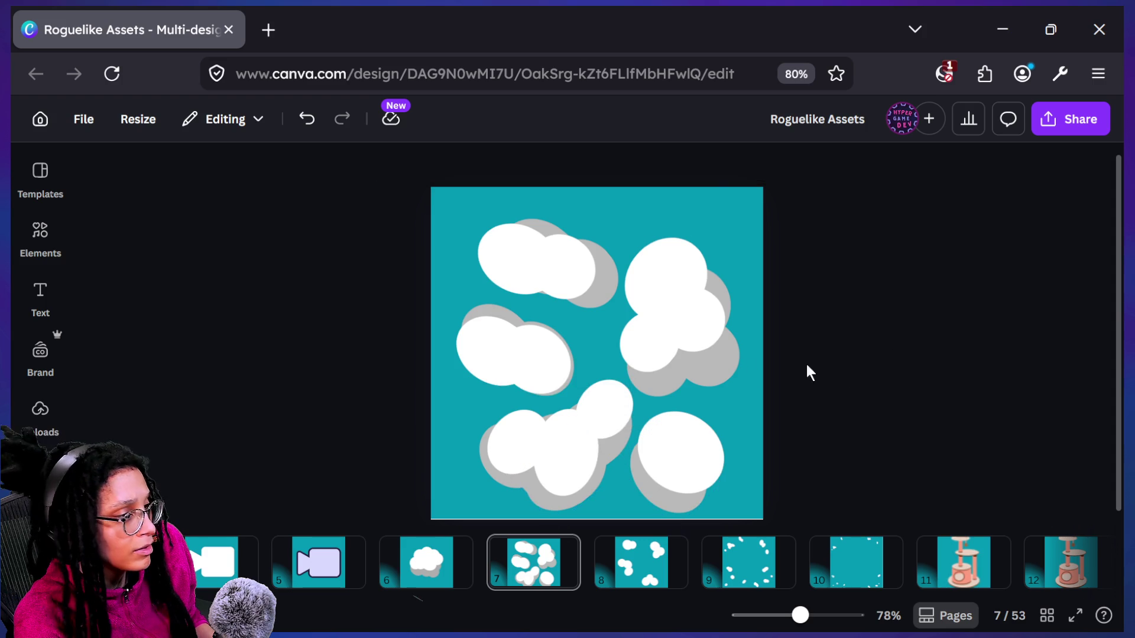
# Move the diamond-shaped piece over the top-right cloud and resize it
pyautogui.click(666, 379)
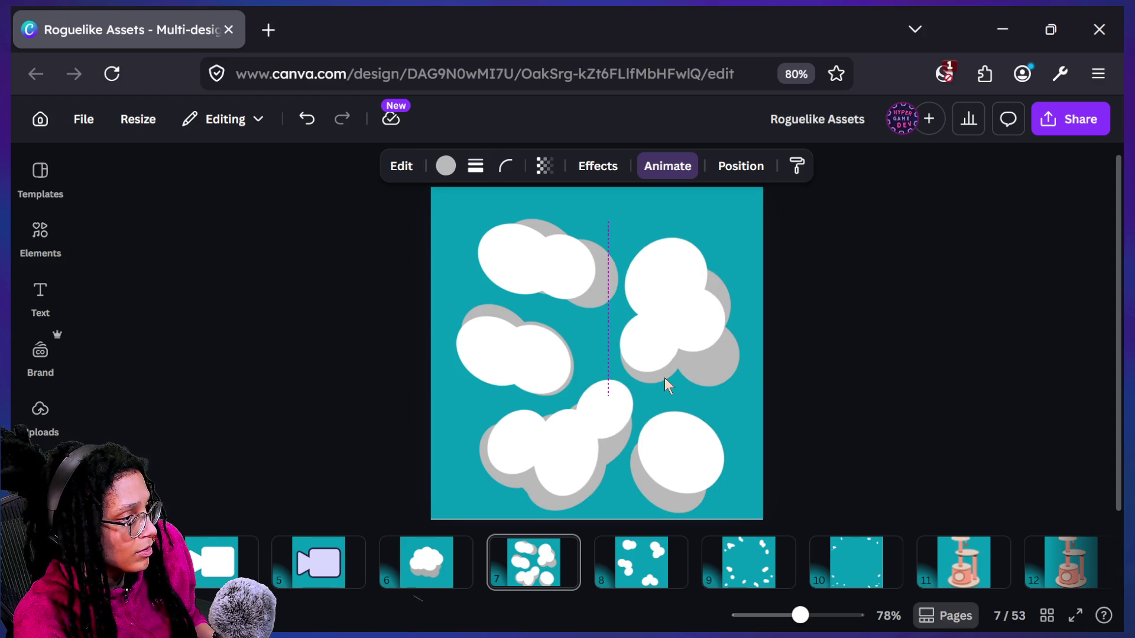
pyautogui.moveTo(650, 379)
pyautogui.mouseDown()
pyautogui.moveTo(708, 383)
pyautogui.moveTo(722, 350)
pyautogui.mouseUp()
pyautogui.click(743, 362)
pyautogui.click(726, 299)
pyautogui.click(792, 295)
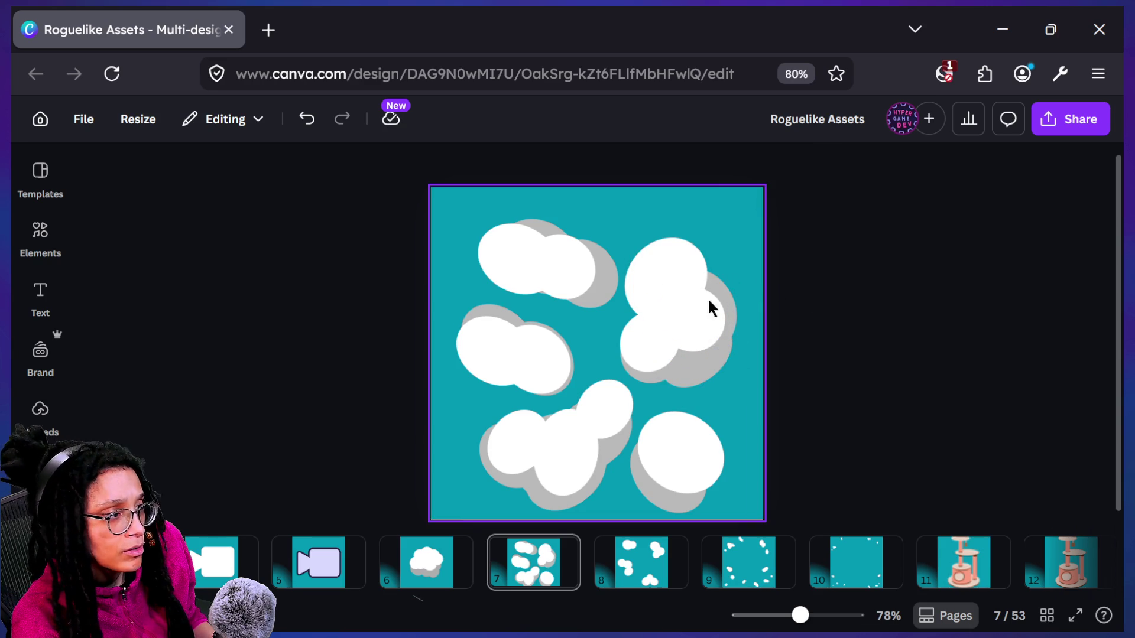
# Thin the top-right cloud's shadow piece, then enlarge it toward the upper and lower right
pyautogui.click(691, 372)
pyautogui.click(709, 396)
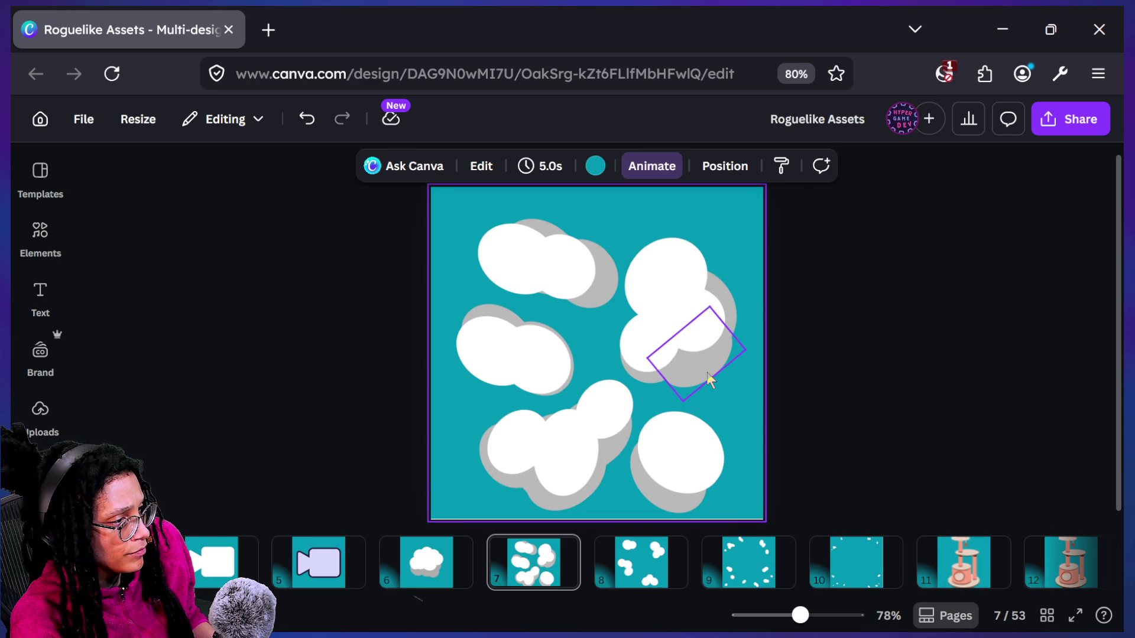
pyautogui.click(708, 373)
pyautogui.moveTo(712, 374); pyautogui.dragTo(707, 367)
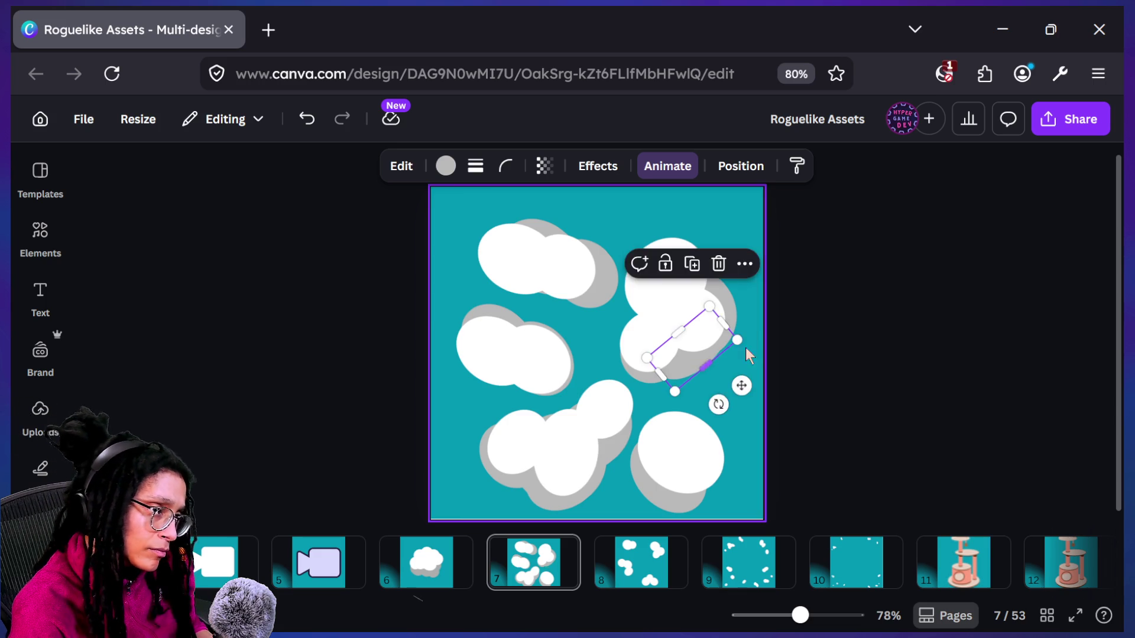
pyautogui.click(733, 364)
pyautogui.click(724, 322)
pyautogui.moveTo(736, 313); pyautogui.dragTo(729, 293)
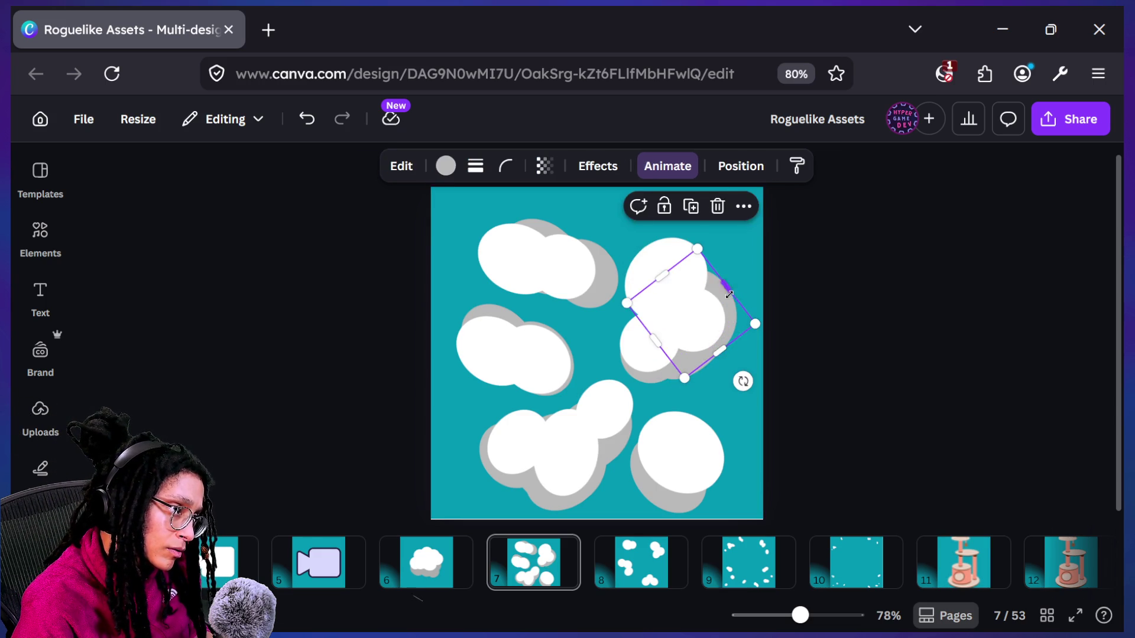
pyautogui.moveTo(721, 357); pyautogui.dragTo(728, 359)
pyautogui.click(888, 318)
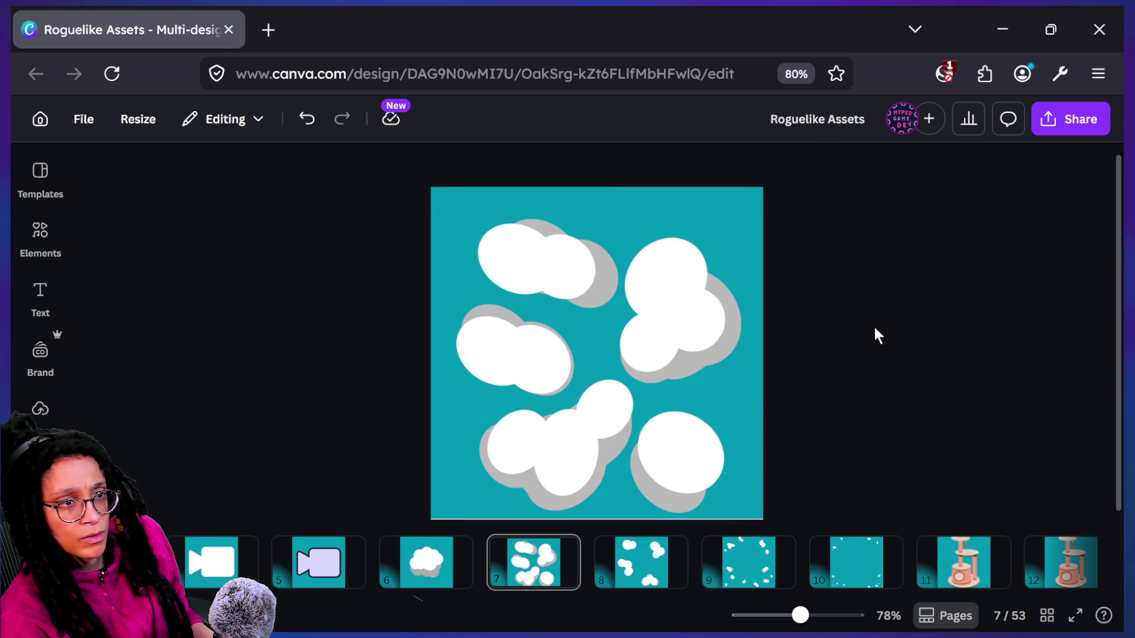
pyautogui.click(695, 369)
pyautogui.moveTo(692, 369); pyautogui.dragTo(693, 370)
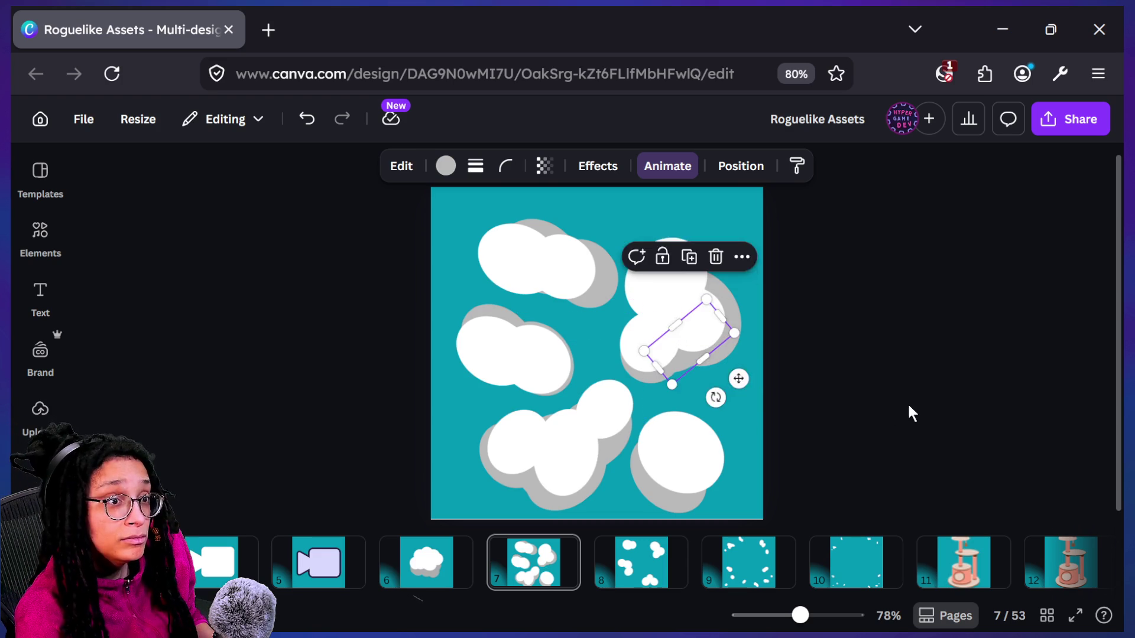
pyautogui.click(907, 403)
# Rotate and reposition the top-left small cloud
pyautogui.click(599, 290)
pyautogui.moveTo(600, 291); pyautogui.dragTo(601, 291)
pyautogui.moveTo(599, 249)
pyautogui.mouseDown()
pyautogui.moveTo(627, 278)
pyautogui.moveTo(578, 228)
pyautogui.moveTo(522, 238)
pyautogui.mouseUp()
pyautogui.click(442, 277)
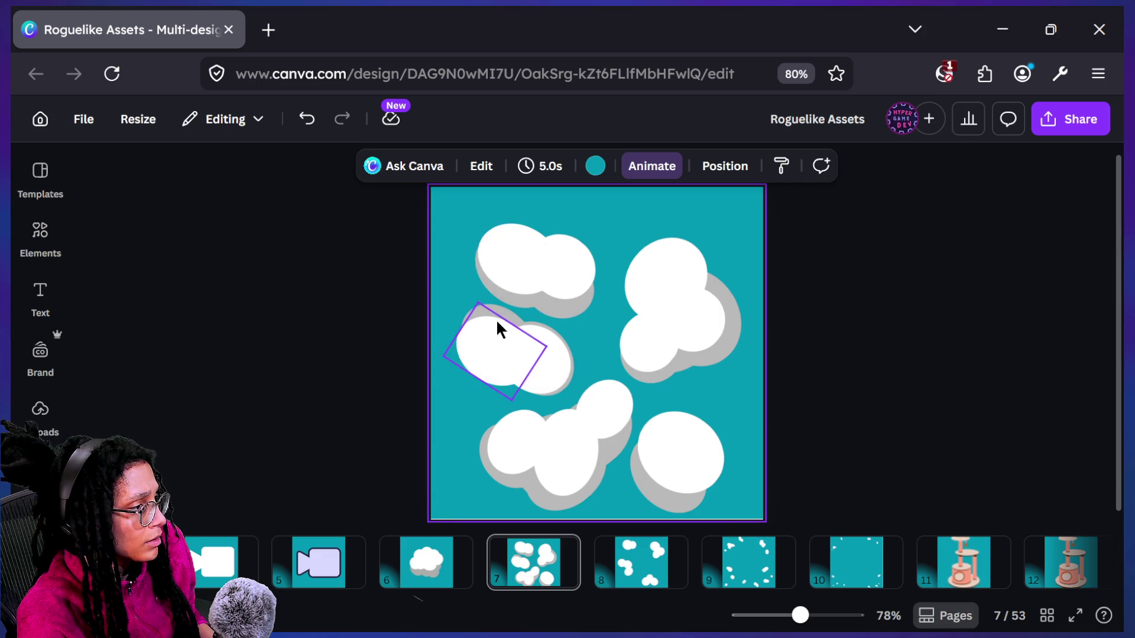
# Move the left shadow piece so grey shows along the top-left cloud's lower-left edge
pyautogui.moveTo(502, 321)
pyautogui.mouseDown()
pyautogui.moveTo(488, 332)
pyautogui.moveTo(539, 337)
pyautogui.mouseUp()
pyautogui.click(549, 330)
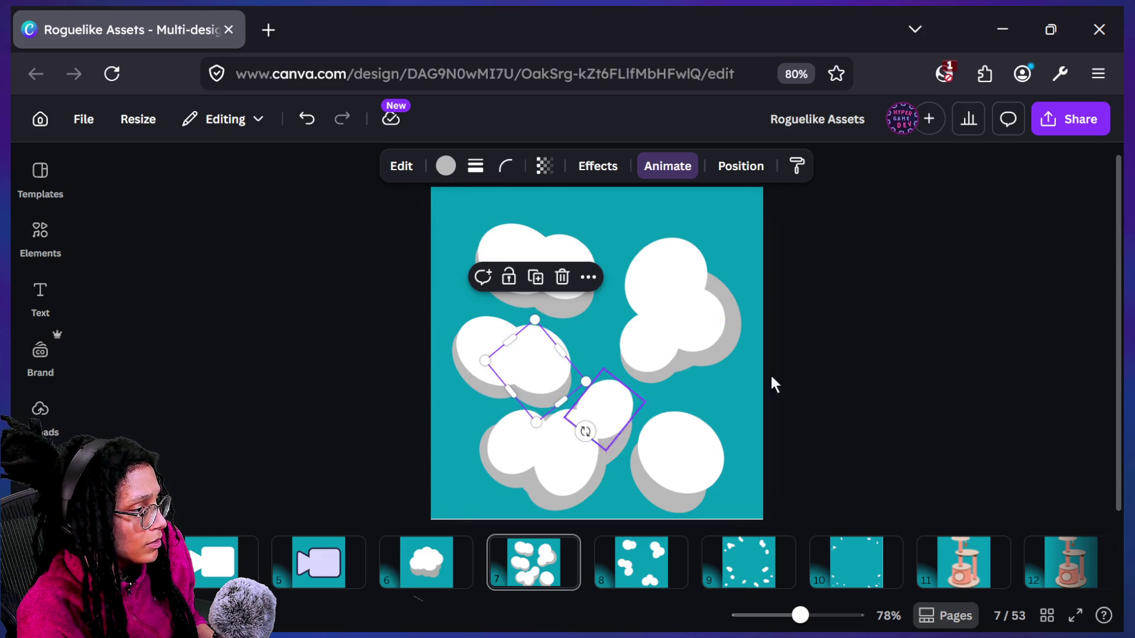
pyautogui.click(876, 370)
# Zoom out, step through the pages to page 8, and marquee-select its four clouds
pyautogui.keyDown('ctrl'); pyautogui.scroll(-5, 877, 369); pyautogui.keyUp('ctrl')
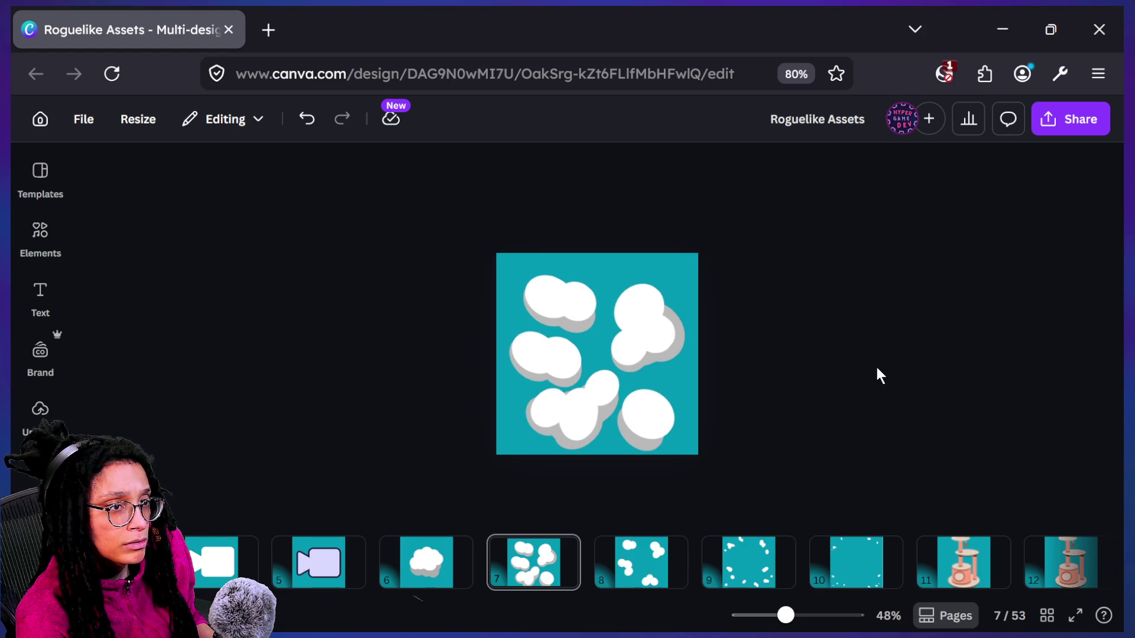
pyautogui.keyDown('ctrl'); pyautogui.scroll(-1, 826, 394); pyautogui.keyUp('ctrl')
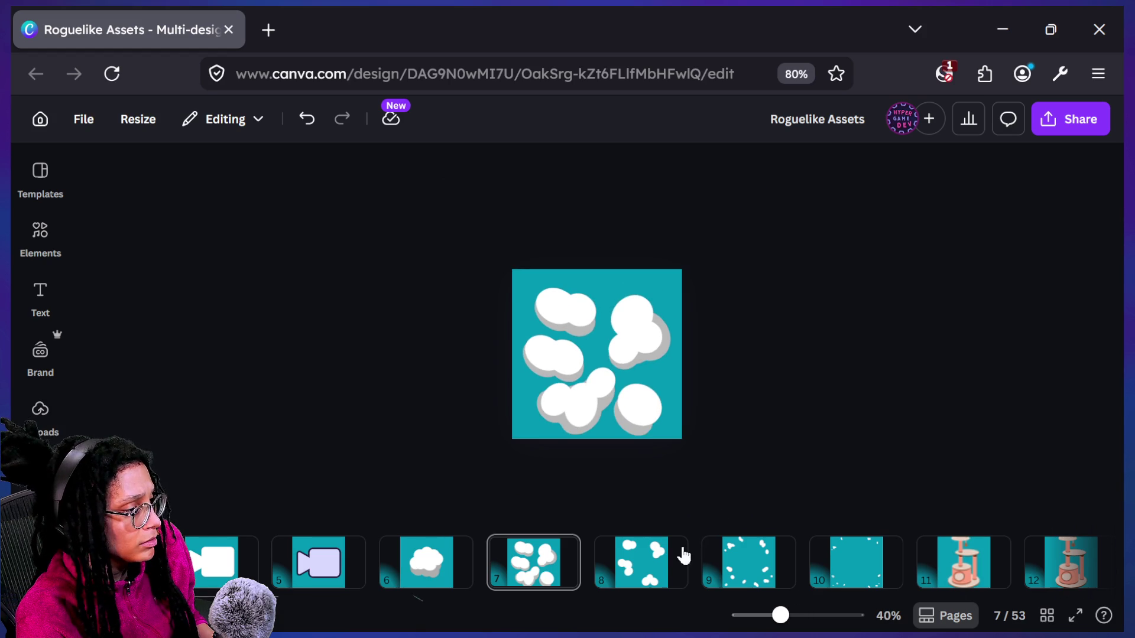
pyautogui.press('Left')
pyautogui.press('Right')
pyautogui.press('Left')
pyautogui.press('Left')
pyautogui.press('Right')
pyautogui.press('Right')
pyautogui.press('Left')
pyautogui.press('Right')
pyautogui.press('Left')
pyautogui.press('Right')
pyautogui.press('Right')
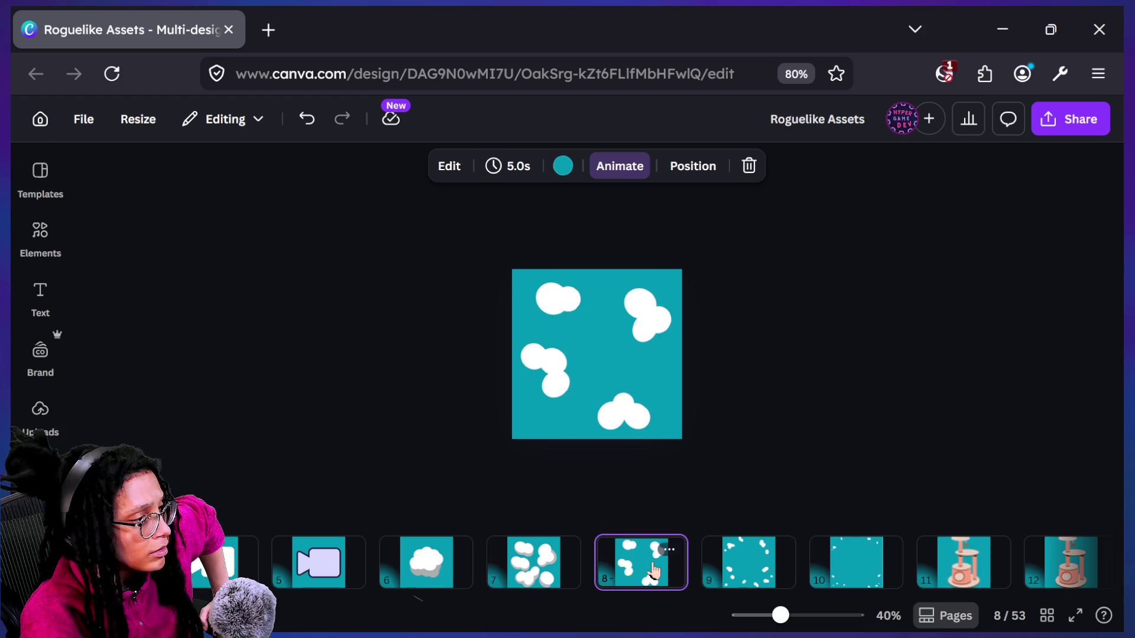
pyautogui.moveTo(748, 500)
pyautogui.mouseDown()
pyautogui.moveTo(489, 310)
pyautogui.moveTo(459, 256)
pyautogui.mouseUp()
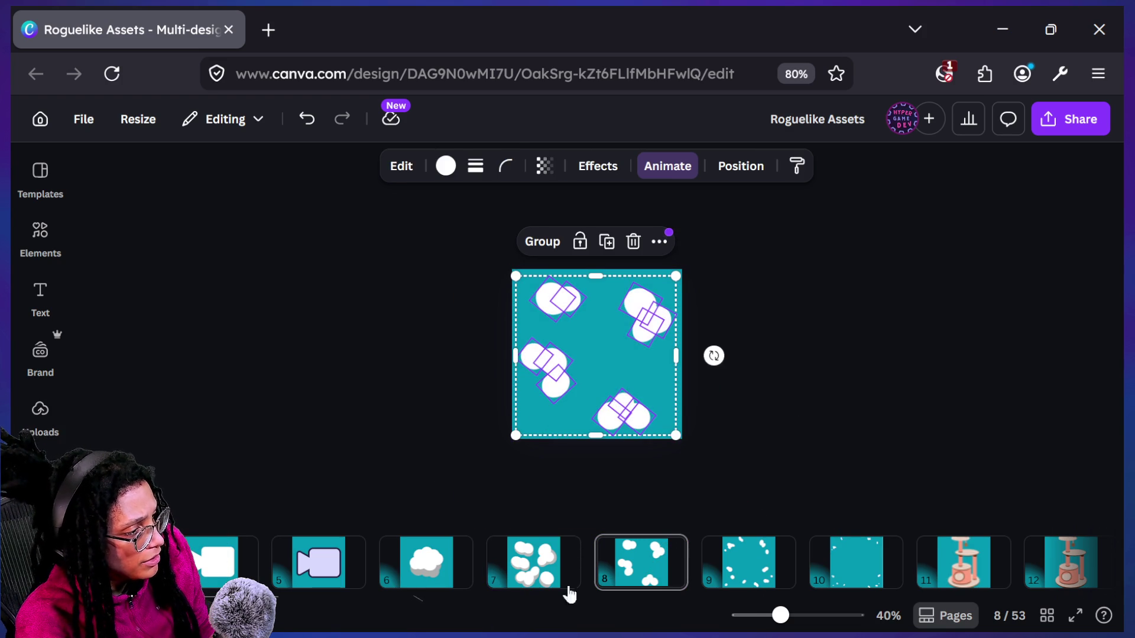
# Step back past page 7 to page 6 with the single cloud
pyautogui.press('Left')
pyautogui.press('Left')
pyautogui.press('Right')
pyautogui.press('Right')
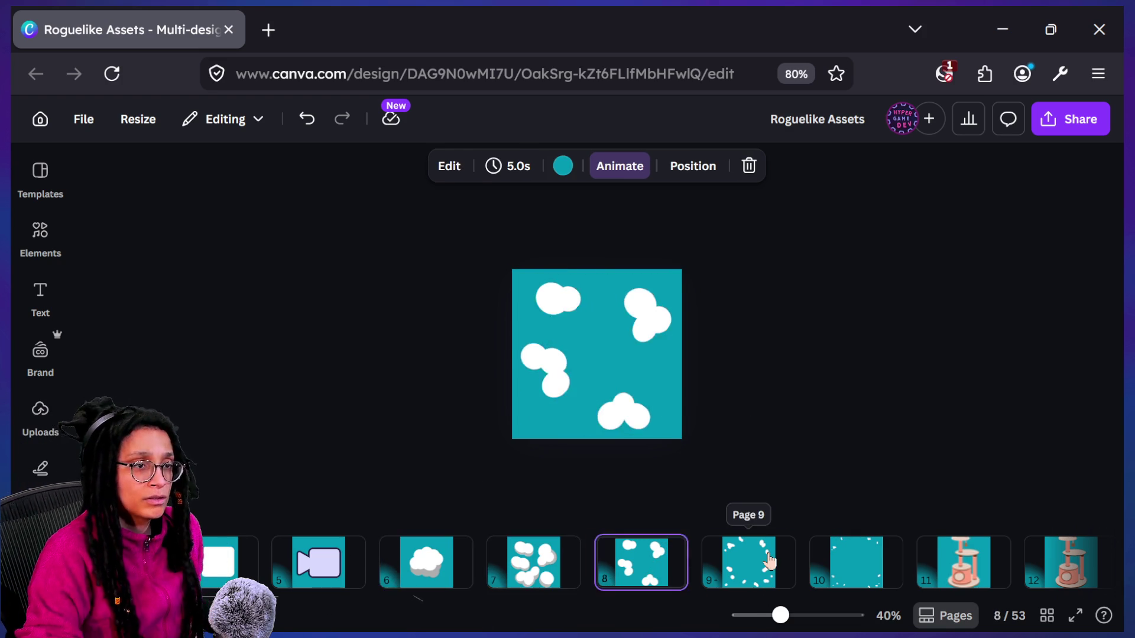
pyautogui.press('Left')
pyautogui.press('Right')
pyautogui.press('Left')
pyautogui.press('Left')
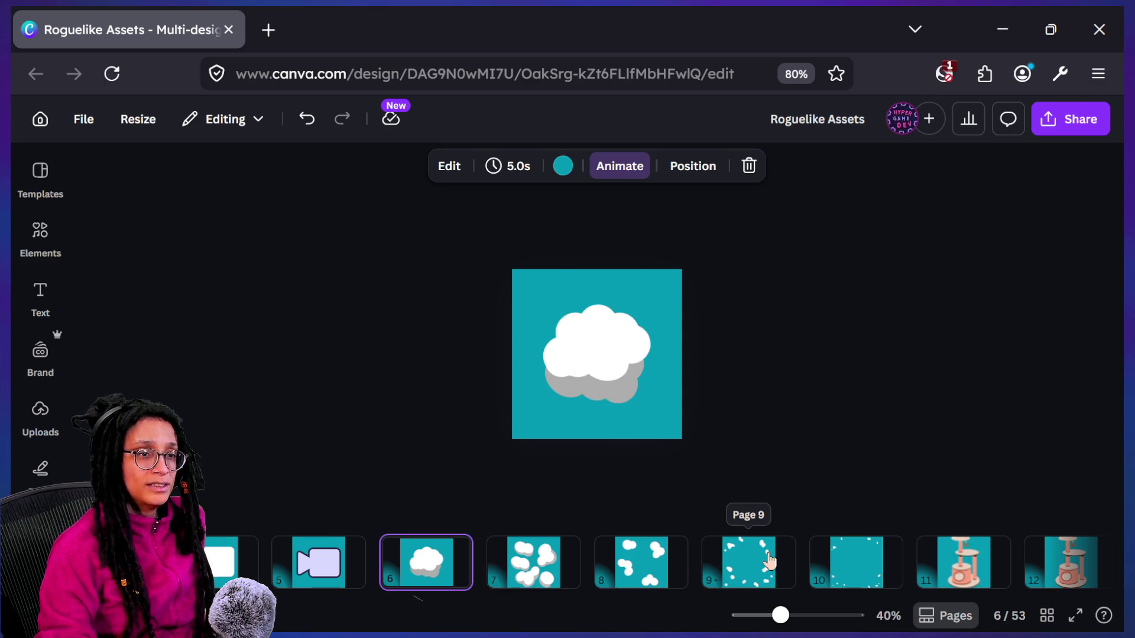
pyautogui.keyDown('ctrl'); pyautogui.scroll(3, 581, 392); pyautogui.keyUp('ctrl')
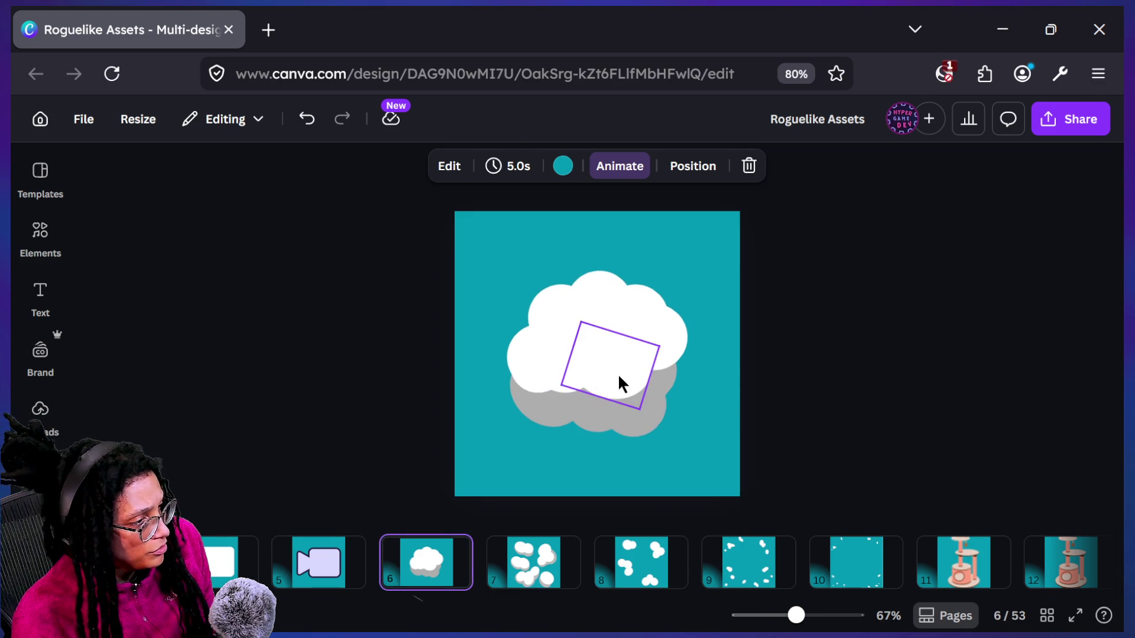
# Inspect the cloud's pieces and stretch the rotated white piece on the right, undoing the last resize
pyautogui.click(644, 393)
pyautogui.click(559, 405)
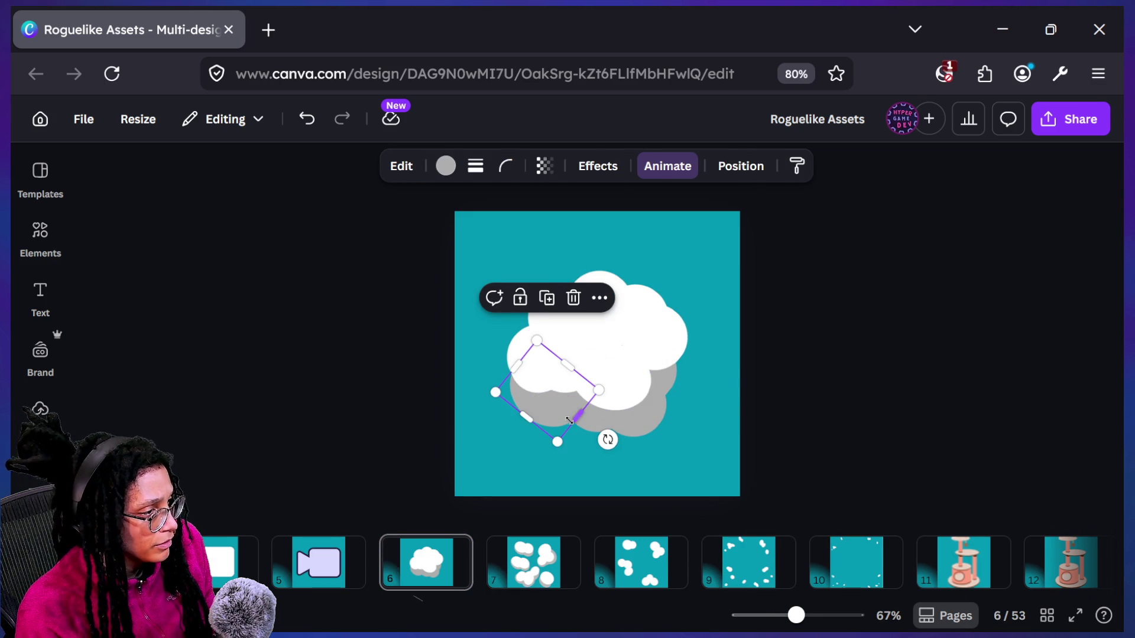
pyautogui.click(570, 379)
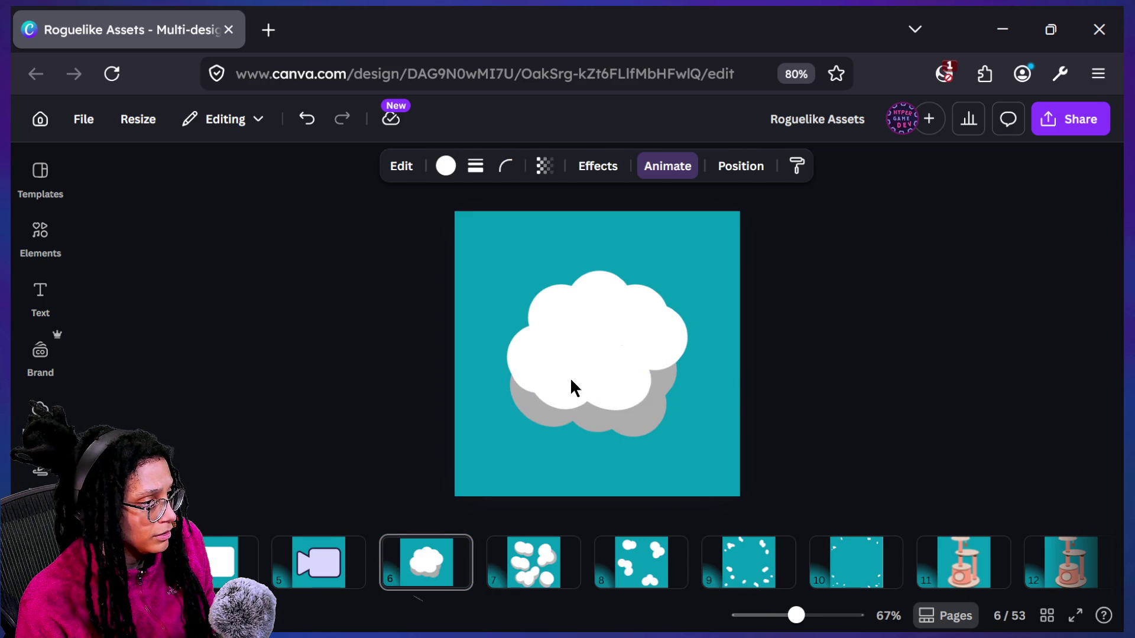
pyautogui.click(677, 356)
pyautogui.moveTo(629, 387)
pyautogui.mouseDown()
pyautogui.moveTo(604, 385)
pyautogui.moveTo(661, 395)
pyautogui.mouseUp()
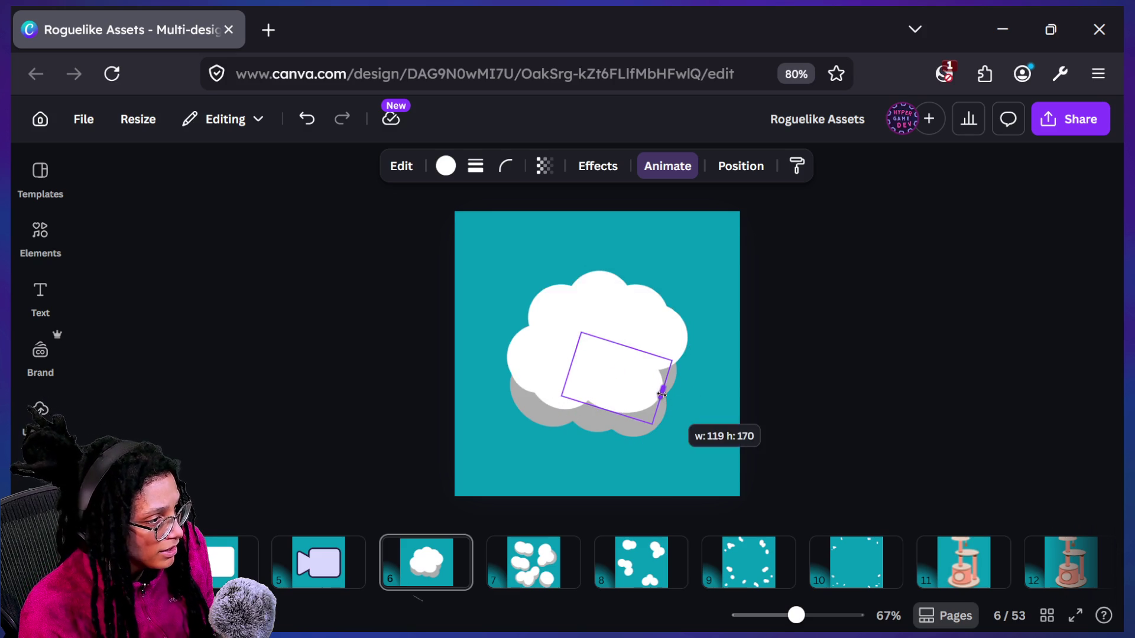
pyautogui.moveTo(631, 347); pyautogui.dragTo(631, 331)
pyautogui.moveTo(597, 412)
pyautogui.mouseDown()
pyautogui.moveTo(619, 394)
pyautogui.moveTo(655, 442)
pyautogui.mouseUp()
pyautogui.hotkey('ctrl', 'z')
pyautogui.click(749, 423)
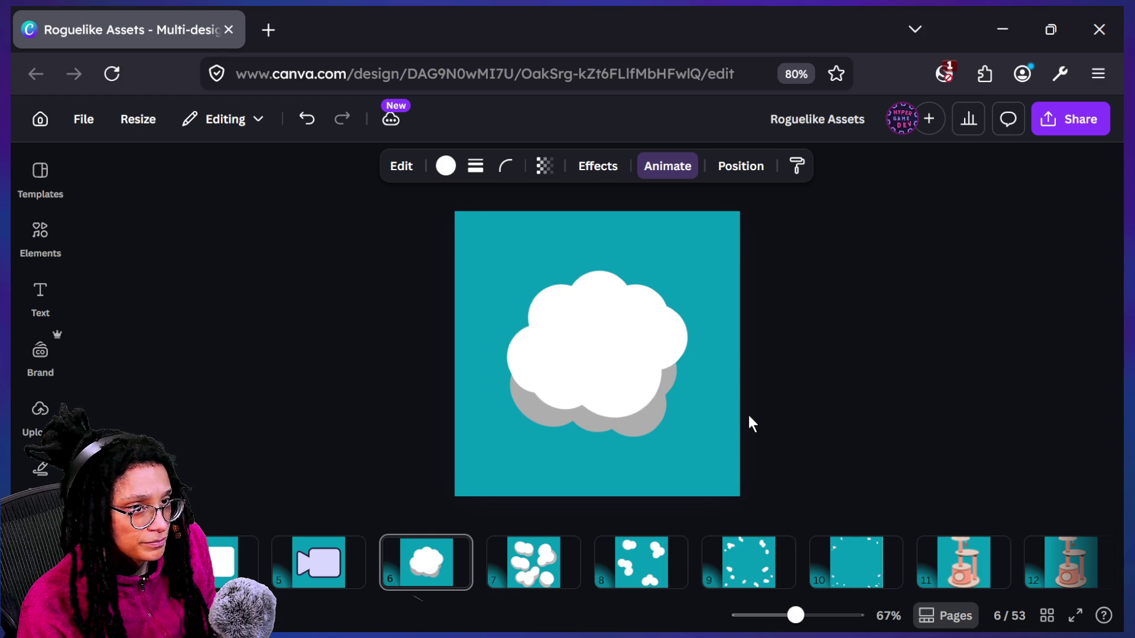
# Resize the hidden diamond pieces to blend into the cloud, shifting one down-right
pyautogui.click(679, 375)
pyautogui.moveTo(672, 343)
pyautogui.mouseDown()
pyautogui.moveTo(704, 355)
pyautogui.moveTo(685, 331)
pyautogui.mouseUp()
pyautogui.click(785, 447)
pyautogui.scroll(-2, 786, 447)
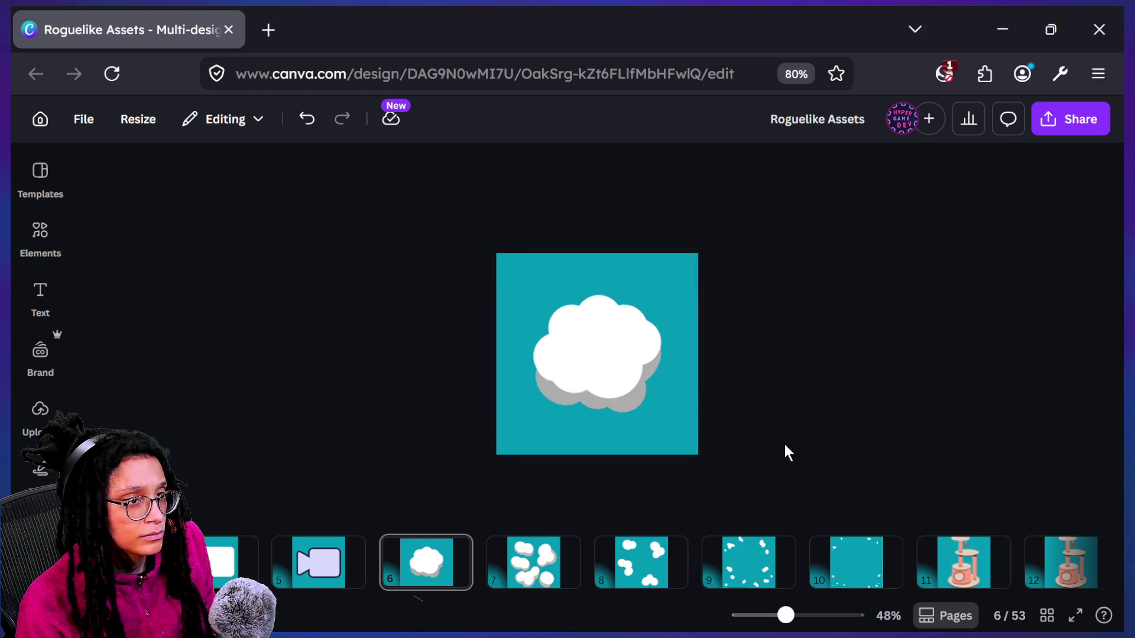
pyautogui.scroll(3, 785, 444)
pyautogui.click(506, 358)
pyautogui.moveTo(494, 376)
pyautogui.mouseDown()
pyautogui.moveTo(507, 394)
pyautogui.moveTo(545, 402)
pyautogui.moveTo(519, 401)
pyautogui.mouseUp()
pyautogui.click(815, 402)
pyautogui.scroll(-4, 814, 402)
pyautogui.scroll(3, 815, 404)
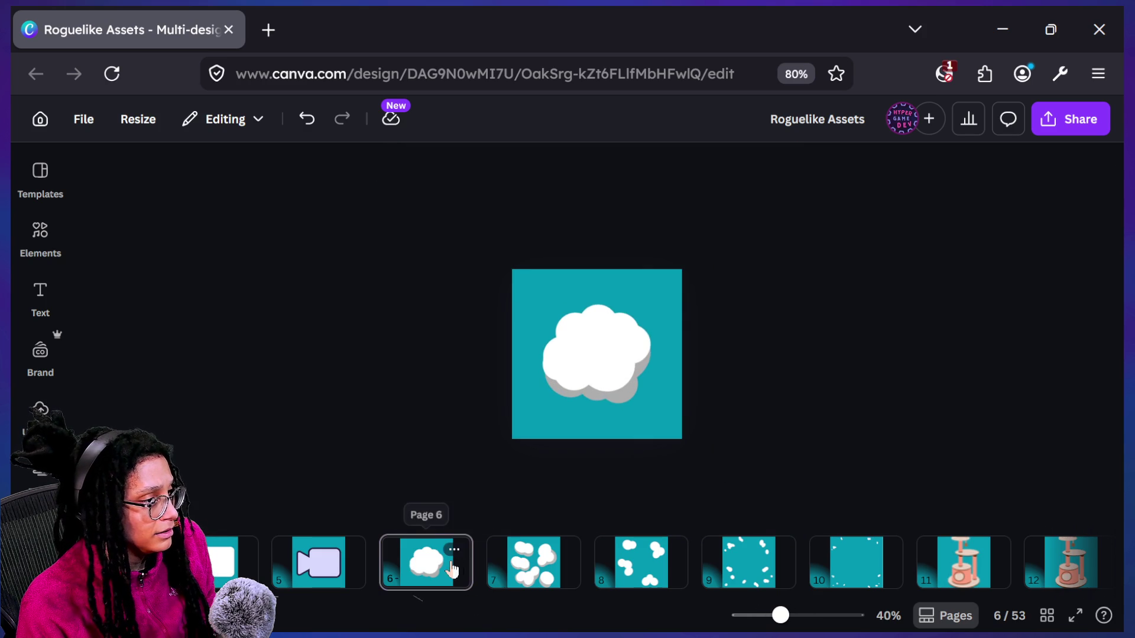
# Enlarge another diamond piece toward the lower left, then check a circle piece and zoom out
pyautogui.click(470, 572)
pyautogui.scroll(3, 583, 418)
pyautogui.click(584, 421)
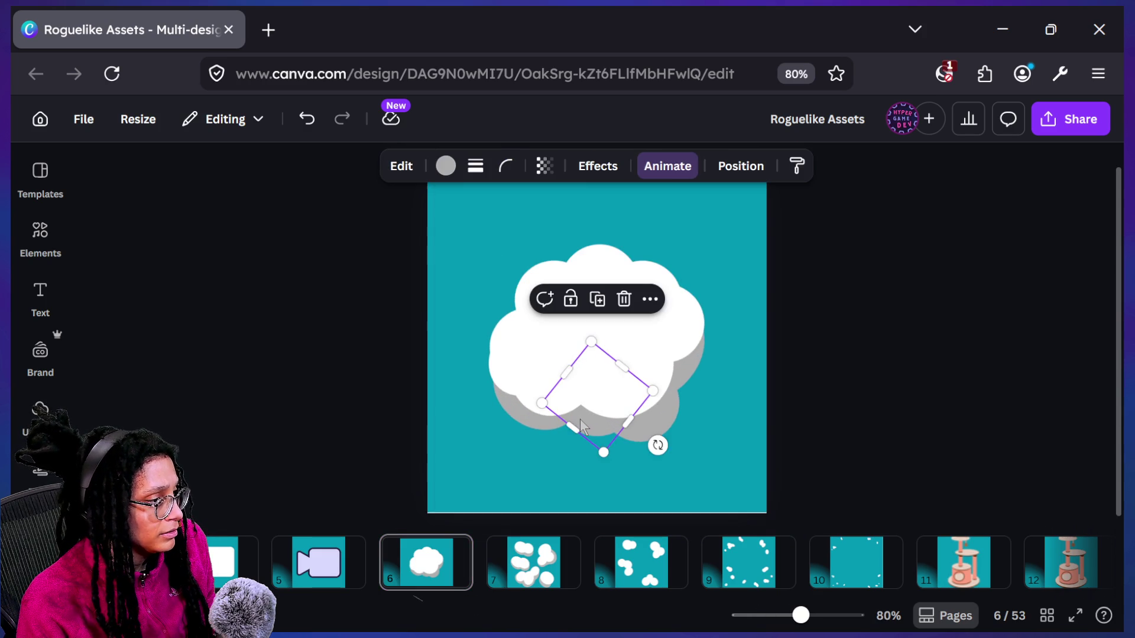
pyautogui.moveTo(572, 428); pyautogui.dragTo(564, 436)
pyautogui.click(788, 431)
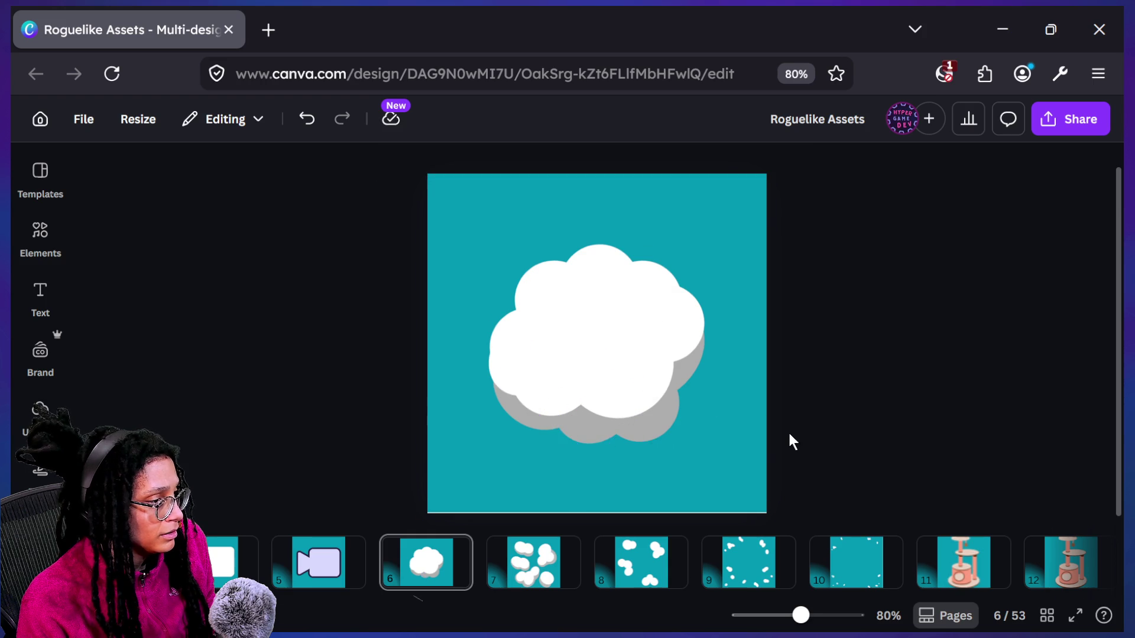
pyautogui.scroll(-3, 789, 431)
pyautogui.scroll(3, 789, 431)
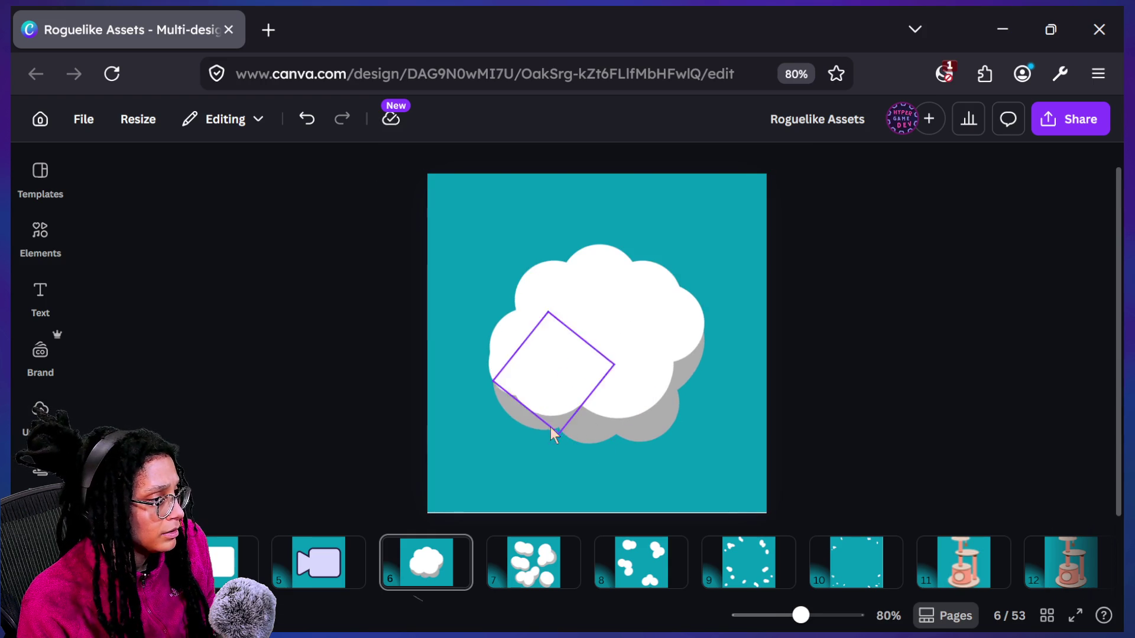
pyautogui.click(560, 411)
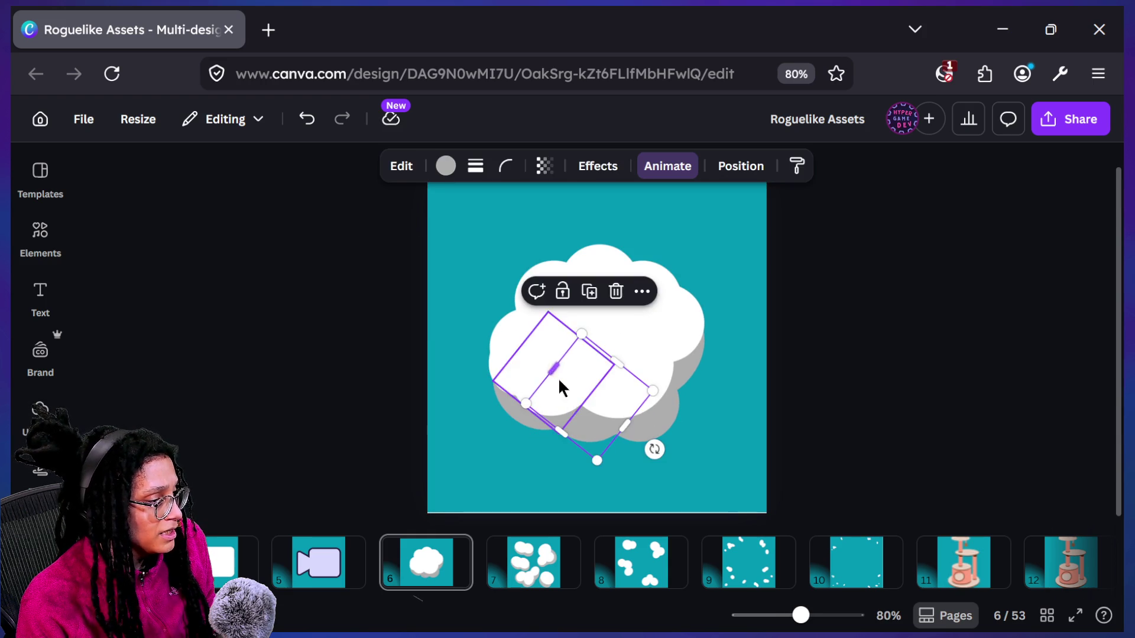
pyautogui.click(775, 470)
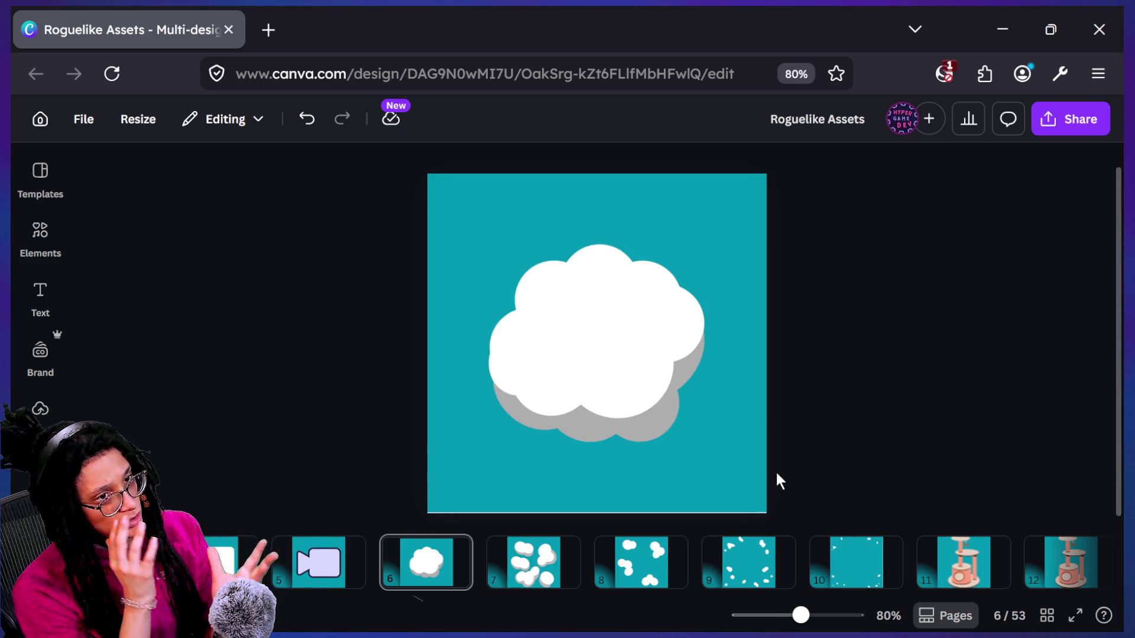
pyautogui.scroll(-3, 765, 480)
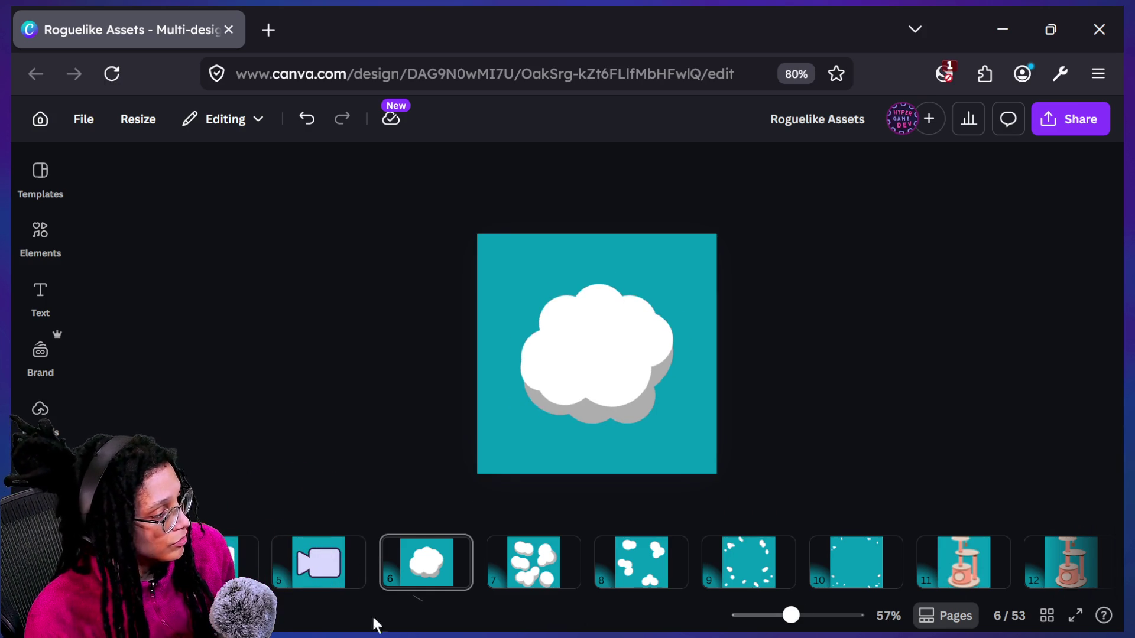
# On page 7, narrow the lower-middle cloud's gray shadow circle
pyautogui.click(524, 572)
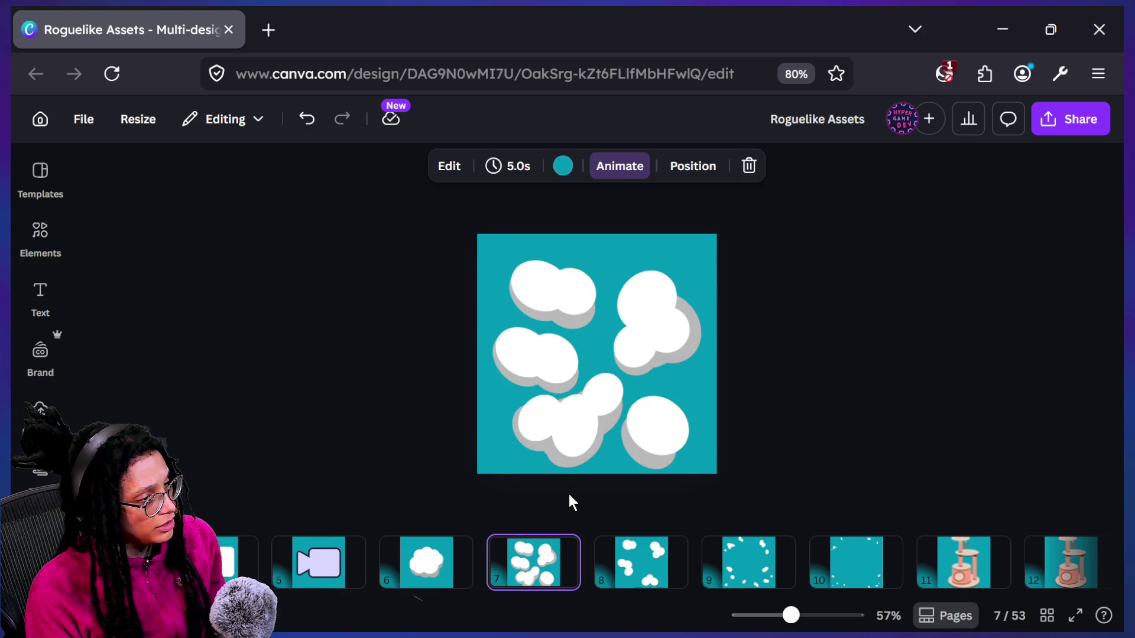
pyautogui.scroll(1, 599, 435)
pyautogui.scroll(1, 600, 434)
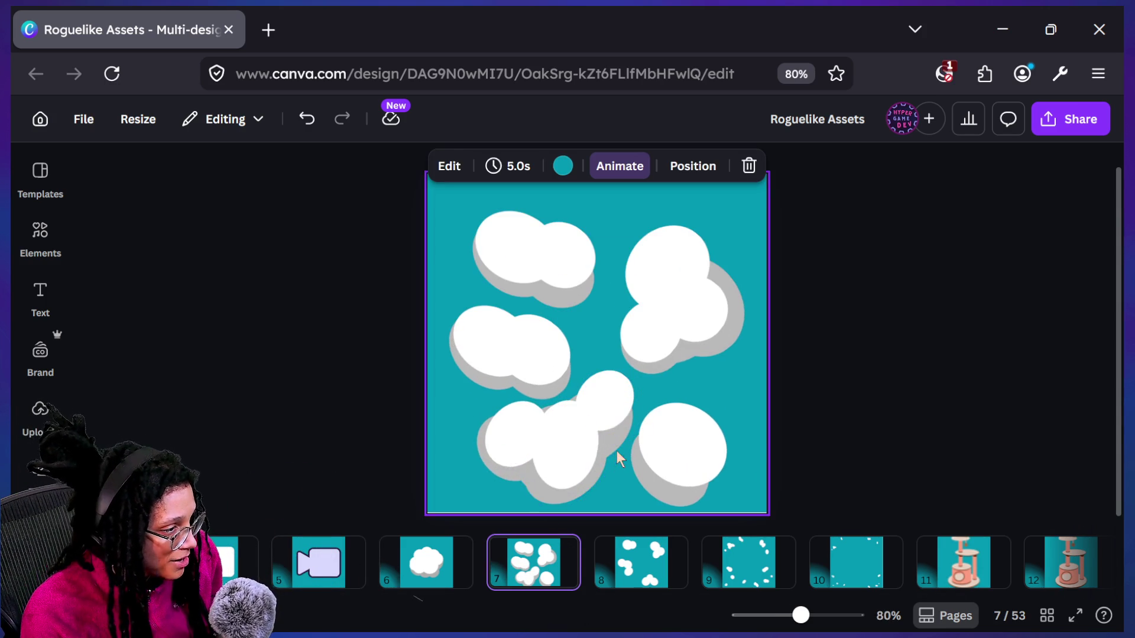
pyautogui.click(572, 503)
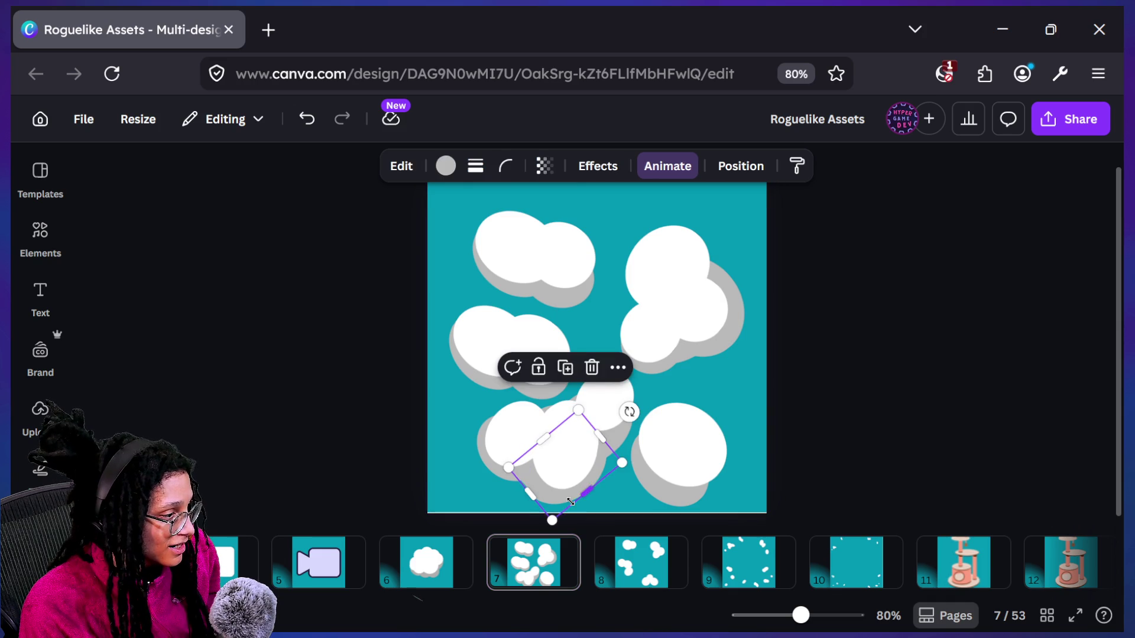
pyautogui.moveTo(532, 497); pyautogui.dragTo(540, 492)
pyautogui.click(684, 468)
pyautogui.click(757, 401)
# Stretch the upper-right cloud's circle, undoing the second resize
pyautogui.click(721, 330)
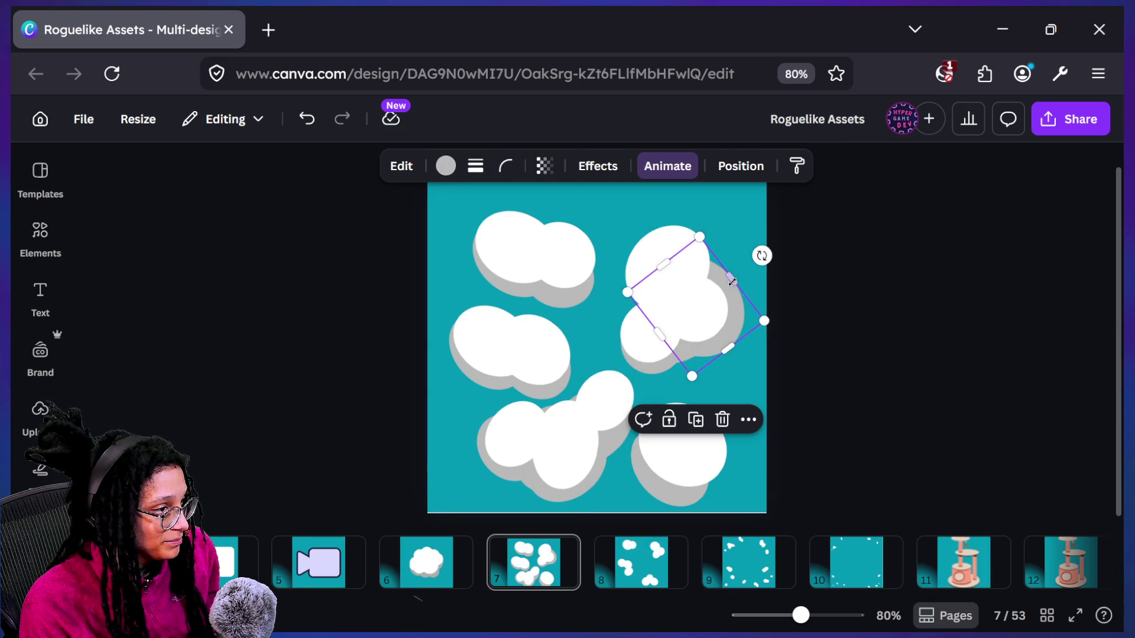
pyautogui.moveTo(662, 263); pyautogui.dragTo(656, 240)
pyautogui.moveTo(724, 272)
pyautogui.mouseDown()
pyautogui.moveTo(717, 279)
pyautogui.moveTo(733, 269)
pyautogui.moveTo(719, 286)
pyautogui.mouseUp()
pyautogui.hotkey('ctrl', 'z')
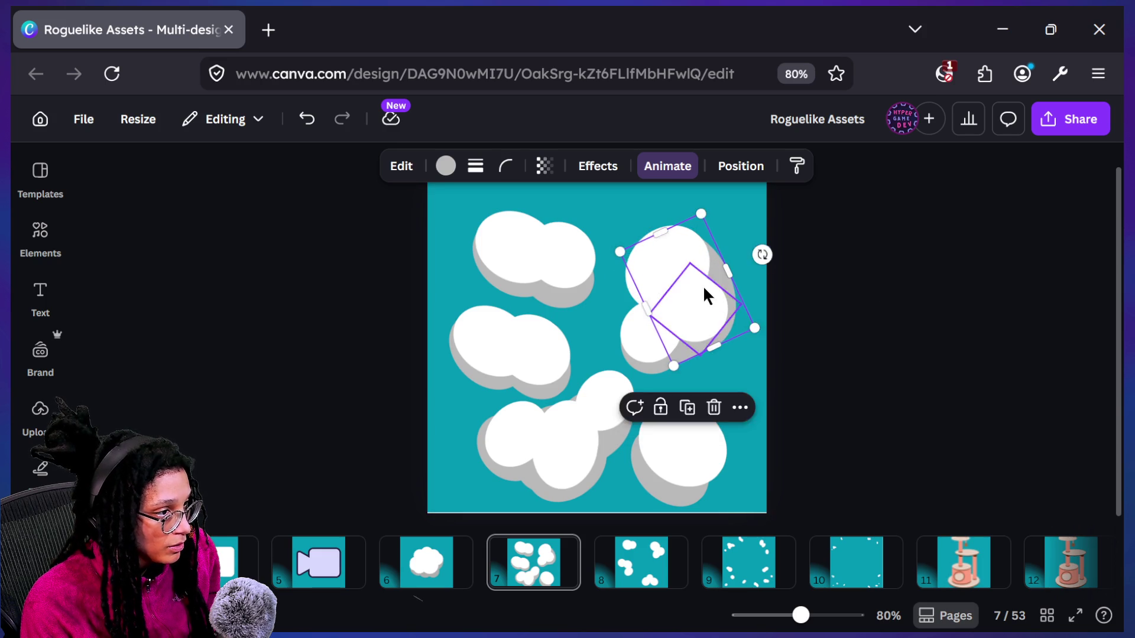
pyautogui.click(875, 303)
pyautogui.scroll(-5, 877, 300)
pyautogui.scroll(5, 877, 306)
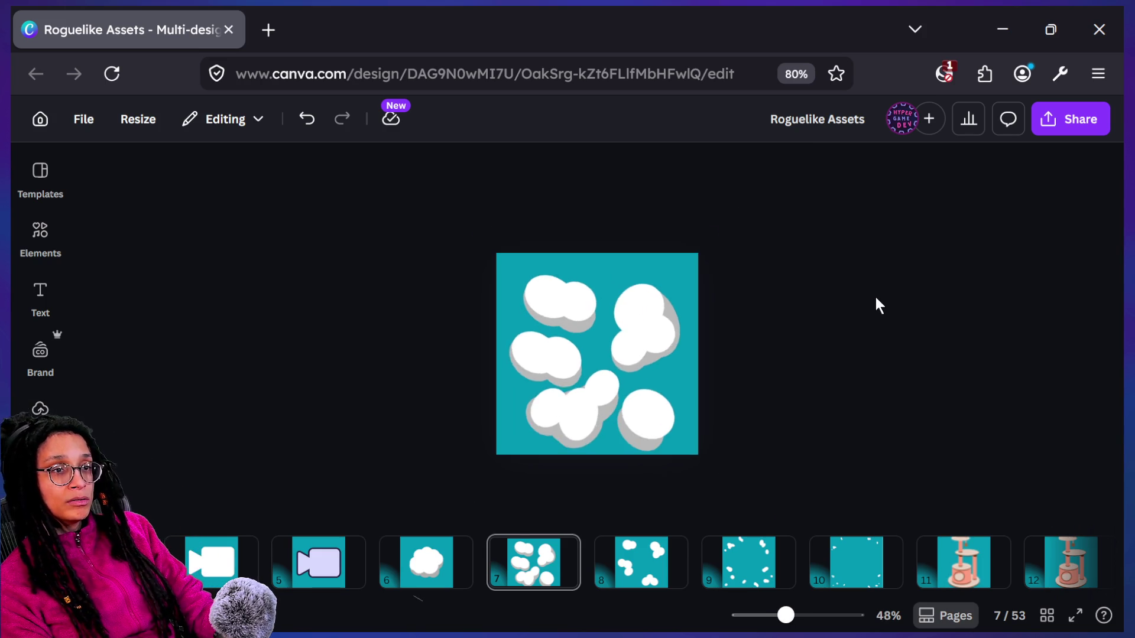
pyautogui.click(749, 304)
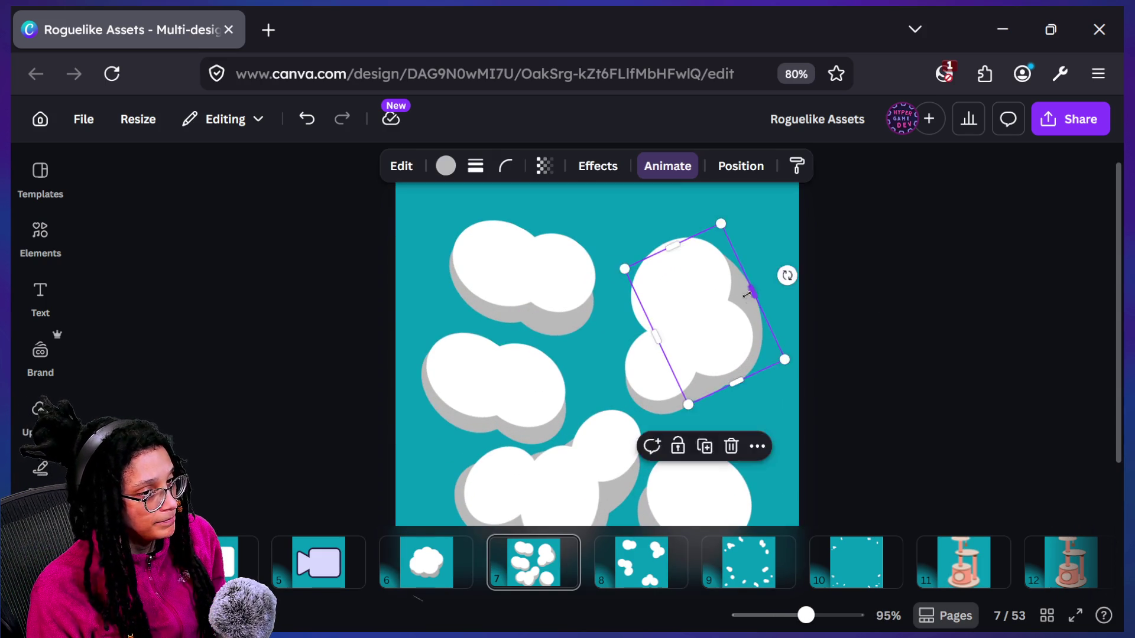
pyautogui.click(916, 343)
# Rotate the bottom-right cloud's gray shadow to about -67° and send it behind the white circle
pyautogui.scroll(-2, 915, 344)
pyautogui.scroll(-1, 917, 348)
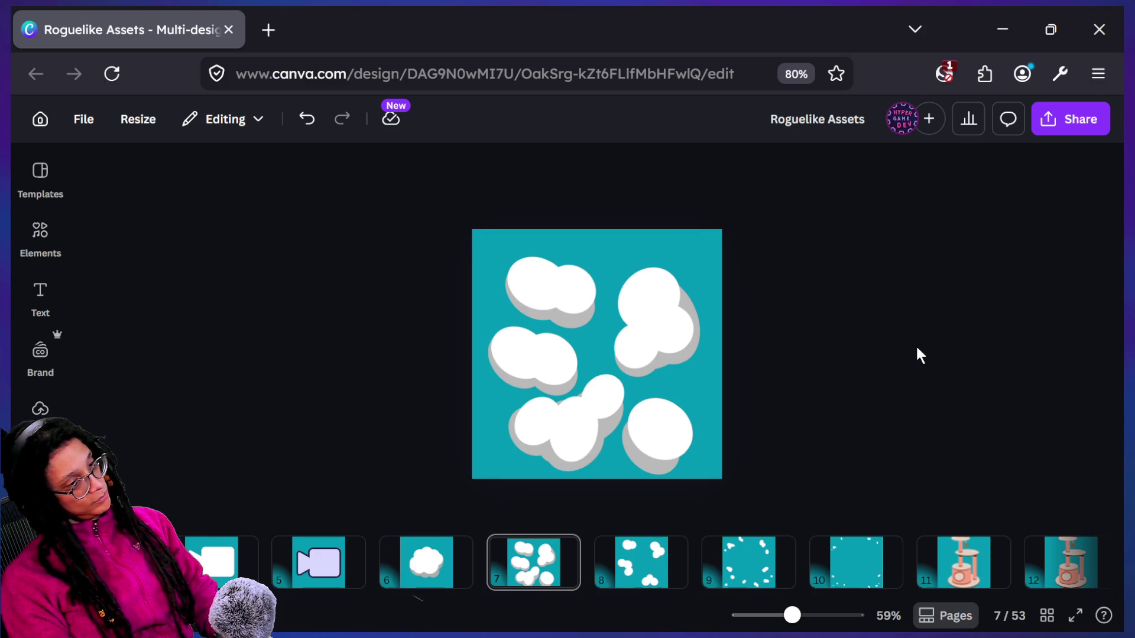
pyautogui.scroll(4, 783, 500)
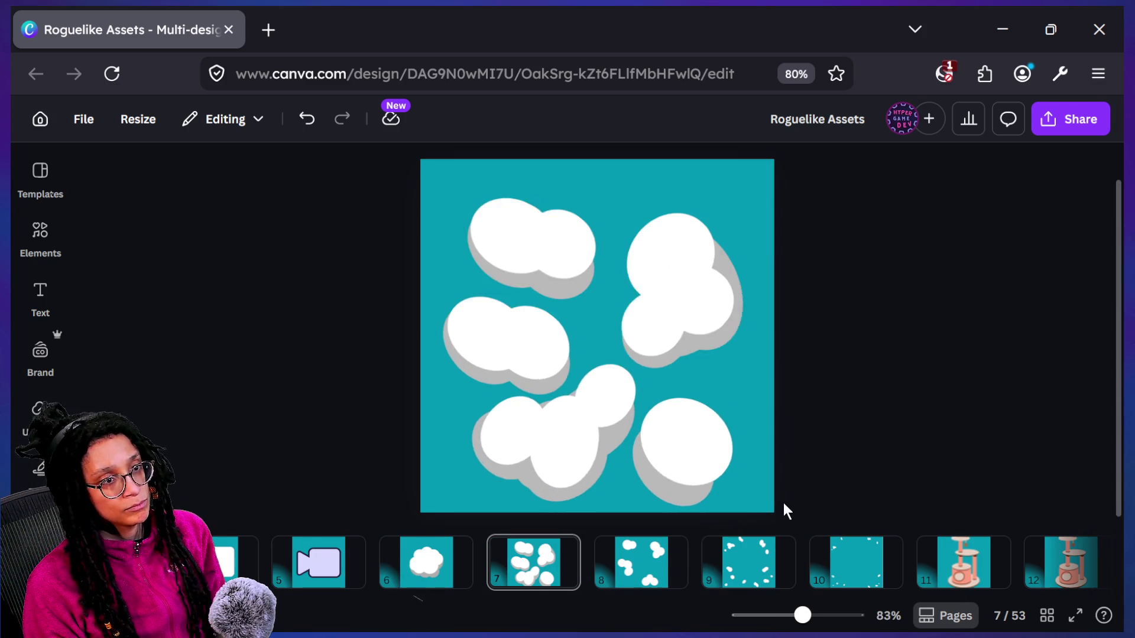
pyautogui.click(717, 489)
pyautogui.click(690, 496)
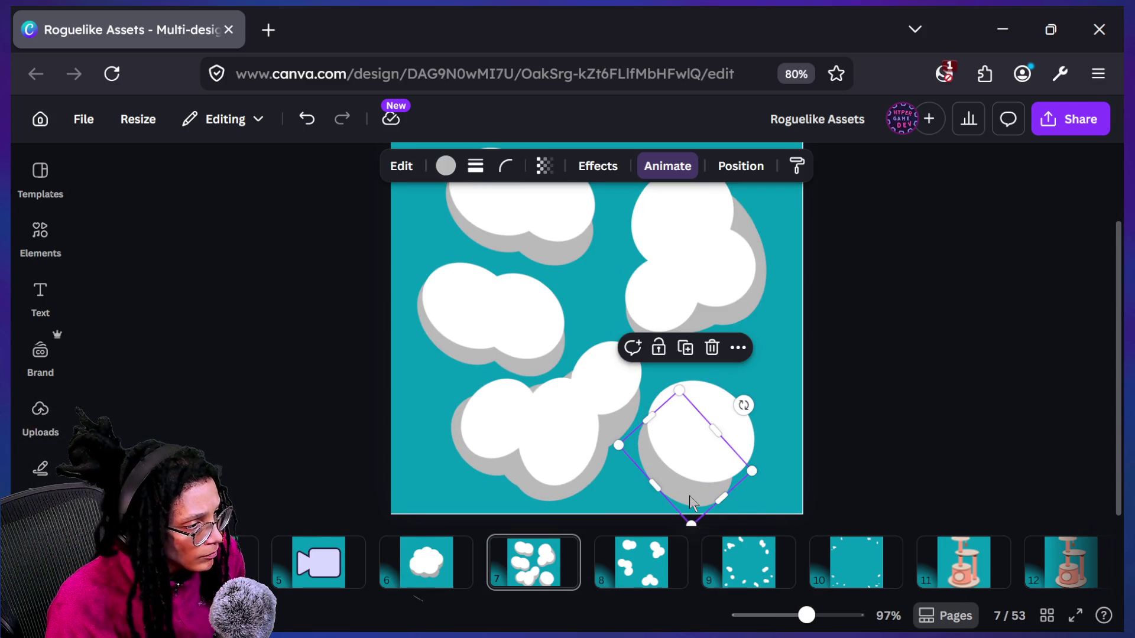
pyautogui.moveTo(689, 495); pyautogui.dragTo(704, 494)
pyautogui.moveTo(758, 436)
pyautogui.mouseDown()
pyautogui.moveTo(684, 451)
pyautogui.moveTo(693, 468)
pyautogui.mouseUp()
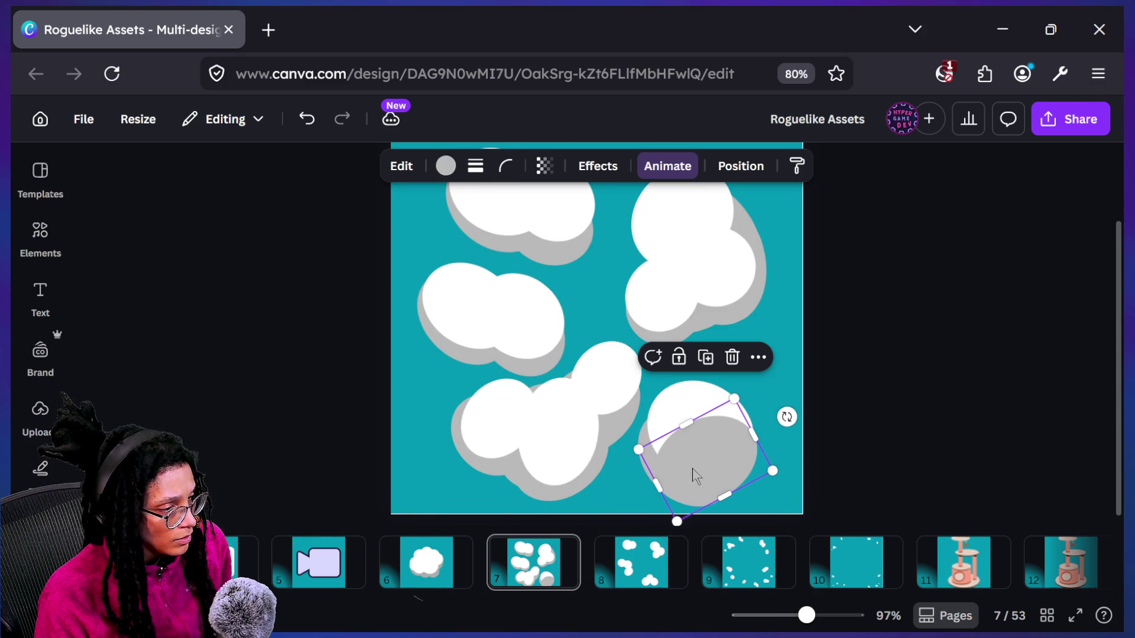
pyautogui.hotkey('ctrl', '[')
pyautogui.click(1034, 494)
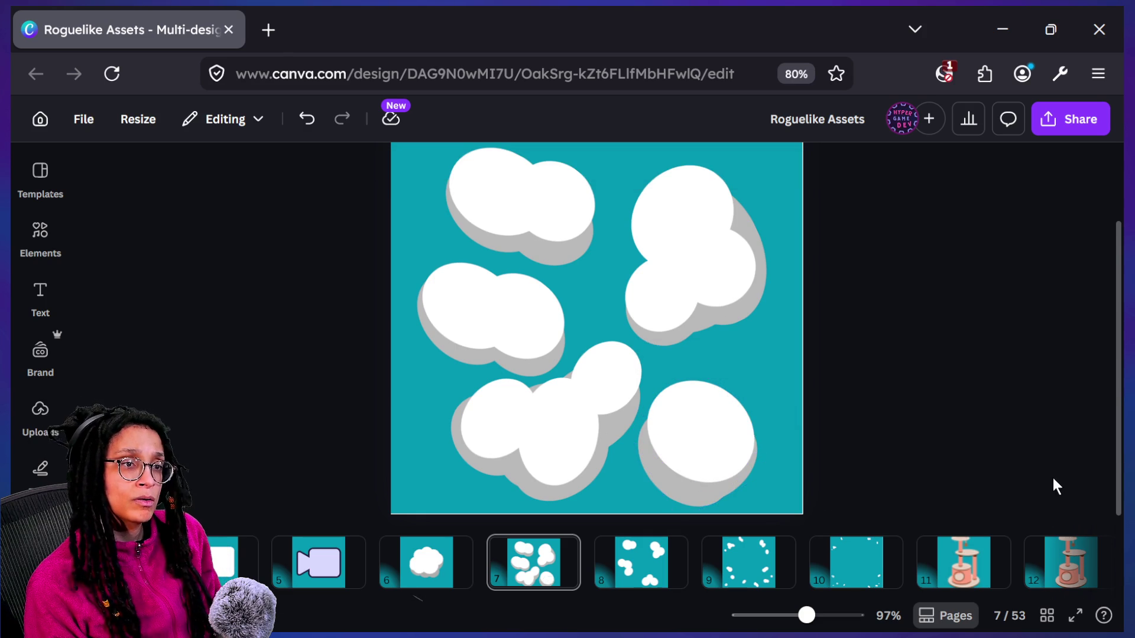
pyautogui.keyDown('ctrl'); pyautogui.scroll(1, 995, 467); pyautogui.keyUp('ctrl')
pyautogui.keyDown('ctrl'); pyautogui.scroll(-4, 994, 467); pyautogui.keyUp('ctrl')
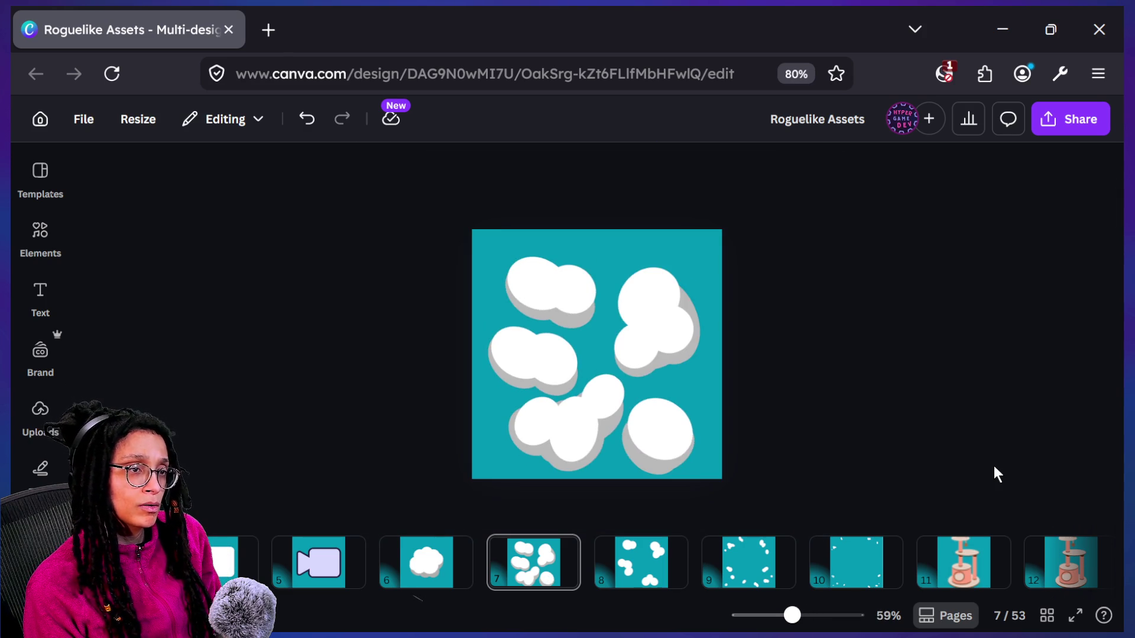
pyautogui.keyDown('ctrl'); pyautogui.scroll(-3, 994, 475); pyautogui.keyUp('ctrl')
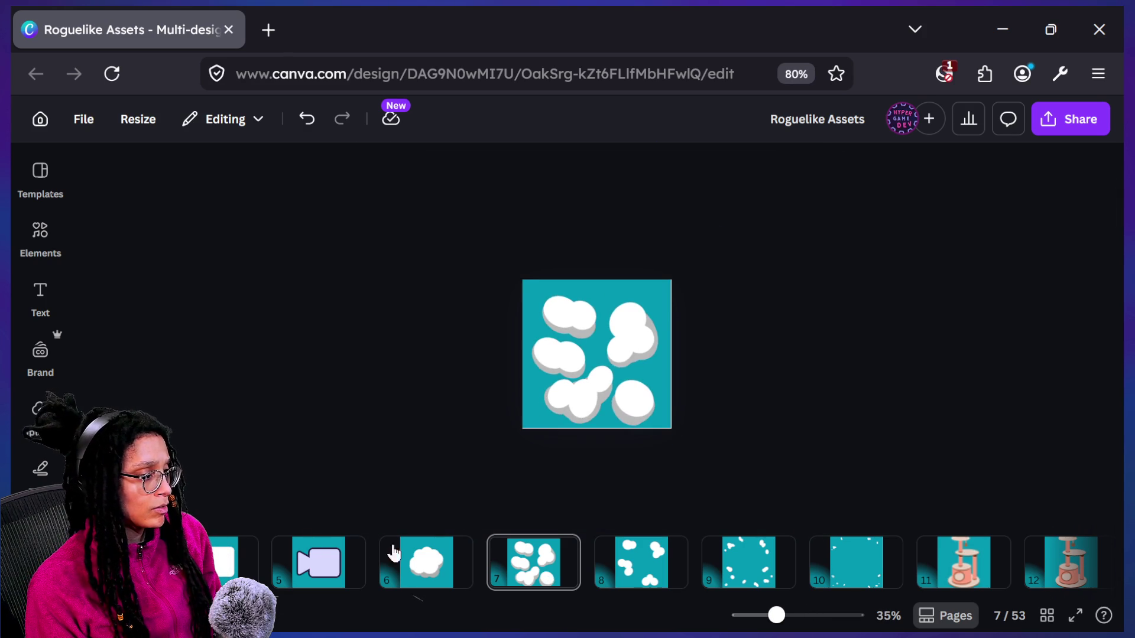
# Return to page 7 and open its Layers list with Alt+1
pyautogui.click(414, 562)
pyautogui.click(532, 561)
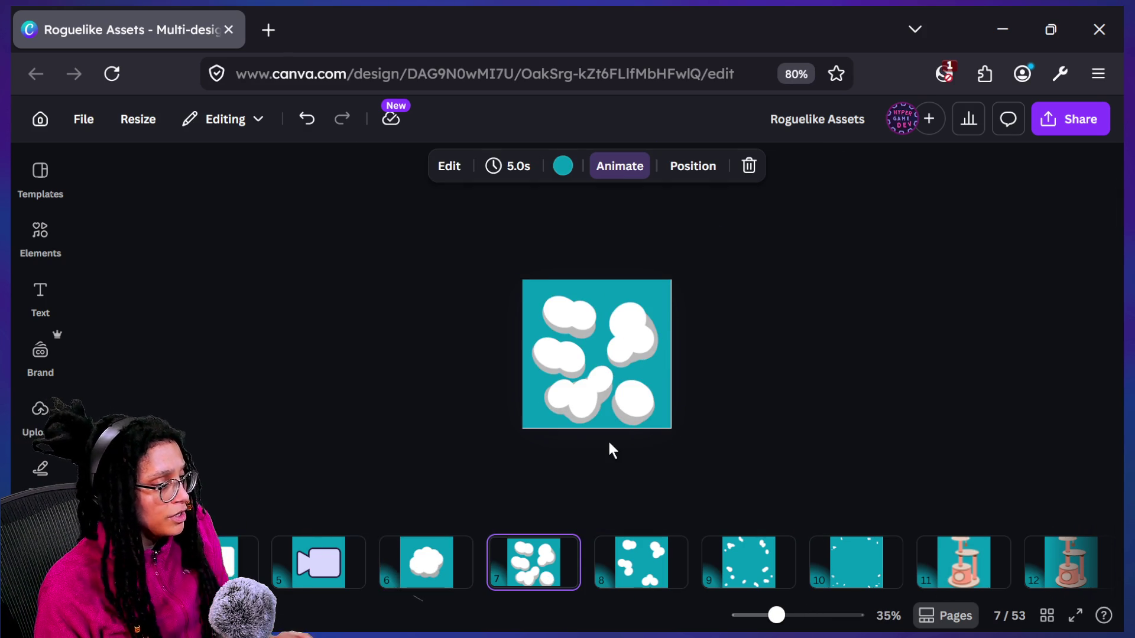
pyautogui.hotkey('alt', '1')
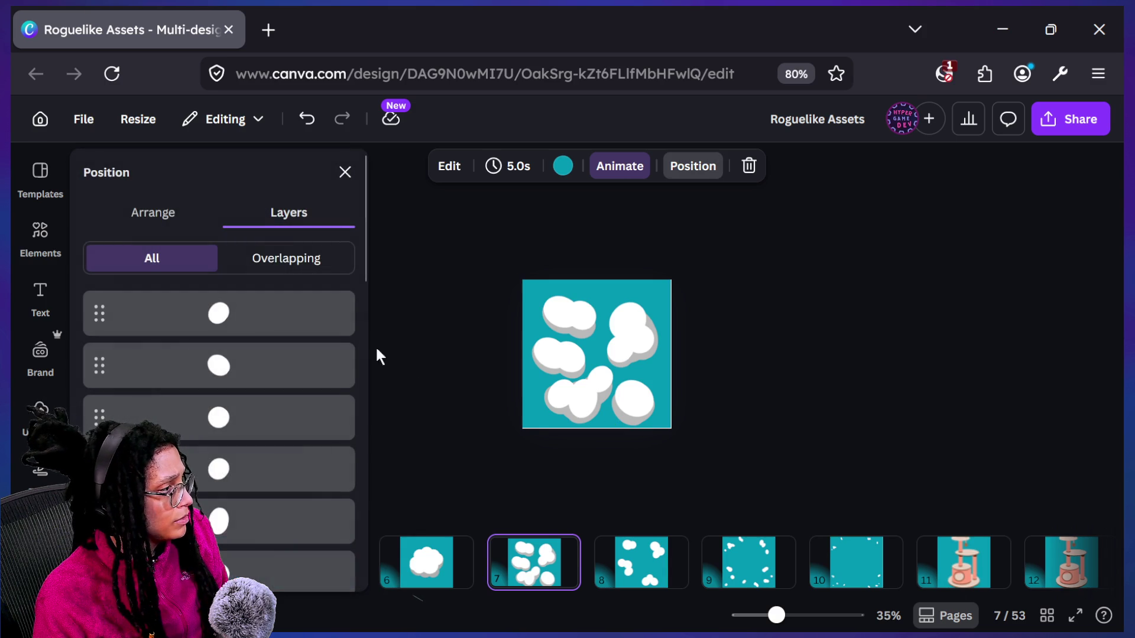
pyautogui.scroll(-4, 195, 425)
# Select all the gray shadow layers on page 7 and group them
pyautogui.click(192, 455)
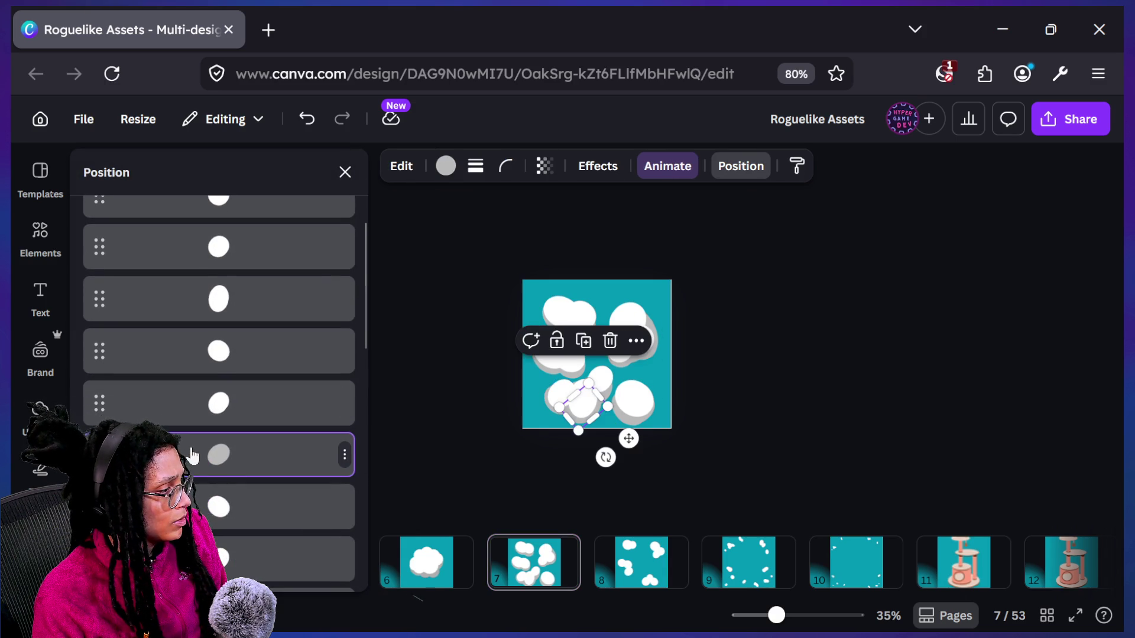
pyautogui.scroll(-5, 192, 455)
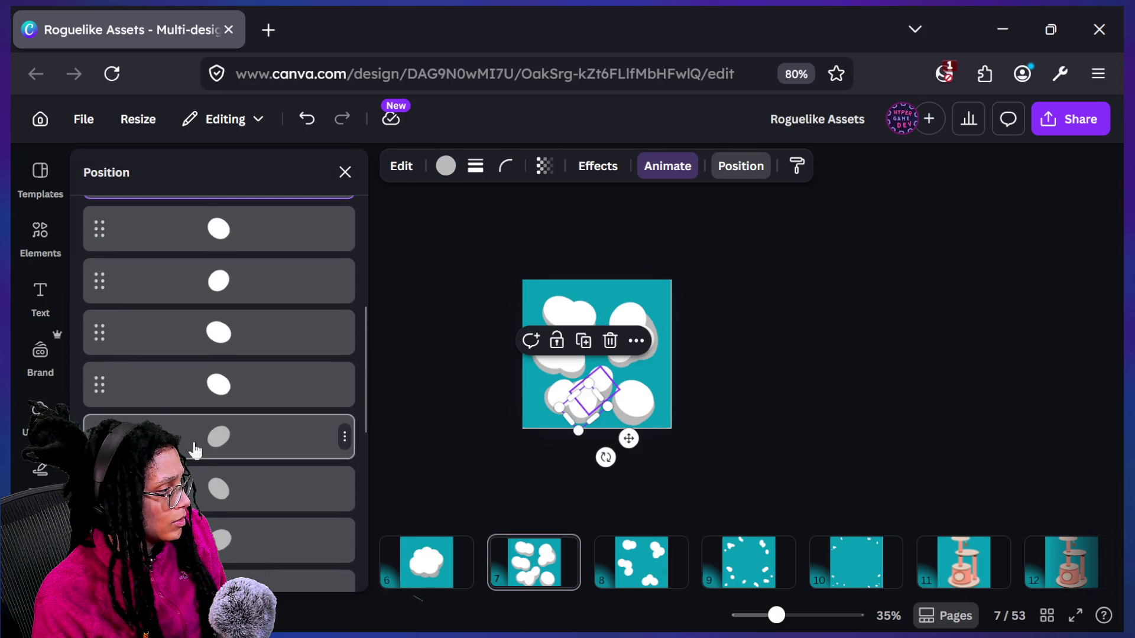
pyautogui.keyDown('shift'); pyautogui.click(194, 452); pyautogui.keyUp('shift')
pyautogui.keyDown('shift'); pyautogui.click(241, 487); pyautogui.keyUp('shift')
pyautogui.scroll(-2, 236, 473)
pyautogui.keyDown('shift'); pyautogui.click(230, 467); pyautogui.keyUp('shift')
pyautogui.keyDown('shift'); pyautogui.click(248, 517); pyautogui.keyUp('shift')
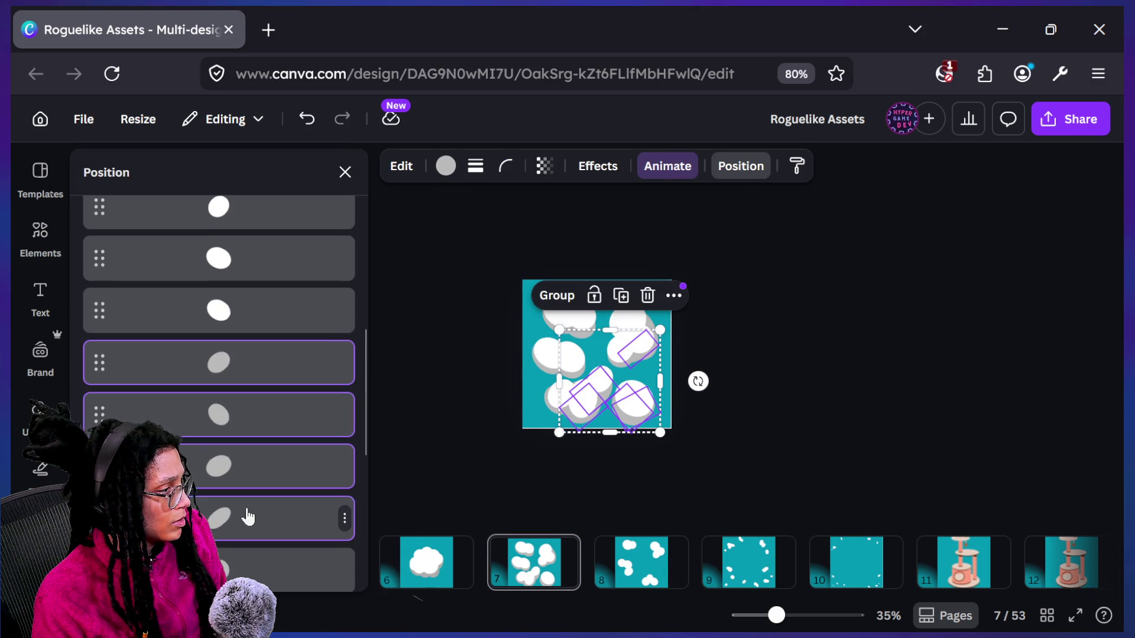
pyautogui.scroll(-2, 247, 516)
pyautogui.keyDown('shift'); pyautogui.click(246, 515); pyautogui.keyUp('shift')
pyautogui.scroll(-3, 252, 524)
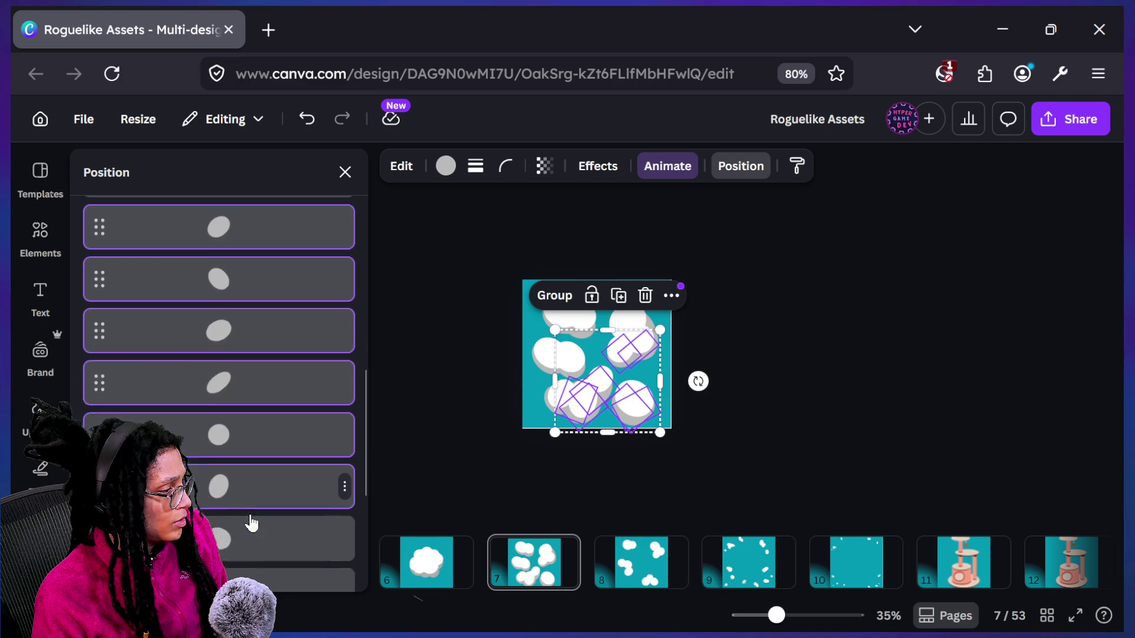
pyautogui.scroll(-2, 251, 523)
pyautogui.keyDown('shift'); pyautogui.click(230, 502); pyautogui.keyUp('shift')
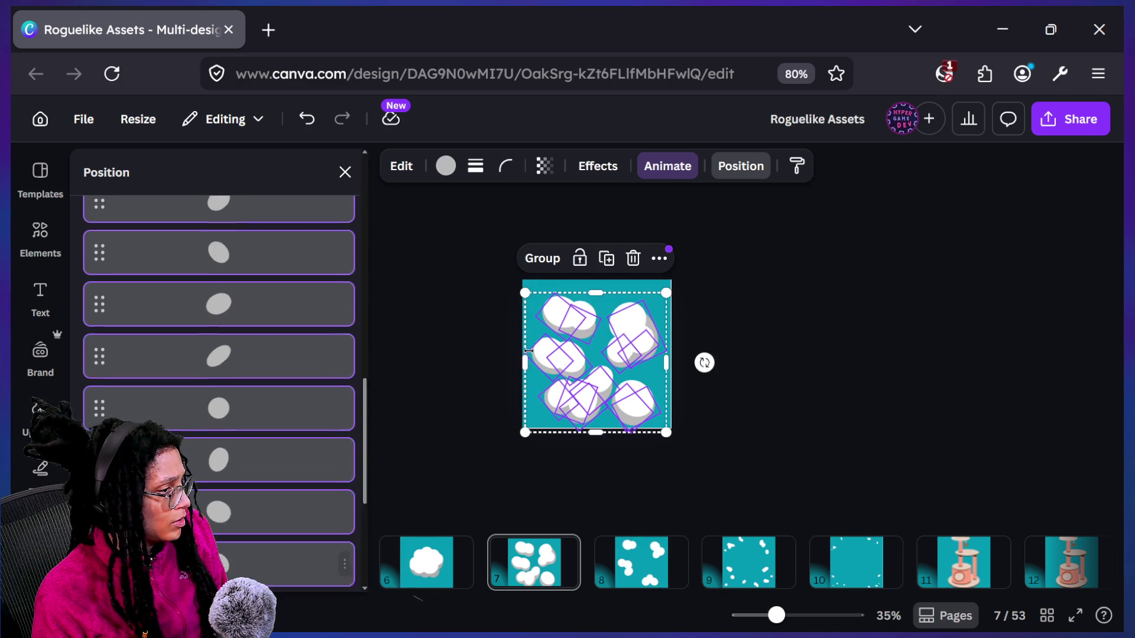
pyautogui.click(546, 262)
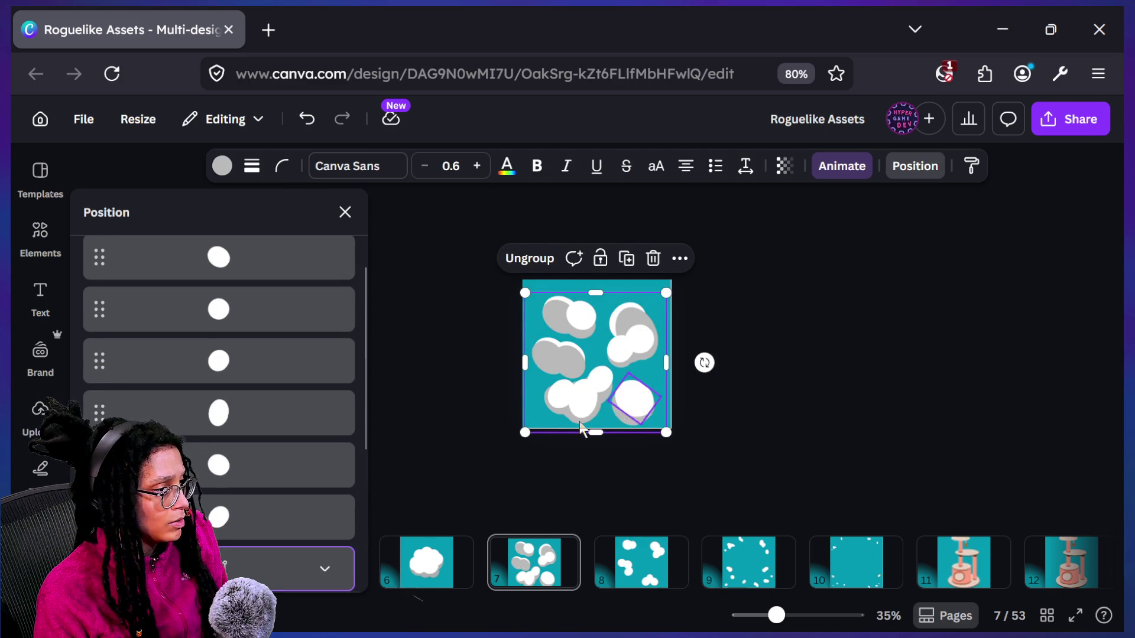
# Move the shadow group beneath the white clouds and open its colour options
pyautogui.click(259, 486)
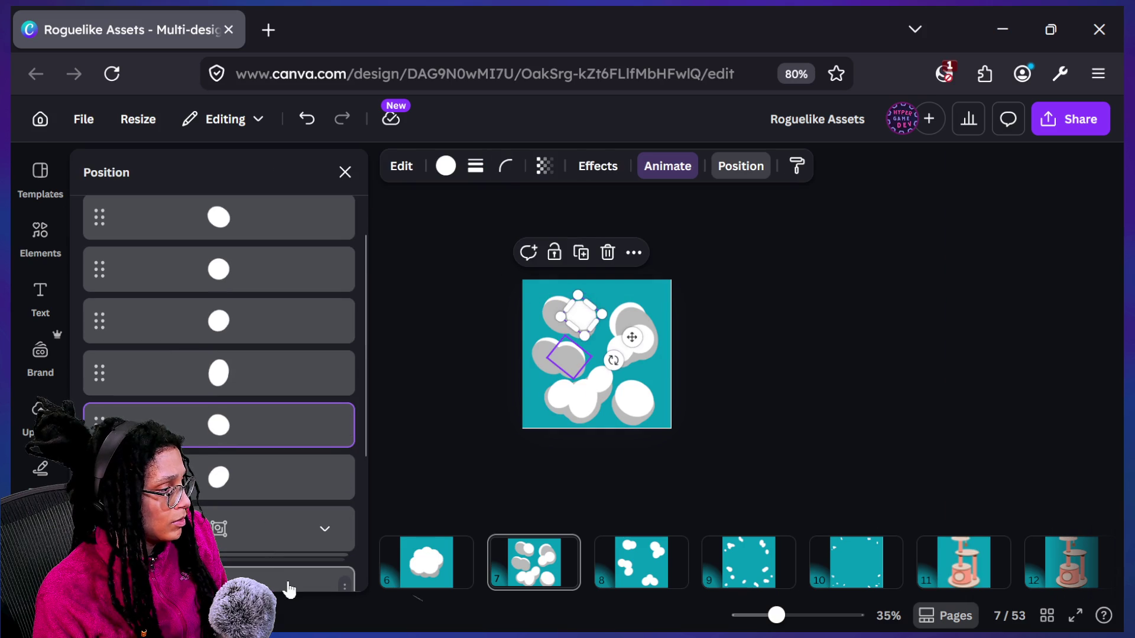
pyautogui.click(281, 539)
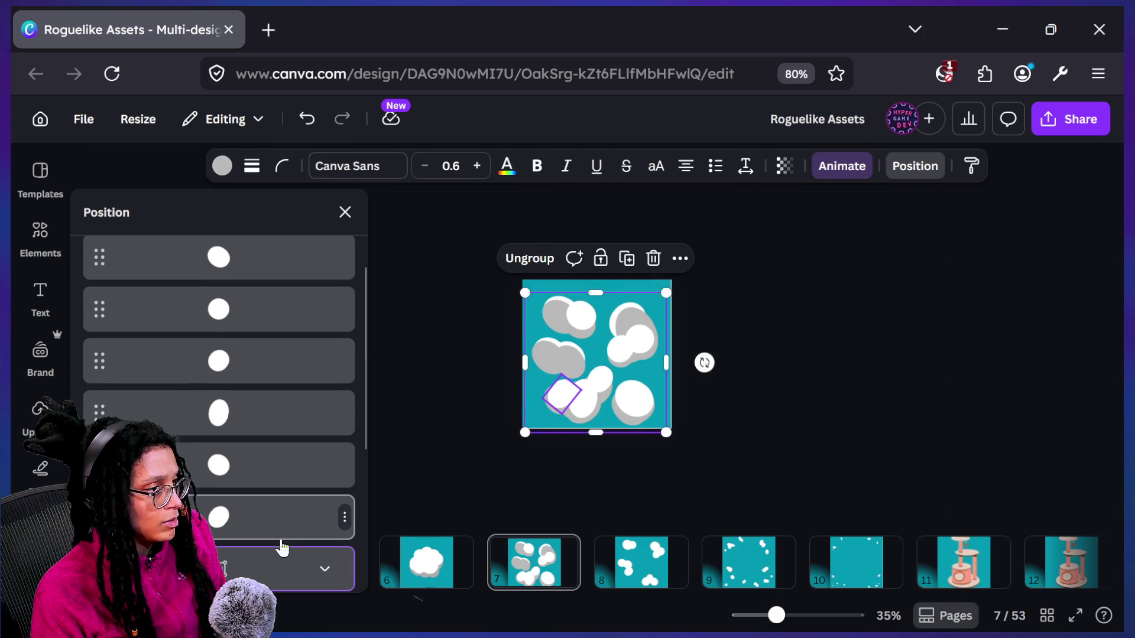
pyautogui.moveTo(280, 541)
pyautogui.mouseDown()
pyautogui.moveTo(272, 458)
pyautogui.moveTo(288, 618)
pyautogui.moveTo(286, 517)
pyautogui.mouseUp()
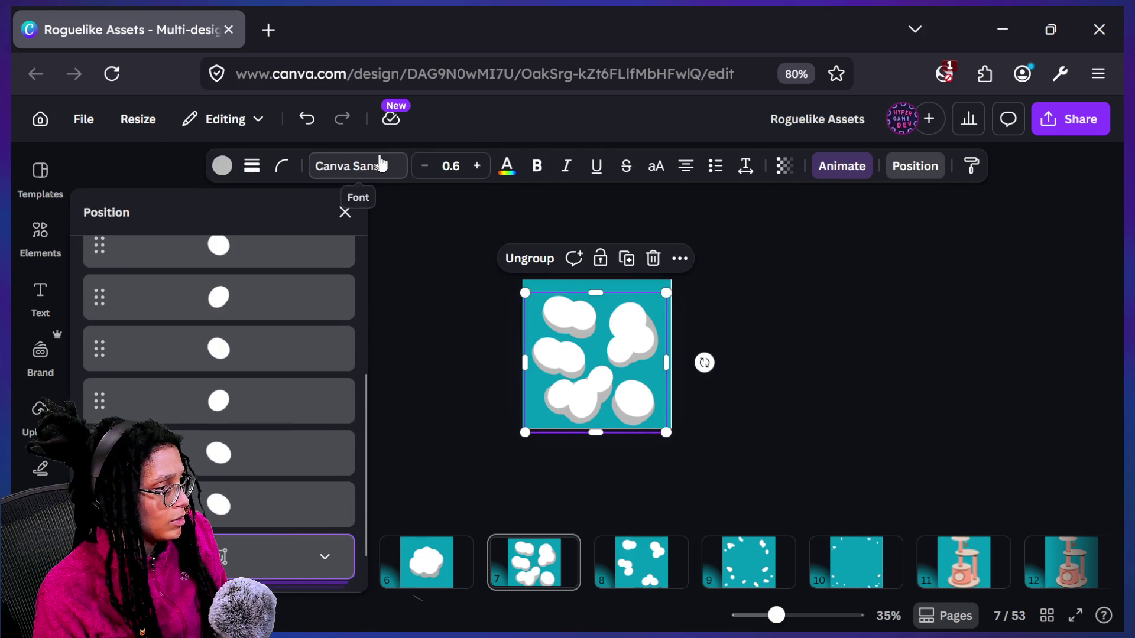
pyautogui.click(221, 163)
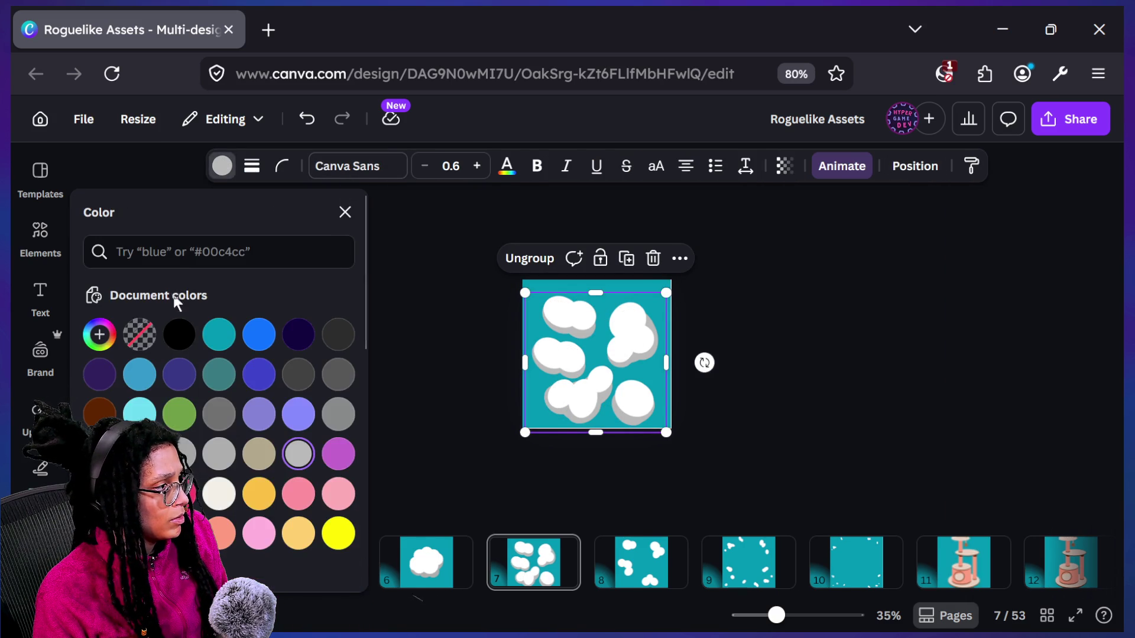
pyautogui.click(99, 336)
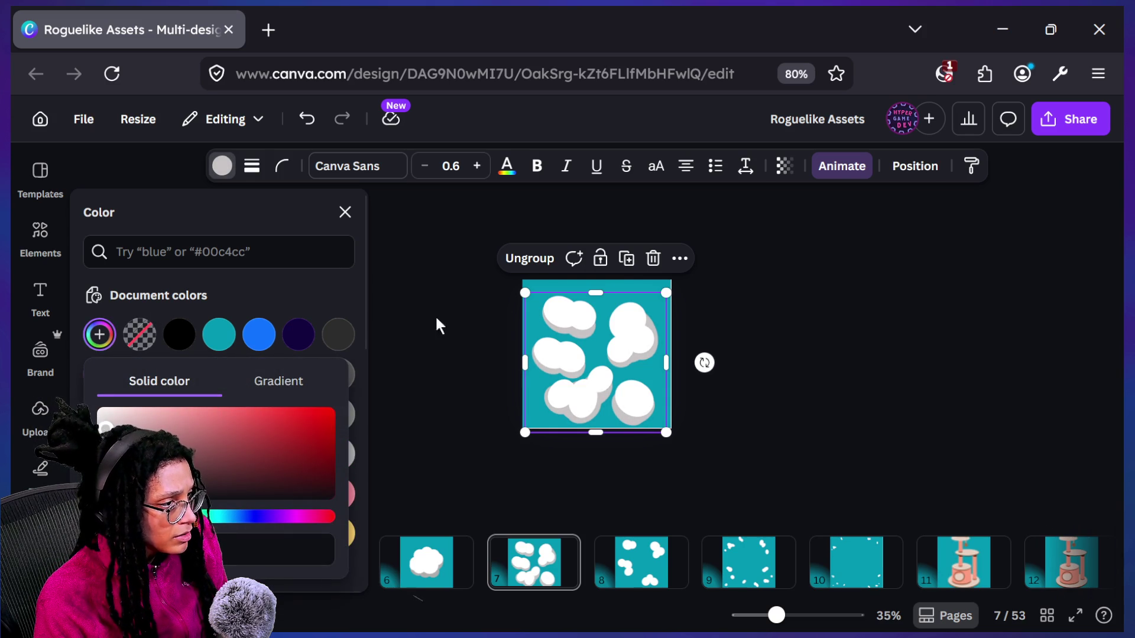
# Zoom in, clear the selection, and return to page 6
pyautogui.hotkey('ctrl', '+')
pyautogui.click(1038, 355)
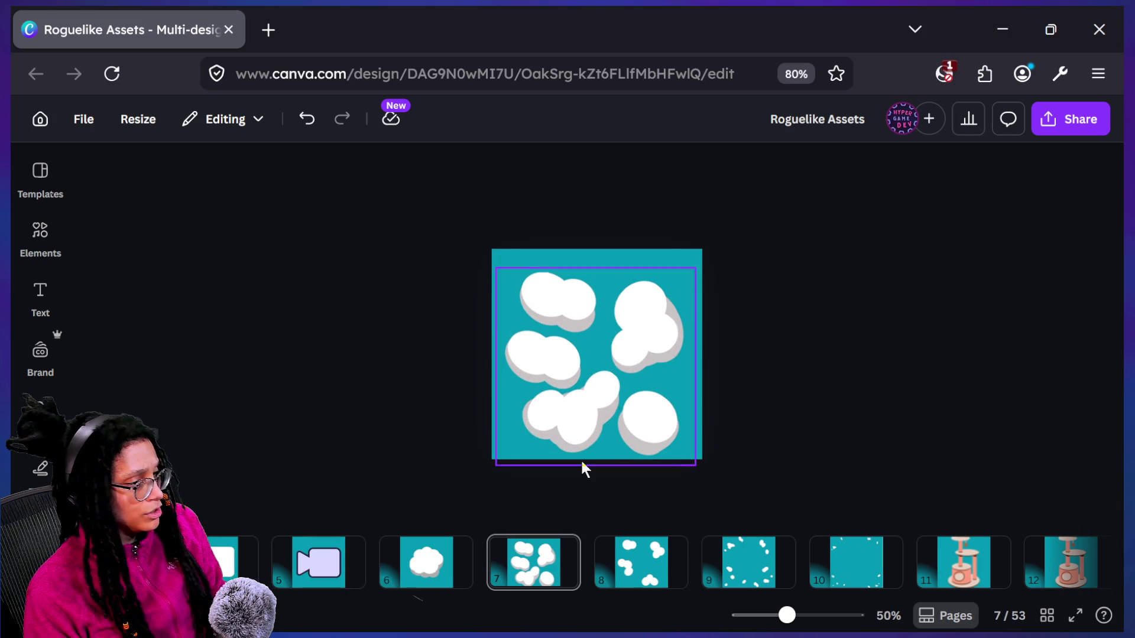
pyautogui.click(429, 570)
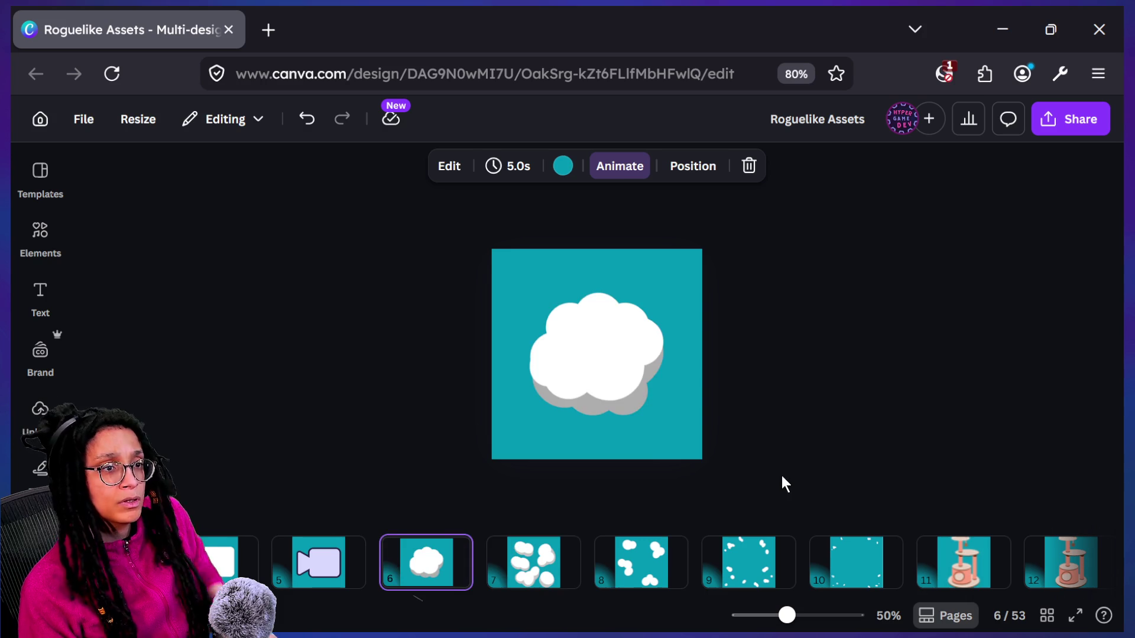
# Flip through the neighbouring pages and settle on page 8
pyautogui.press('Right')
pyautogui.press('Right')
pyautogui.press('Left')
pyautogui.press('Left')
pyautogui.press('Right')
pyautogui.press('Right')
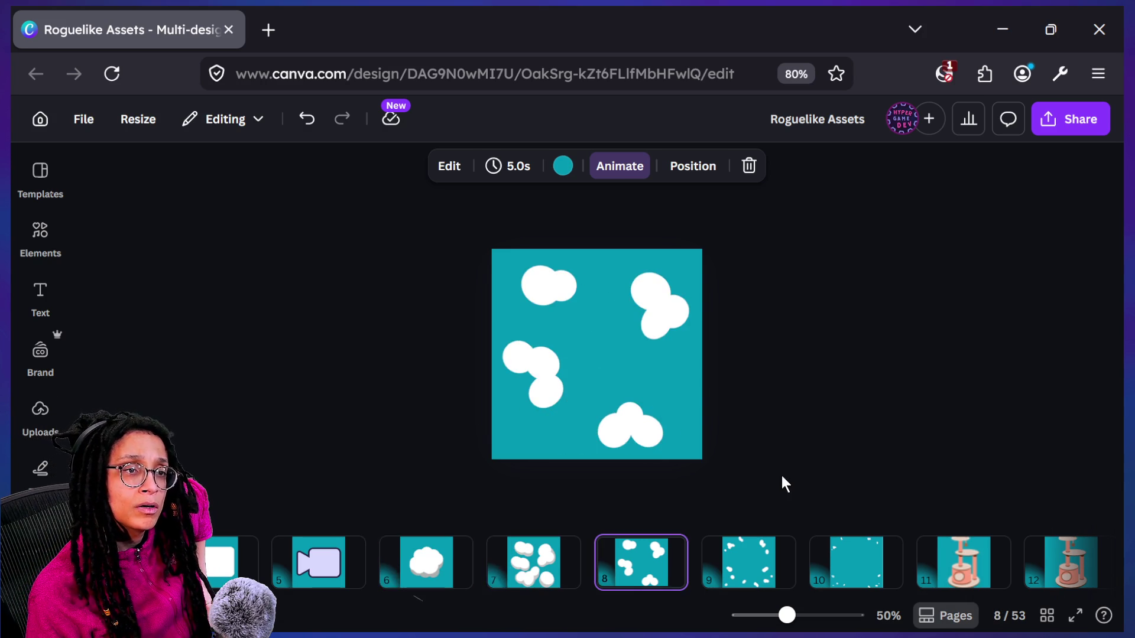
pyautogui.press('Right')
pyautogui.press('Left')
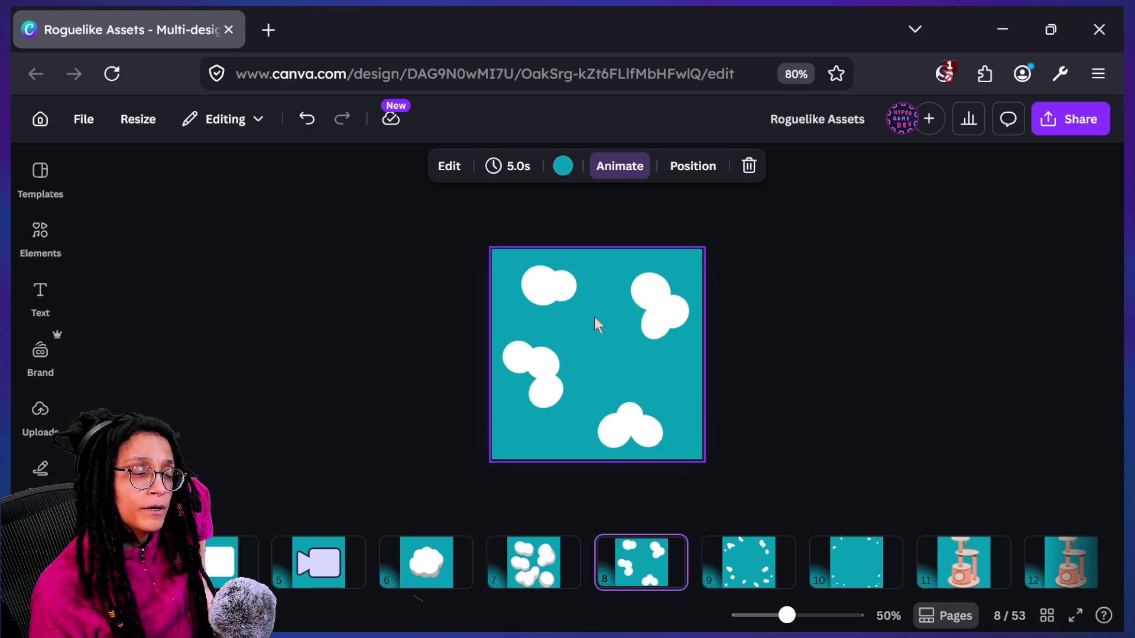
# Group page 8's clouds, tint them a custom light grey, and offset them slightly down as shadows
pyautogui.moveTo(490, 242)
pyautogui.mouseDown()
pyautogui.moveTo(798, 550)
pyautogui.moveTo(793, 499)
pyautogui.mouseUp()
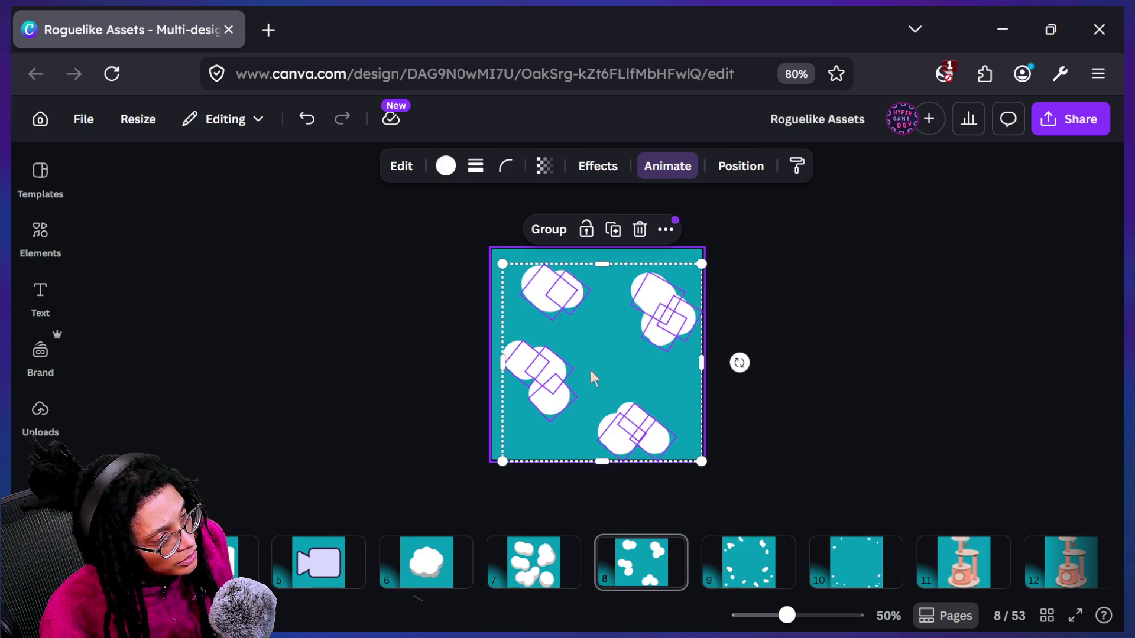
pyautogui.click(557, 239)
pyautogui.click(223, 167)
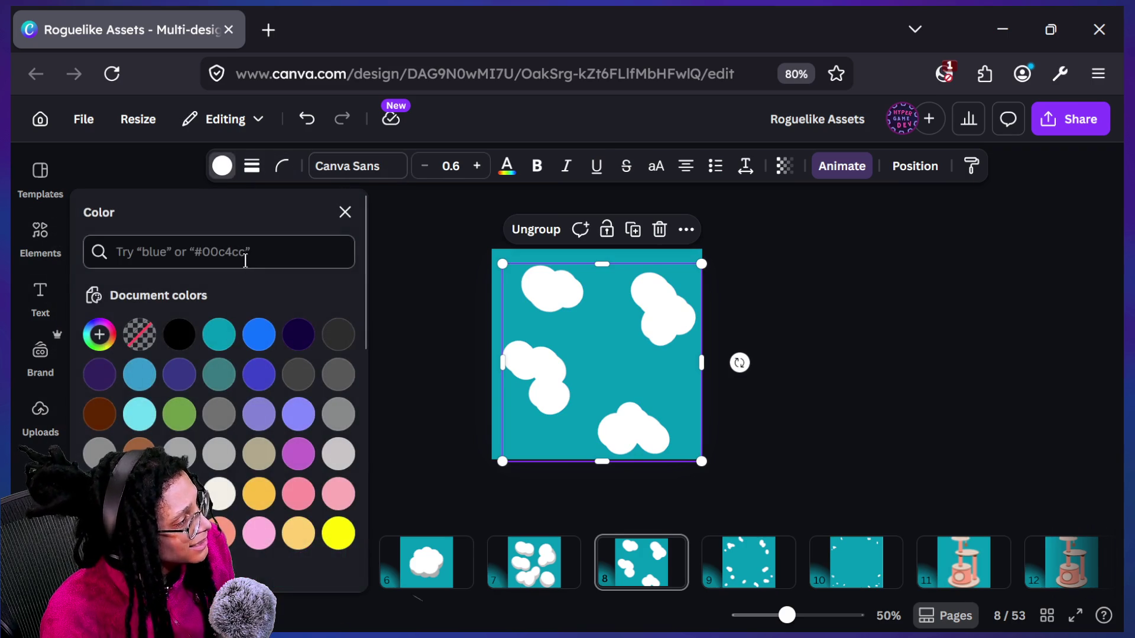
pyautogui.click(100, 335)
pyautogui.moveTo(101, 412)
pyautogui.mouseDown()
pyautogui.moveTo(119, 436)
pyautogui.moveTo(97, 406)
pyautogui.moveTo(98, 418)
pyautogui.mouseUp()
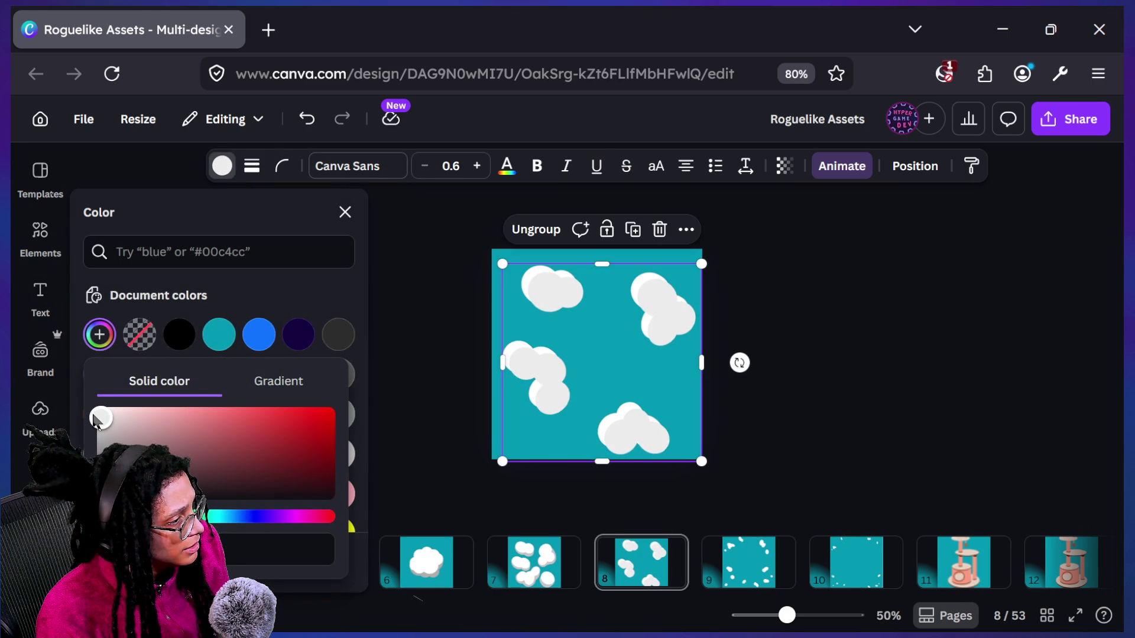
pyautogui.moveTo(655, 323); pyautogui.dragTo(662, 328)
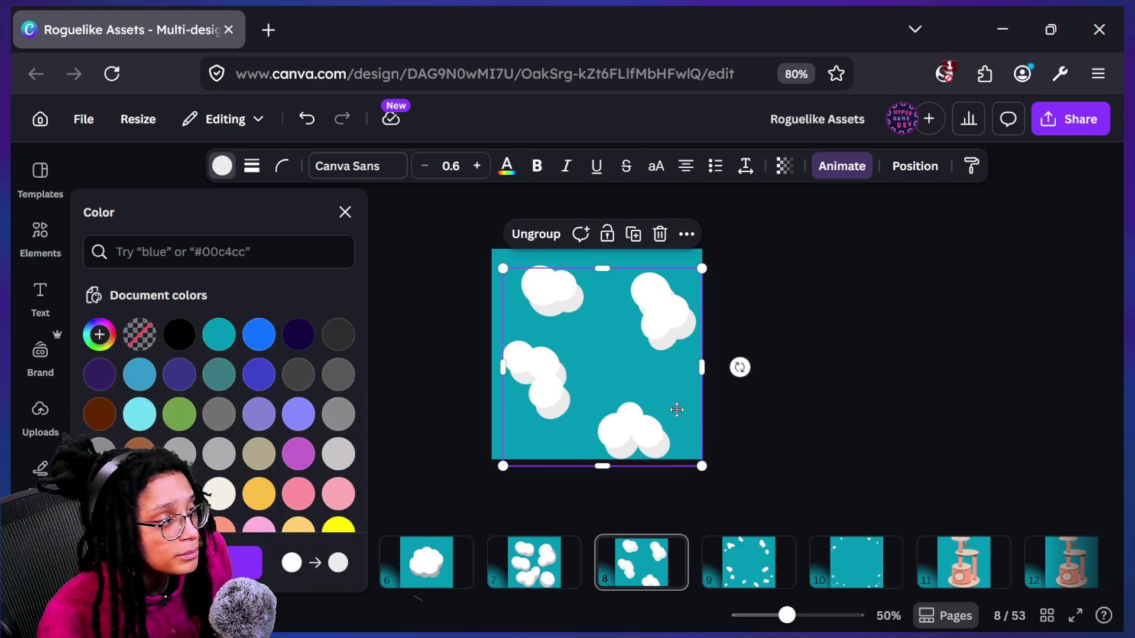
# Rotate the grey cloud group slightly clockwise
pyautogui.press('Escape')
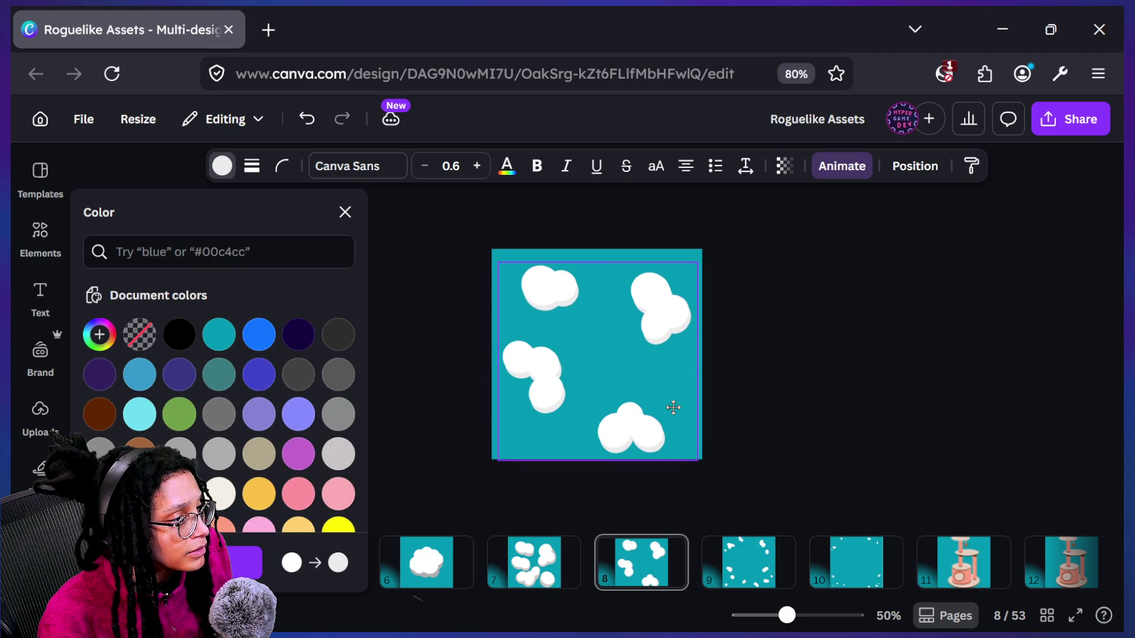
pyautogui.click(677, 405)
pyautogui.moveTo(735, 361); pyautogui.dragTo(769, 411)
pyautogui.moveTo(665, 378); pyautogui.dragTo(664, 379)
pyautogui.press('Escape')
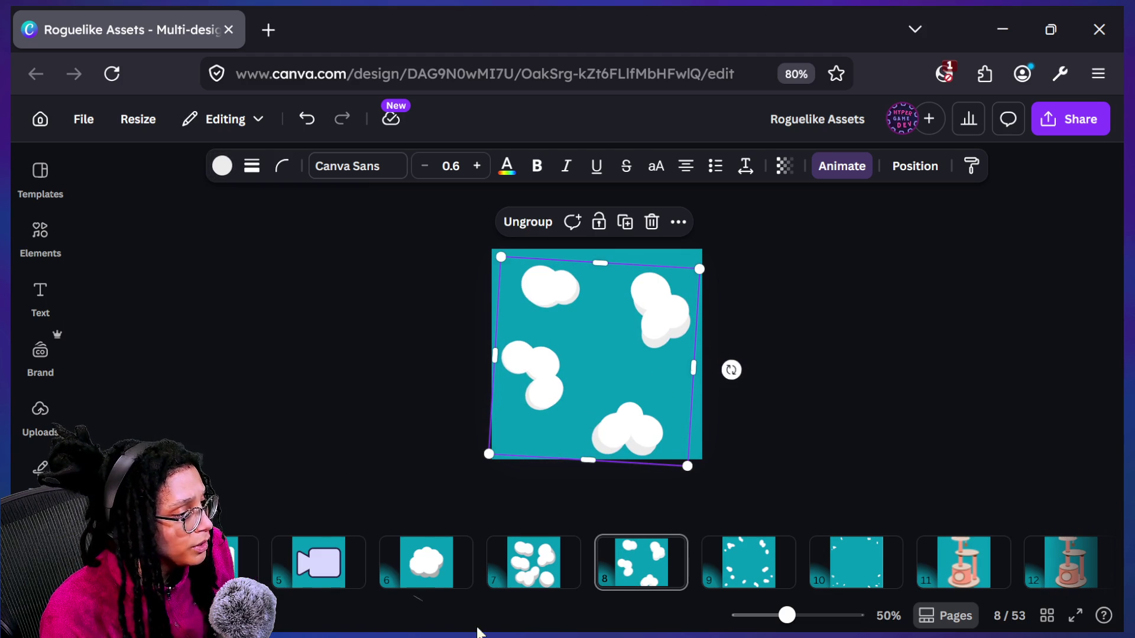
# Compare pages 6 through 9, then come back to page 8
pyautogui.click(431, 578)
pyautogui.press('Right')
pyautogui.press('Right')
pyautogui.press('Right')
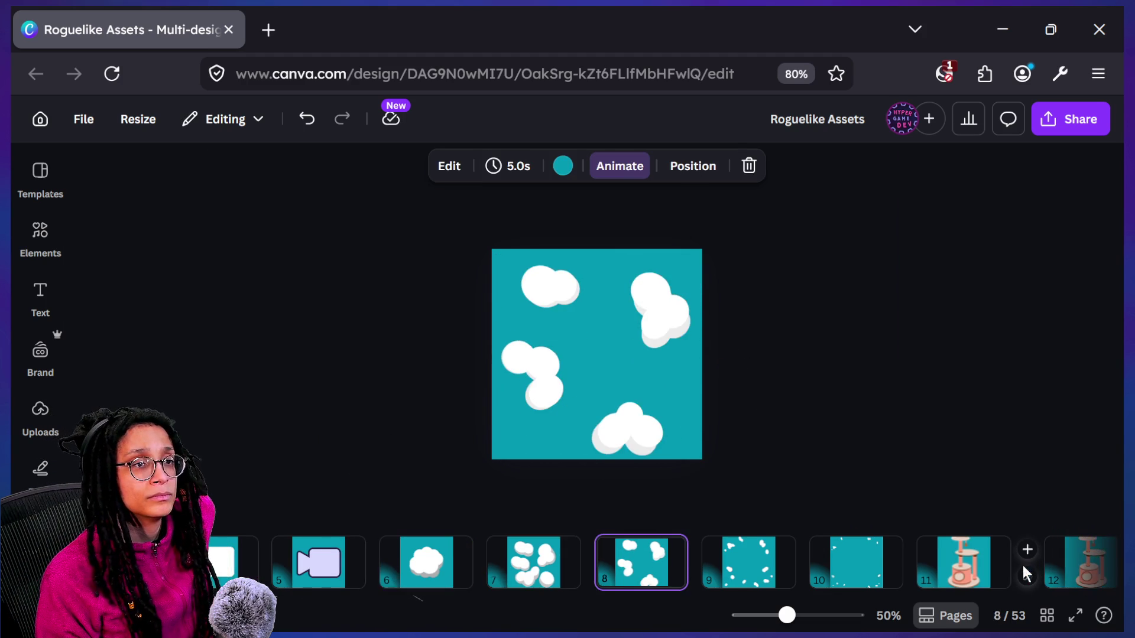
pyautogui.press('Left')
pyautogui.press('Left')
pyautogui.press('Left')
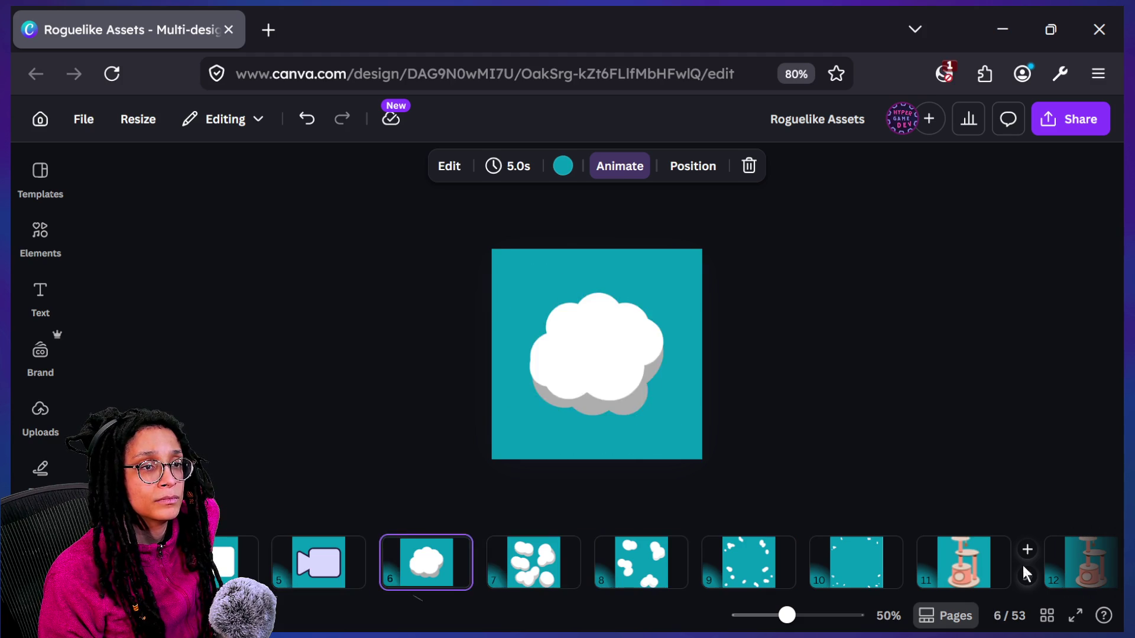
pyautogui.press('Right')
pyautogui.press('Right')
pyautogui.press('Right')
pyautogui.press('Left')
pyautogui.press('Left')
pyautogui.press('Left')
pyautogui.press('Right')
pyautogui.press('Right')
pyautogui.press('Right')
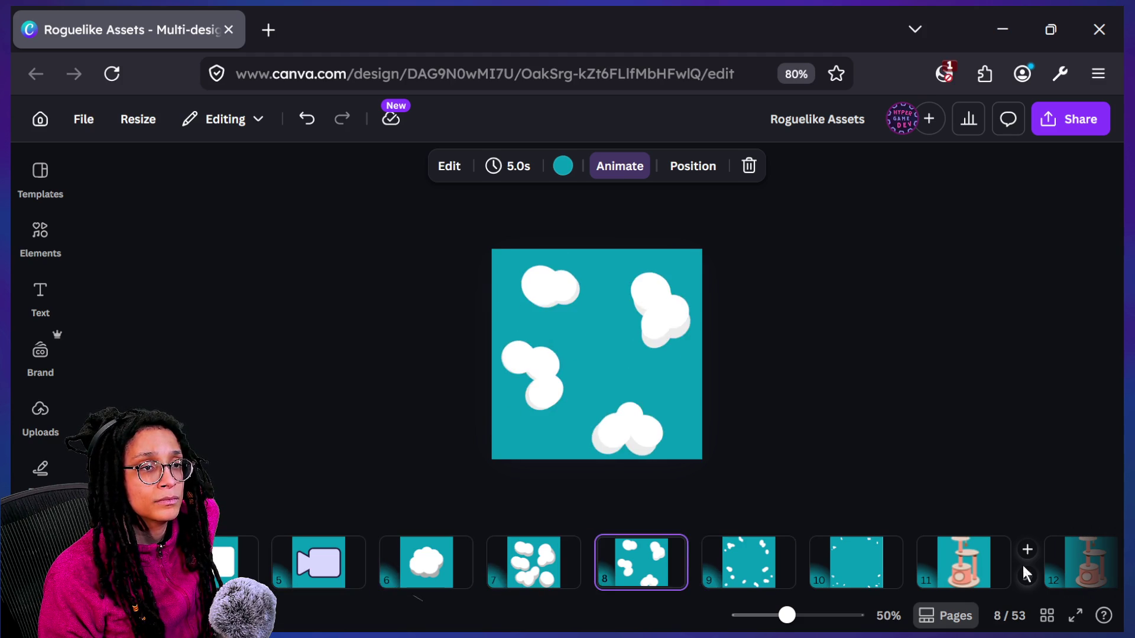
pyautogui.press('Left')
# Select all elements and resize the cloud group, then undo the resize and the grouping
pyautogui.click(396, 312)
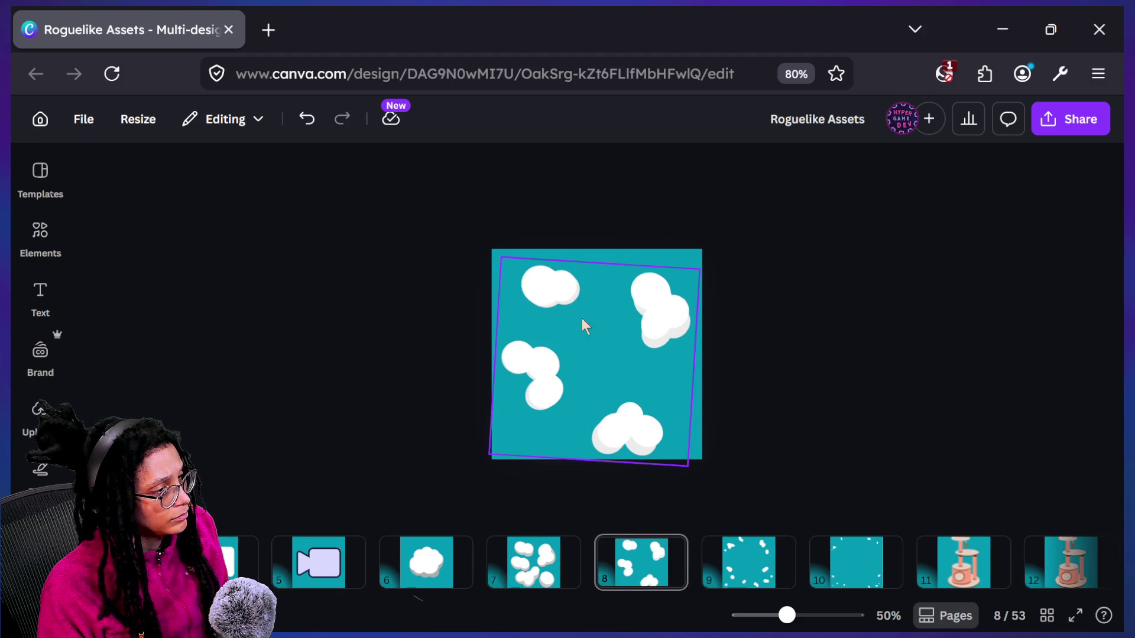
pyautogui.hotkey('ctrl', 'a')
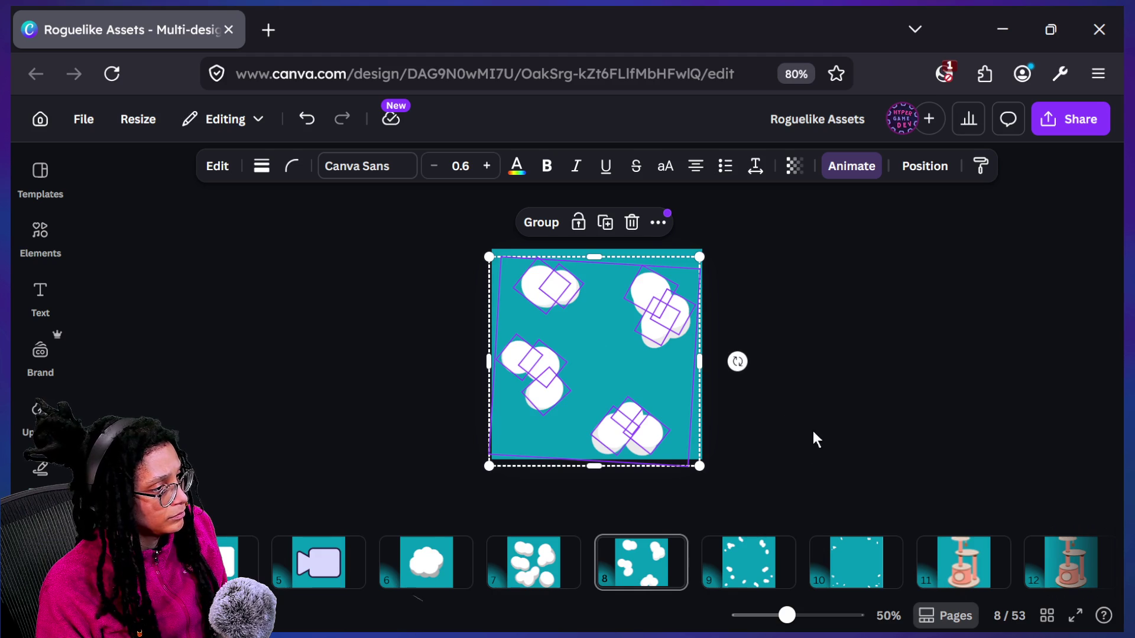
pyautogui.keyDown('shift'); pyautogui.click(618, 350); pyautogui.keyUp('shift')
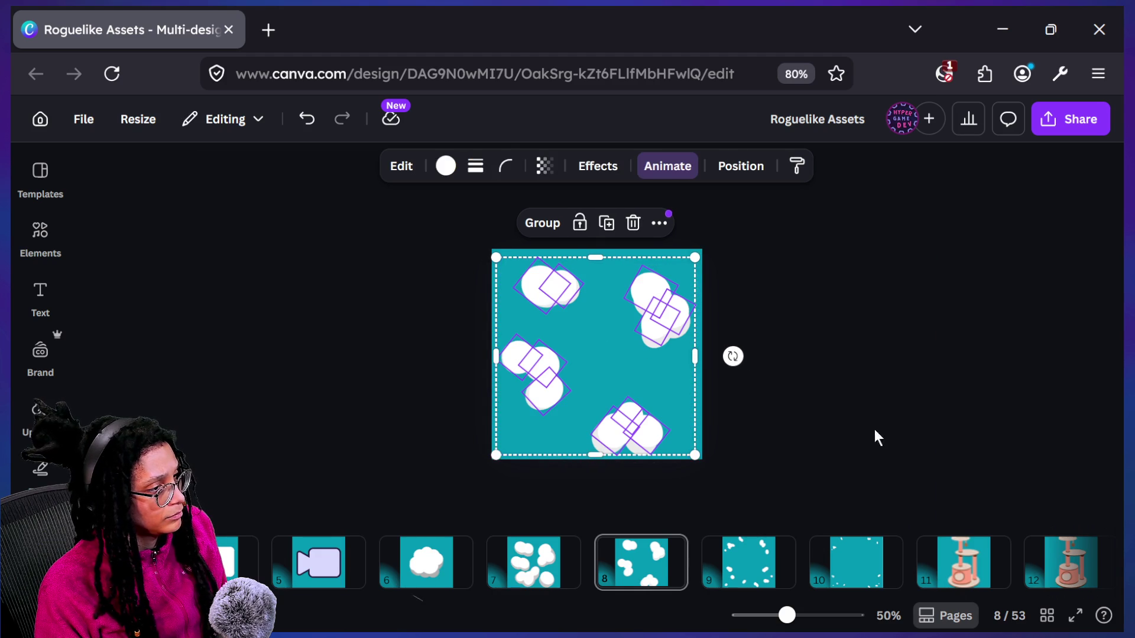
pyautogui.keyDown('shift'); pyautogui.click(695, 459); pyautogui.keyUp('shift')
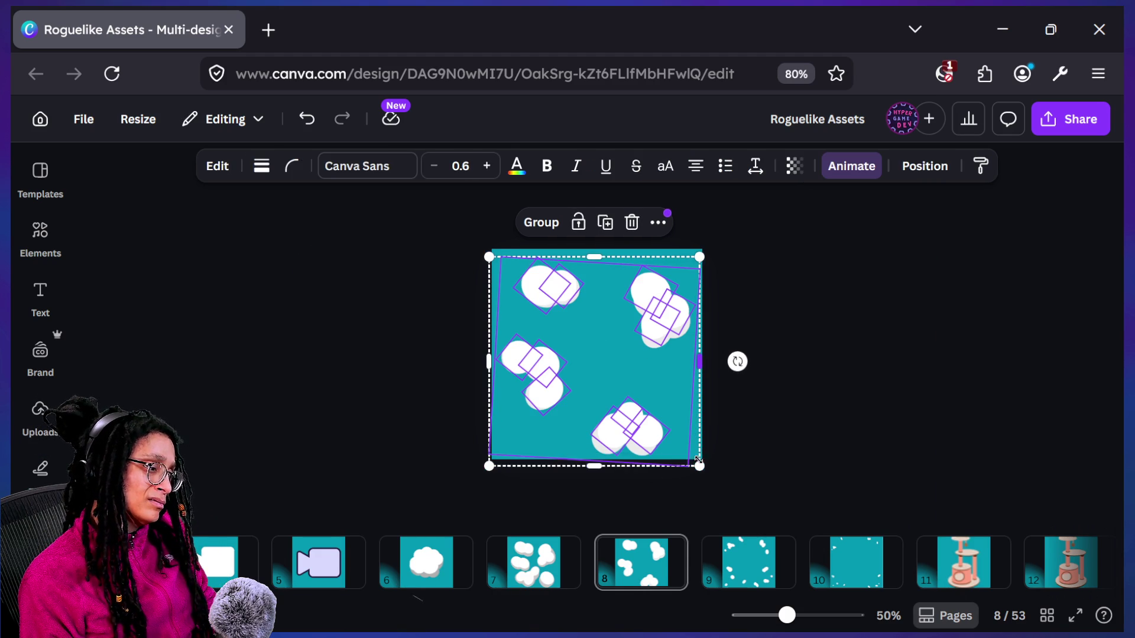
pyautogui.moveTo(695, 465); pyautogui.dragTo(700, 468)
pyautogui.click(719, 438)
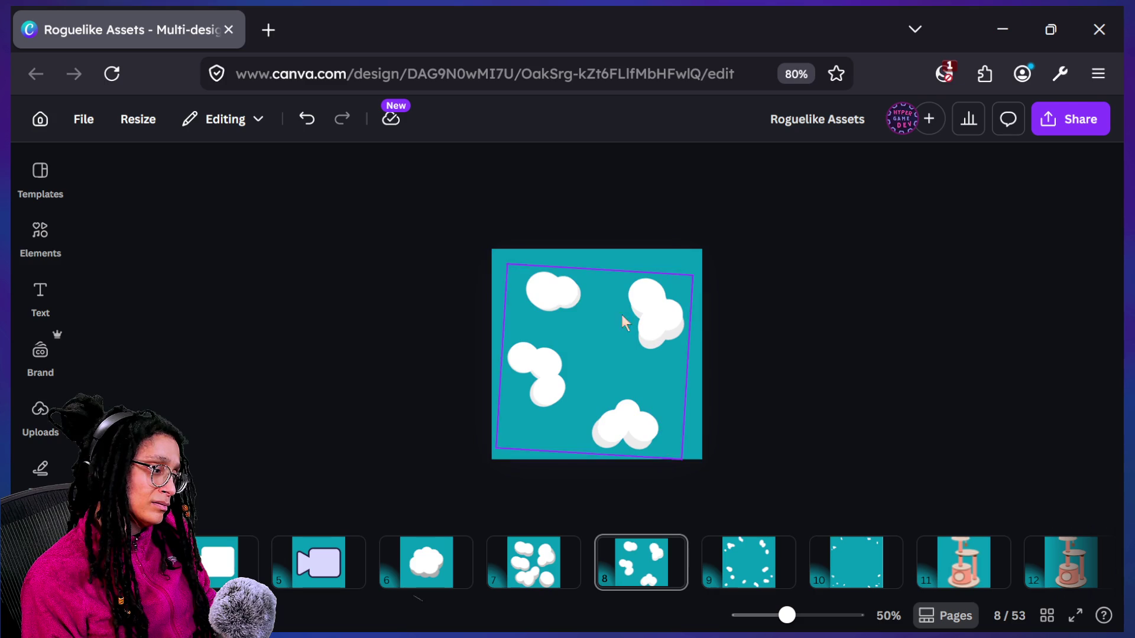
pyautogui.click(584, 306)
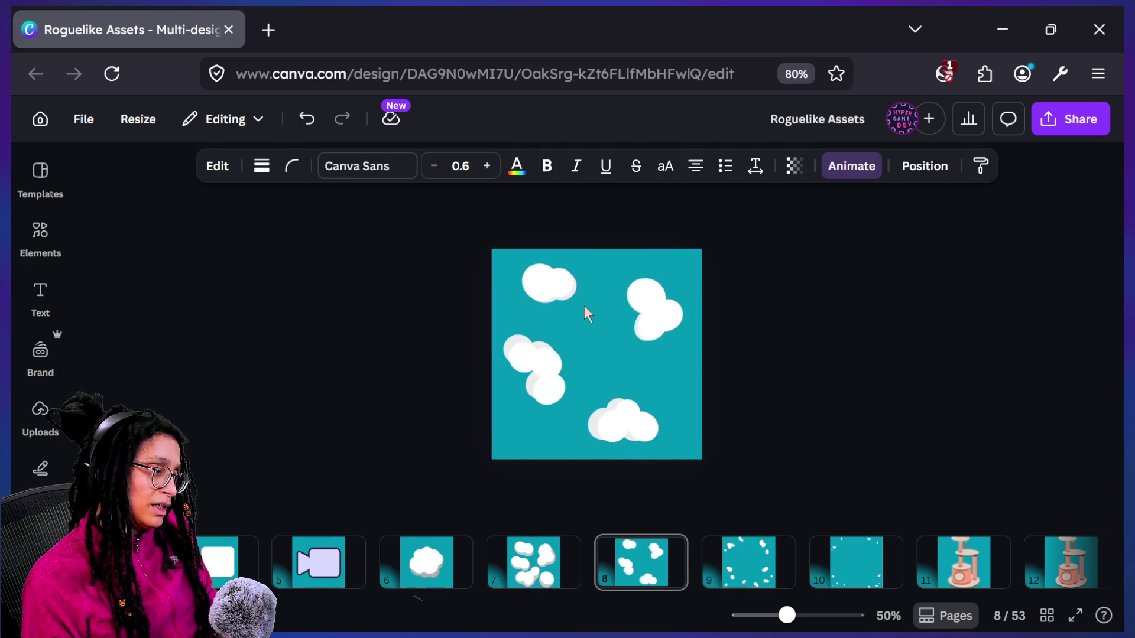
pyautogui.hotkey('ctrl', 'z')
pyautogui.click(588, 317)
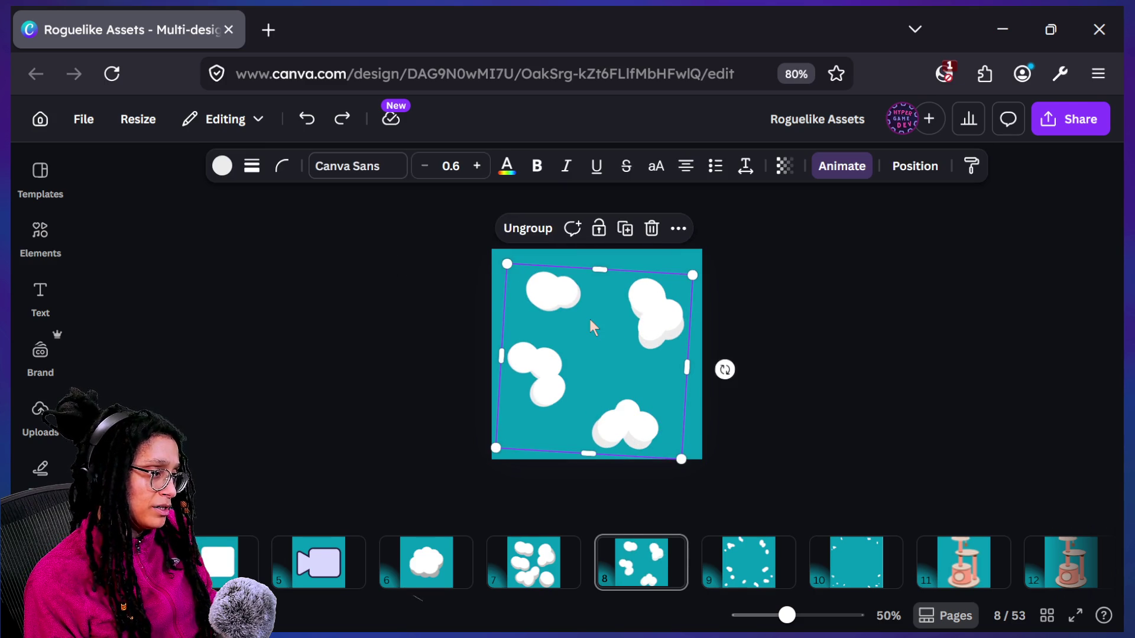
pyautogui.hotkey('ctrl', 'z')
# Group the cloud pieces, ungroup them, and check the top-left, left and right clouds individually
pyautogui.moveTo(335, 250); pyautogui.dragTo(754, 436)
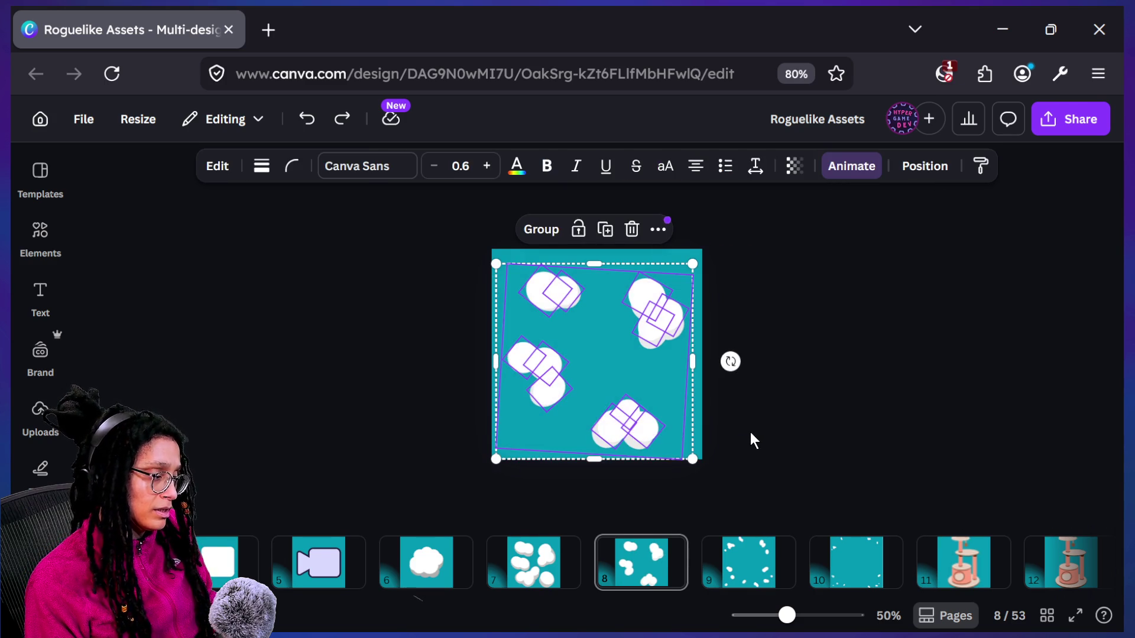
pyautogui.click(544, 244)
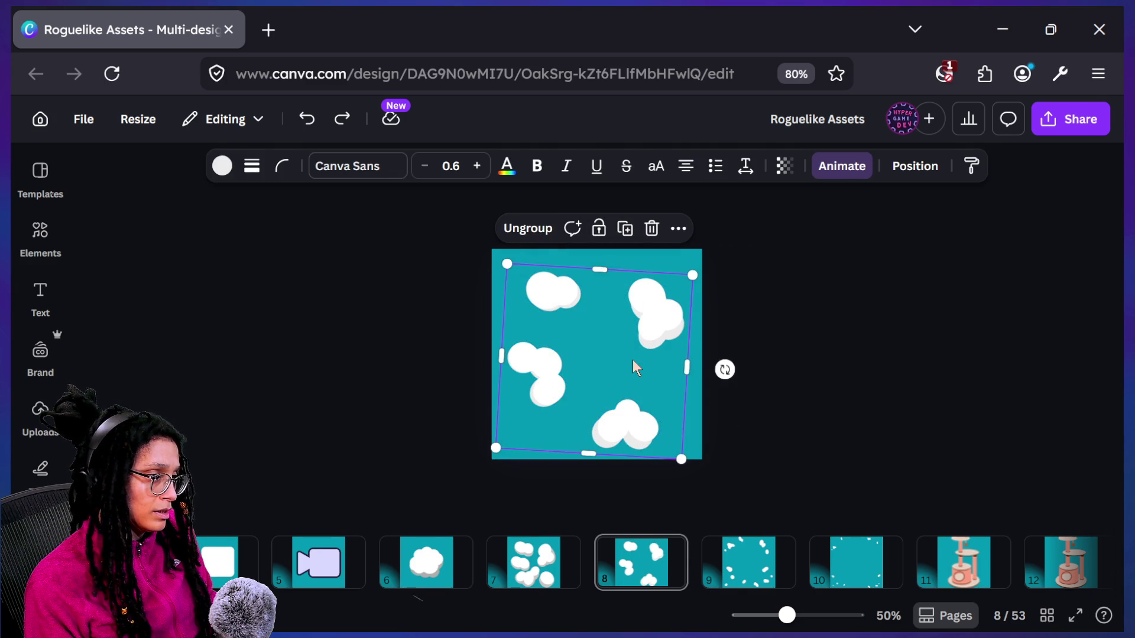
pyautogui.click(538, 224)
pyautogui.click(344, 245)
pyautogui.click(537, 294)
pyautogui.click(591, 326)
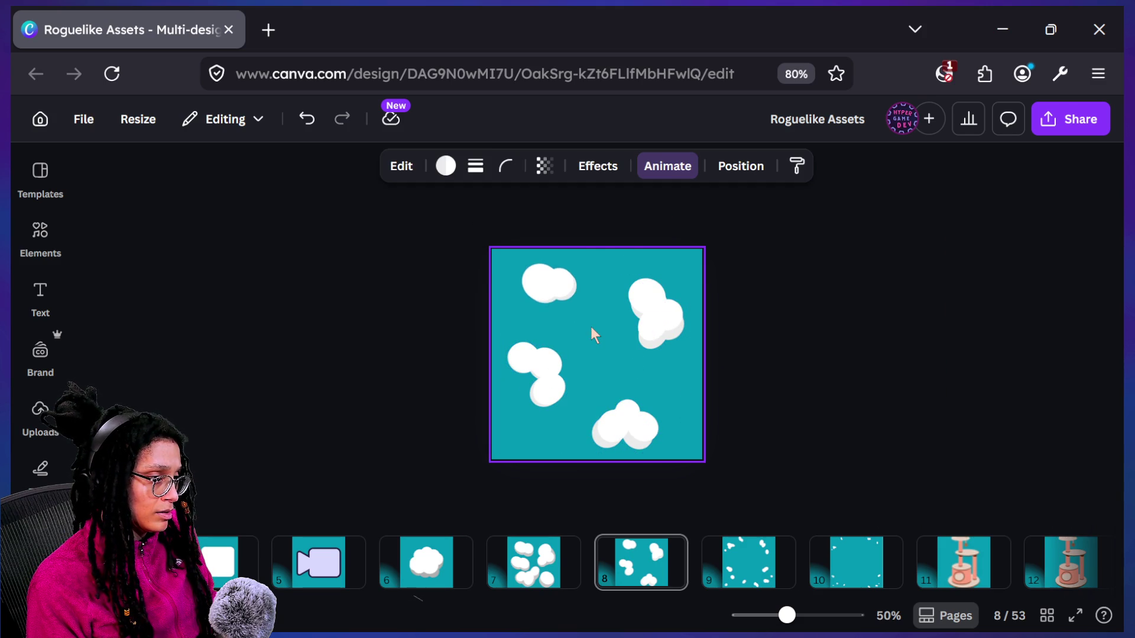
pyautogui.moveTo(496, 349); pyautogui.dragTo(573, 412)
pyautogui.click(573, 403)
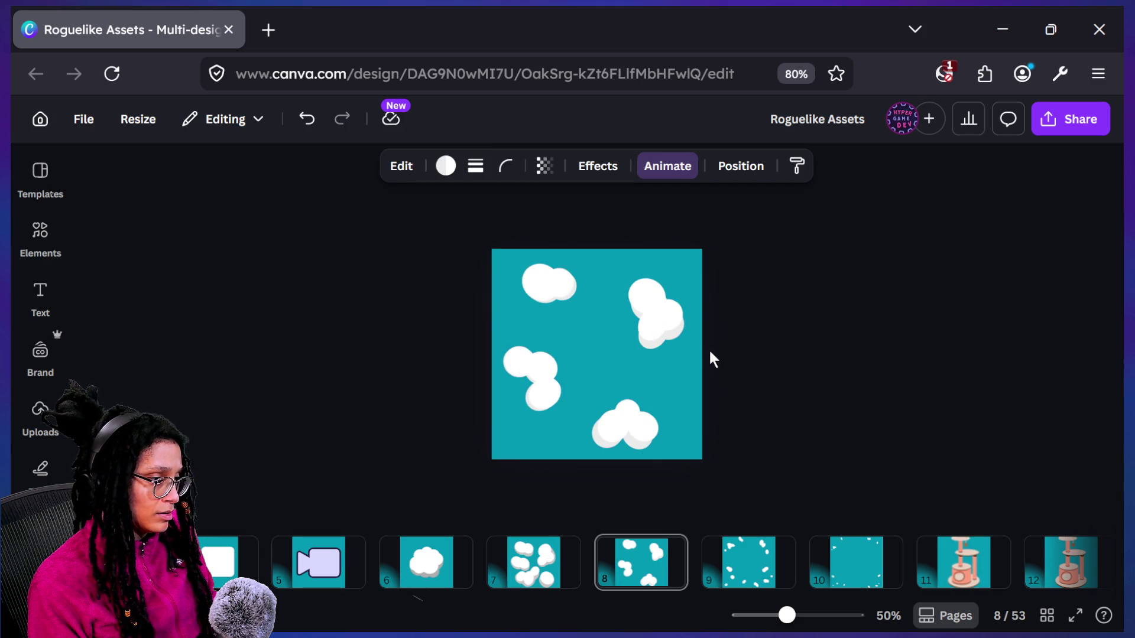
pyautogui.click(656, 313)
pyautogui.click(819, 389)
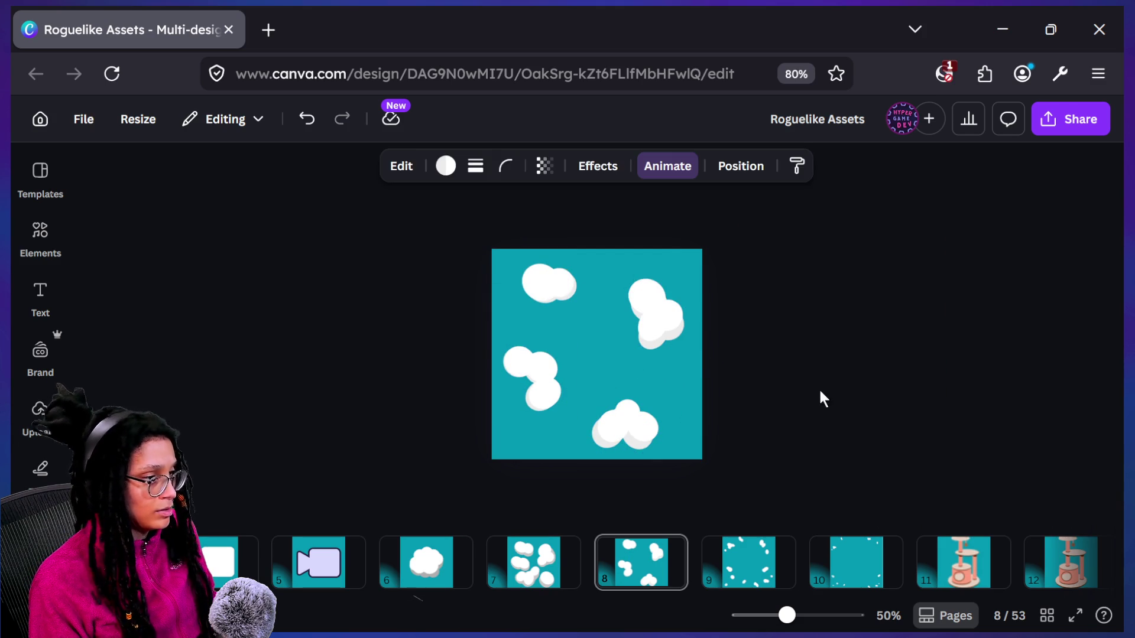
# Glance at page 6, then select all four clouds on page 8
pyautogui.click(430, 561)
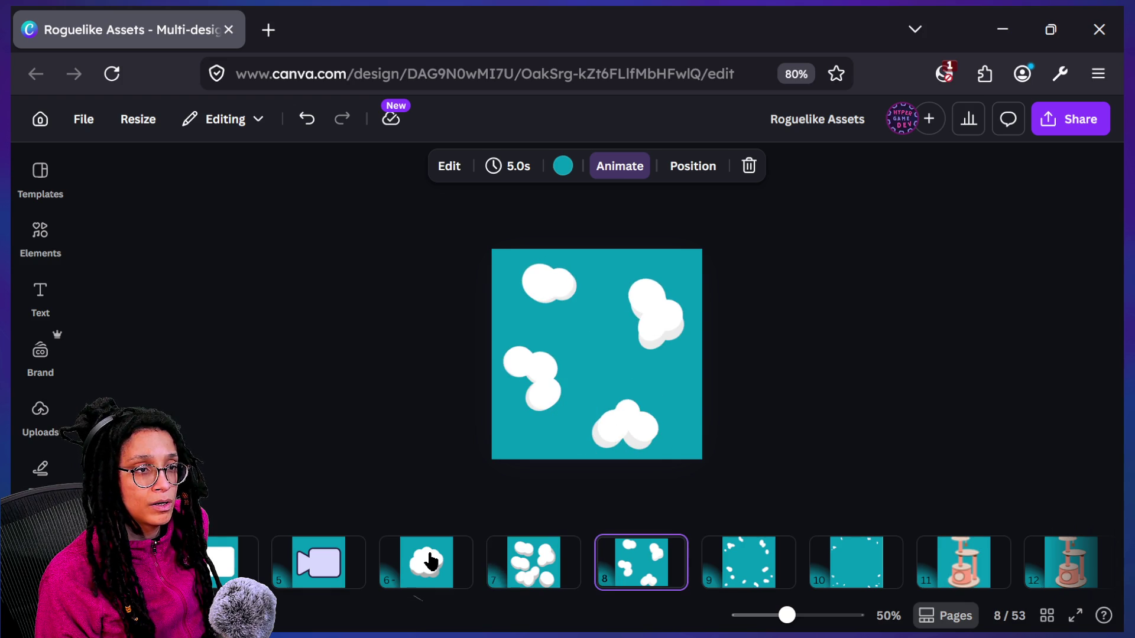
pyautogui.click(543, 281)
pyautogui.hotkey('ctrl', 'a')
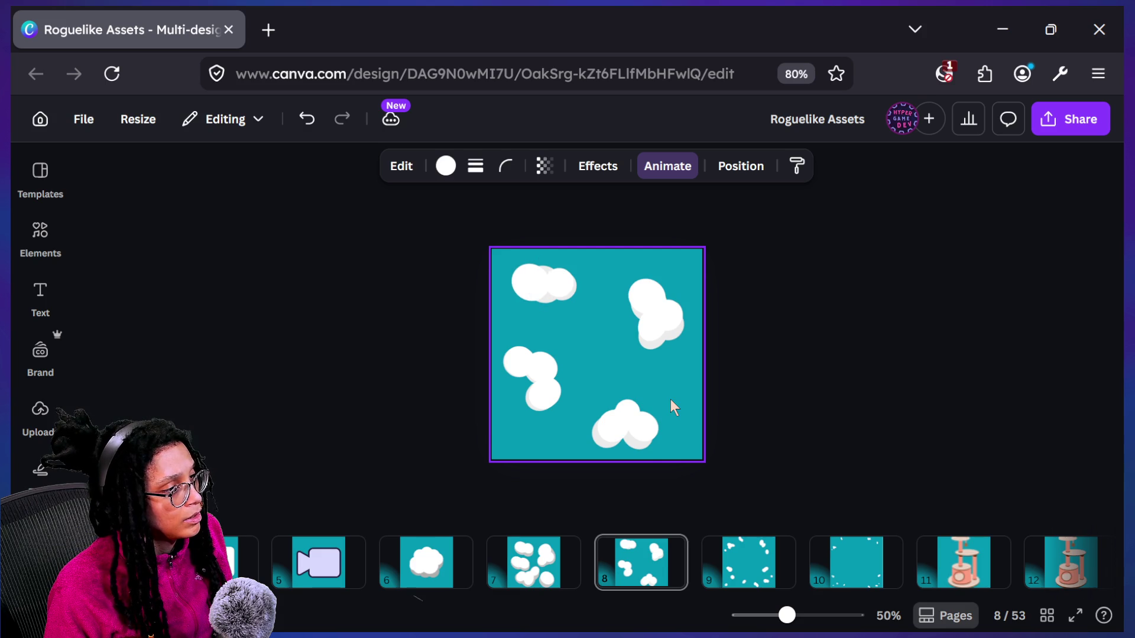
# Nudge the top-left cloud right and down, and shift another cloud slightly right
pyautogui.click(543, 289)
pyautogui.moveTo(543, 288); pyautogui.dragTo(547, 291)
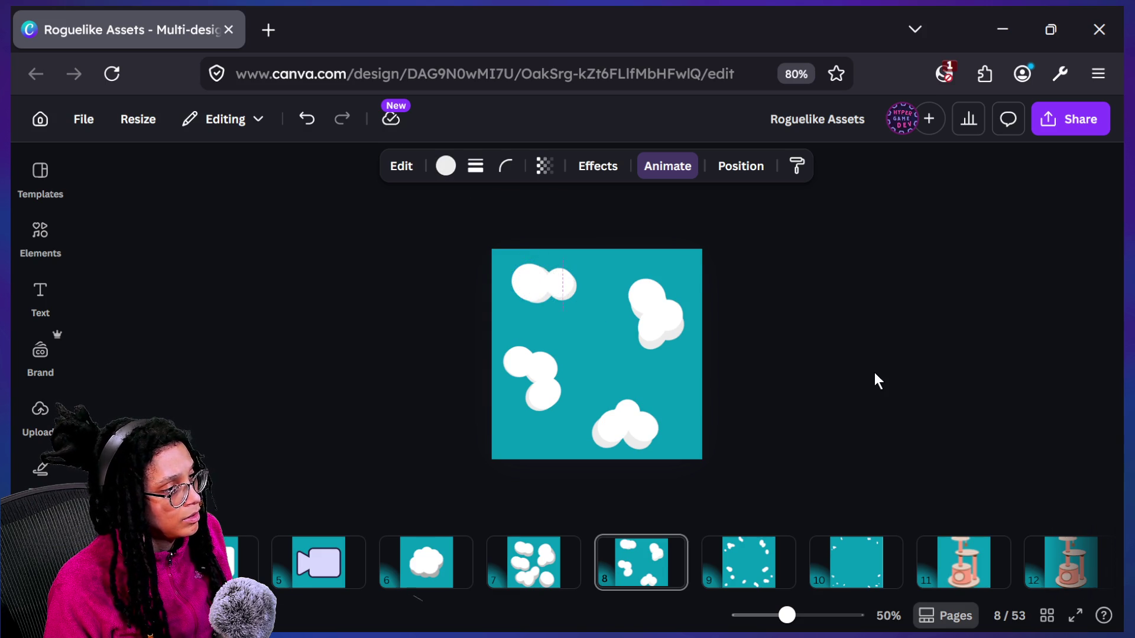
pyautogui.click(533, 562)
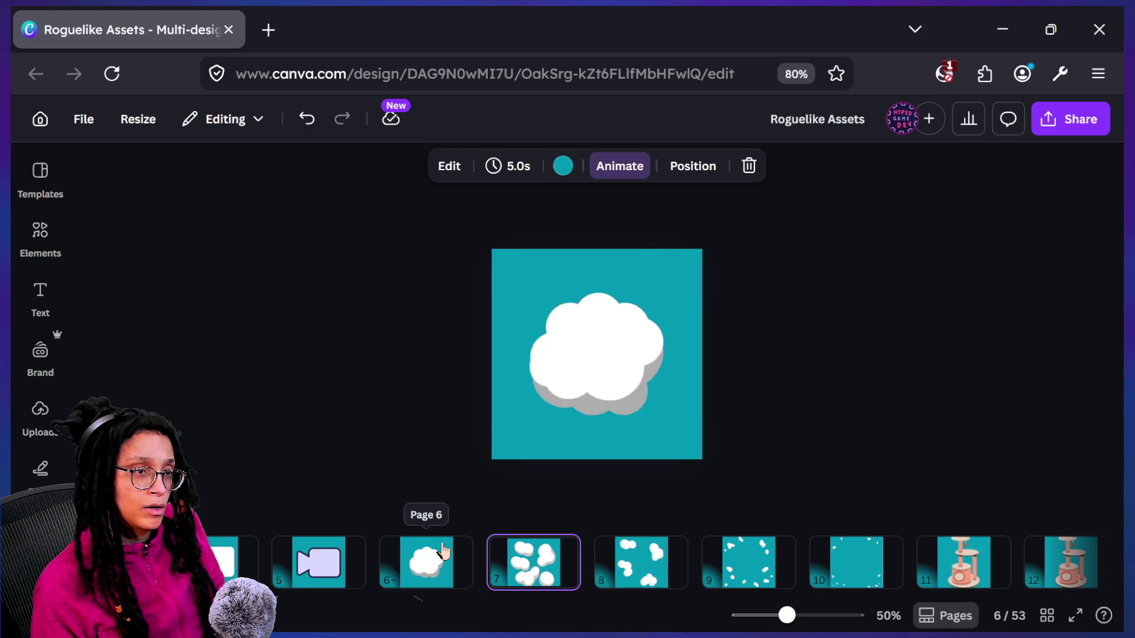
pyautogui.press('Right')
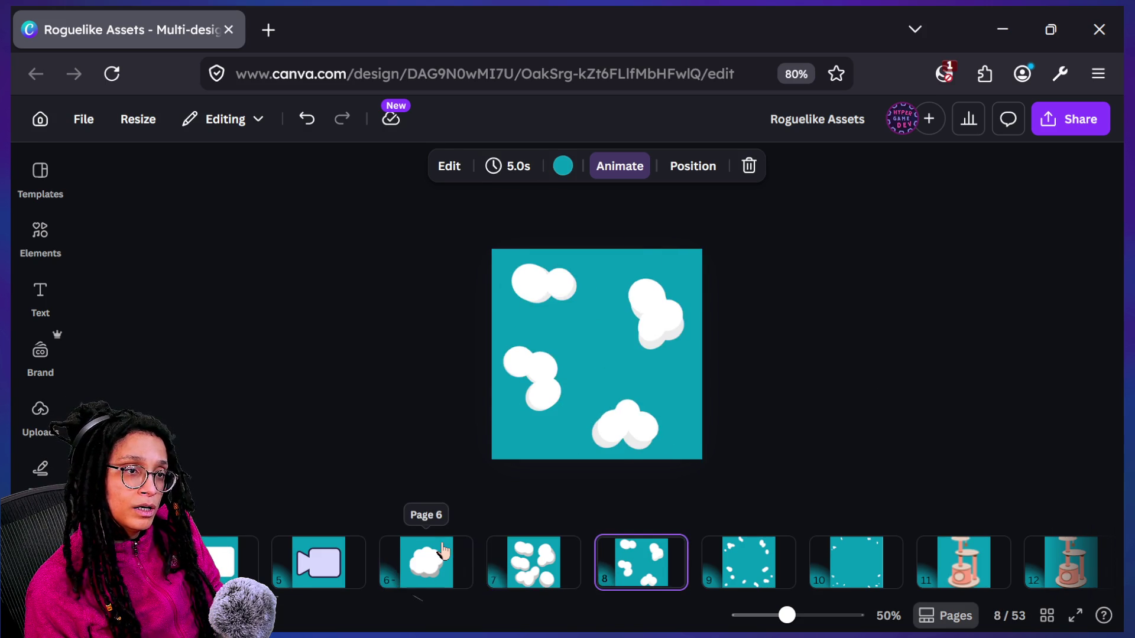
pyautogui.click(645, 286)
pyautogui.moveTo(648, 294); pyautogui.dragTo(652, 295)
pyautogui.click(418, 526)
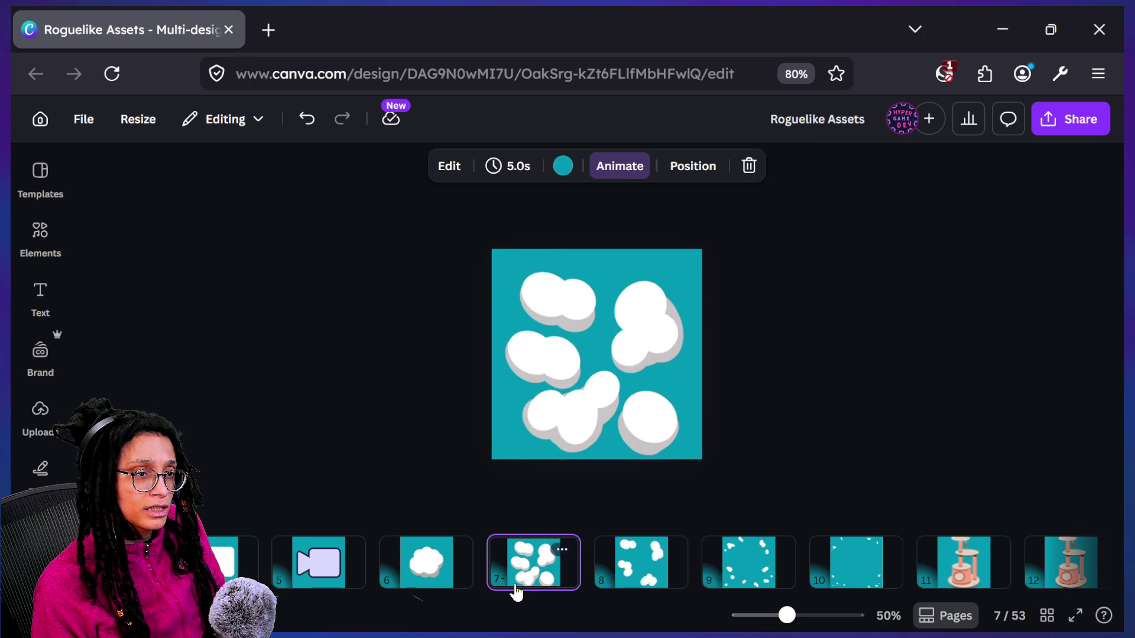
# Move the bottom-right cloud's pieces slightly right and select one of its puffs
pyautogui.moveTo(585, 393)
pyautogui.mouseDown()
pyautogui.moveTo(633, 443)
pyautogui.moveTo(679, 461)
pyautogui.mouseUp()
pyautogui.click(723, 411)
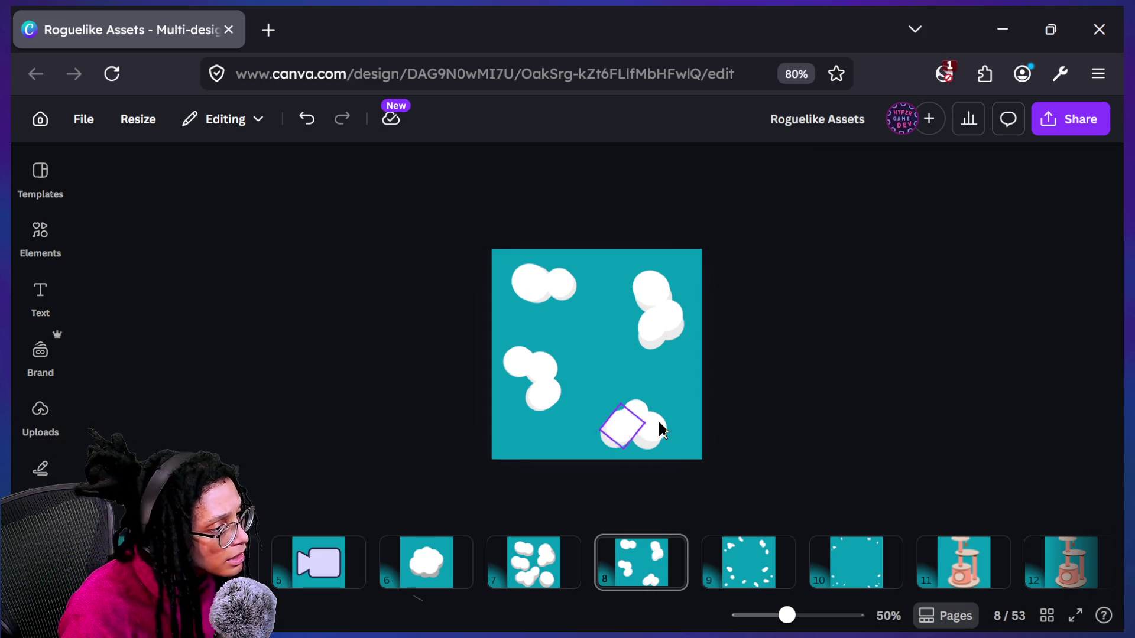
pyautogui.click(500, 575)
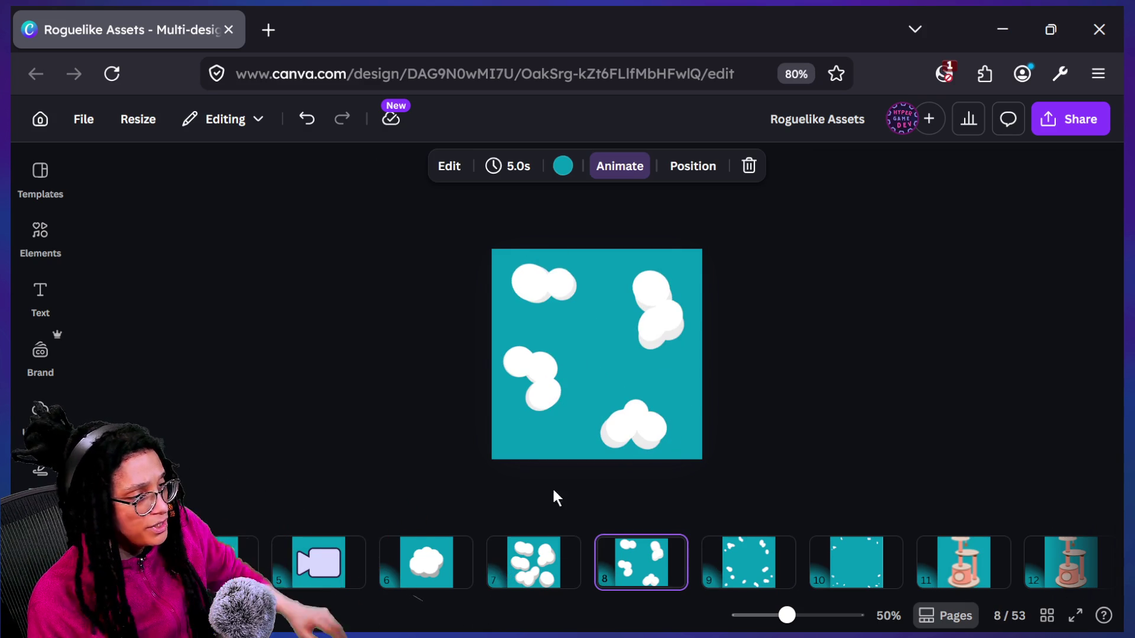
pyautogui.moveTo(593, 398); pyautogui.dragTo(740, 457)
pyautogui.click(742, 460)
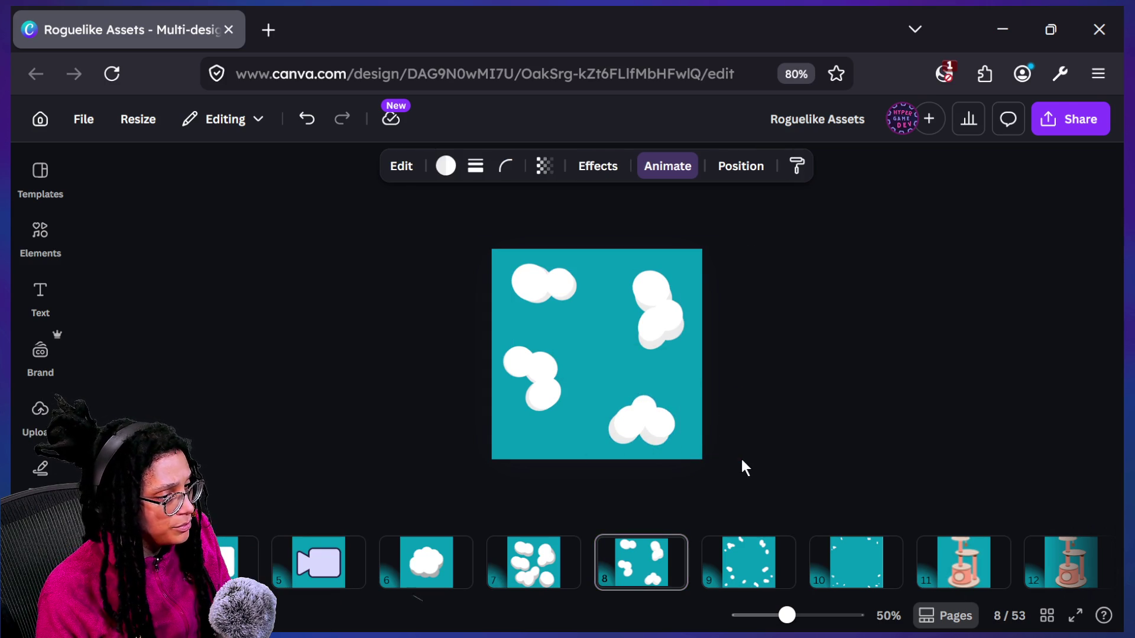
pyautogui.click(564, 573)
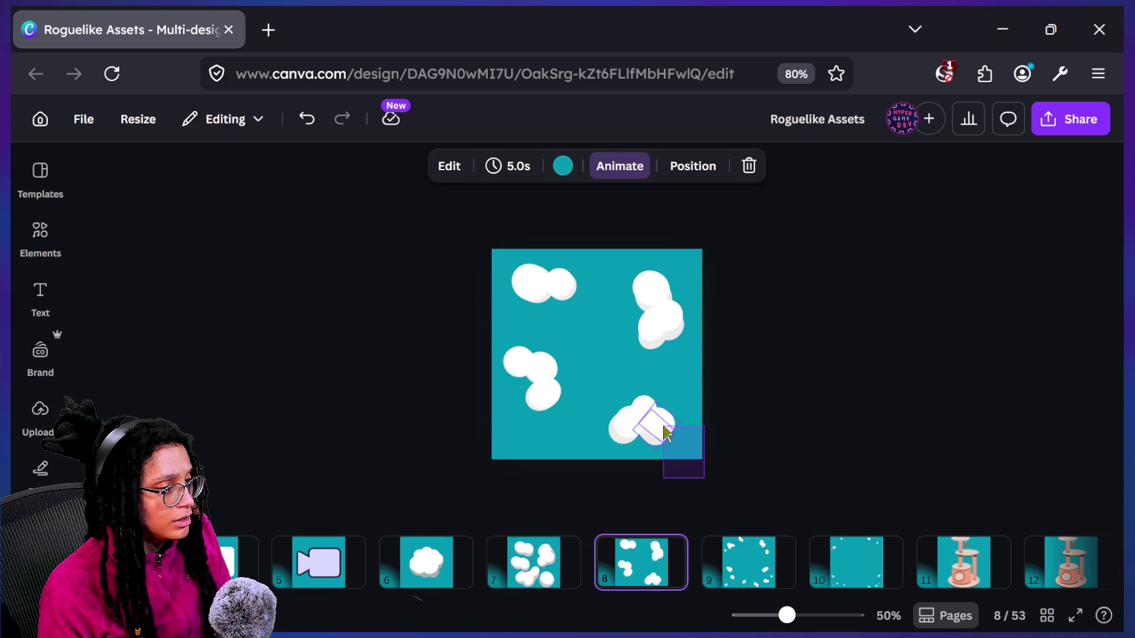
pyautogui.moveTo(667, 433); pyautogui.dragTo(665, 433)
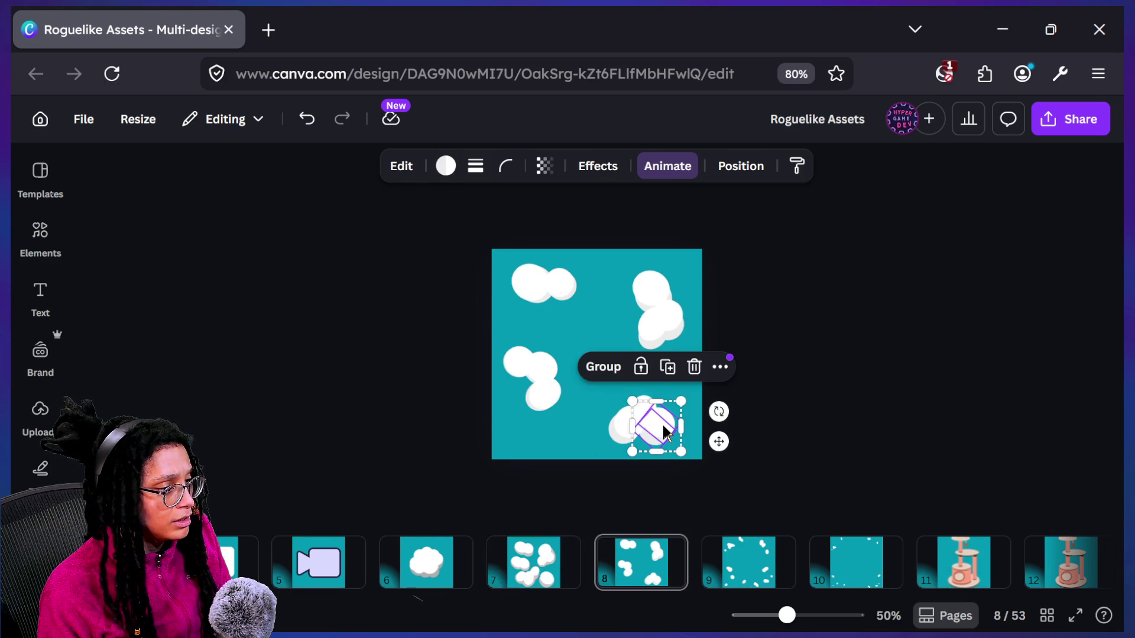
# Check page 7 for reference while selecting puffs of the bottom-right cloud
pyautogui.click(547, 556)
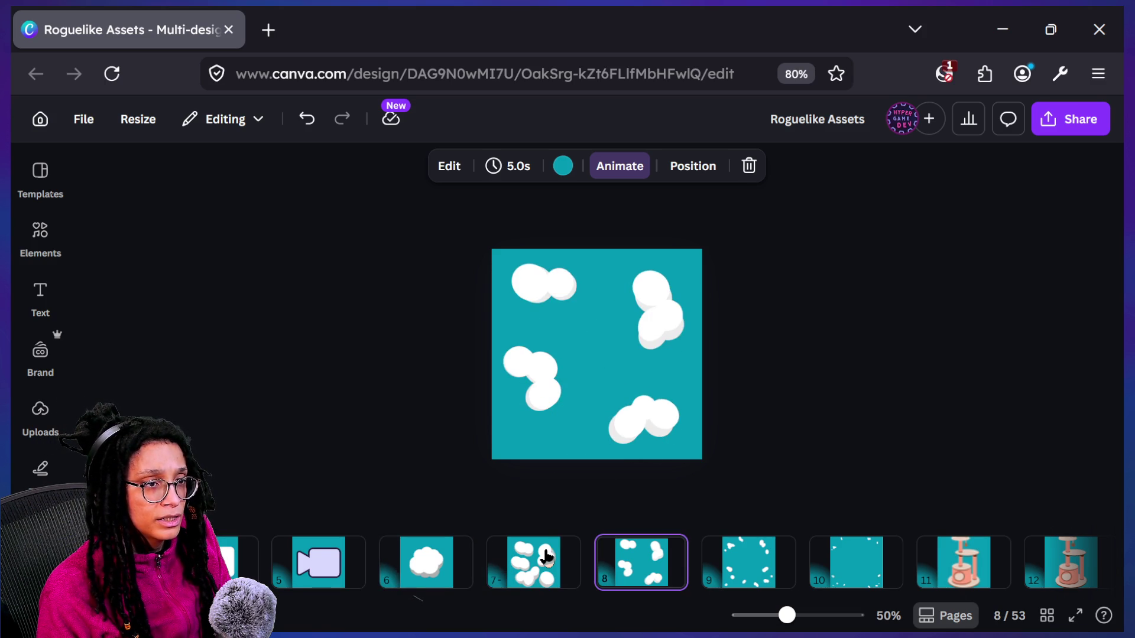
pyautogui.click(667, 416)
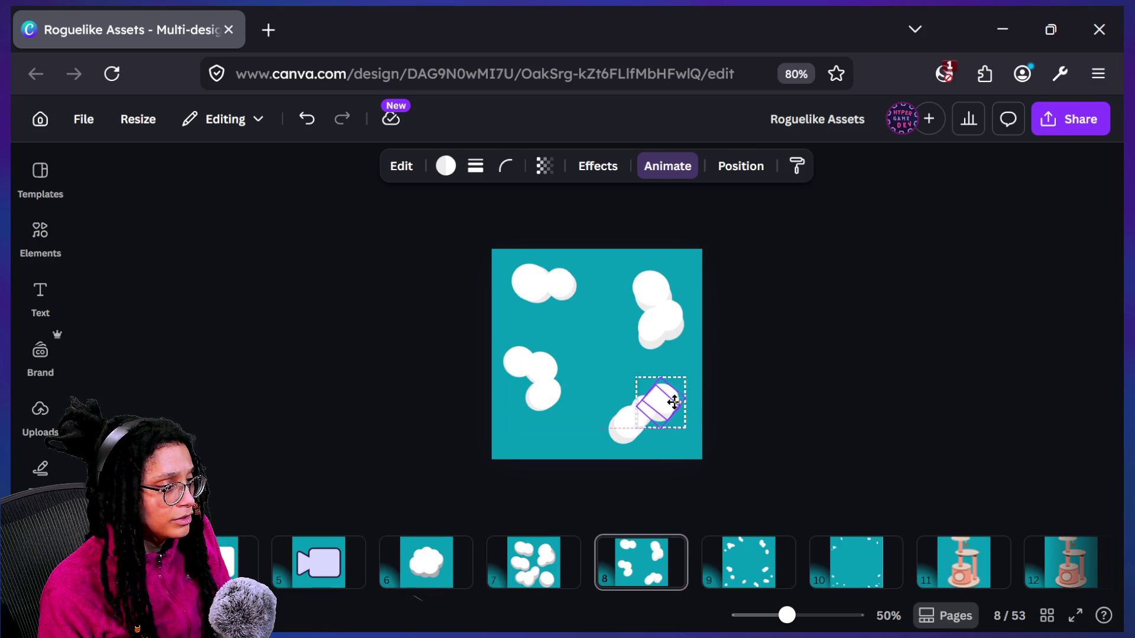
pyautogui.click(540, 564)
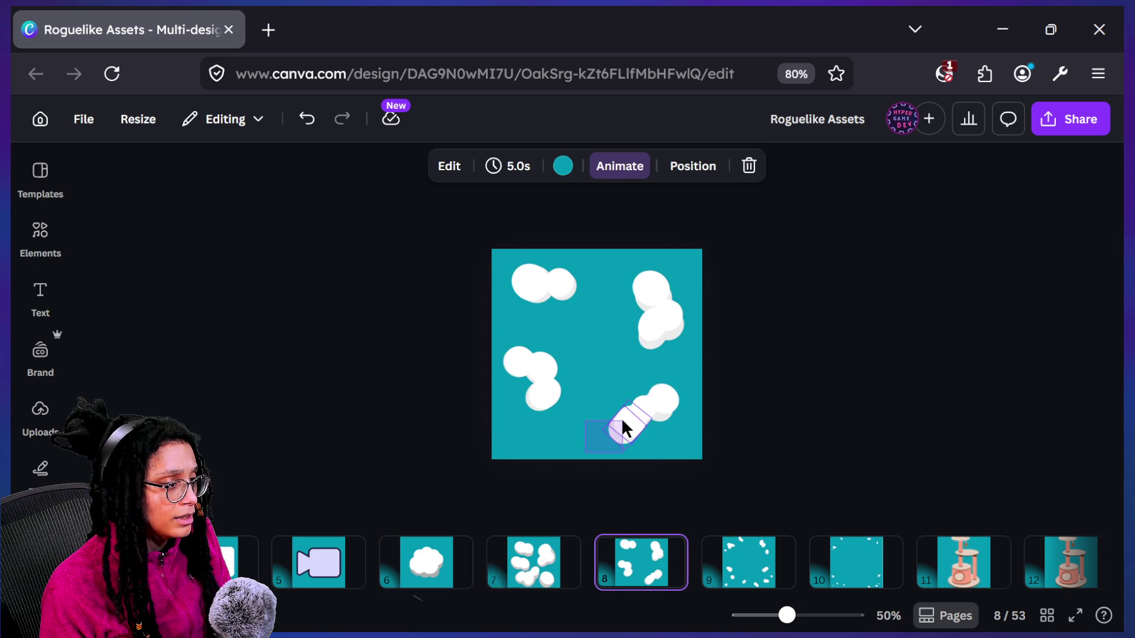
pyautogui.click(622, 421)
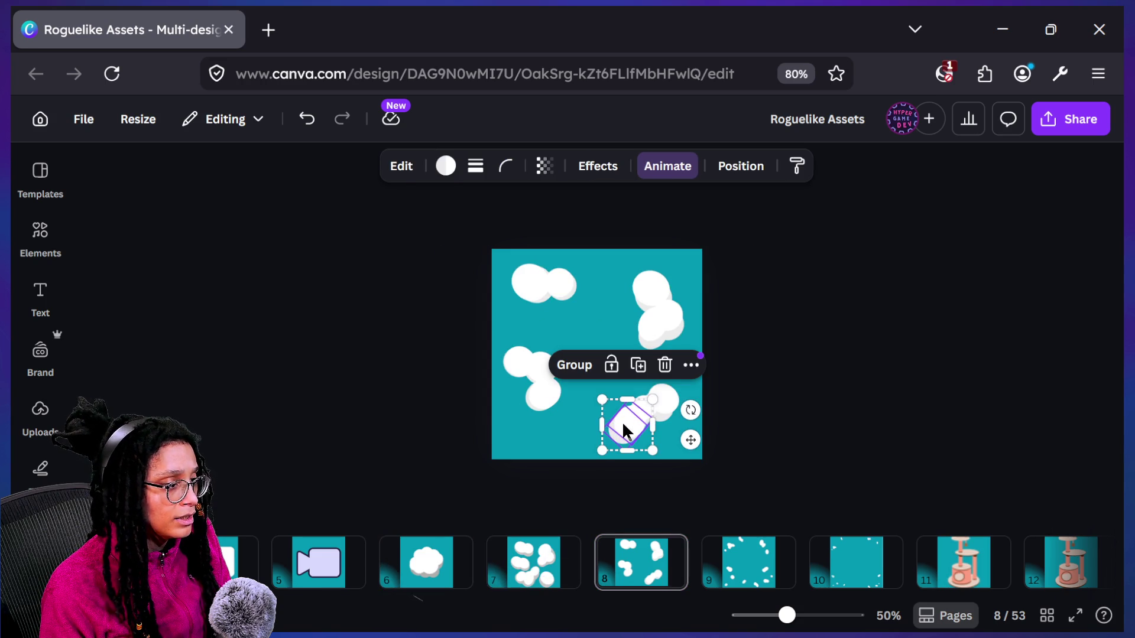
pyautogui.click(895, 411)
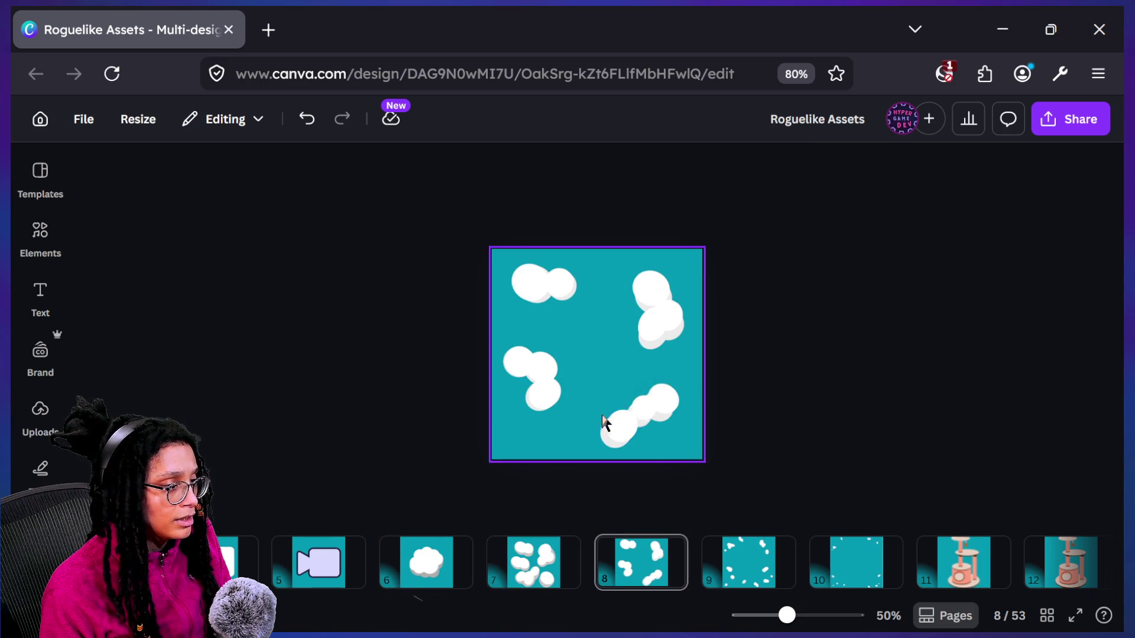
pyautogui.click(636, 401)
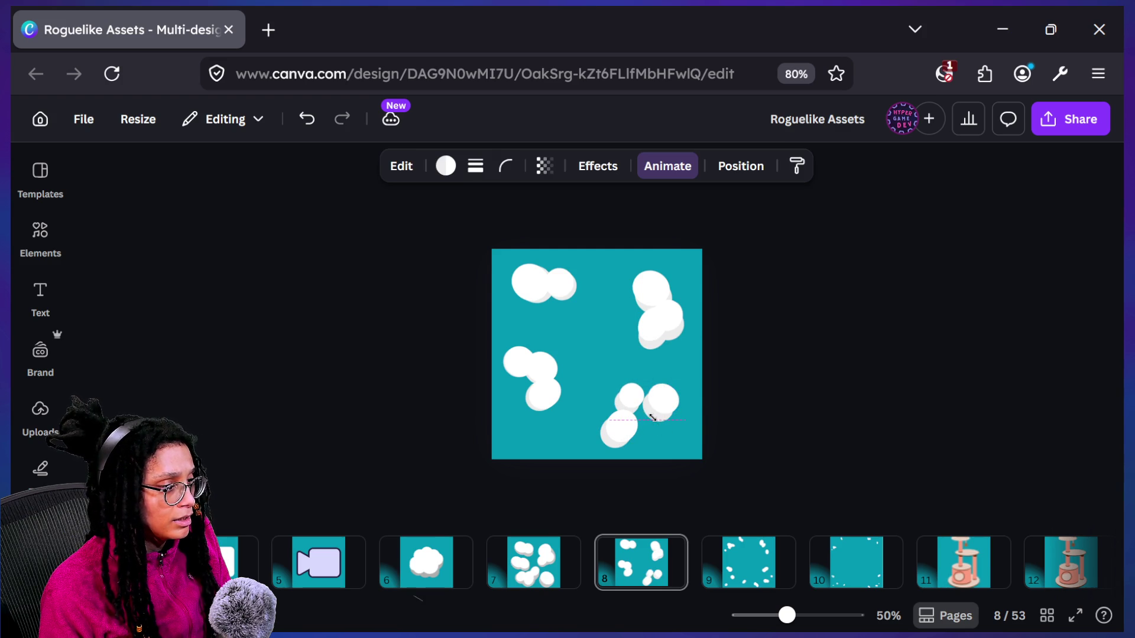
pyautogui.click(551, 511)
# Flip back and forth between page 8 and its neighbours to compare, ending on page 8
pyautogui.click(533, 571)
pyautogui.press('Left')
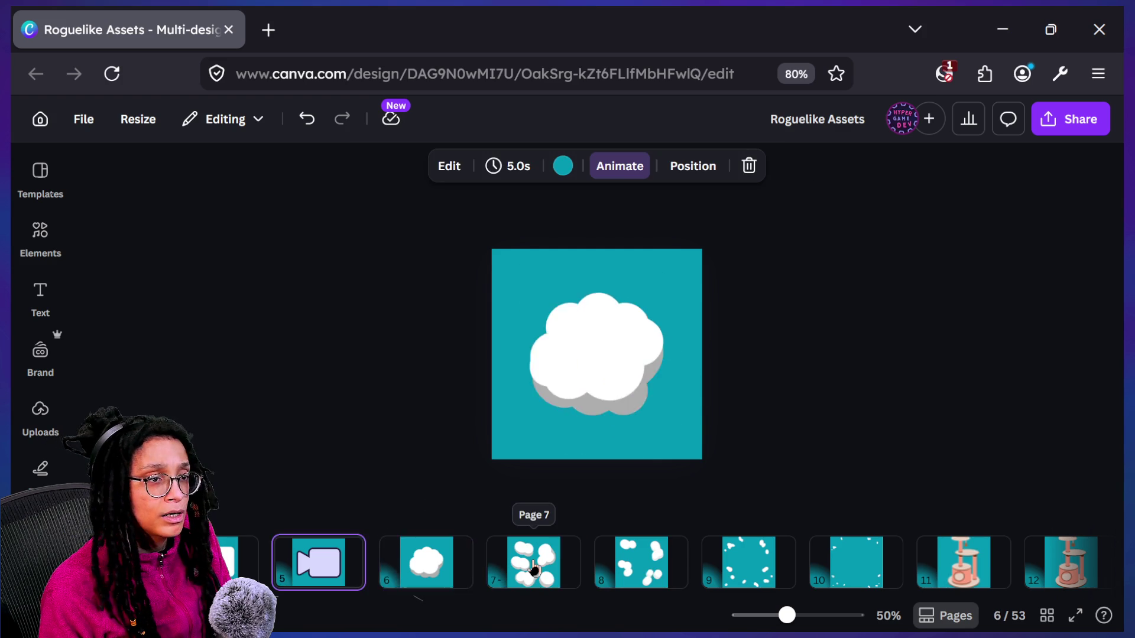
pyautogui.press('Right')
pyautogui.press('Right')
pyautogui.press('Left')
pyautogui.press('Left')
pyautogui.press('Right')
pyautogui.press('Right')
pyautogui.press('Left')
pyautogui.press('Left')
pyautogui.press('Right')
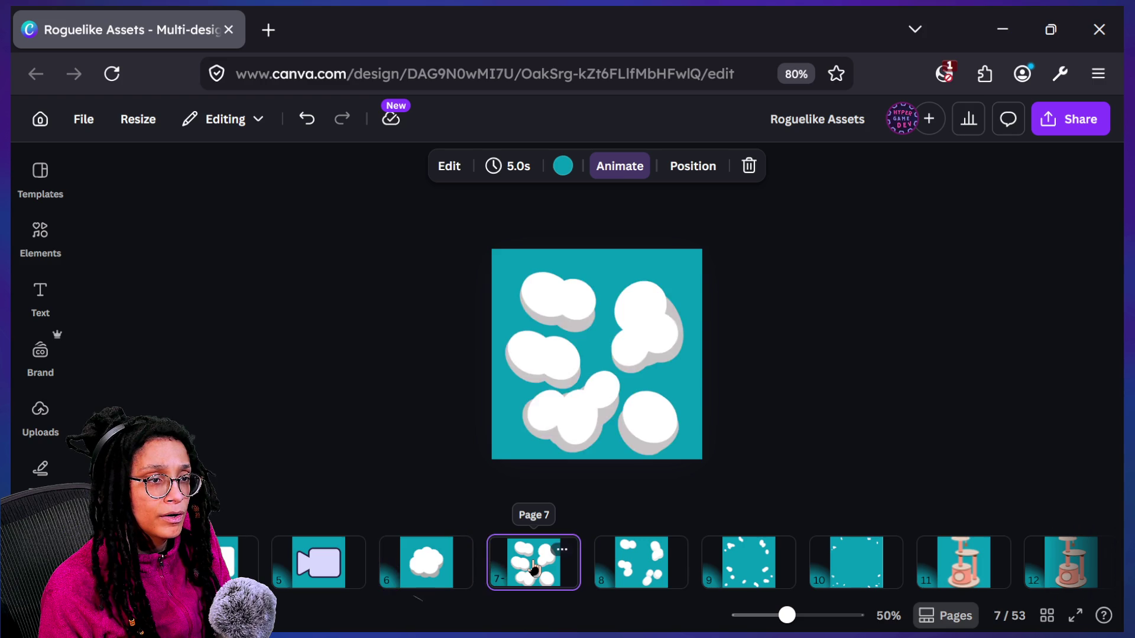
pyautogui.press('Right')
pyautogui.press('Left')
pyautogui.press('Left')
pyautogui.press('Right')
pyautogui.press('Right')
pyautogui.press('Left')
pyautogui.press('Right')
pyautogui.press('Left')
pyautogui.press('Right')
pyautogui.press('Left')
pyautogui.press('Right')
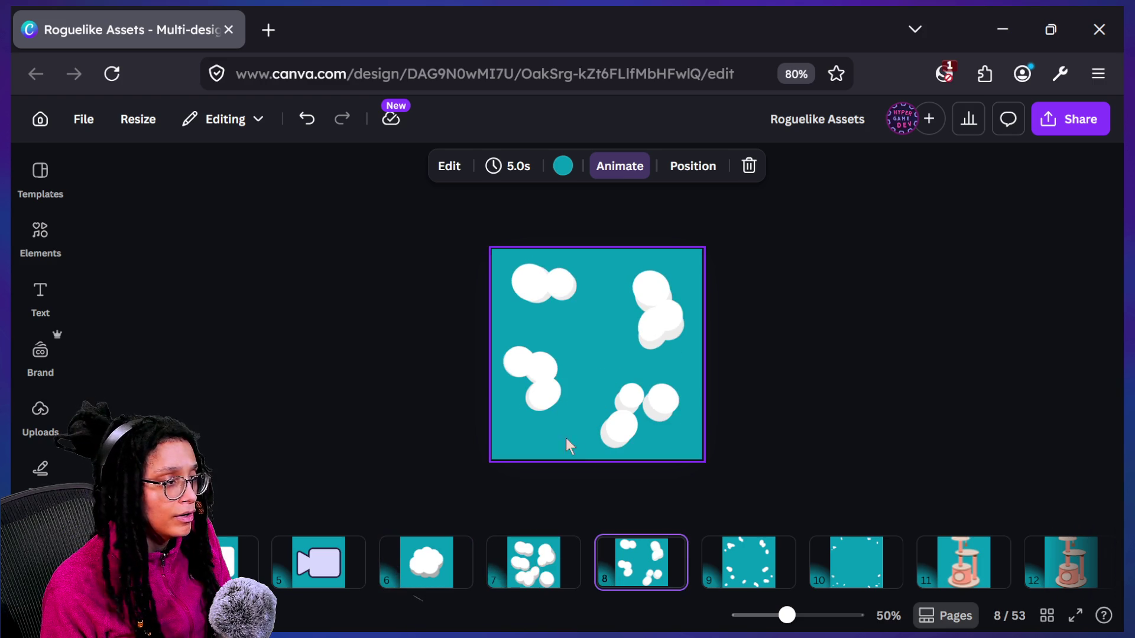
# Group the two overlapping puffs of the left cloud and compare page 8 with page 7
pyautogui.click(541, 395)
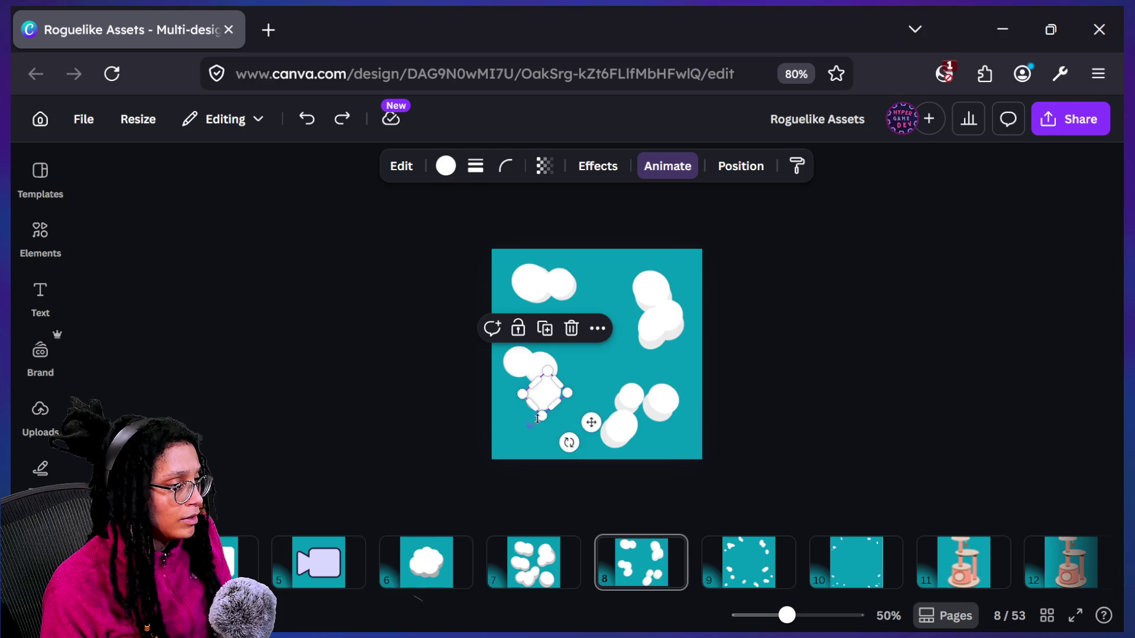
pyautogui.keyDown('shift'); pyautogui.click(550, 406); pyautogui.keyUp('shift')
pyautogui.click(490, 337)
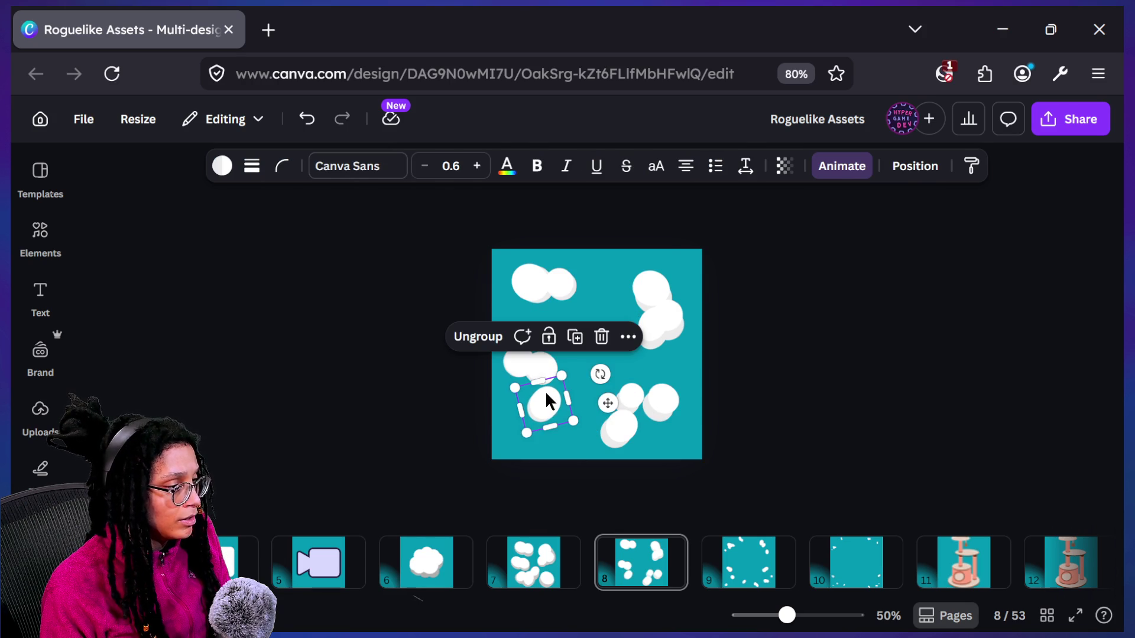
pyautogui.press('Escape')
pyautogui.press('Left')
pyautogui.press('Right')
pyautogui.press('Left')
pyautogui.press('Right')
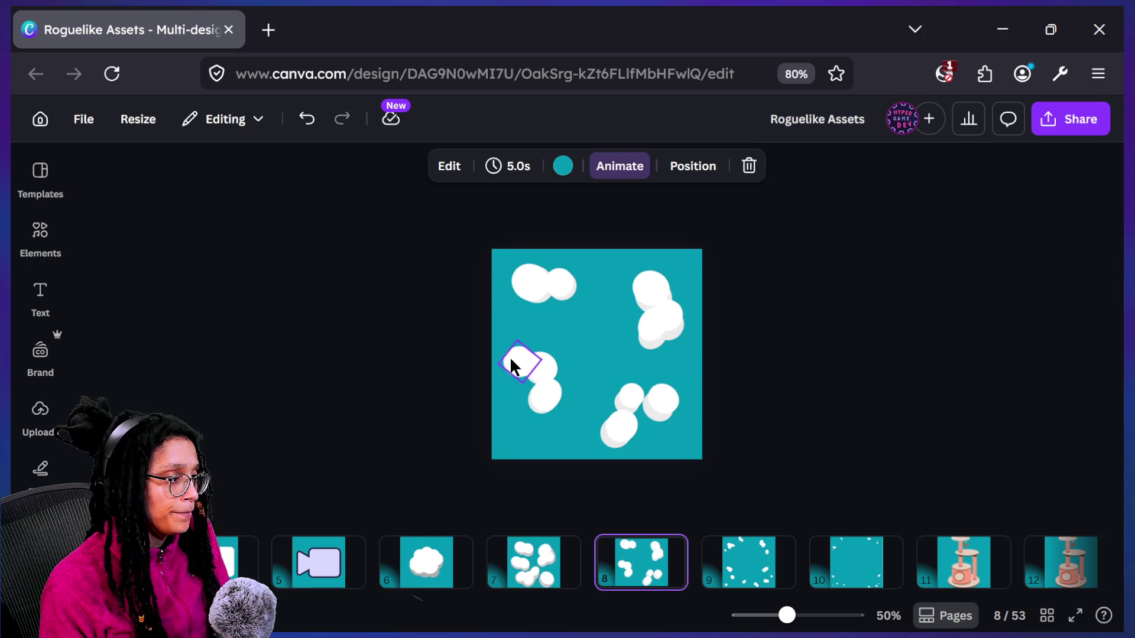
# Nudge the small left cloud slightly left and up
pyautogui.click(509, 357)
pyautogui.press('Left')
pyautogui.press('Left')
pyautogui.press('Left')
pyautogui.press('Up')
pyautogui.moveTo(432, 337); pyautogui.dragTo(518, 376)
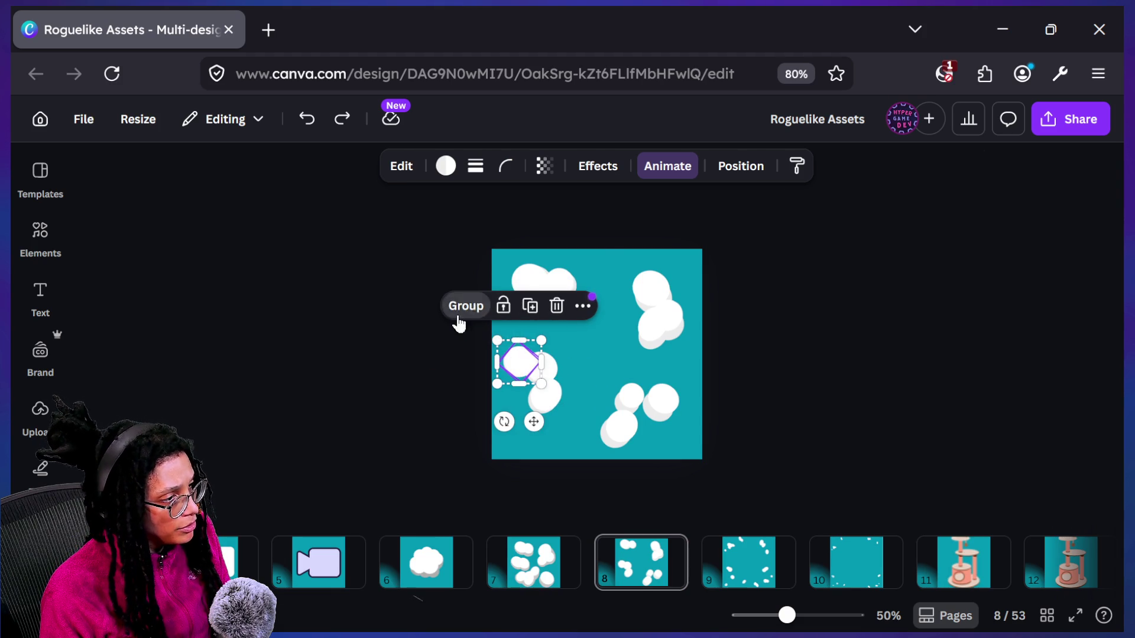
pyautogui.click(455, 342)
pyautogui.click(512, 372)
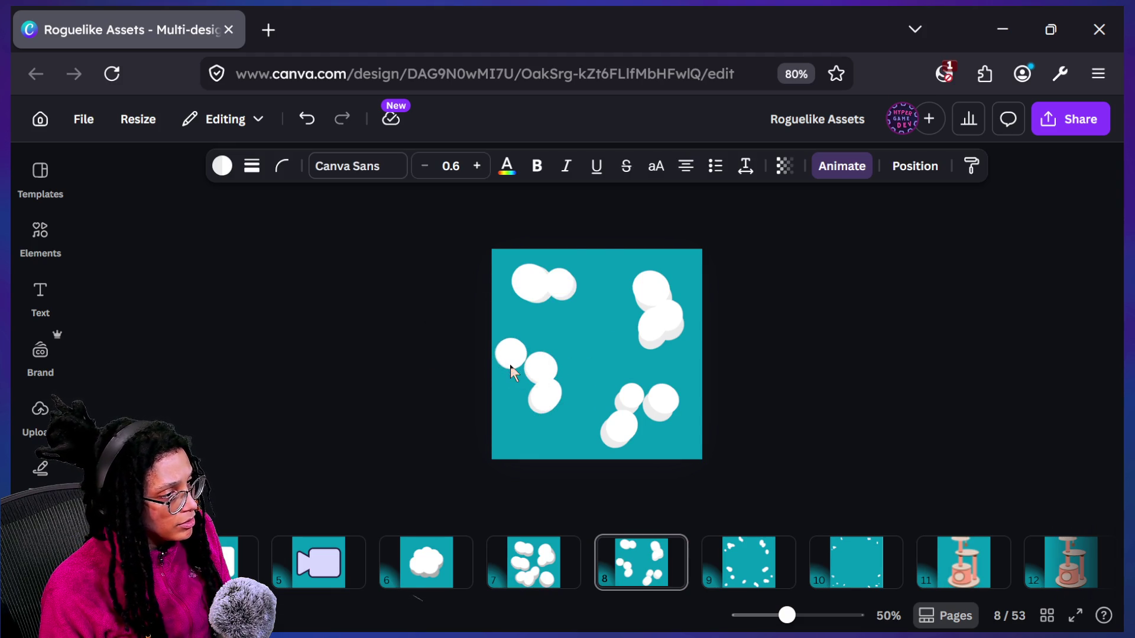
pyautogui.click(490, 372)
# Flip between pages 7 and 8 to compare the left cloud layouts
pyautogui.click(544, 582)
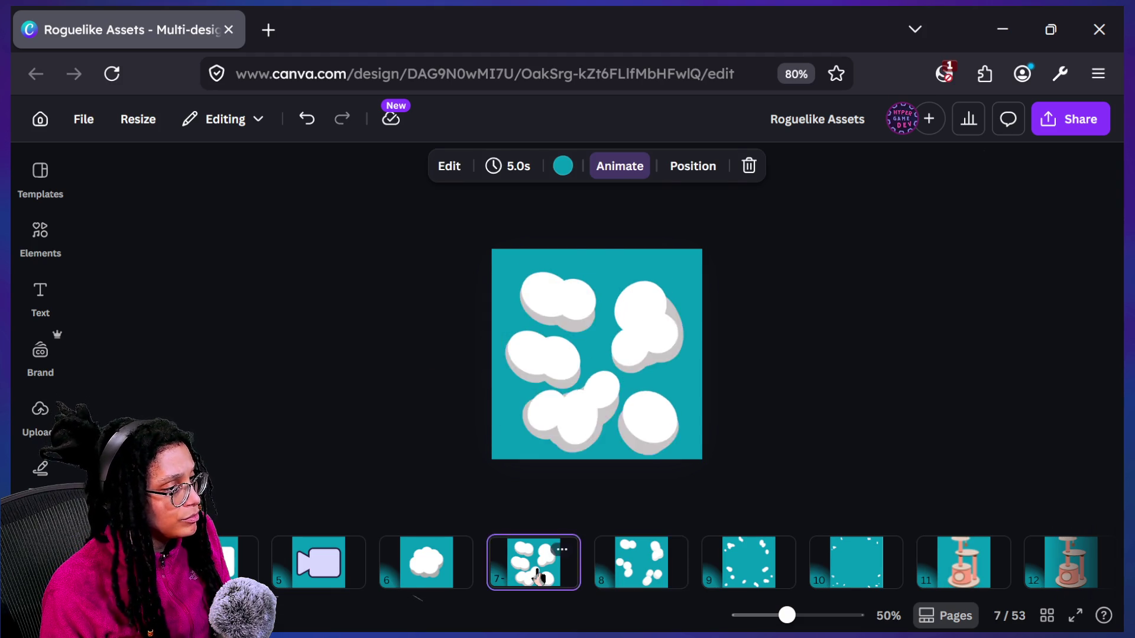
pyautogui.press('Right')
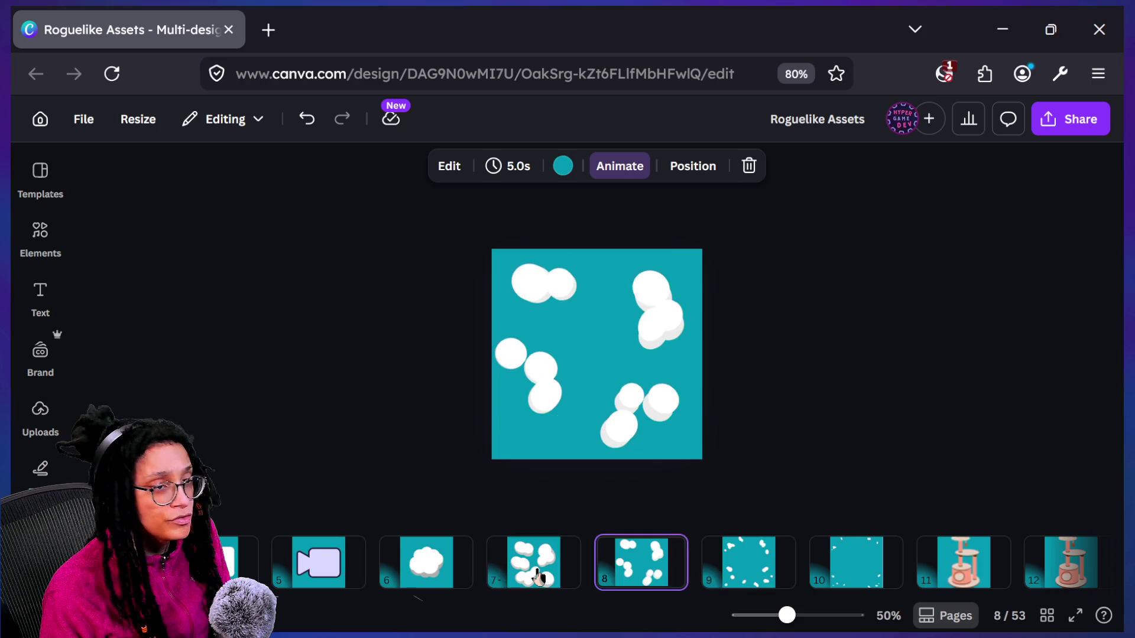
pyautogui.click(538, 576)
pyautogui.press('Right')
pyautogui.click(538, 576)
pyautogui.press('Right')
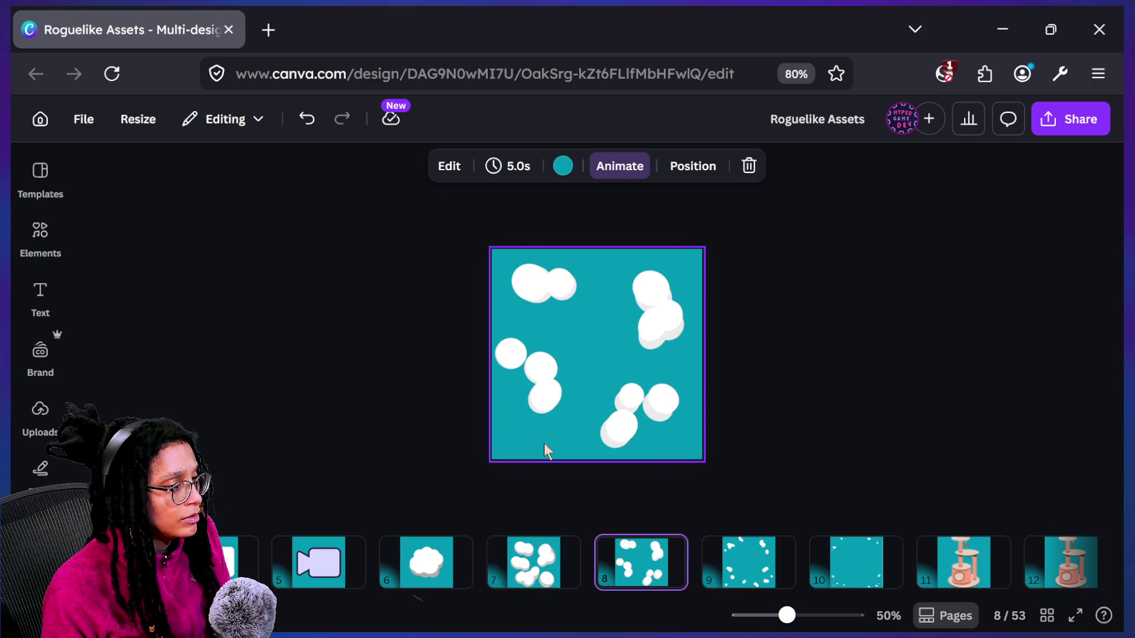
pyautogui.click(548, 377)
pyautogui.click(394, 408)
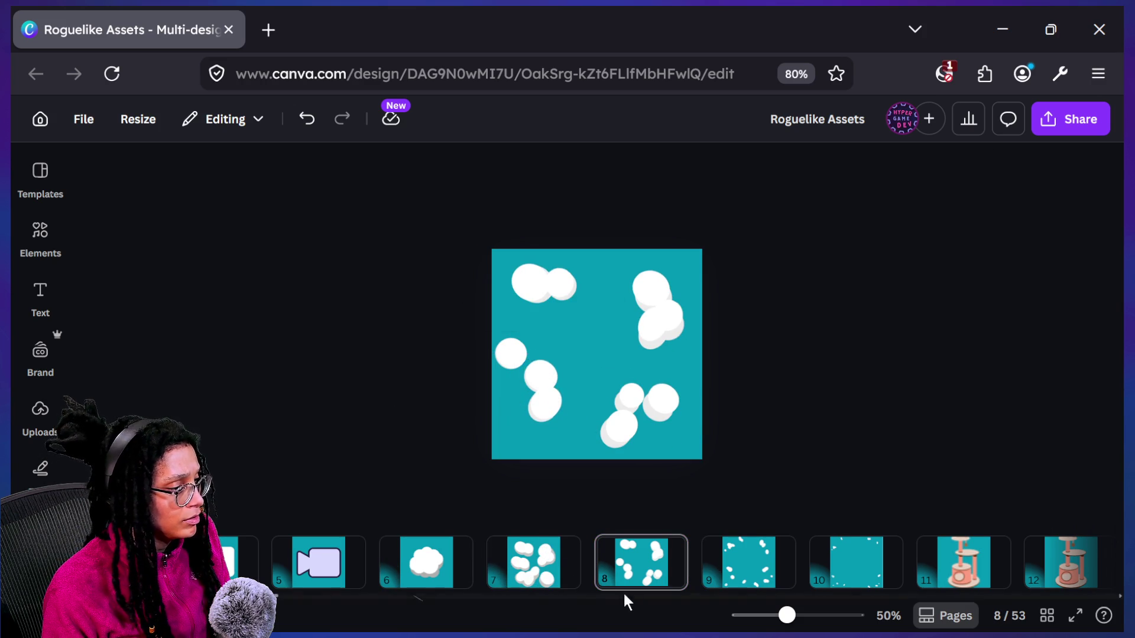
pyautogui.press('Left')
pyautogui.press('Right')
pyautogui.press('Left')
pyautogui.press('Right')
pyautogui.press('Left')
pyautogui.press('Right')
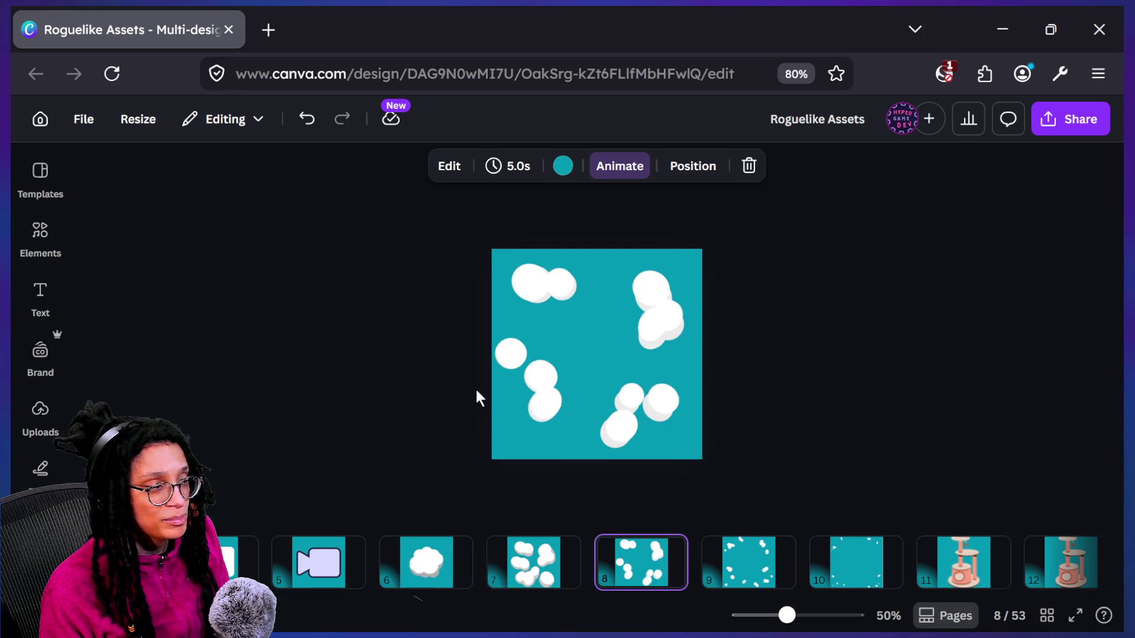
# Group the overlapping puffs of the top-left cloud
pyautogui.moveTo(542, 296); pyautogui.dragTo(541, 296)
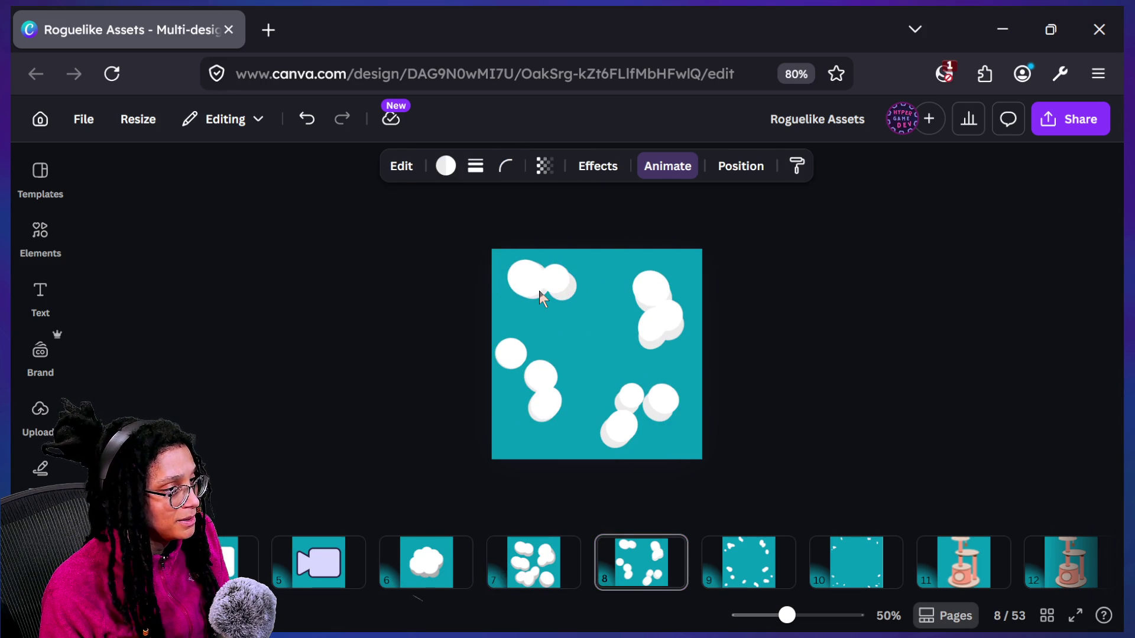
pyautogui.click(519, 296)
pyautogui.click(616, 300)
pyautogui.moveTo(566, 289)
pyautogui.mouseDown()
pyautogui.moveTo(559, 275)
pyautogui.moveTo(588, 312)
pyautogui.mouseUp()
pyautogui.click(512, 229)
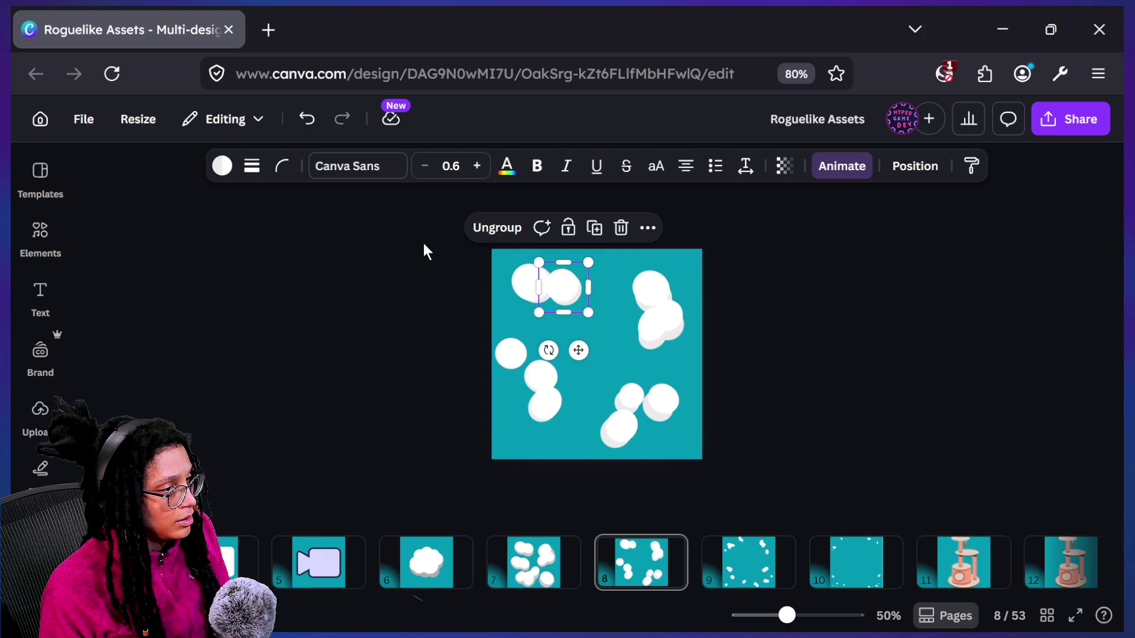
pyautogui.click(501, 266)
pyautogui.click(527, 294)
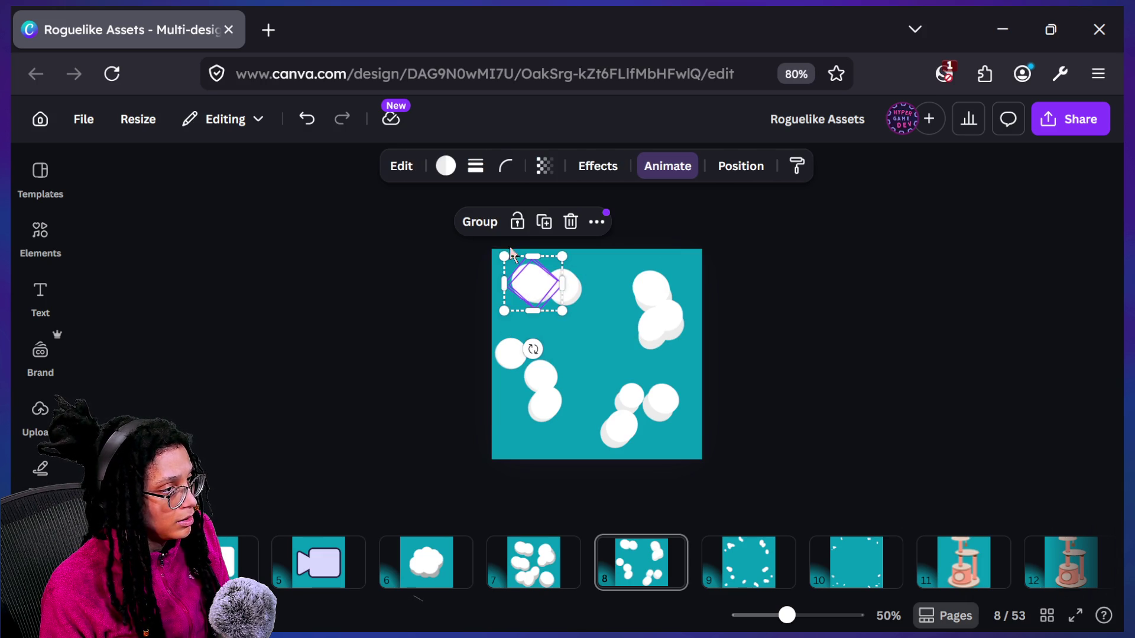
pyautogui.click(474, 222)
# Shrink the top-left cloud group slightly and nudge it down and right
pyautogui.moveTo(545, 306); pyautogui.dragTo(555, 304)
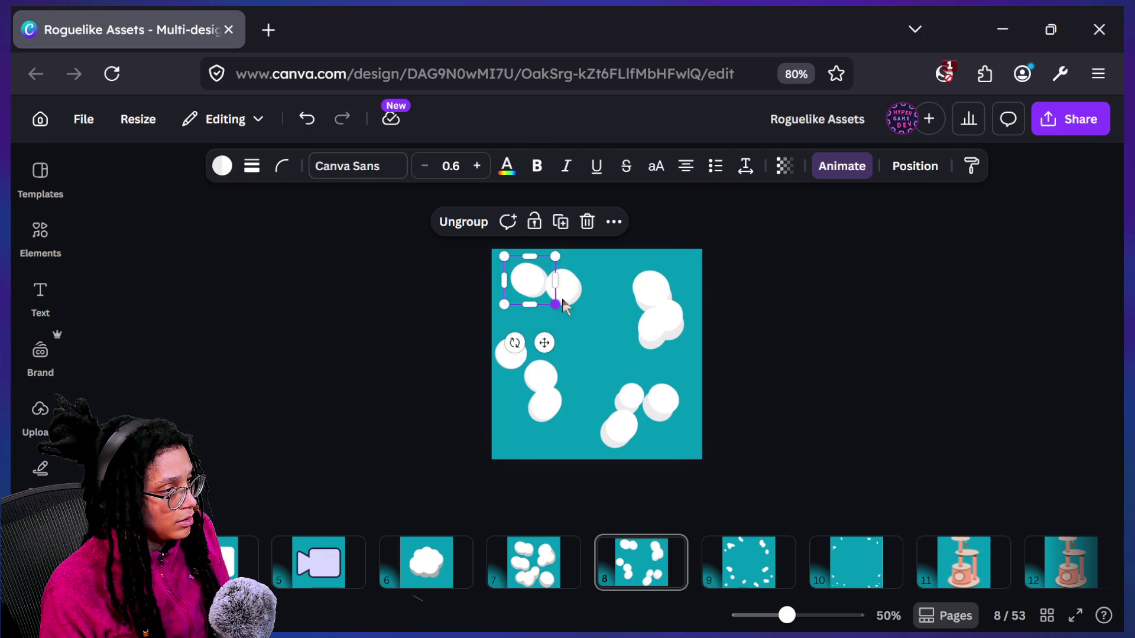
pyautogui.click(594, 305)
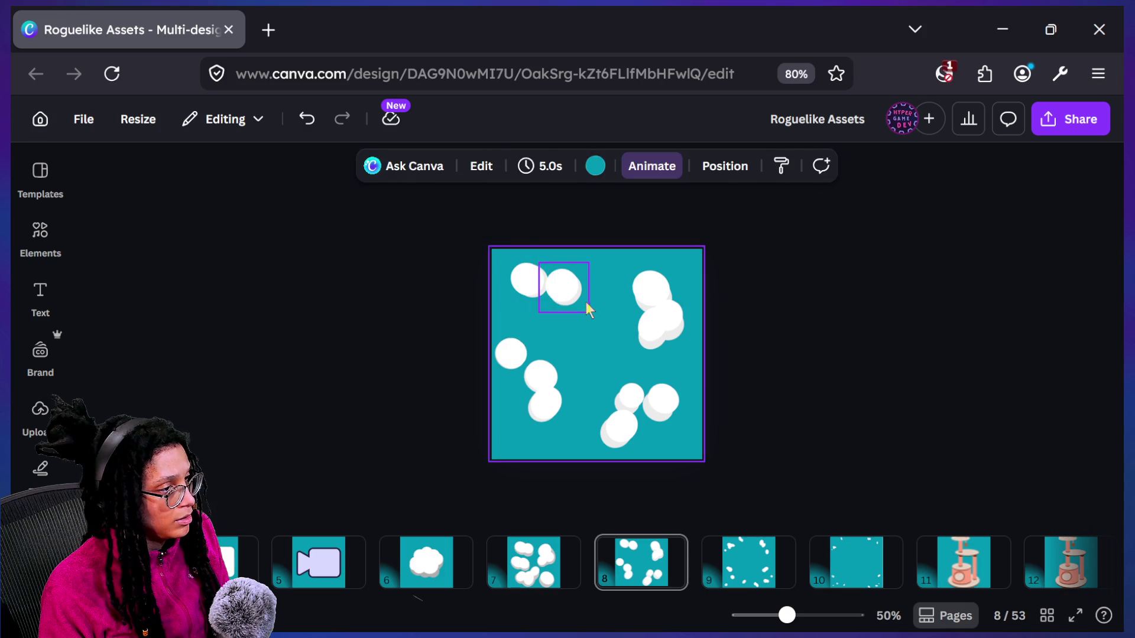
pyautogui.click(569, 287)
pyautogui.moveTo(556, 291); pyautogui.dragTo(564, 301)
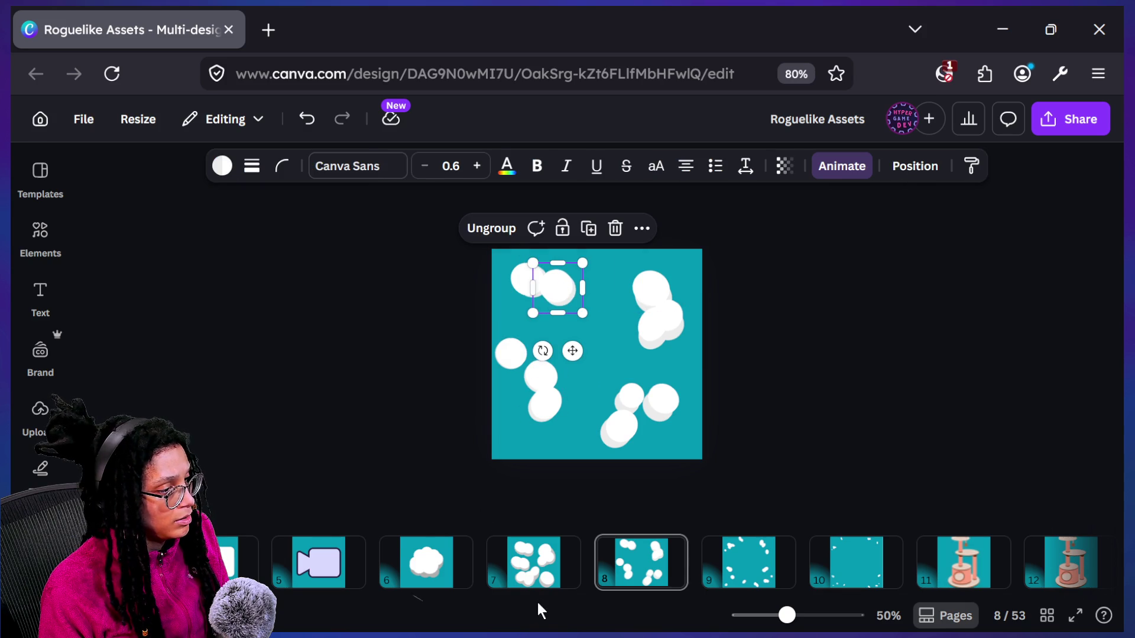
# Step through the neighbouring pages to compare, ending back on page 8
pyautogui.click(392, 552)
pyautogui.click(635, 593)
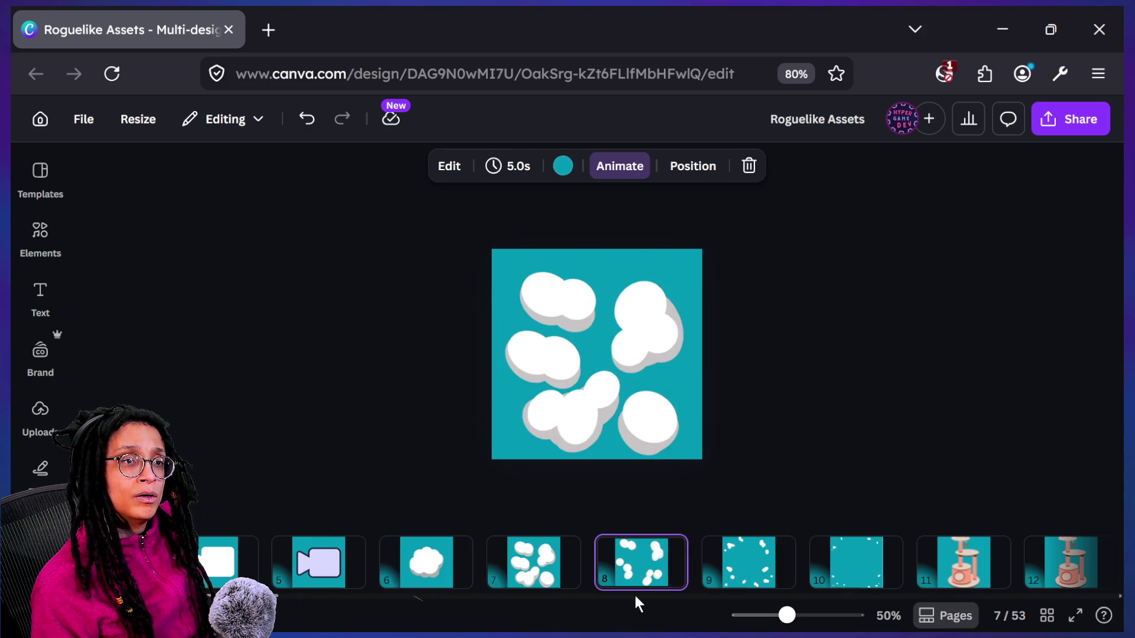
pyautogui.press('Left')
pyautogui.press('Left')
pyautogui.press('Right')
pyautogui.press('Right')
pyautogui.press('Right')
pyautogui.press('Left')
pyautogui.press('Left')
pyautogui.press('Left')
pyautogui.press('Right')
pyautogui.press('Right')
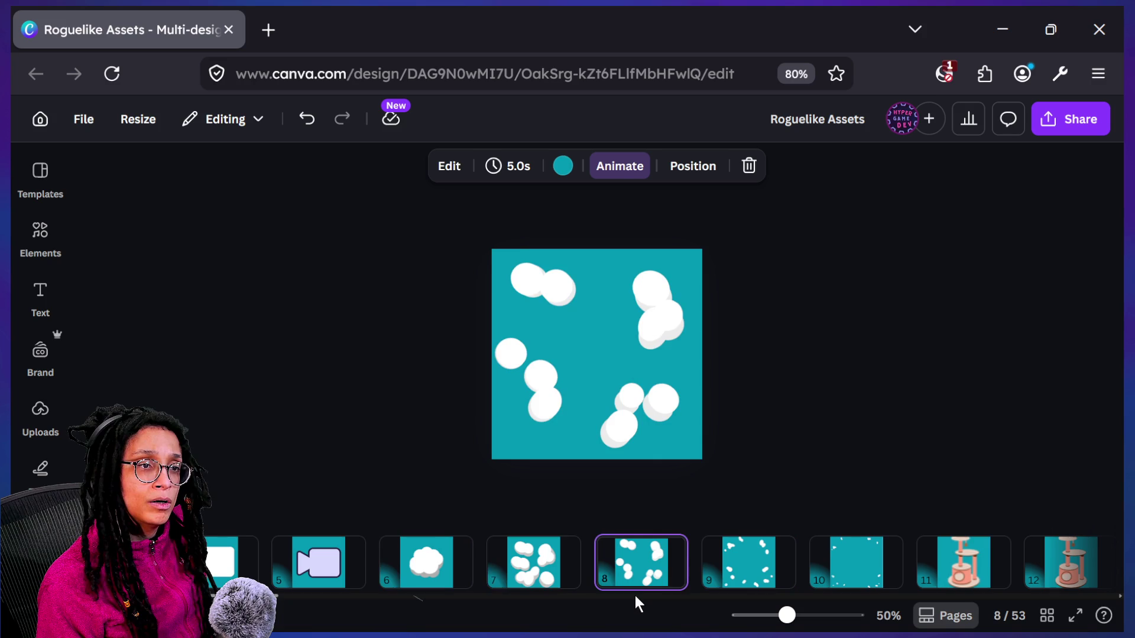
pyautogui.press('Left')
pyautogui.press('Left')
pyautogui.press('Right')
pyautogui.press('Right')
pyautogui.press('Left')
pyautogui.press('Right')
pyautogui.press('Left')
pyautogui.press('Right')
pyautogui.press('Left')
pyautogui.press('Right')
# Duplicate the left-edge cloud and overlap the copy beside the original as a two-puff cloud
pyautogui.click(507, 352)
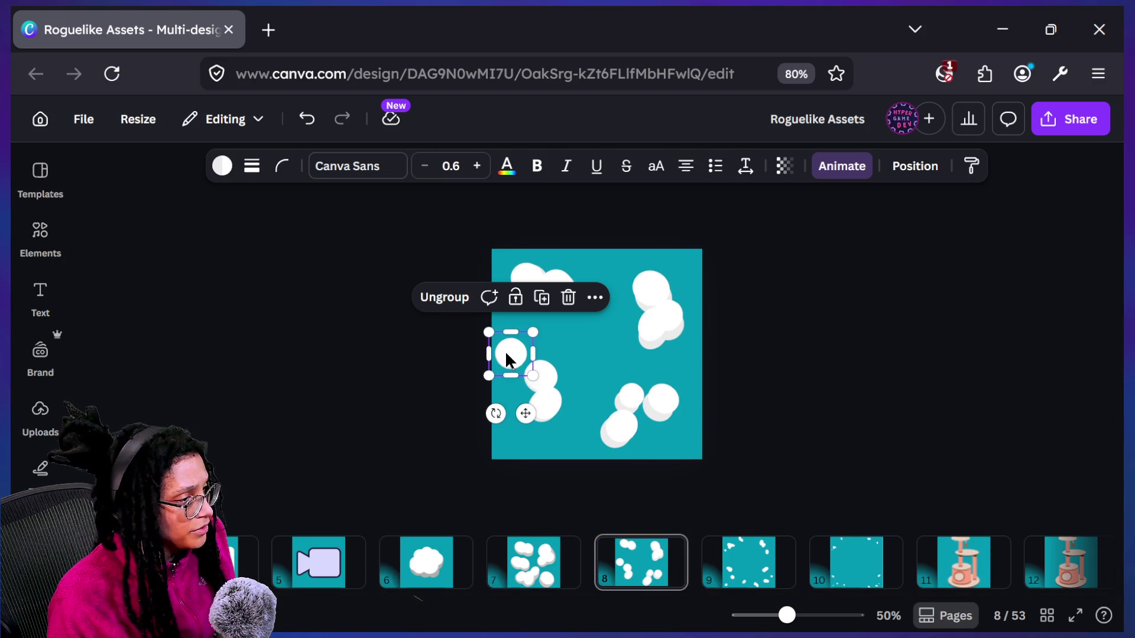
pyautogui.click(544, 391)
pyautogui.hotkey('ctrl', 'd')
pyautogui.moveTo(552, 400)
pyautogui.mouseDown()
pyautogui.moveTo(535, 337)
pyautogui.moveTo(531, 349)
pyautogui.mouseUp()
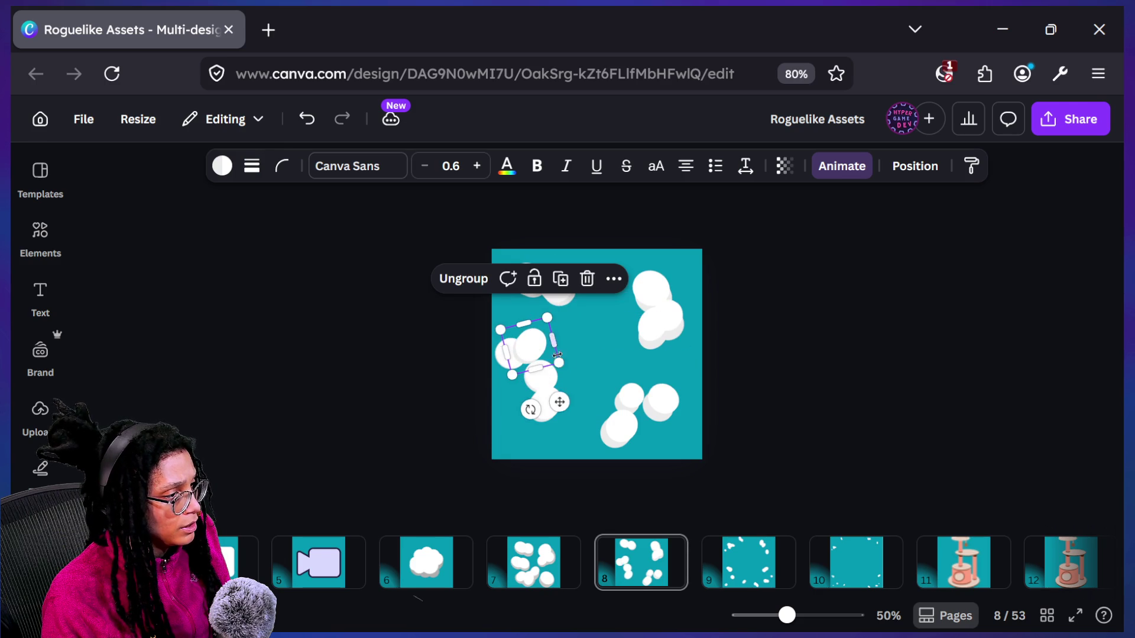
pyautogui.click(465, 481)
pyautogui.scroll(1, 447, 559)
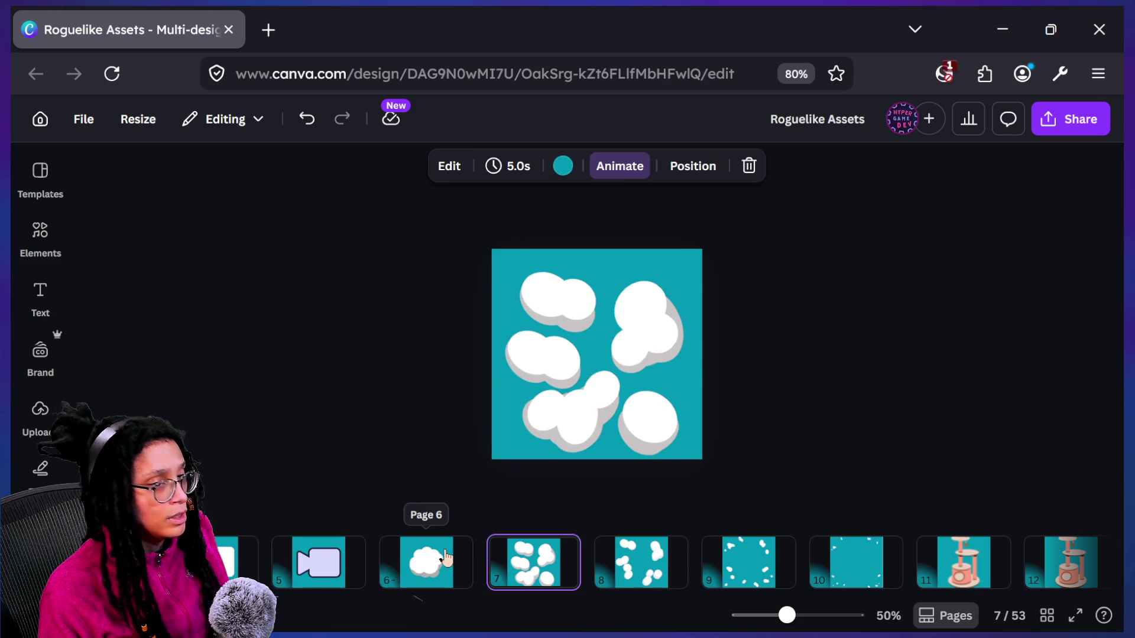
pyautogui.scroll(-1, 446, 559)
pyautogui.scroll(1, 446, 558)
pyautogui.scroll(-1, 447, 559)
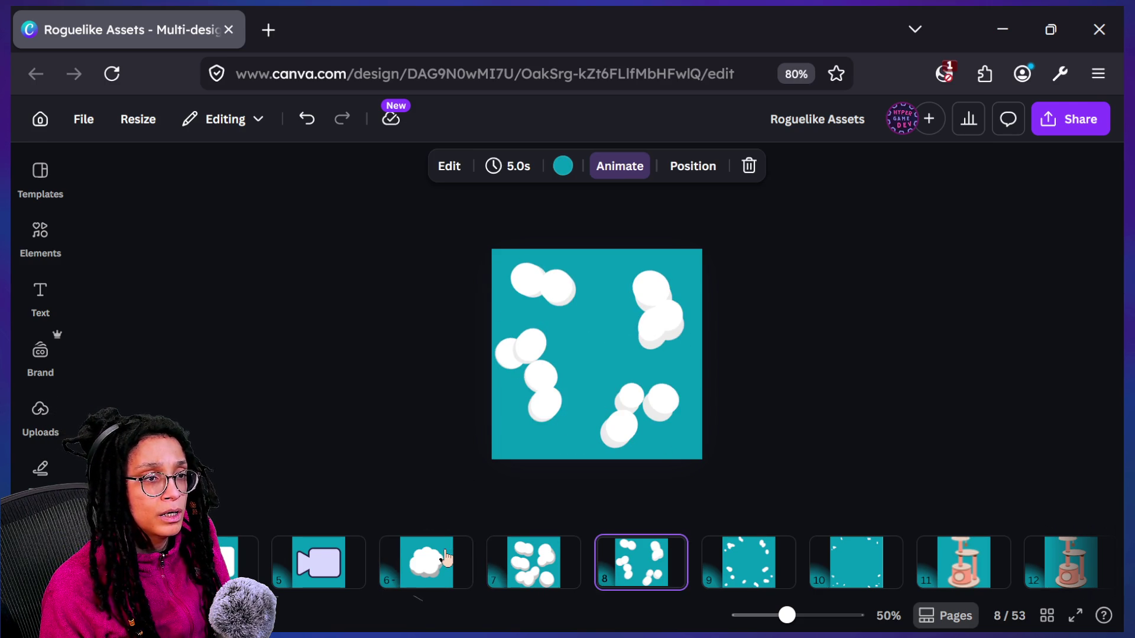
# Tilt the left cloud pair about -34° and move the group lower
pyautogui.click(532, 342)
pyautogui.moveTo(530, 403); pyautogui.dragTo(559, 413)
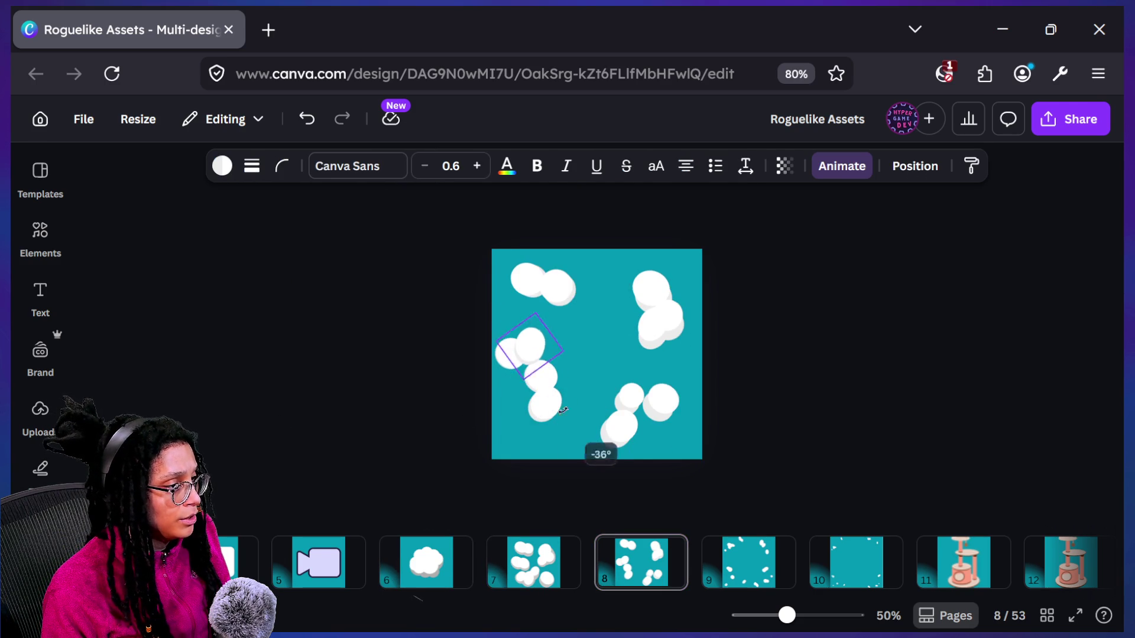
pyautogui.moveTo(585, 369); pyautogui.dragTo(586, 370)
pyautogui.click(899, 380)
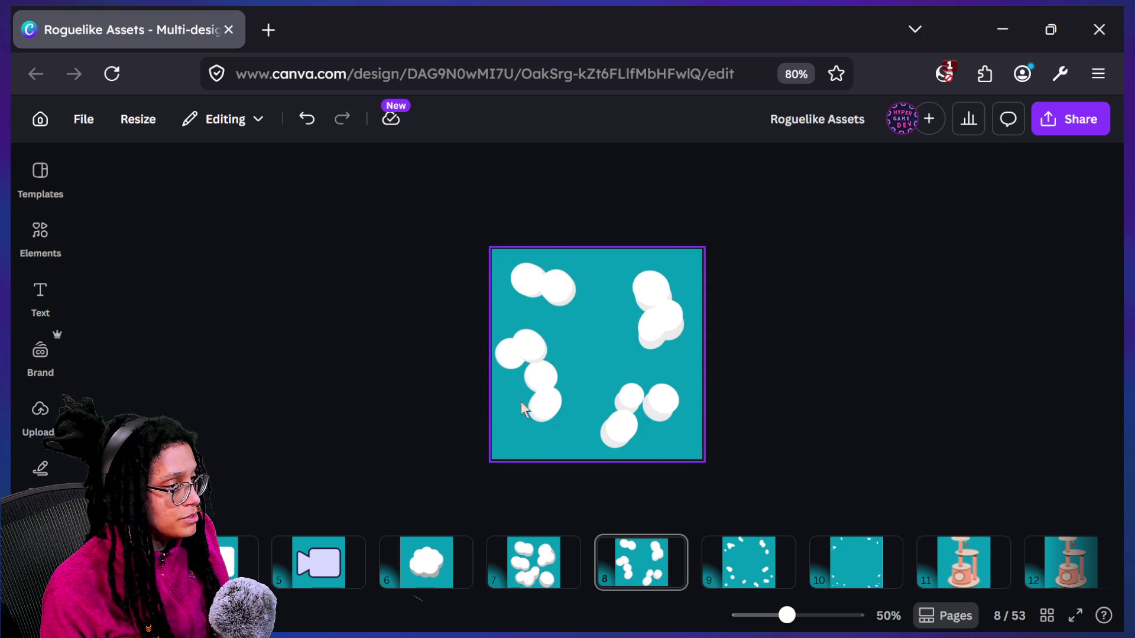
pyautogui.click(535, 357)
pyautogui.moveTo(532, 347); pyautogui.dragTo(532, 406)
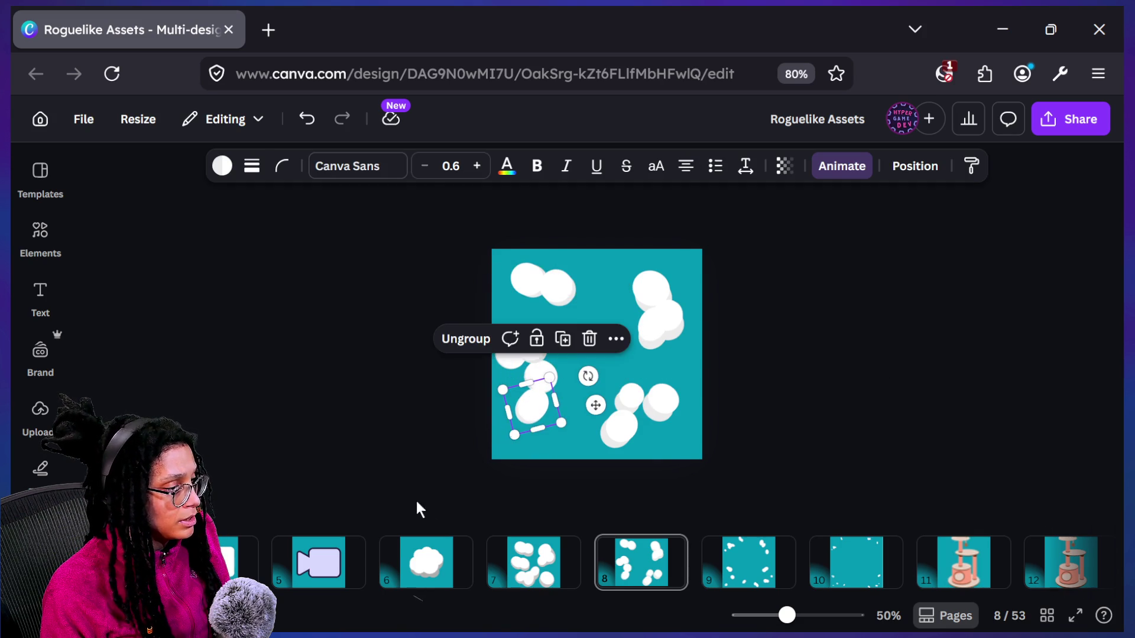
pyautogui.click(434, 591)
pyautogui.press('Right')
pyautogui.press('Right')
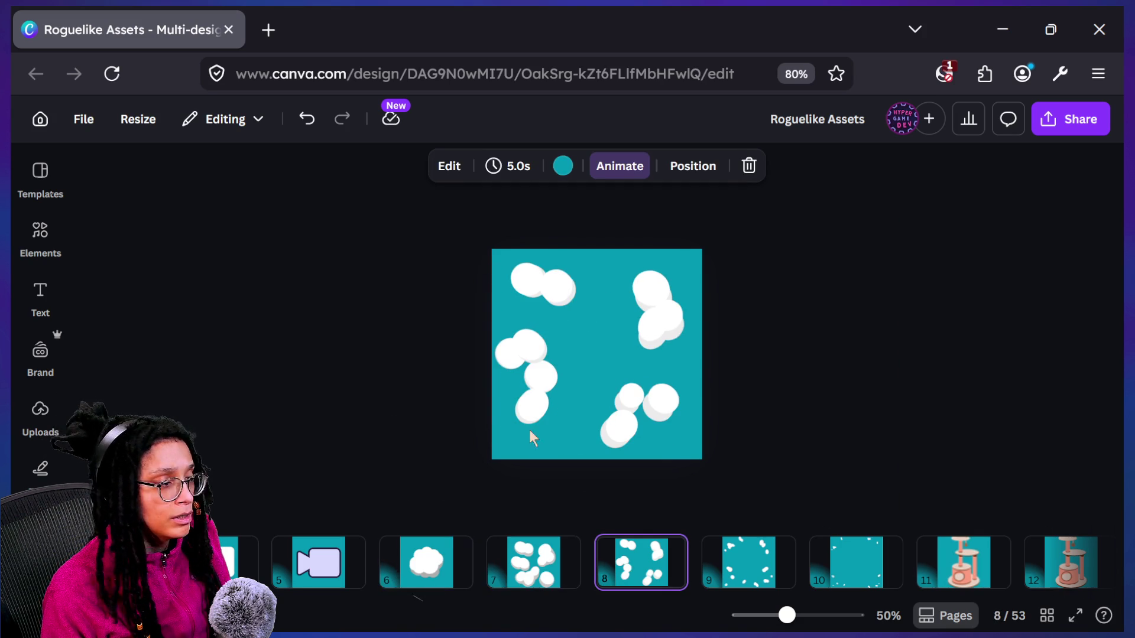
# Move one cloud from the left cluster down toward the bottom centre, comparing with pages 6–7
pyautogui.click(534, 407)
pyautogui.moveTo(538, 405); pyautogui.dragTo(576, 451)
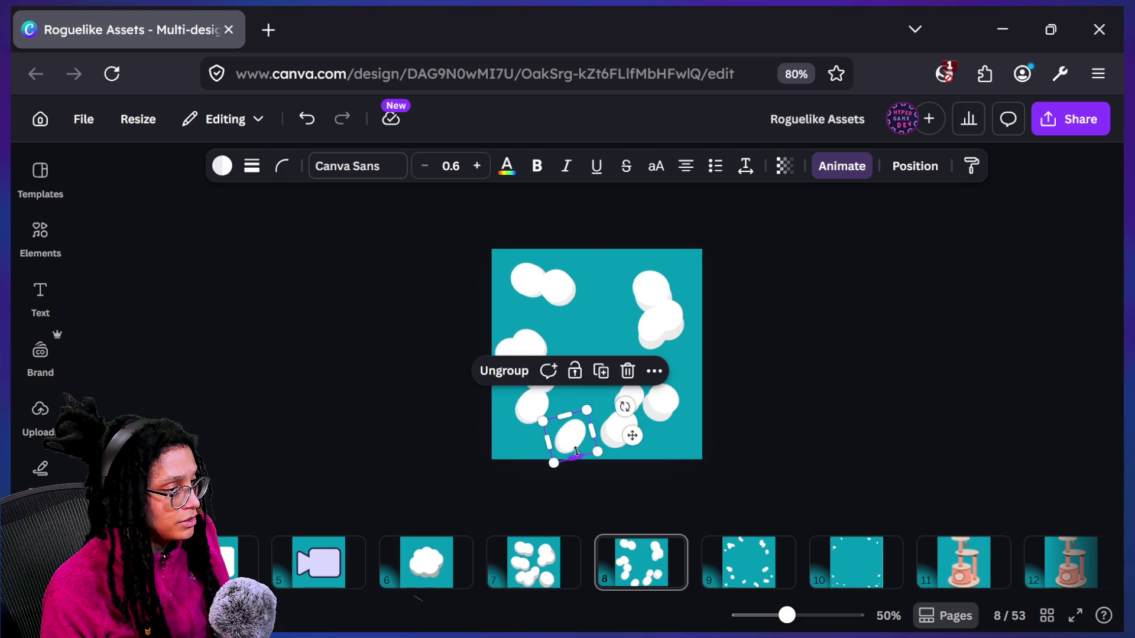
pyautogui.click(451, 549)
pyautogui.press('Right')
pyautogui.press('Right')
pyautogui.press('Left')
pyautogui.press('Left')
pyautogui.press('Right')
pyautogui.press('Right')
pyautogui.press('Left')
pyautogui.press('Right')
pyautogui.press('Left')
pyautogui.press('Right')
pyautogui.press('Left')
pyautogui.press('Right')
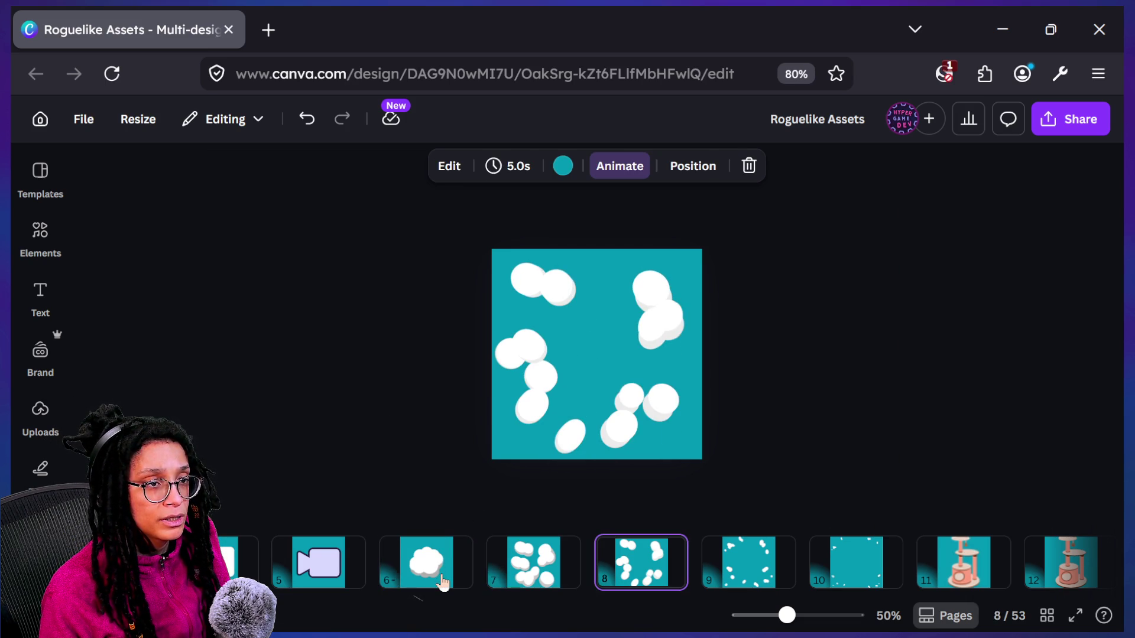
pyautogui.click(668, 318)
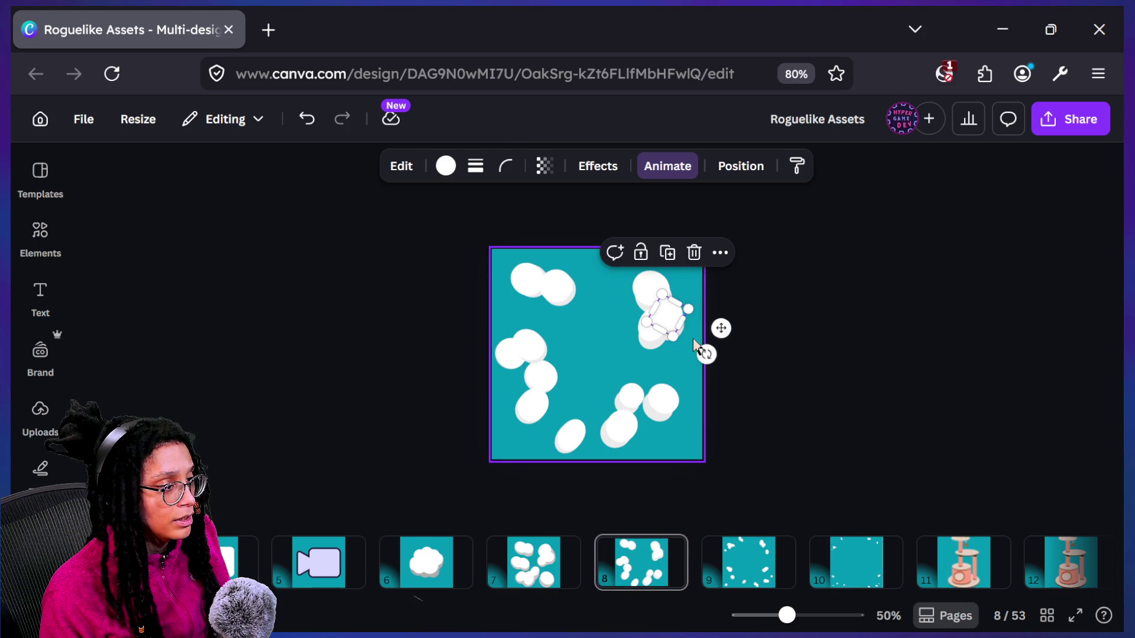
# Group the overlapping top-right cloud pieces with Ctrl+G and check against page 7
pyautogui.click(693, 343)
pyautogui.keyDown('shift'); pyautogui.click(665, 319); pyautogui.keyUp('shift')
pyautogui.hotkey('ctrl', 'g')
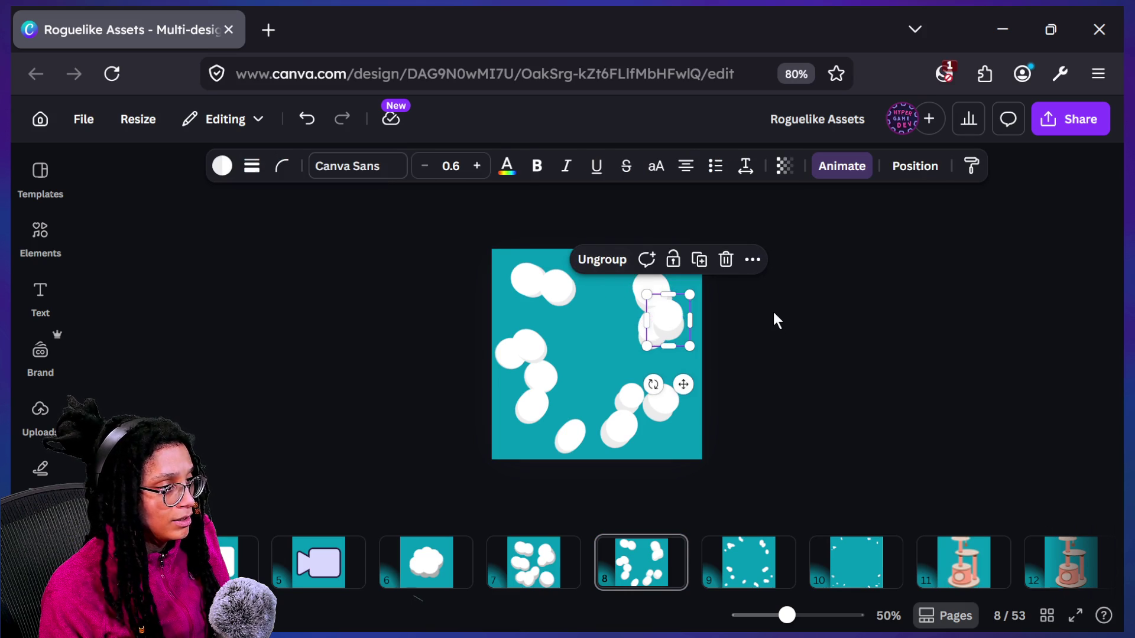
pyautogui.click(774, 315)
pyautogui.click(683, 334)
pyautogui.moveTo(684, 334); pyautogui.dragTo(684, 335)
pyautogui.click(532, 562)
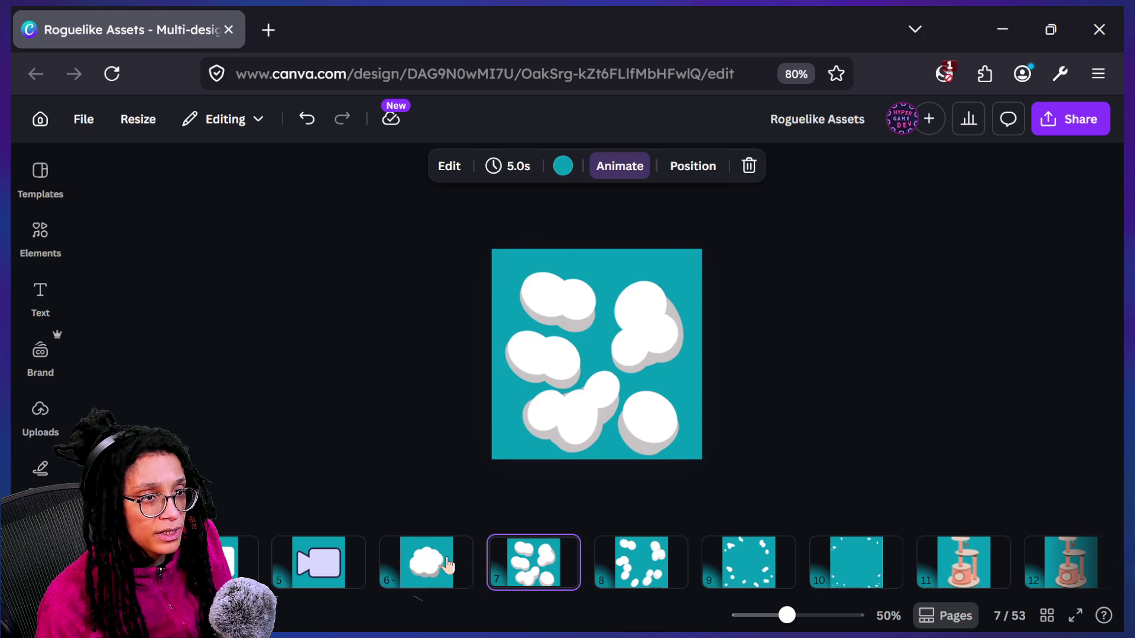
pyautogui.press('Right')
# Shrink the top-right cloud and raise it above the pair below, comparing with page 7
pyautogui.click(653, 288)
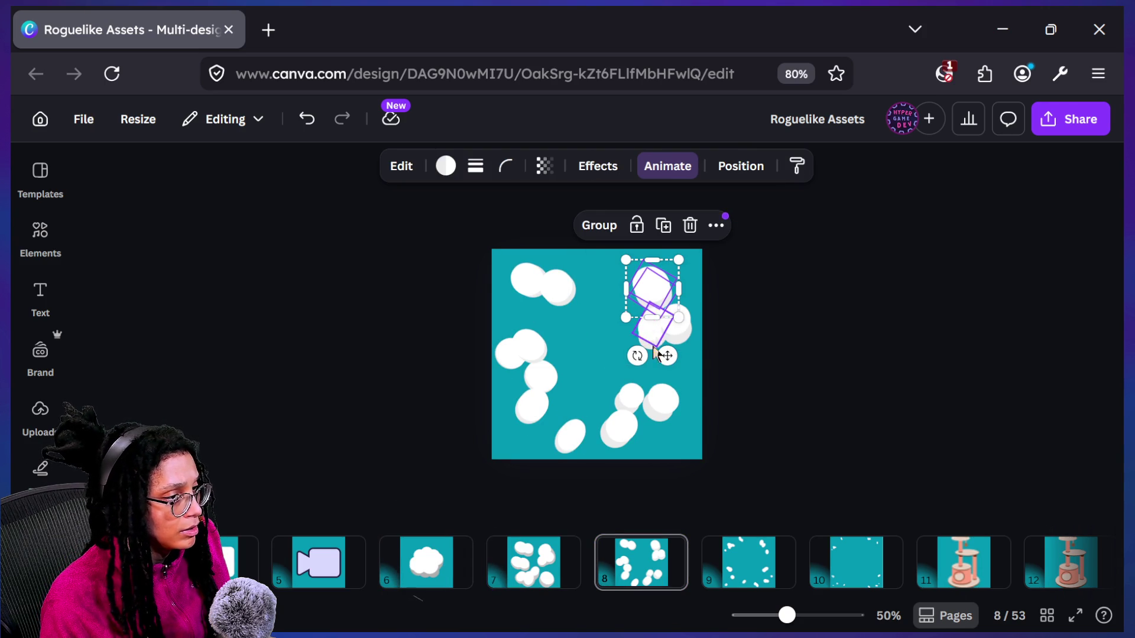
pyautogui.moveTo(628, 319); pyautogui.dragTo(634, 307)
pyautogui.press('pageup')
pyautogui.press('pagedown')
pyautogui.press('pageup')
pyautogui.press('pagedown')
pyautogui.press('pageup')
pyautogui.press('pagedown')
pyautogui.press('pageup')
pyautogui.press('pagedown')
pyautogui.press('pageup')
# Return to page 8 and marquee-select the two overlapping lower clouds
pyautogui.press('pagedown')
pyautogui.press('pagedown')
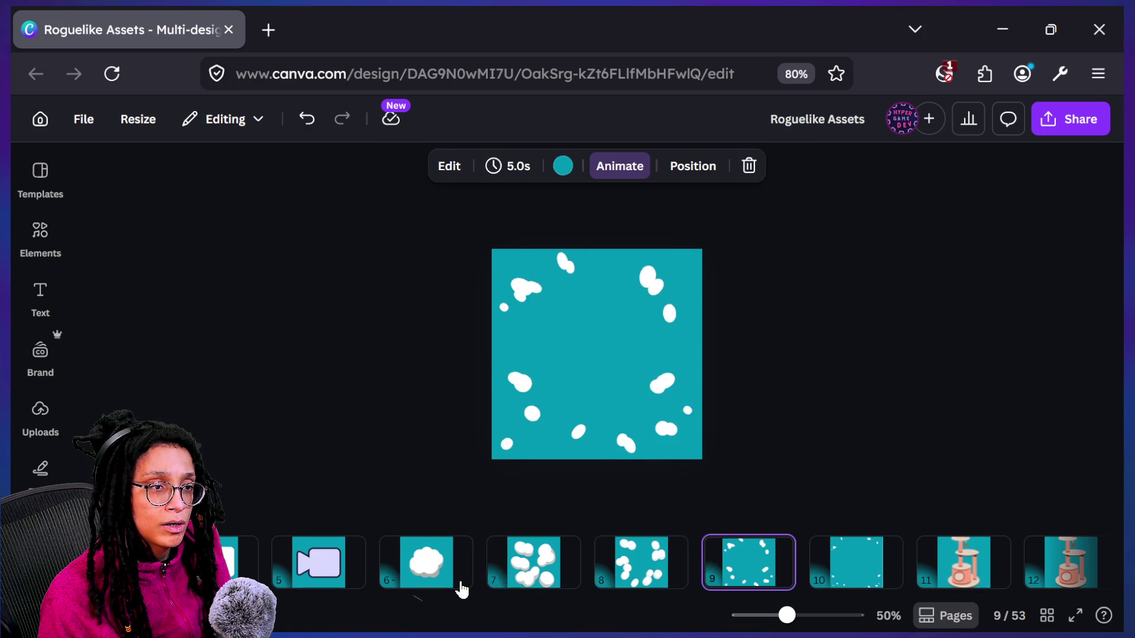
pyautogui.press('pageup')
pyautogui.moveTo(594, 458); pyautogui.dragTo(627, 400)
pyautogui.click(619, 508)
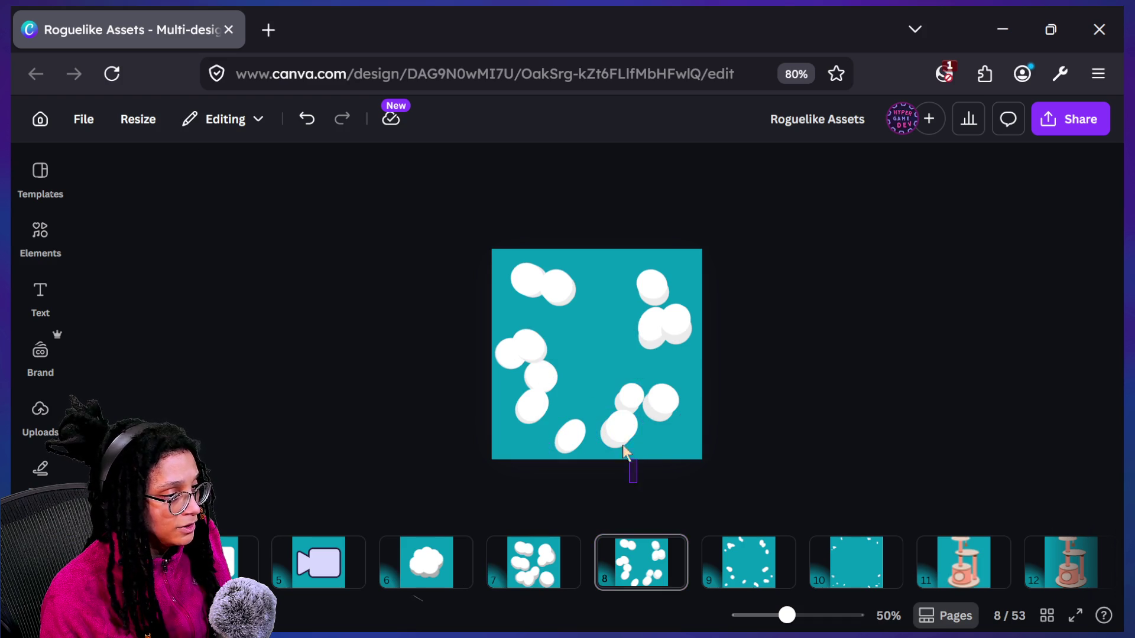
# Group the overlapping lower cloud pair and tilt it to about -52 degrees
pyautogui.moveTo(627, 454); pyautogui.dragTo(615, 424)
pyautogui.click(562, 369)
pyautogui.moveTo(682, 414)
pyautogui.mouseDown()
pyautogui.moveTo(644, 398)
pyautogui.moveTo(660, 403)
pyautogui.mouseUp()
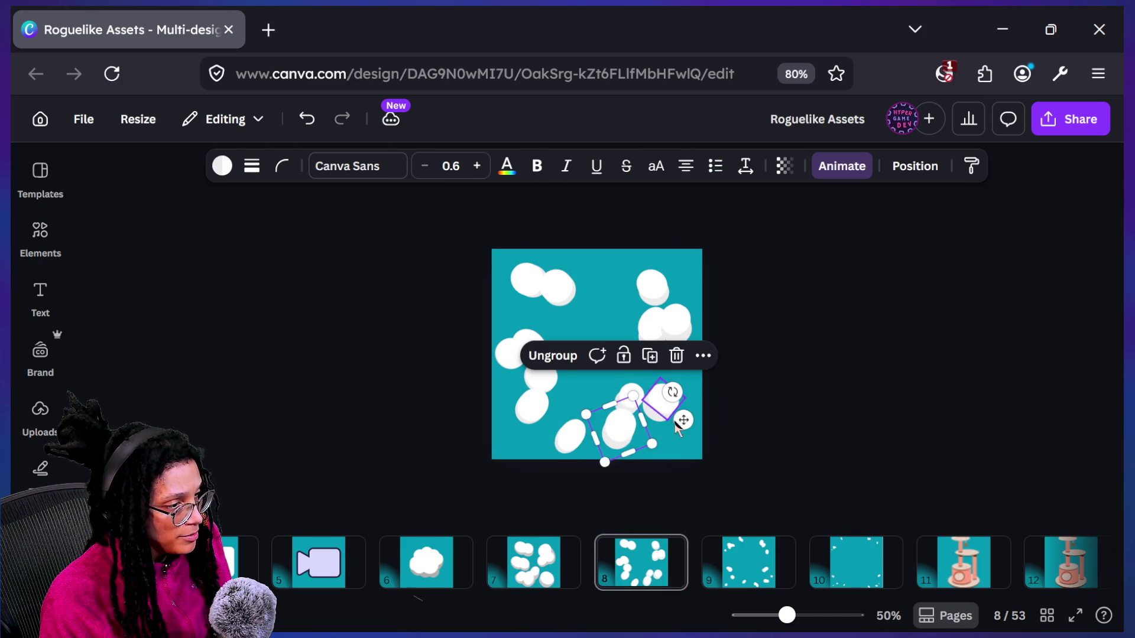
# Flip between pages 7 and 8 to compare the cloud layouts, ending on page 8
pyautogui.click(422, 585)
pyautogui.press('Right')
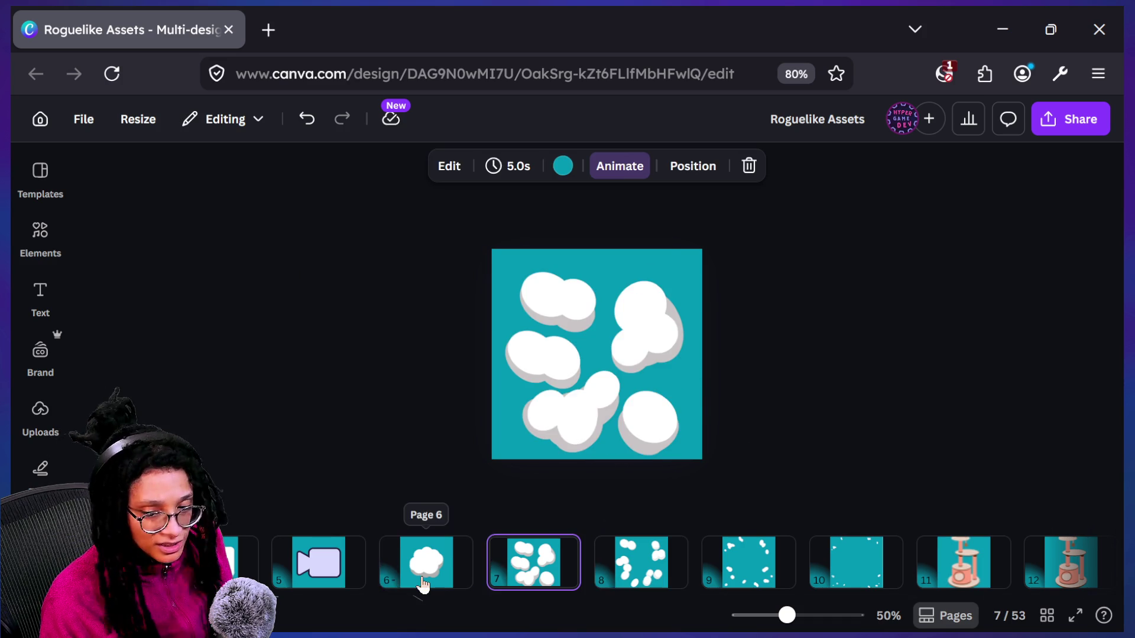
pyautogui.press('Right')
pyautogui.press('Left')
pyautogui.press('Right')
pyautogui.press('Left')
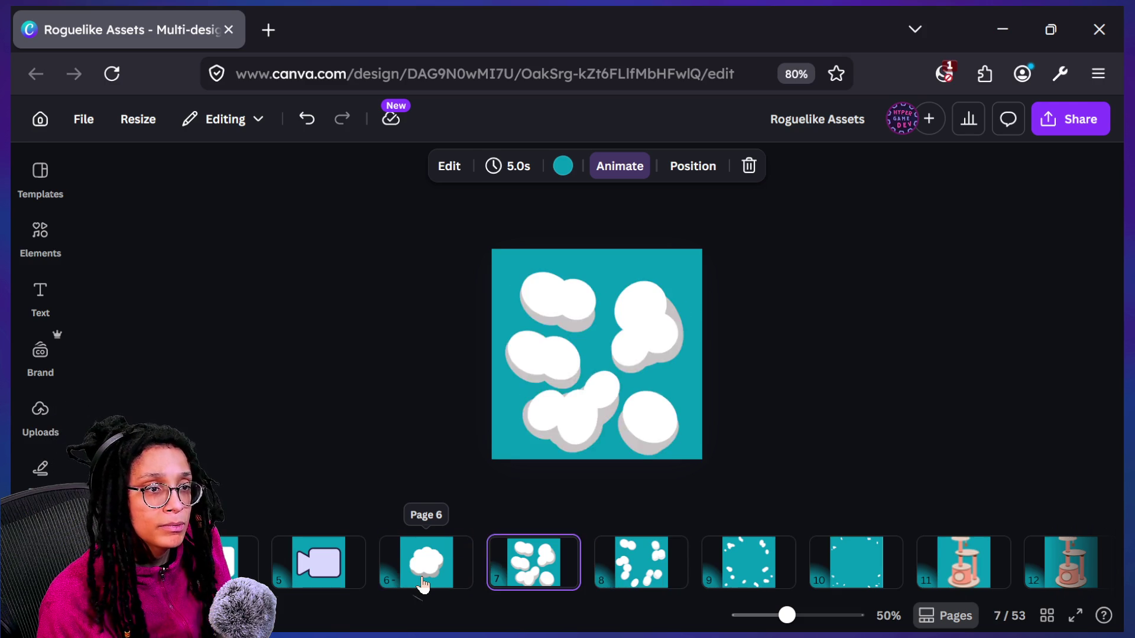
pyautogui.press('Right')
# Tilt the bottom cloud group, then group the selected clouds and rotate them slightly
pyautogui.click(630, 440)
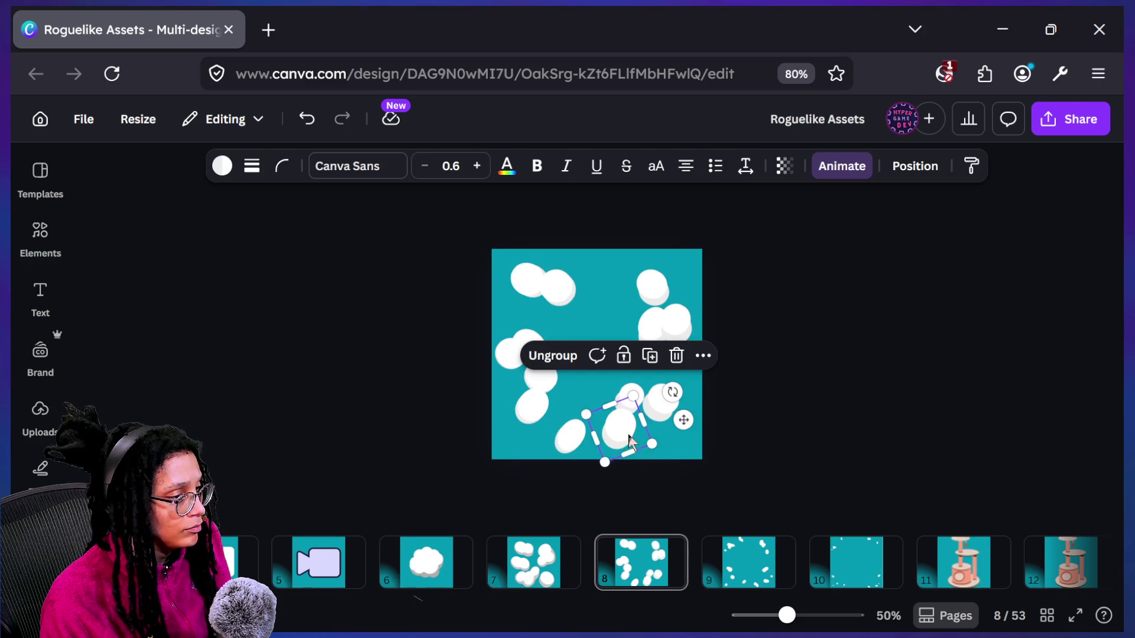
pyautogui.click(665, 397)
pyautogui.click(643, 415)
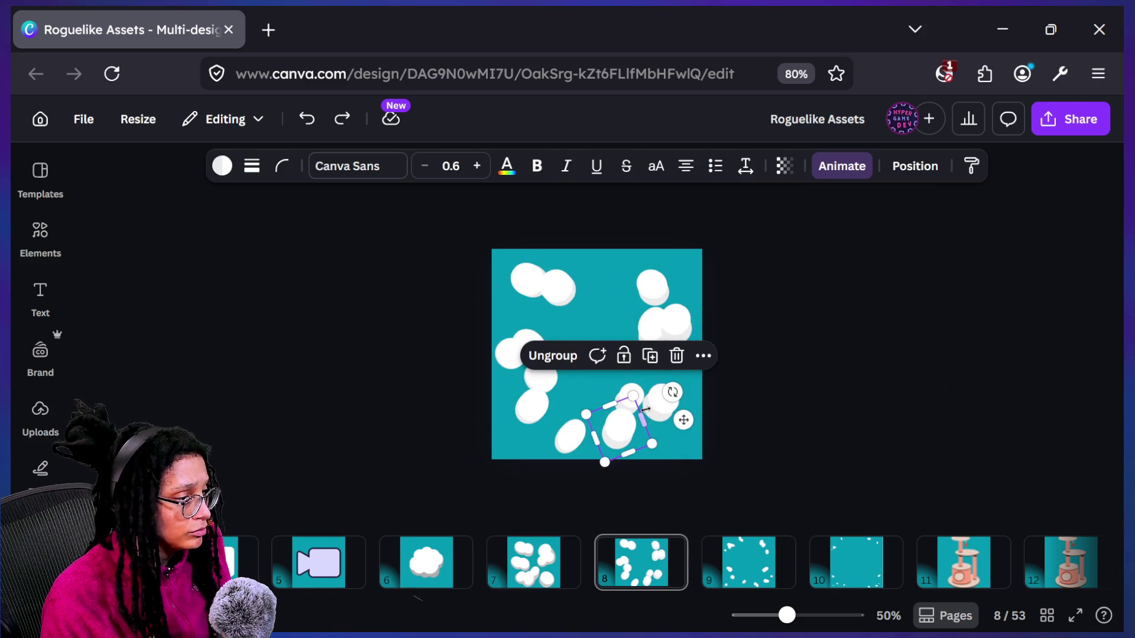
pyautogui.moveTo(672, 390)
pyautogui.mouseDown()
pyautogui.moveTo(680, 417)
pyautogui.moveTo(632, 398)
pyautogui.mouseUp()
pyautogui.click(572, 377)
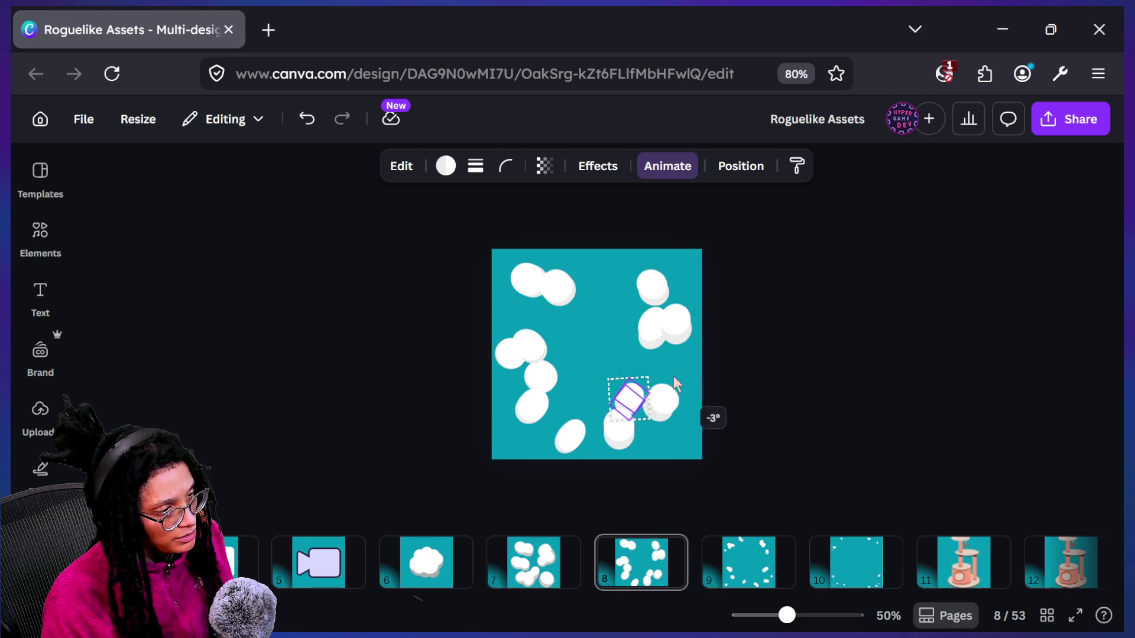
pyautogui.click(596, 354)
pyautogui.moveTo(684, 380)
pyautogui.mouseDown()
pyautogui.moveTo(707, 408)
pyautogui.moveTo(682, 373)
pyautogui.mouseUp()
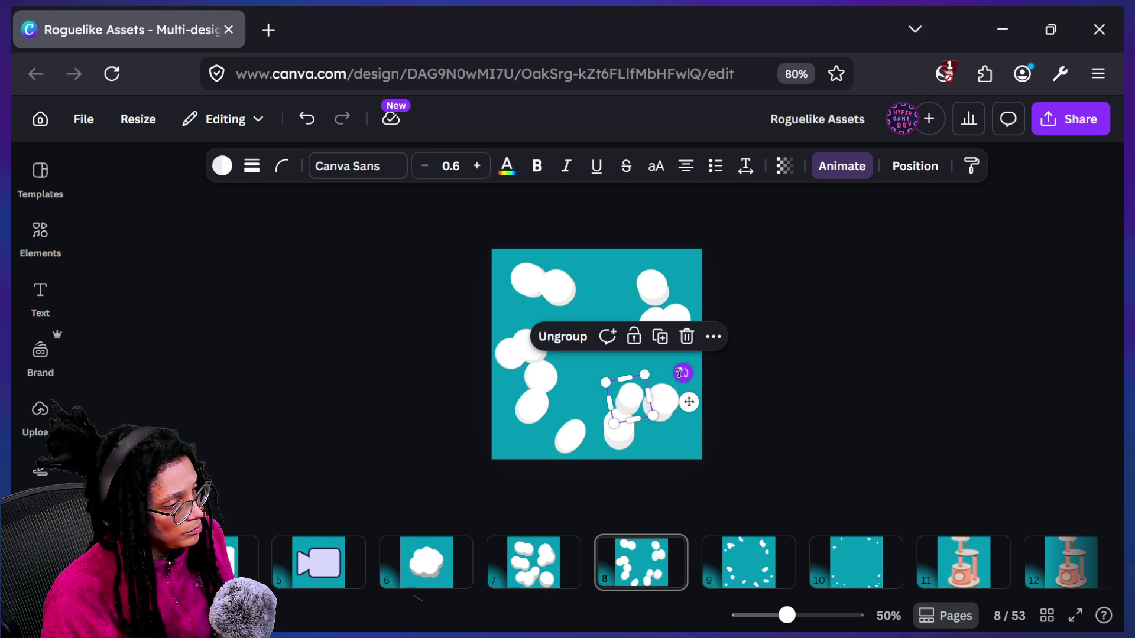
# Step back and forth through pages 6 to 8 to compare layouts, returning to page 8
pyautogui.click(530, 568)
pyautogui.press('Left')
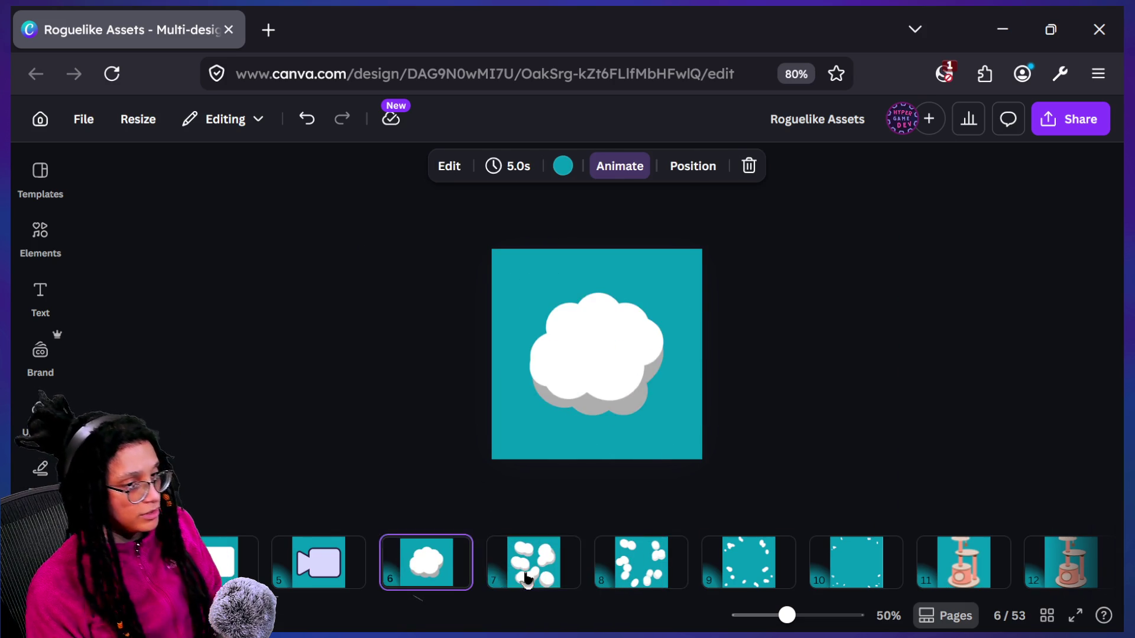
pyautogui.press('Right')
pyautogui.press('Right')
pyautogui.press('Left')
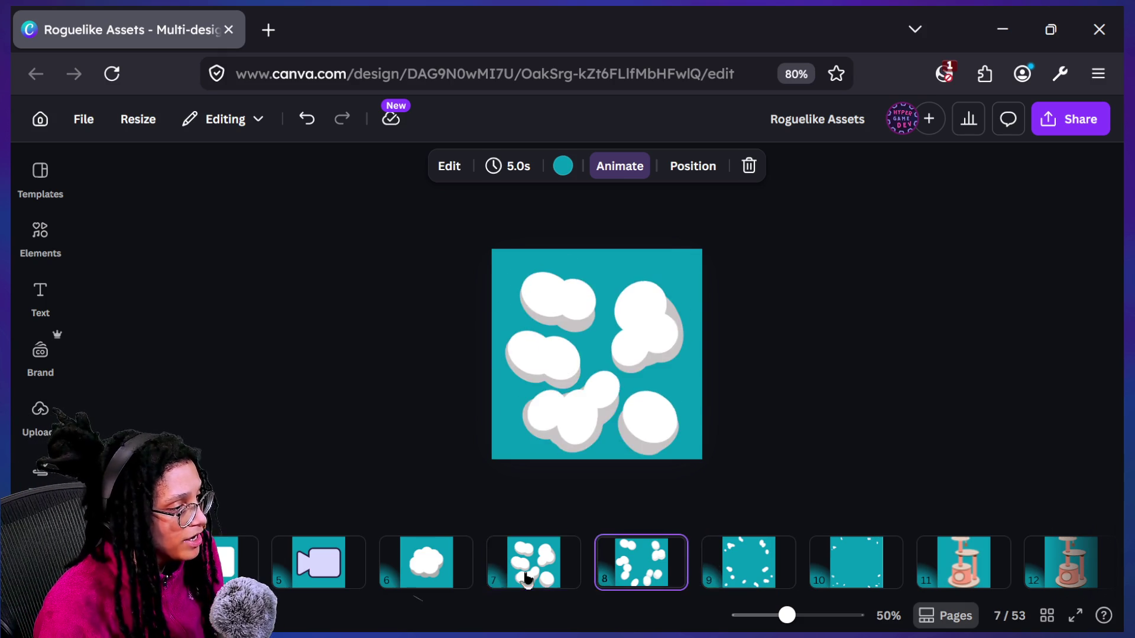
pyautogui.press('Left')
pyautogui.press('Right')
pyautogui.press('Right')
pyautogui.press('Right')
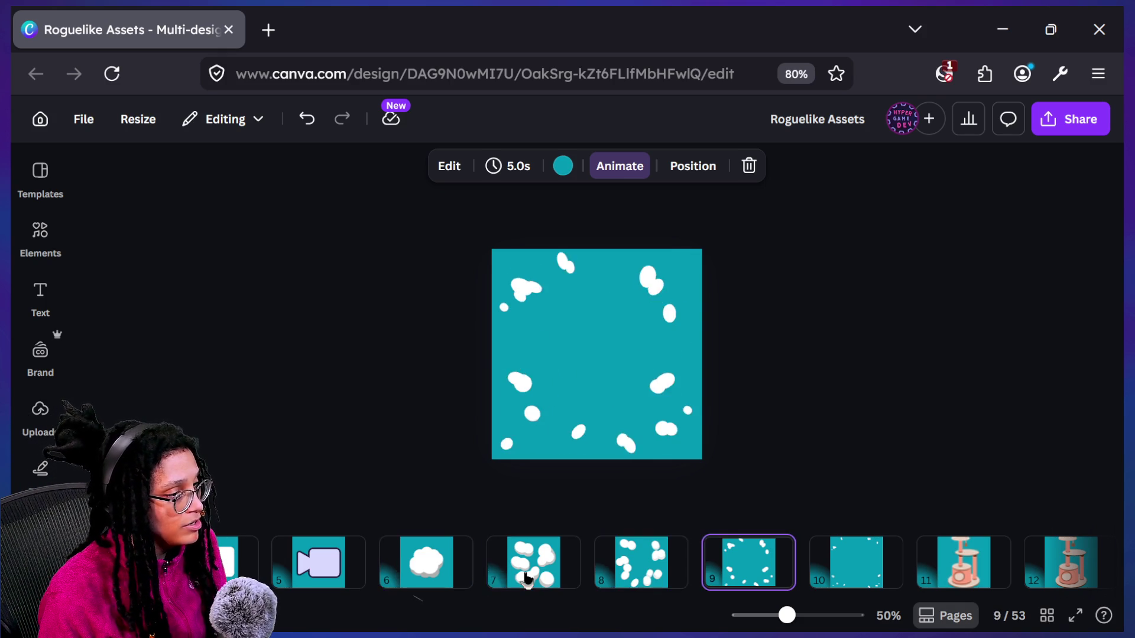
pyautogui.press('Left')
pyautogui.press('Left')
pyautogui.press('Left')
pyautogui.press('Right')
pyautogui.press('Right')
pyautogui.press('Left')
pyautogui.press('Left')
pyautogui.press('Right')
pyautogui.press('Right')
pyautogui.press('Left')
pyautogui.press('Right')
pyautogui.press('Right')
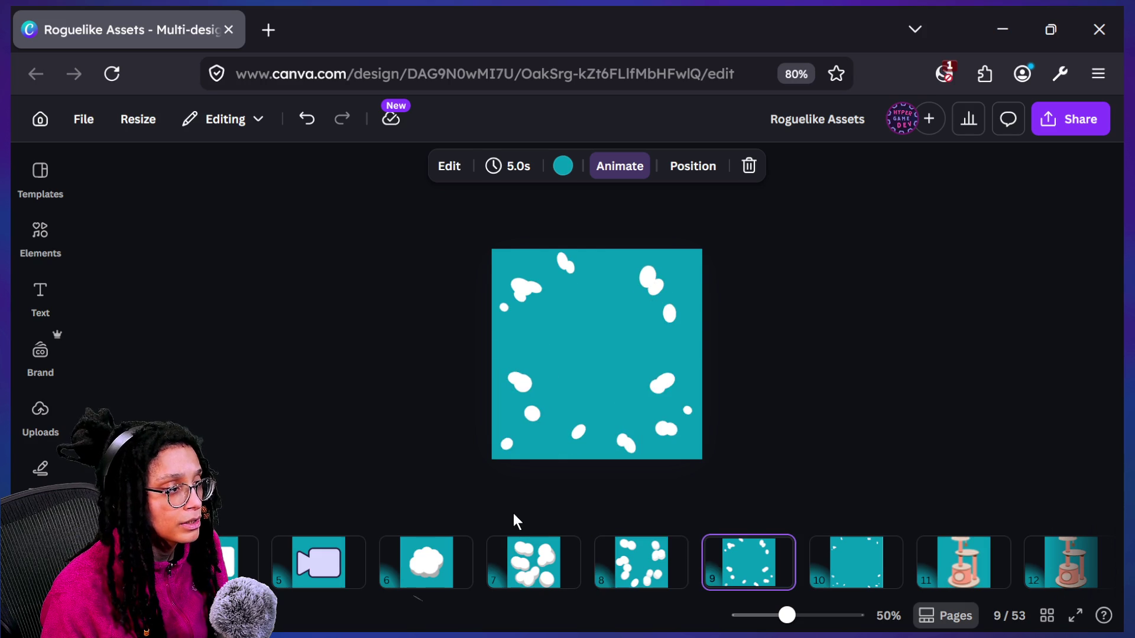
pyautogui.press('Left')
pyautogui.press('Left')
pyautogui.press('Left')
pyautogui.press('Right')
pyautogui.press('Right')
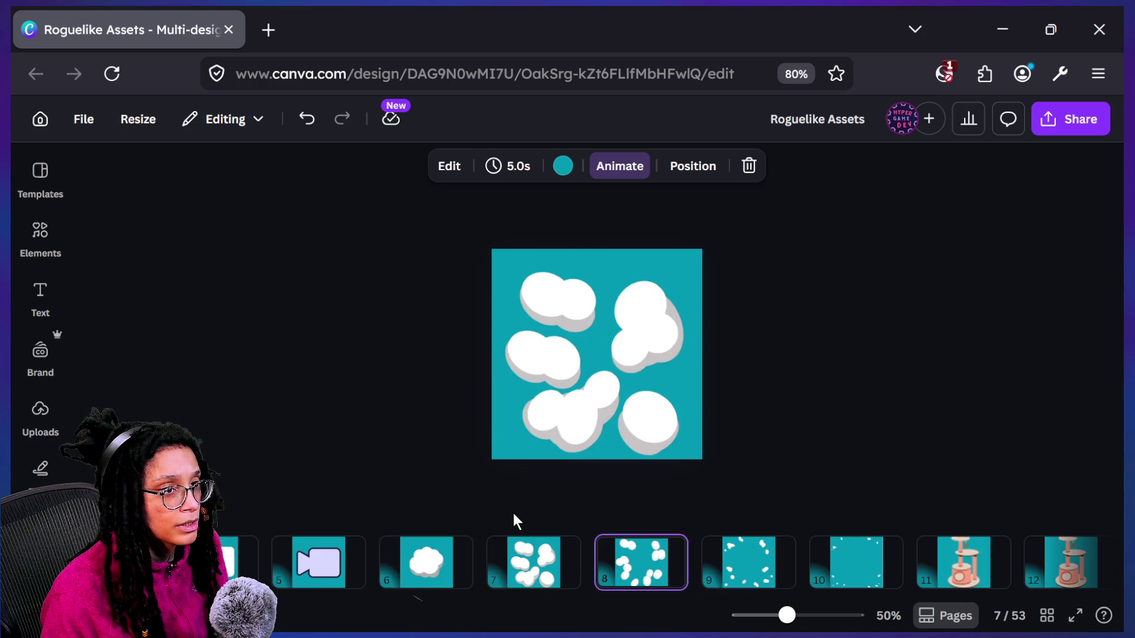
pyautogui.press('Right')
pyautogui.press('Left')
pyautogui.press('Left')
pyautogui.press('Right')
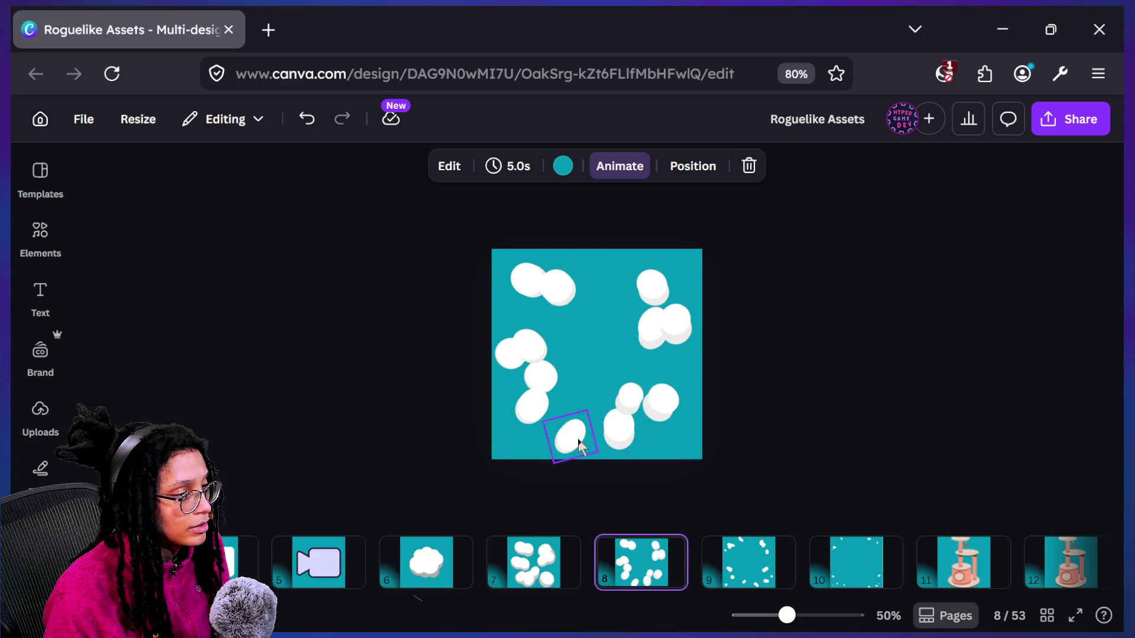
# Shrink the bottom cloud group with a corner handle, undoing an accidental move
pyautogui.click(578, 441)
pyautogui.moveTo(577, 439)
pyautogui.mouseDown()
pyautogui.moveTo(611, 421)
pyautogui.moveTo(621, 384)
pyautogui.moveTo(607, 430)
pyautogui.mouseUp()
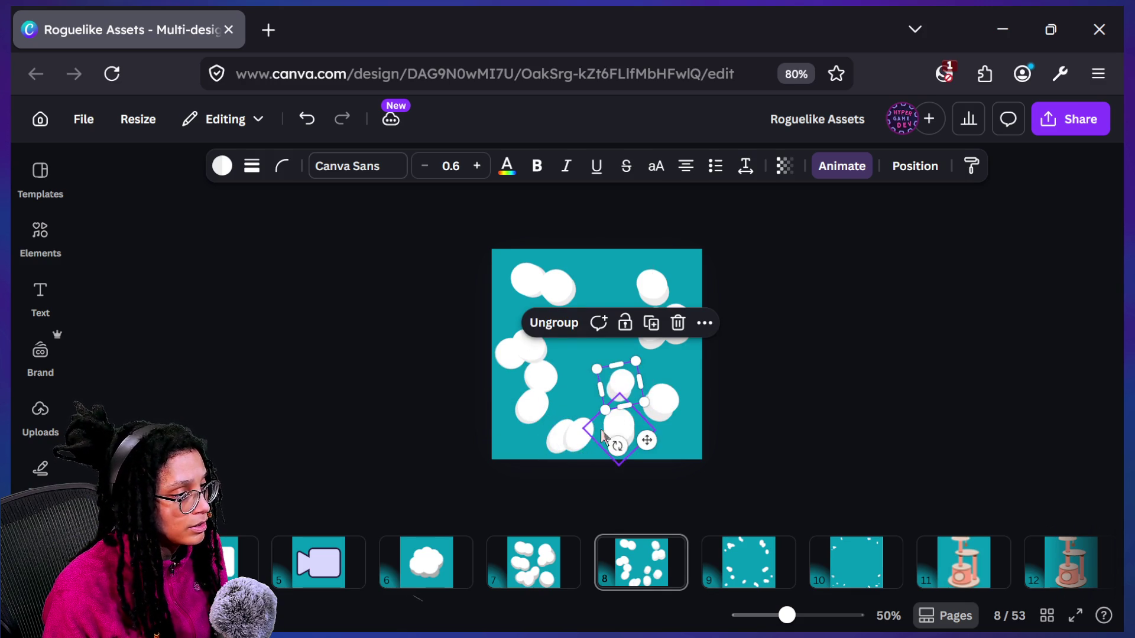
pyautogui.hotkey('ctrl', 'z')
pyautogui.hotkey('ctrl', 'z')
pyautogui.moveTo(562, 462); pyautogui.dragTo(569, 450)
pyautogui.press('Escape')
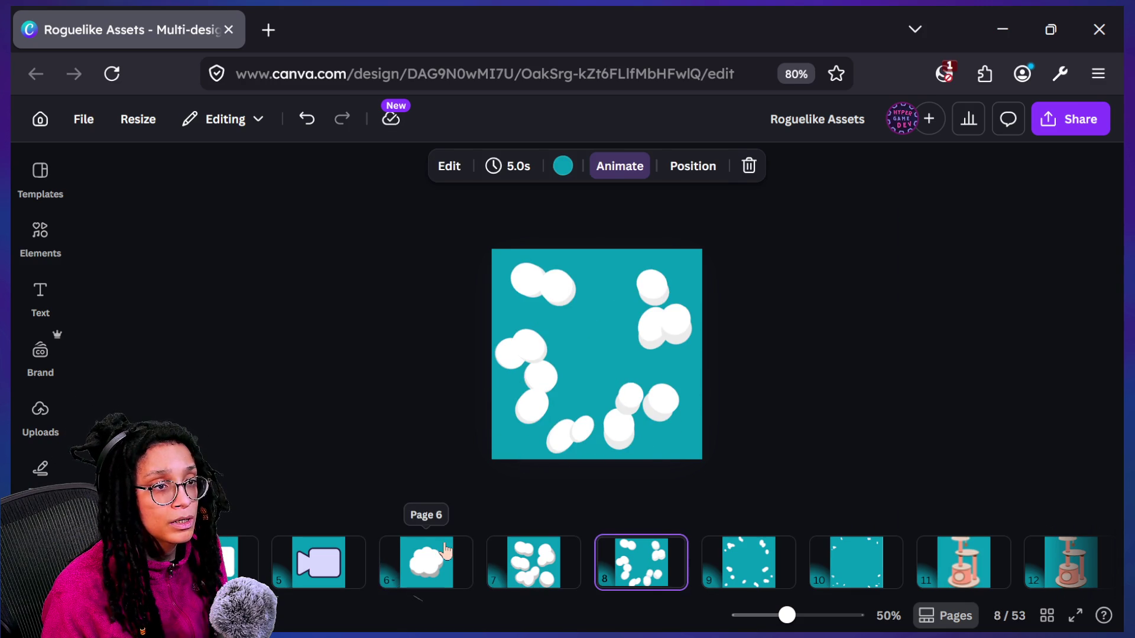
pyautogui.keyDown('ctrl'); pyautogui.scroll(5, 575, 439); pyautogui.keyUp('ctrl')
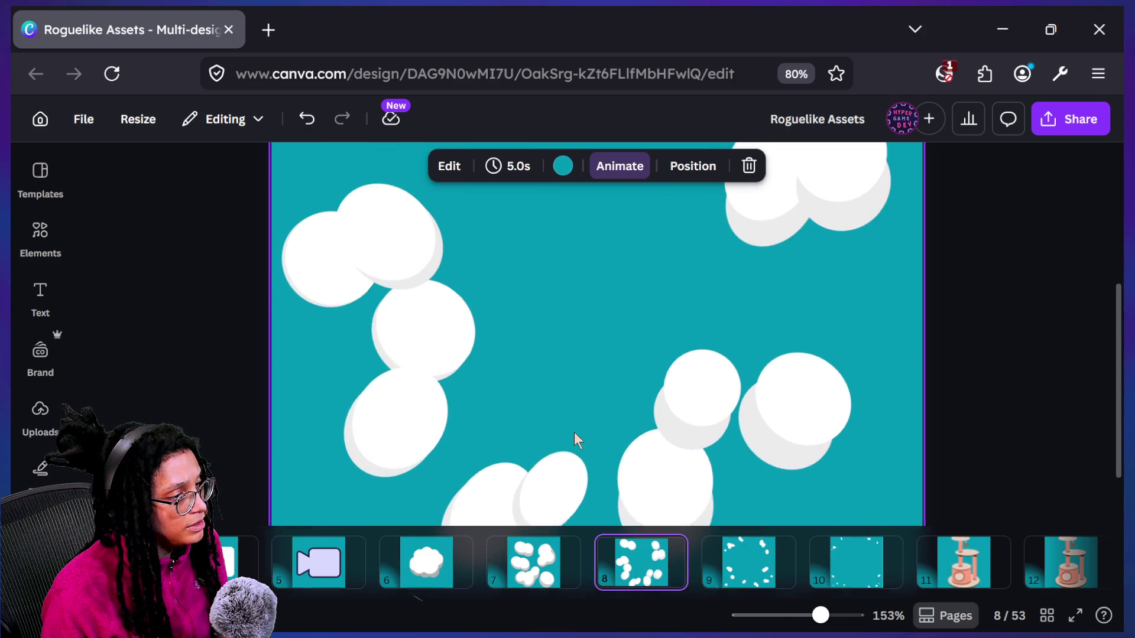
# Rotate the bottom cloud group and glance at page 6 for reference
pyautogui.click(574, 438)
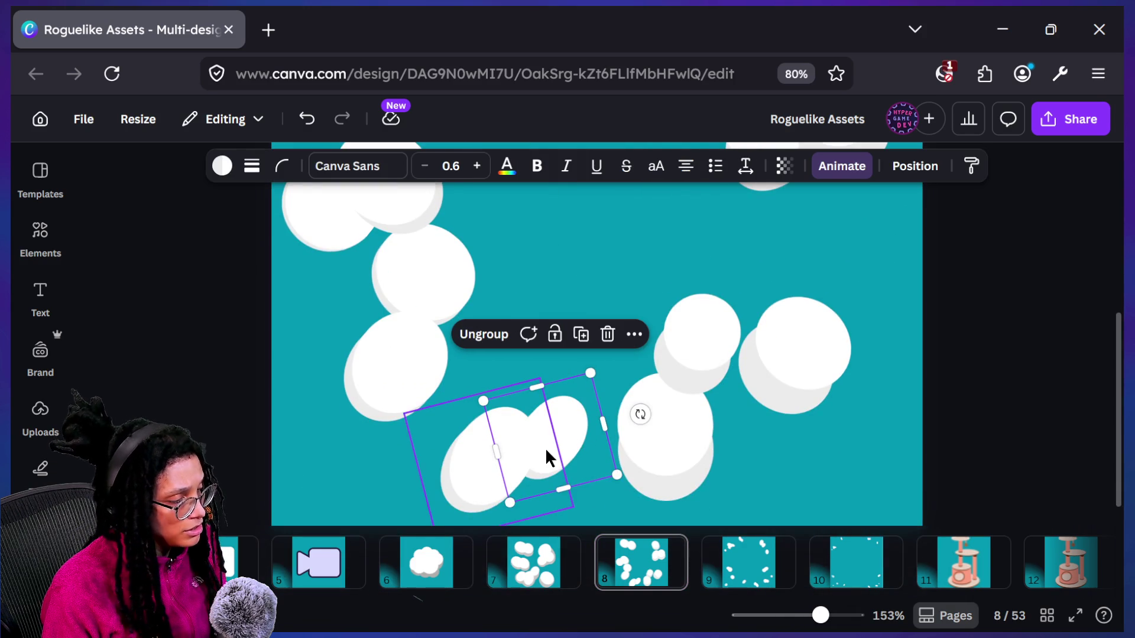
pyautogui.moveTo(641, 415)
pyautogui.mouseDown()
pyautogui.moveTo(656, 429)
pyautogui.moveTo(658, 378)
pyautogui.mouseUp()
pyautogui.click(657, 379)
pyautogui.keyDown('ctrl'); pyautogui.scroll(-4, 658, 379); pyautogui.keyUp('ctrl')
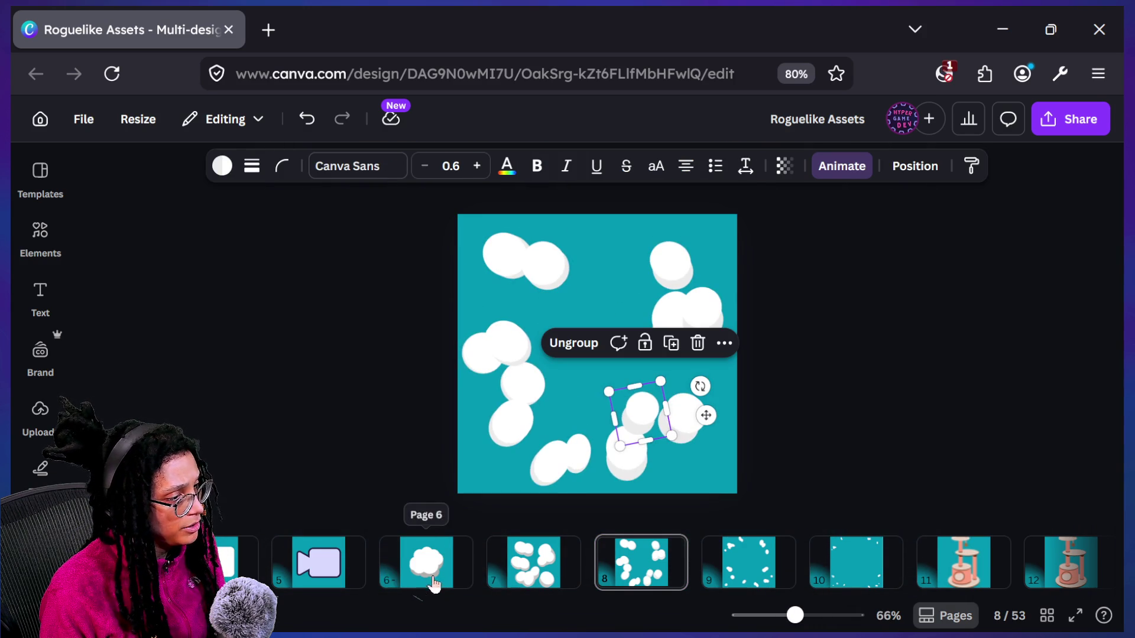
pyautogui.click(434, 577)
pyautogui.scroll(5, 605, 469)
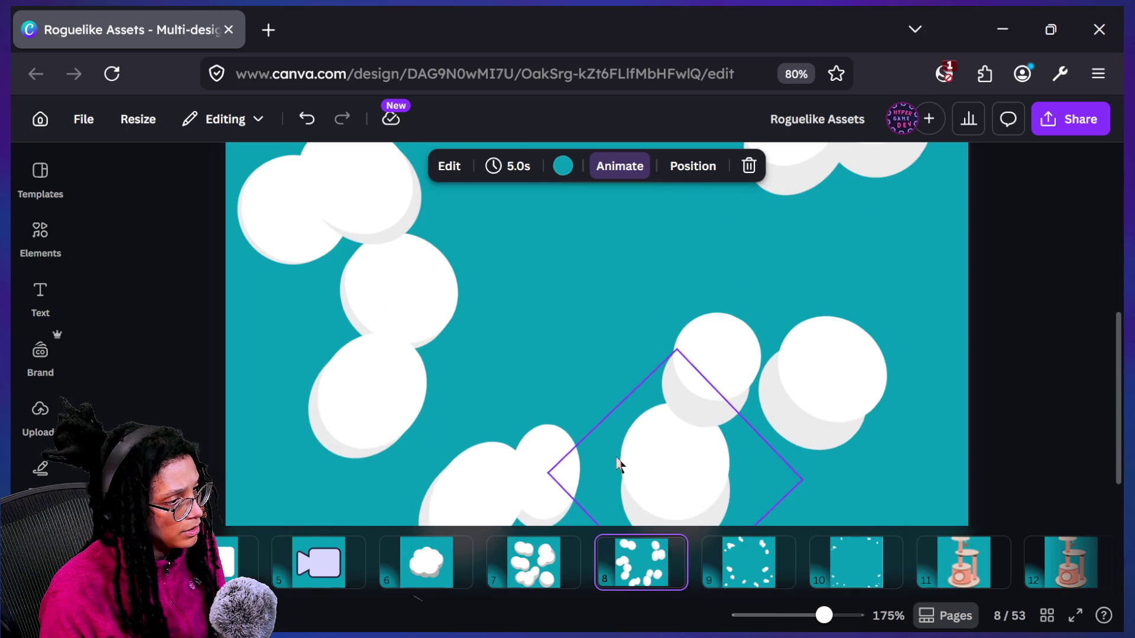
# Ungroup the right-side cloud and widen one of its circles
pyautogui.click(708, 392)
pyautogui.click(652, 255)
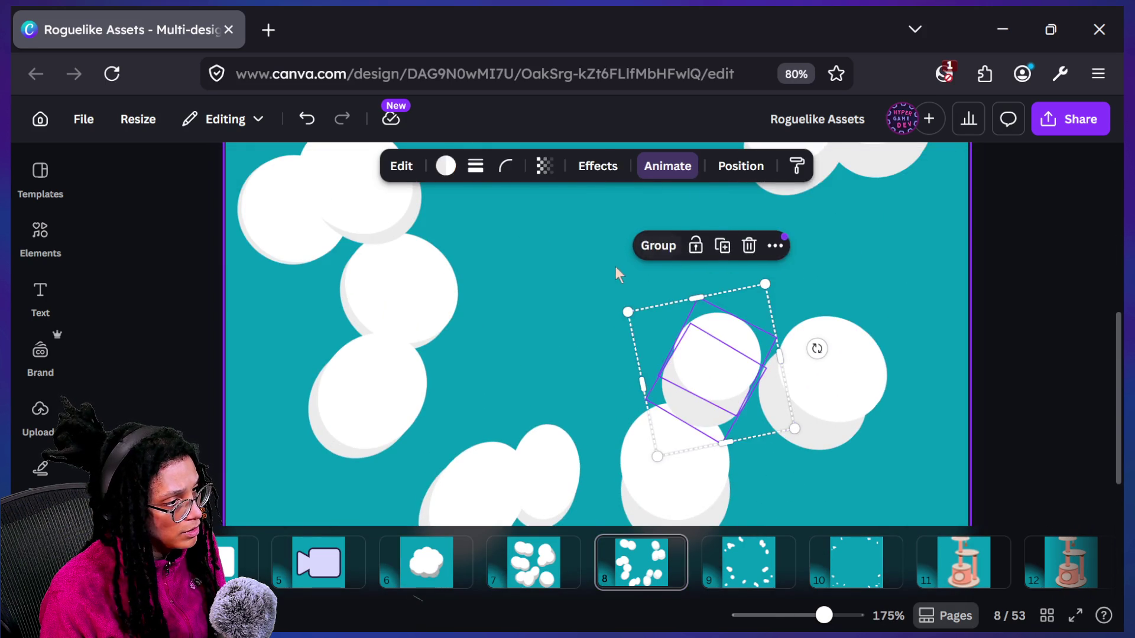
pyautogui.click(750, 444)
pyautogui.click(708, 409)
pyautogui.moveTo(668, 361)
pyautogui.mouseDown()
pyautogui.moveTo(659, 357)
pyautogui.moveTo(680, 375)
pyautogui.mouseUp()
pyautogui.click(545, 376)
pyautogui.click(693, 338)
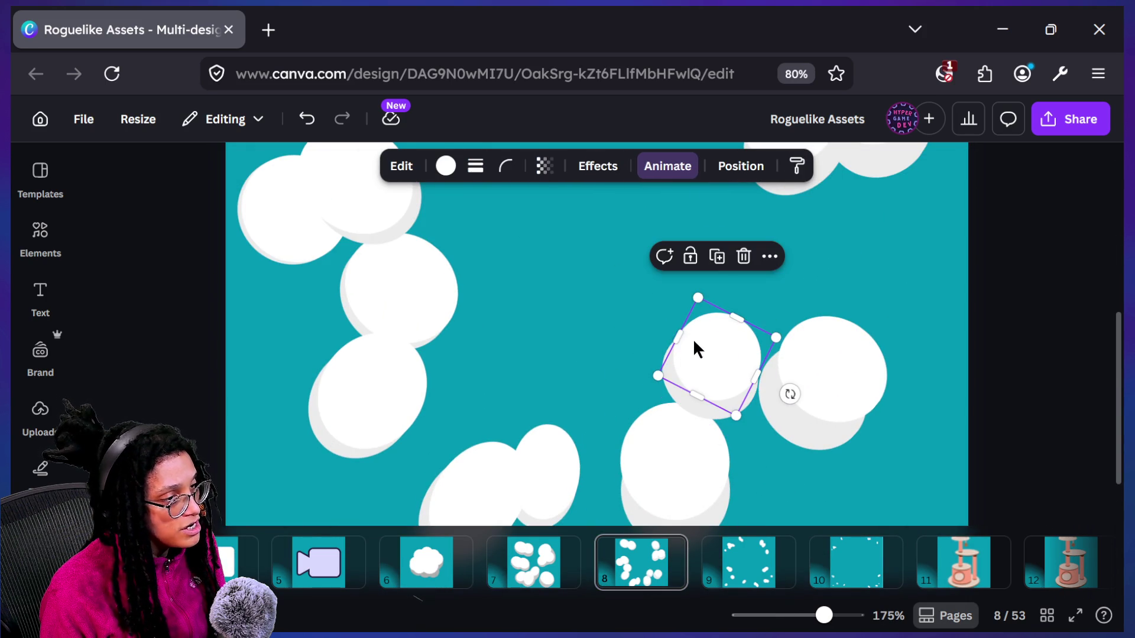
# Marquee-select the overlapping circles, regroup them into one cloud, and fit the page in view
pyautogui.moveTo(584, 321); pyautogui.dragTo(688, 382)
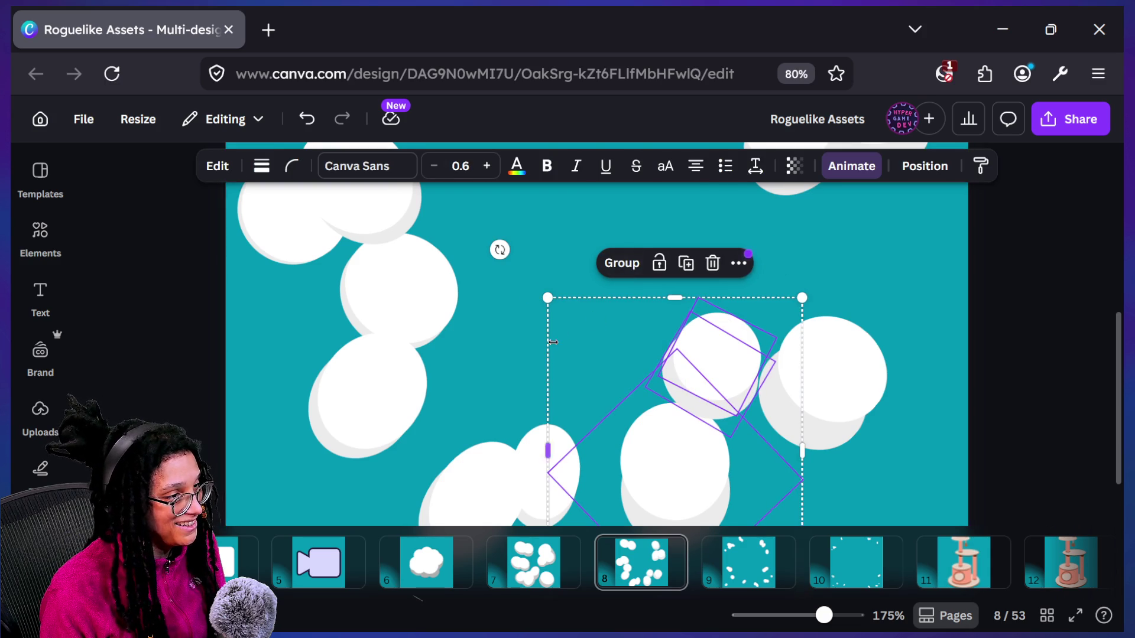
pyautogui.click(619, 237)
pyautogui.moveTo(693, 329); pyautogui.dragTo(704, 329)
pyautogui.click(562, 239)
pyautogui.click(650, 263)
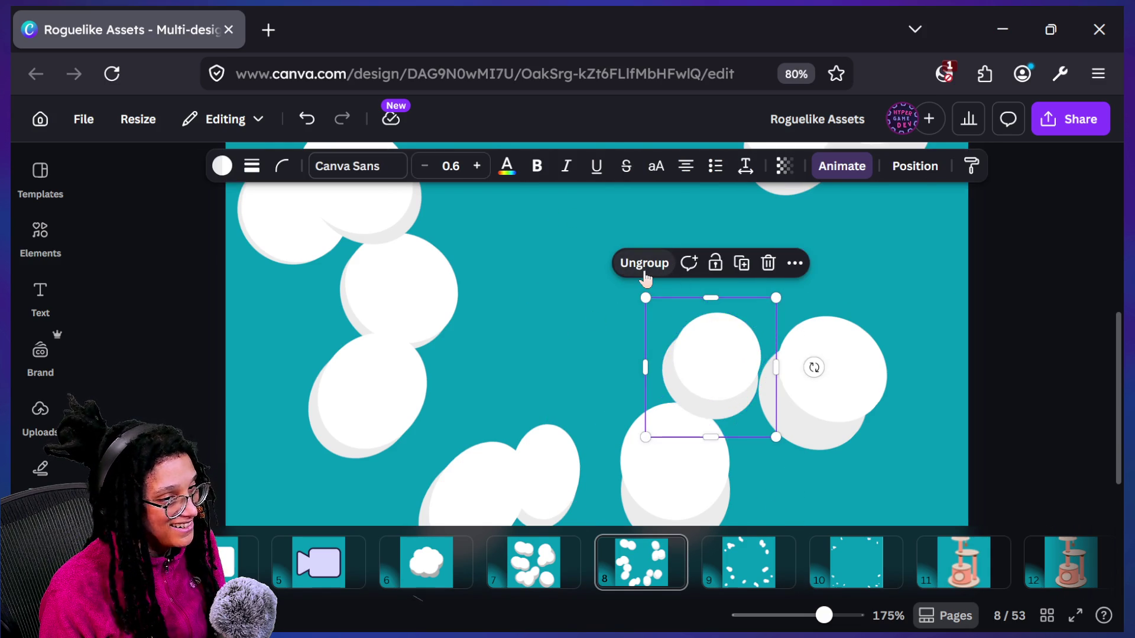
pyautogui.hotkey('ctrl', 'alt', '0')
pyautogui.click(514, 583)
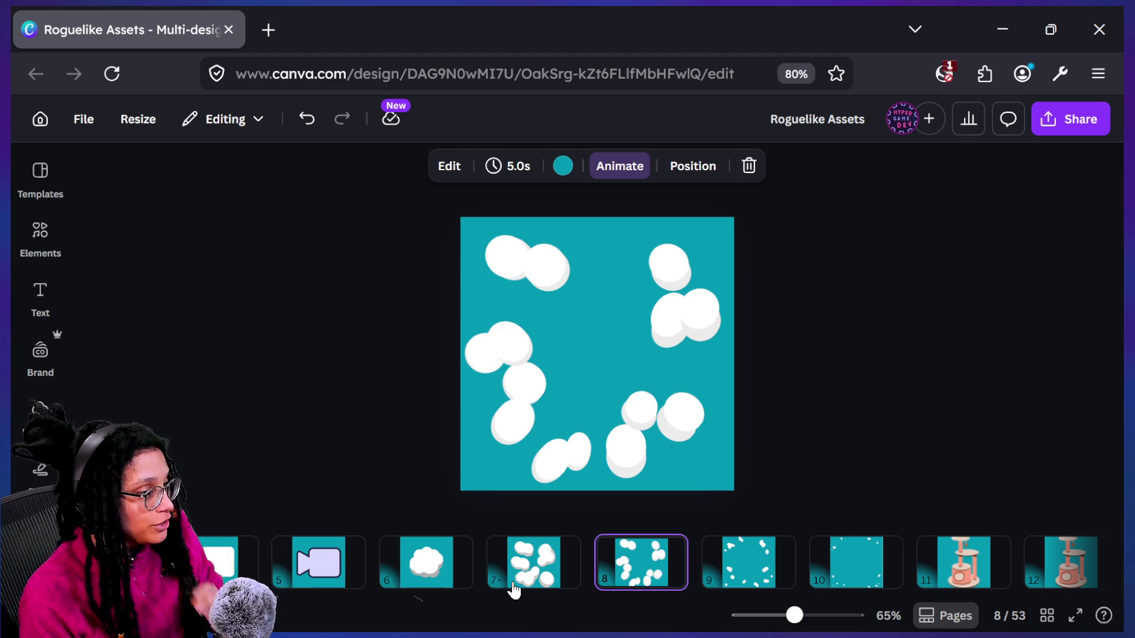
# Check page 7, then shrink the top-right cloud on page 8
pyautogui.click(514, 583)
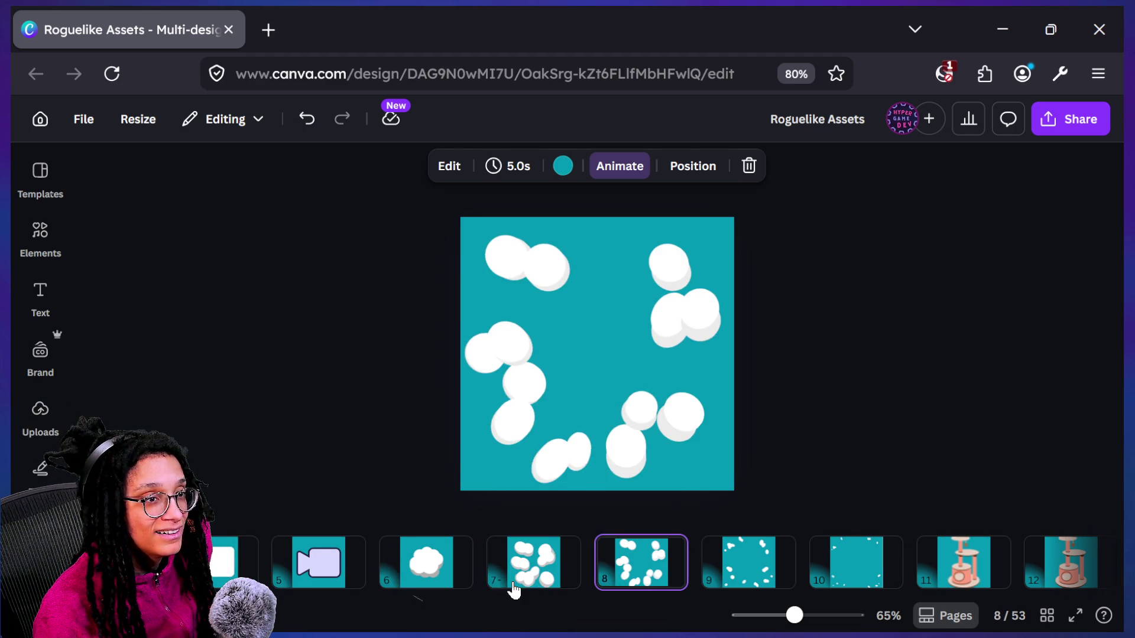
pyautogui.press('Right')
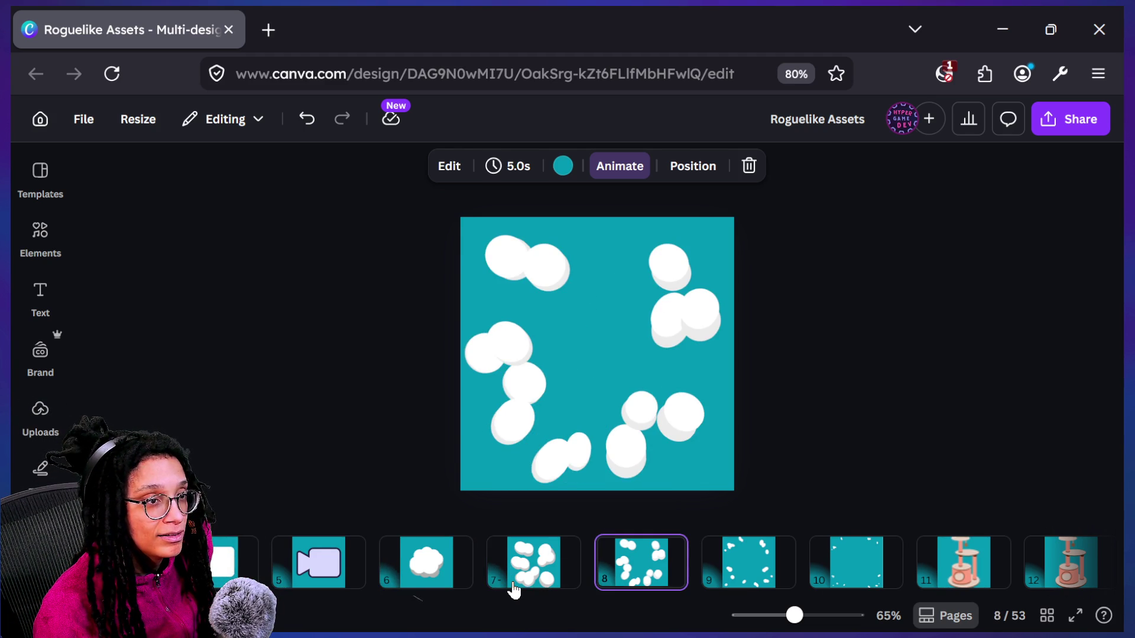
pyautogui.click(676, 273)
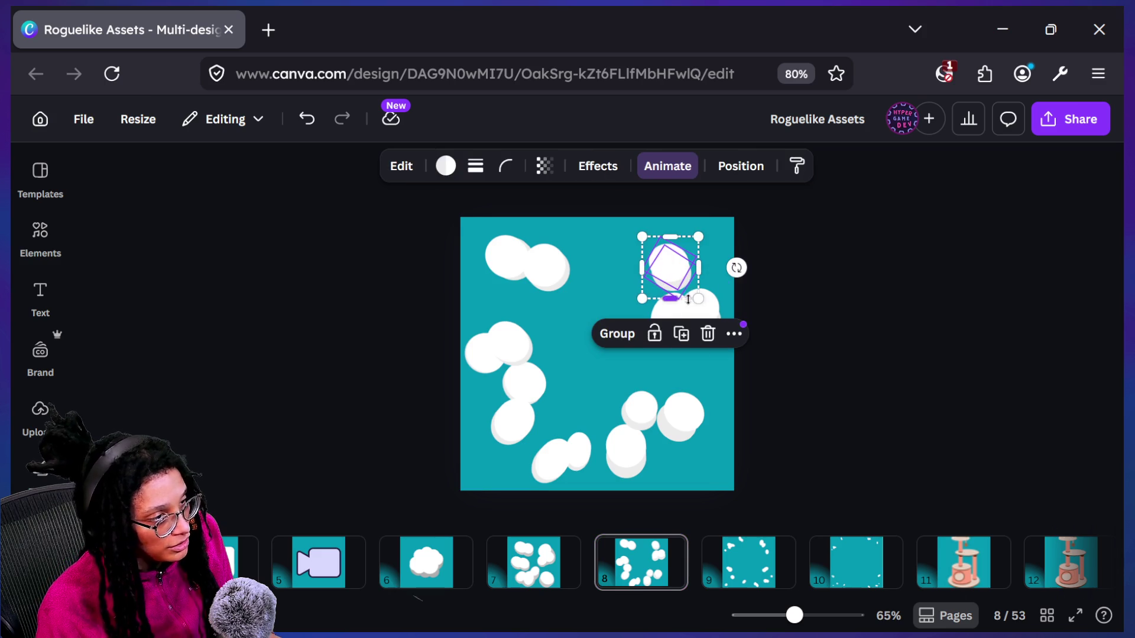
pyautogui.moveTo(697, 301); pyautogui.dragTo(686, 287)
pyautogui.click(760, 344)
# Nudge the right-side cloud group left, select two left clouds, then view page 7
pyautogui.moveTo(615, 336)
pyautogui.mouseDown()
pyautogui.moveTo(651, 338)
pyautogui.moveTo(665, 324)
pyautogui.mouseUp()
pyautogui.click(399, 525)
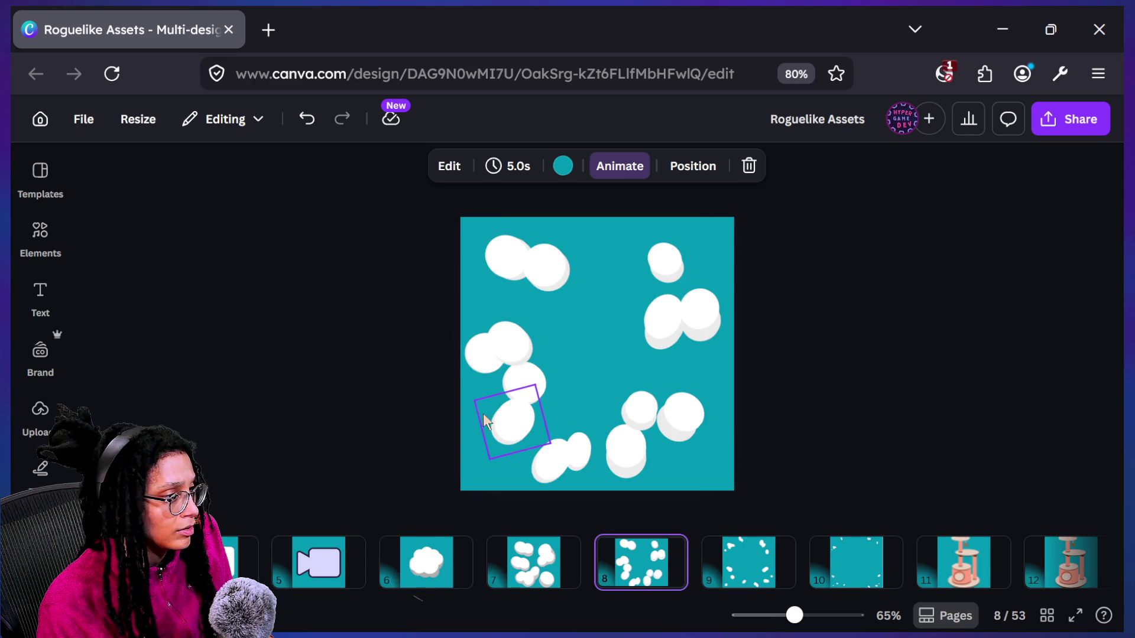
pyautogui.click(464, 355)
pyautogui.moveTo(357, 286)
pyautogui.mouseDown()
pyautogui.moveTo(515, 354)
pyautogui.moveTo(525, 371)
pyautogui.moveTo(516, 357)
pyautogui.mouseUp()
pyautogui.click(532, 561)
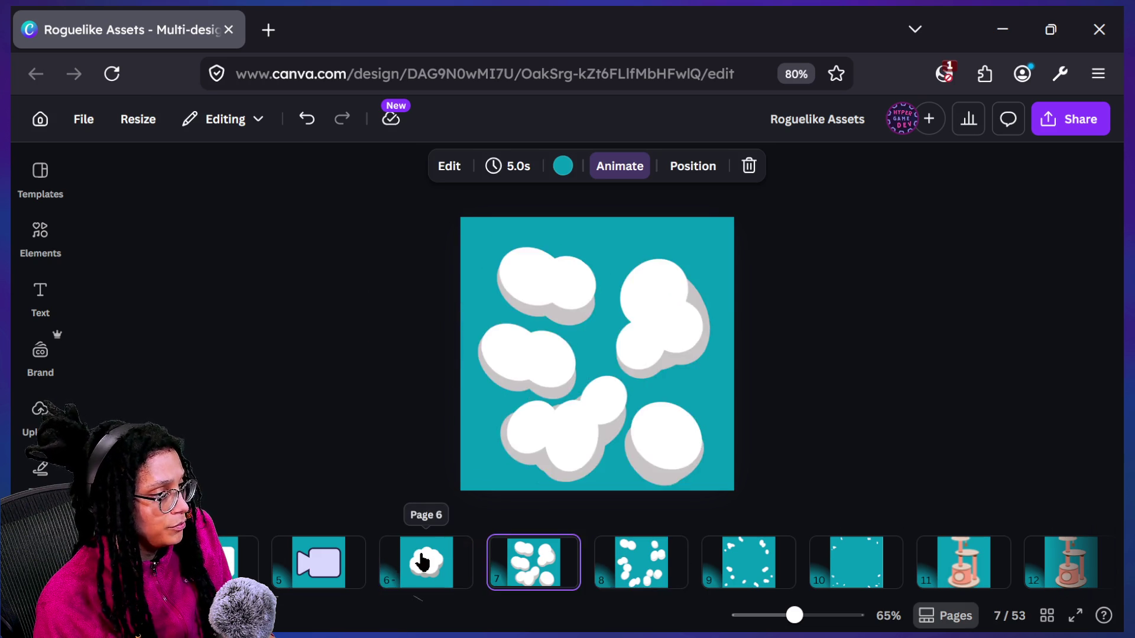
# Back on page 8, shrink the small left cloud to about 77×74
pyautogui.press('Down')
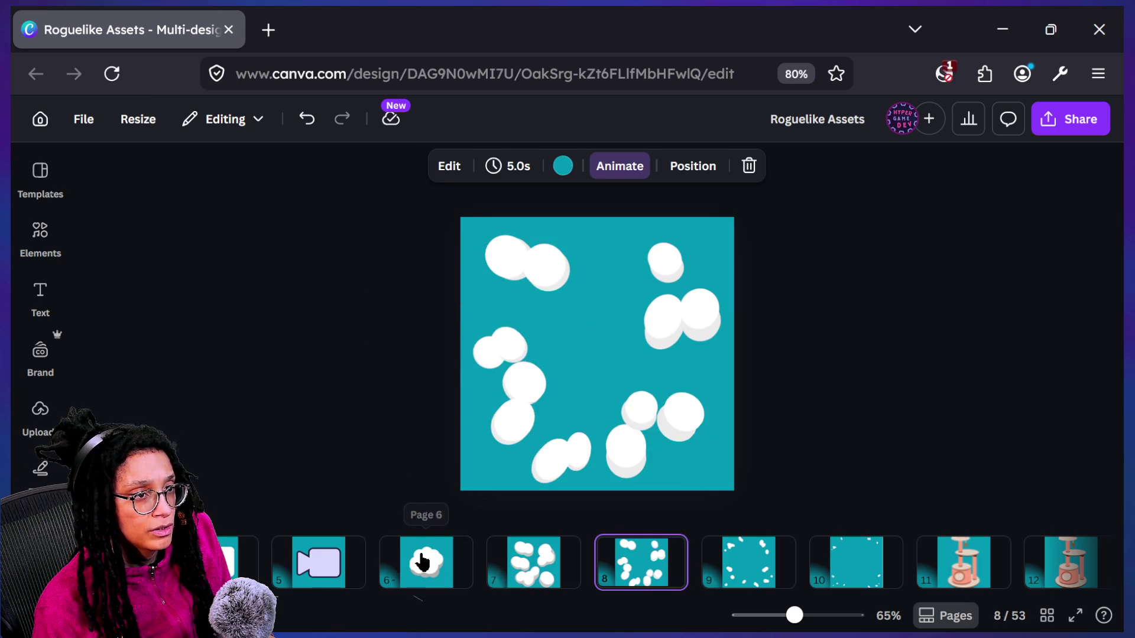
pyautogui.click(482, 353)
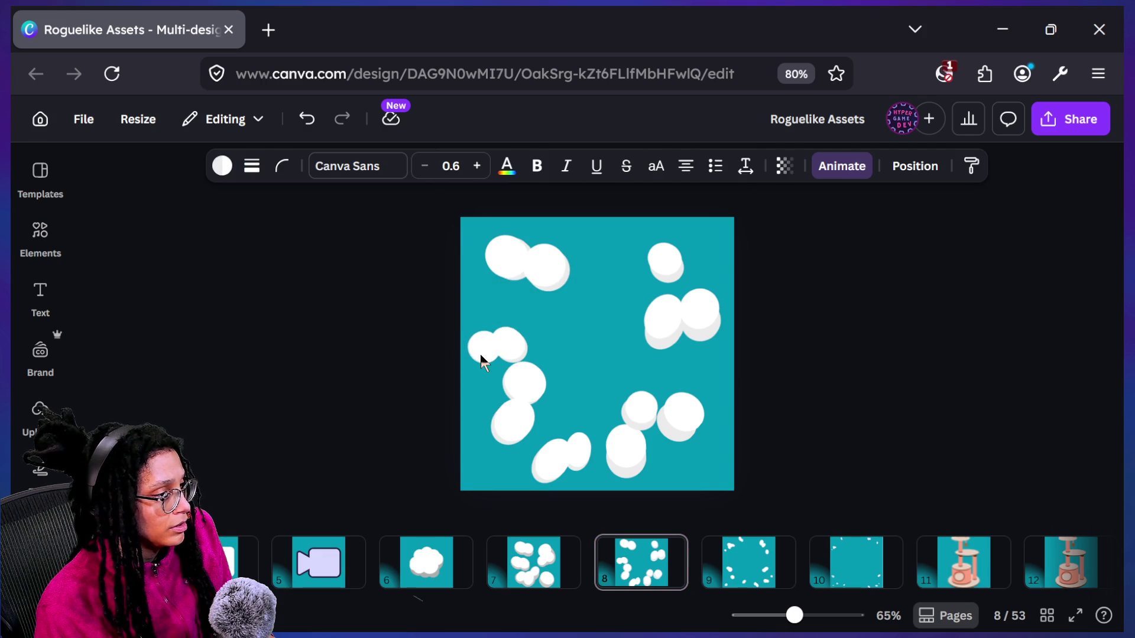
pyautogui.moveTo(490, 372); pyautogui.dragTo(492, 382)
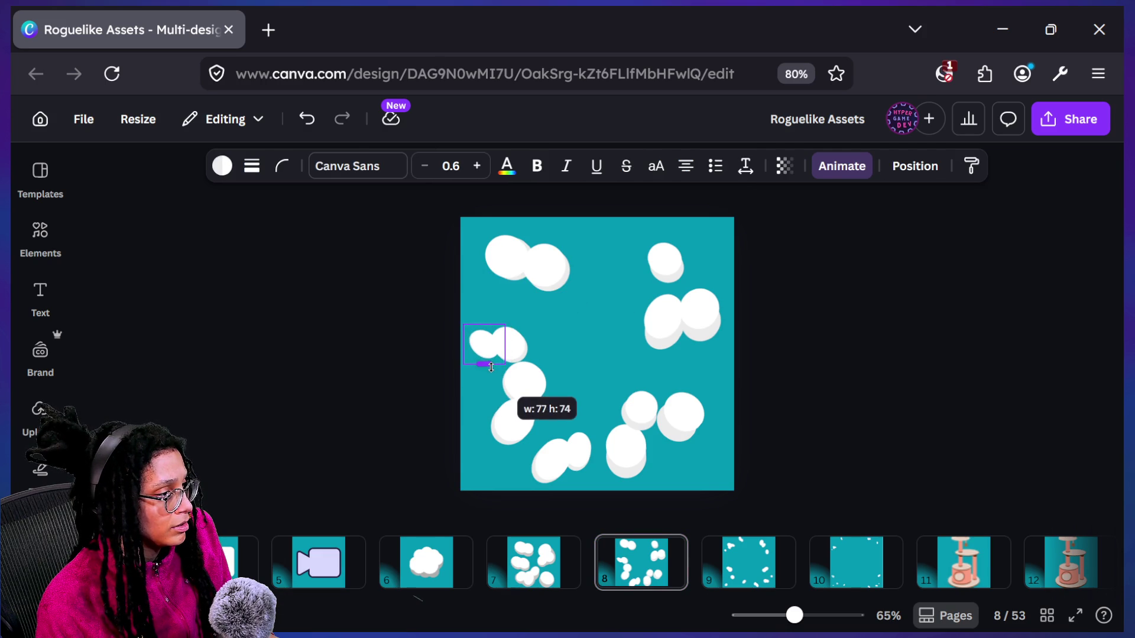
pyautogui.click(456, 520)
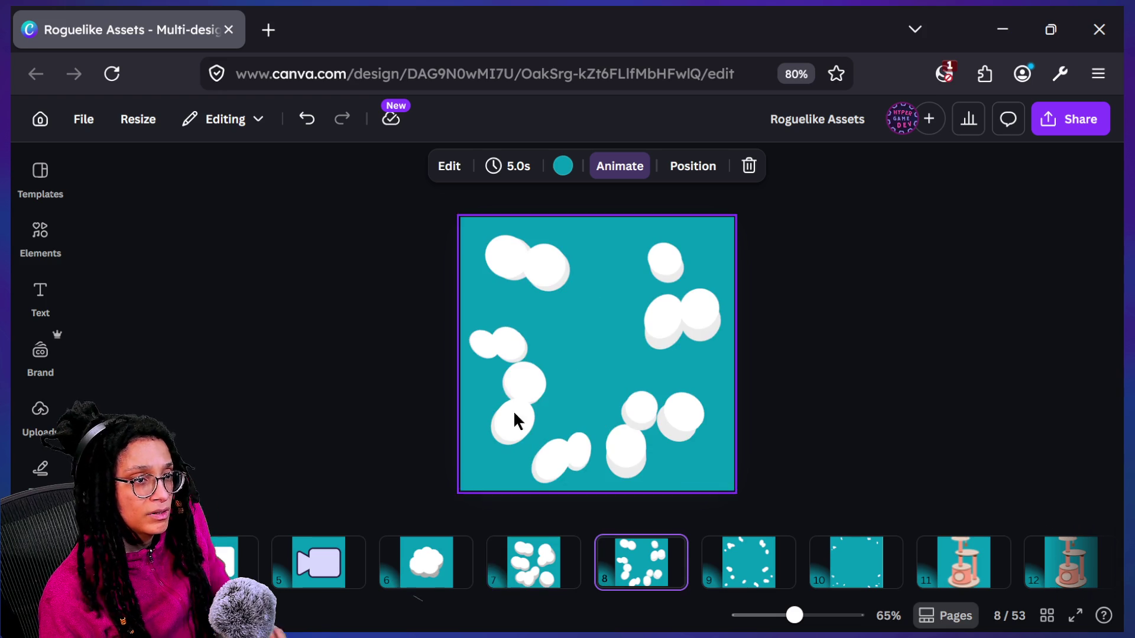
# Rotate the cloud below it to about -58° and move it up and right
pyautogui.click(519, 357)
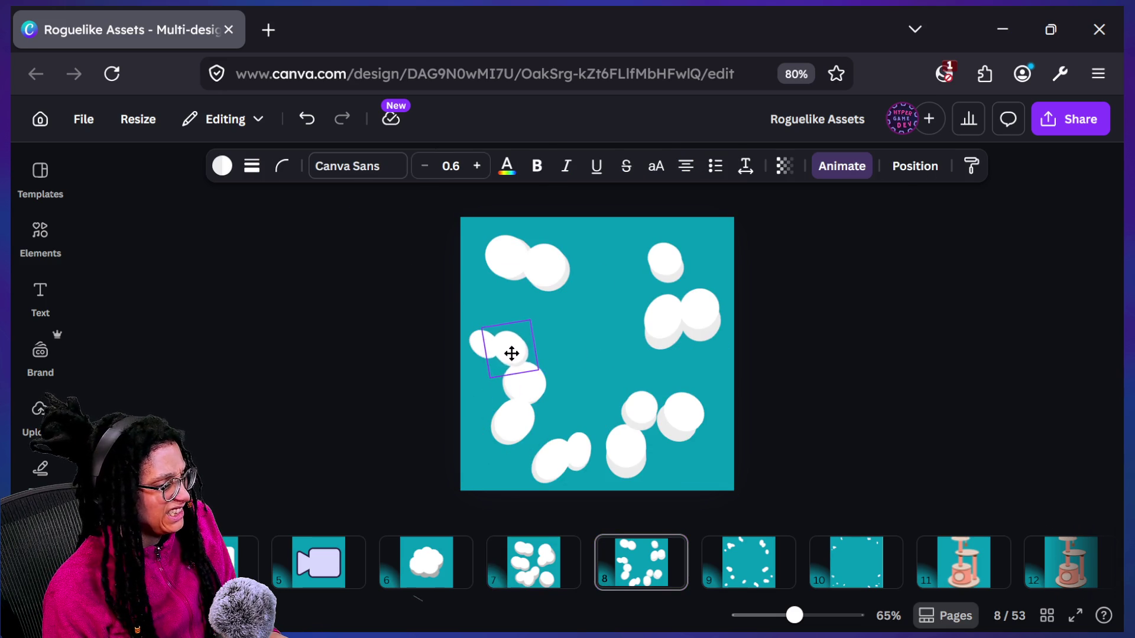
pyautogui.click(539, 381)
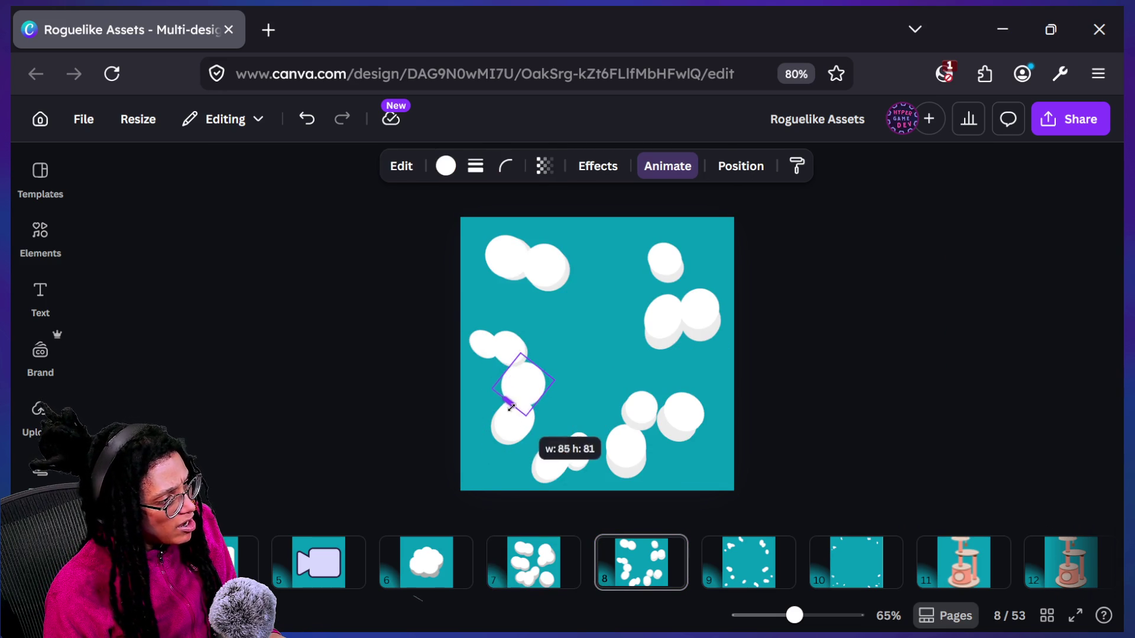
pyautogui.moveTo(562, 431); pyautogui.dragTo(576, 425)
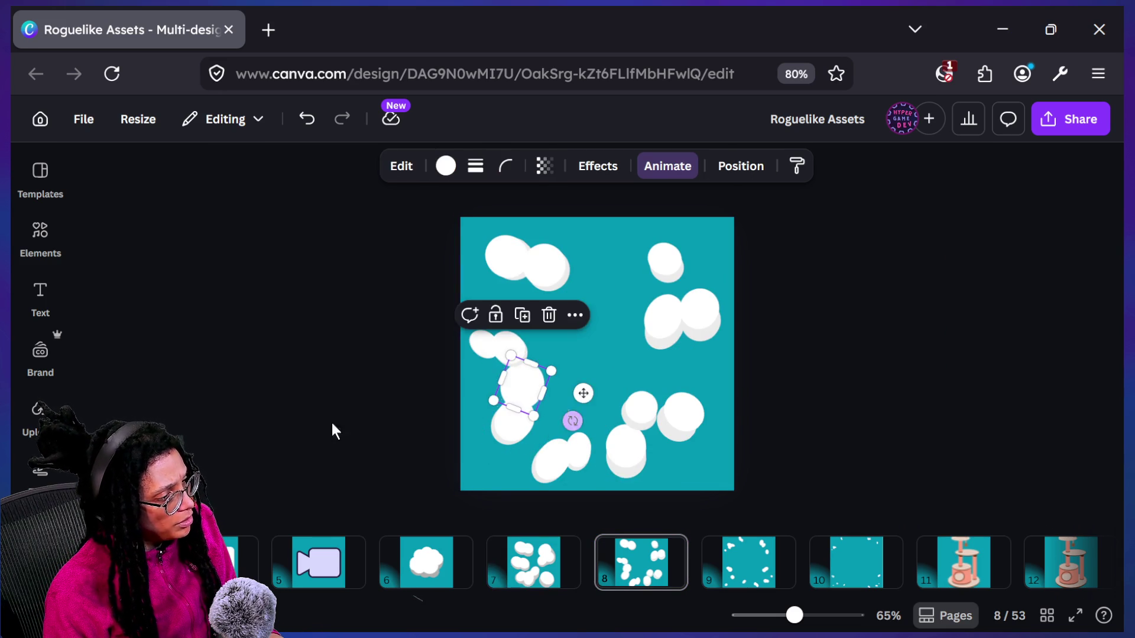
pyautogui.click(388, 413)
pyautogui.click(426, 564)
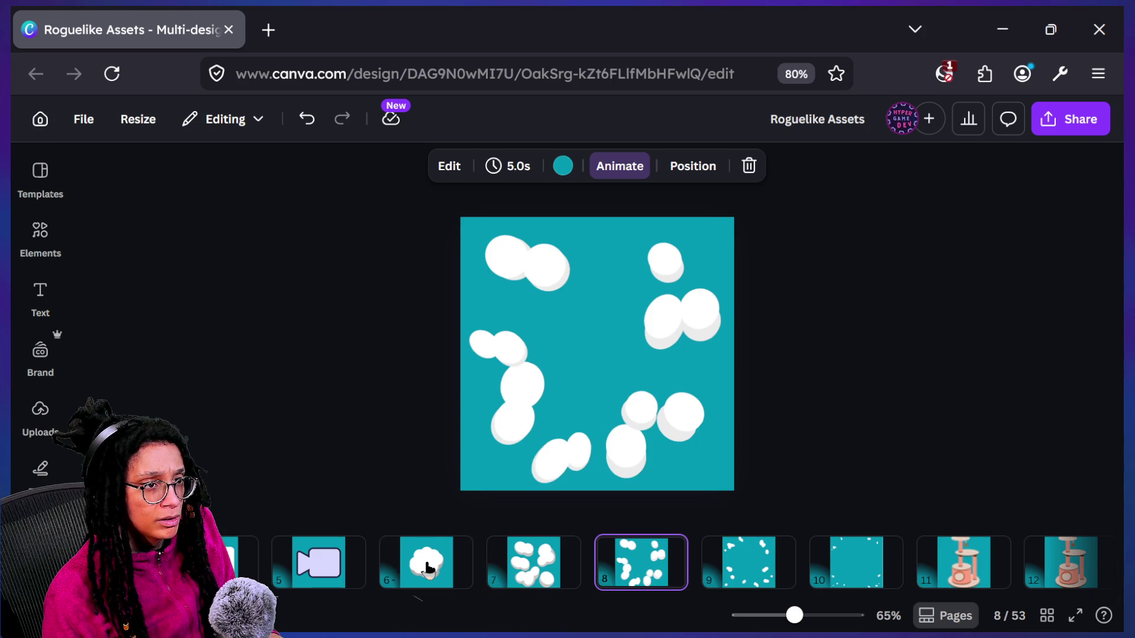
pyautogui.moveTo(524, 390)
pyautogui.mouseDown()
pyautogui.moveTo(546, 367)
pyautogui.moveTo(529, 377)
pyautogui.mouseUp()
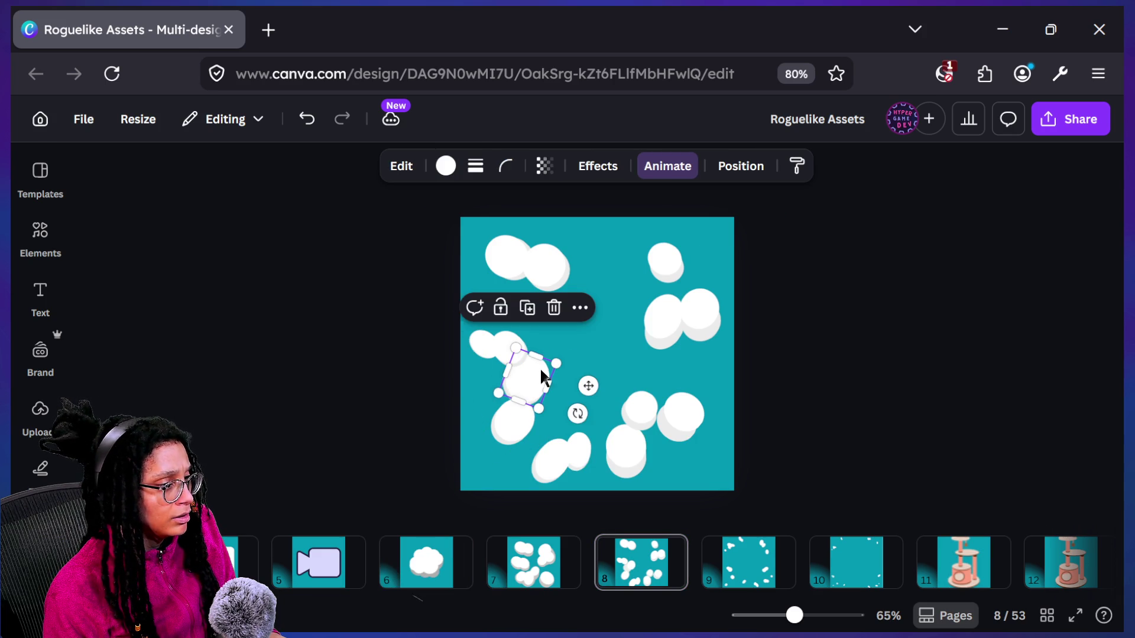
pyautogui.click(532, 390)
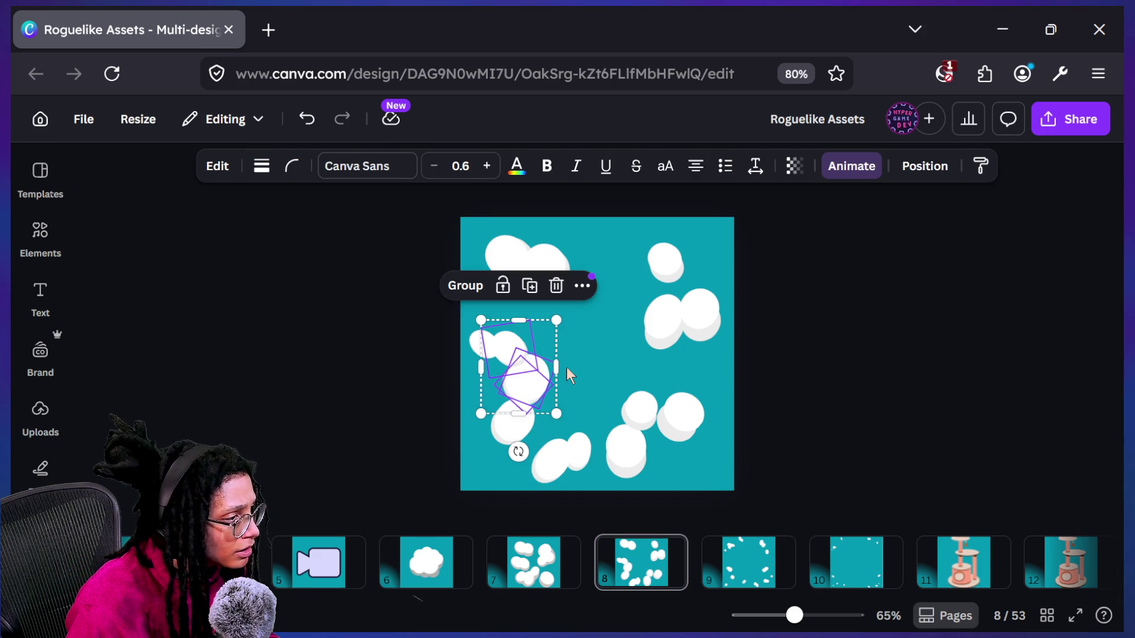
# Group the left circles into one cloud, tilt it to -19° and nudge it up-left
pyautogui.click(569, 377)
pyautogui.click(541, 389)
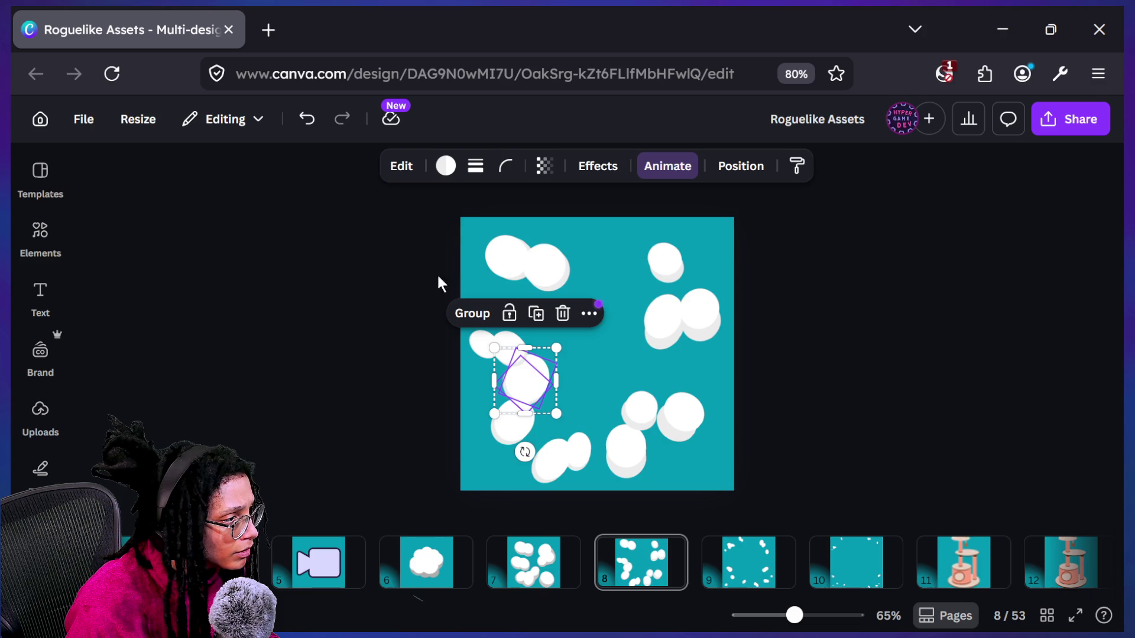
pyautogui.click(473, 314)
pyautogui.moveTo(532, 374)
pyautogui.mouseDown()
pyautogui.moveTo(542, 370)
pyautogui.moveTo(512, 372)
pyautogui.mouseUp()
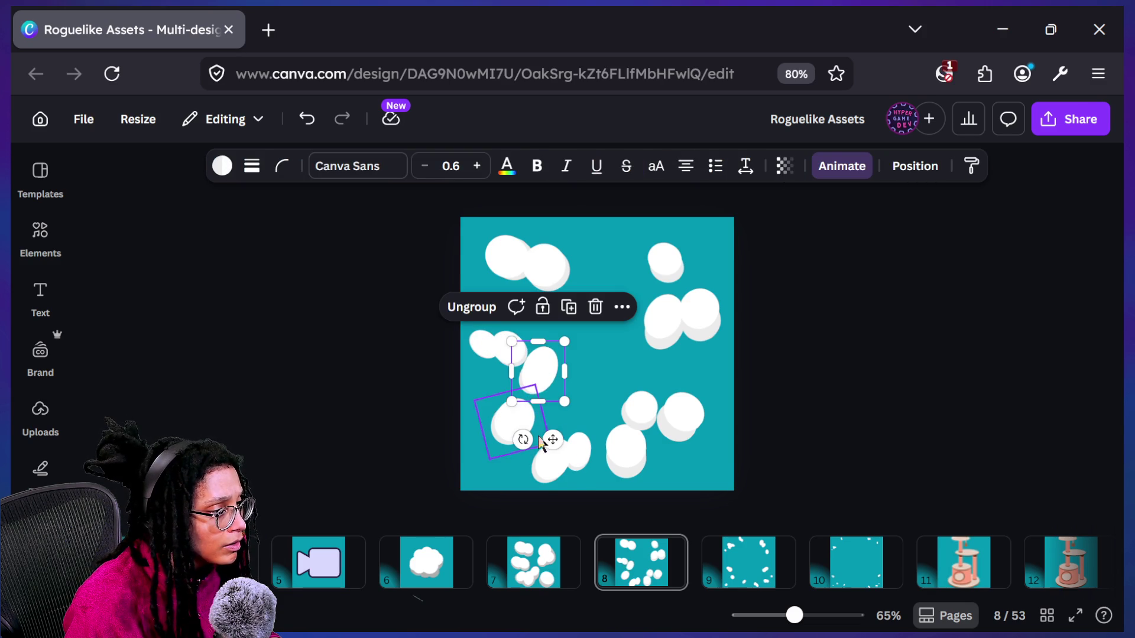
pyautogui.moveTo(524, 440); pyautogui.dragTo(542, 424)
pyautogui.moveTo(554, 374); pyautogui.dragTo(547, 367)
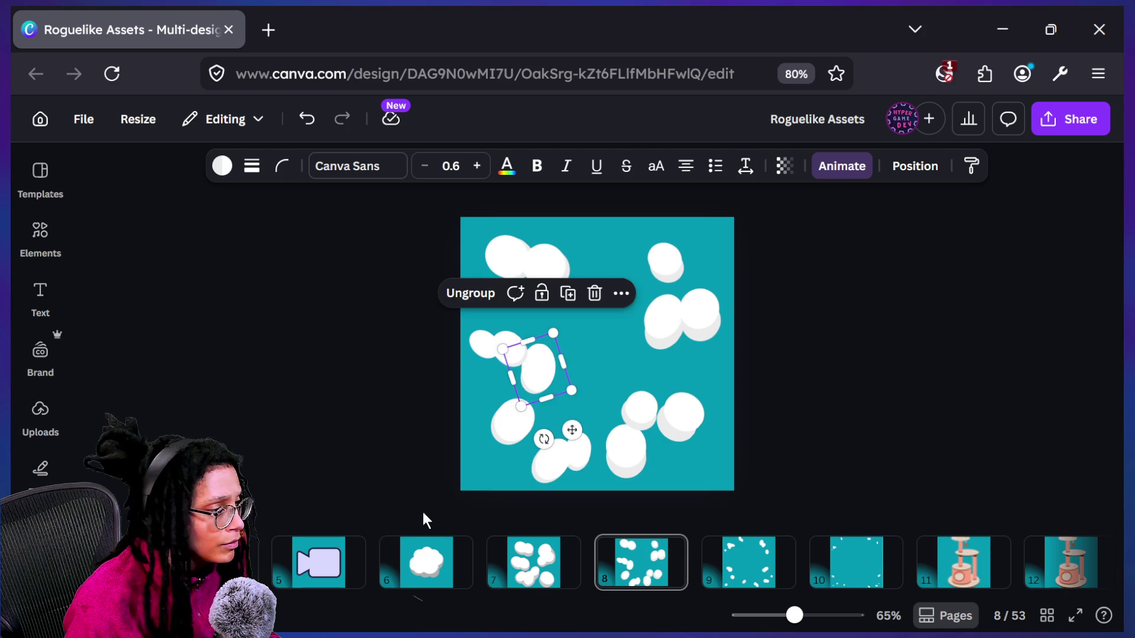
# Compare with page 6, box-select the left clouds on page 8, then show page 6
pyautogui.click(423, 553)
pyautogui.press('Right')
pyautogui.press('Right')
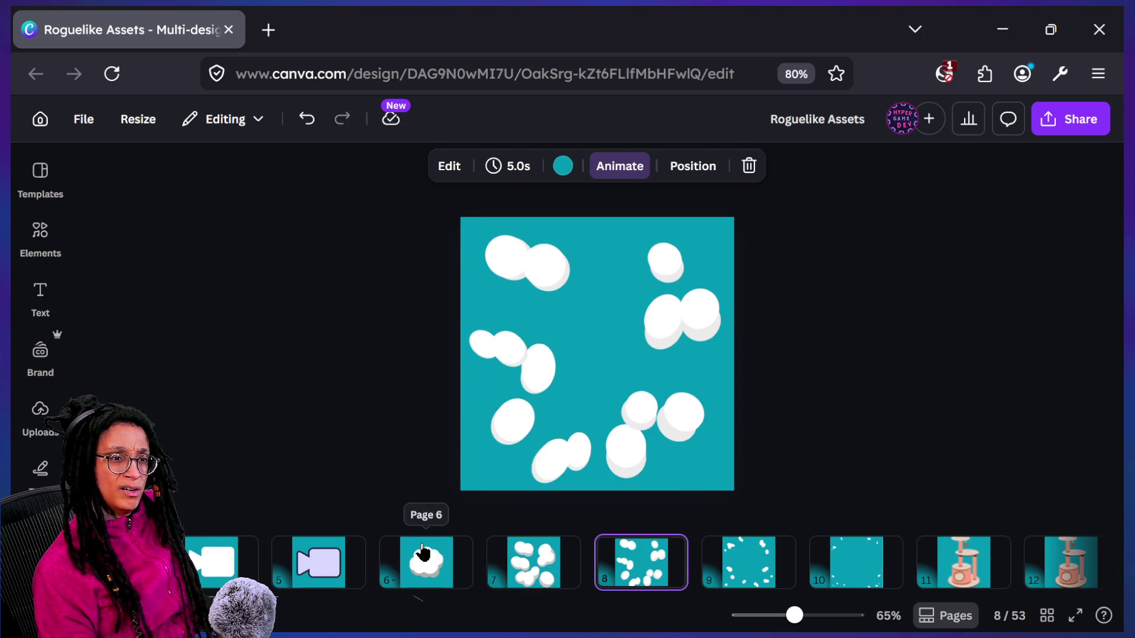
pyautogui.moveTo(417, 317); pyautogui.dragTo(510, 361)
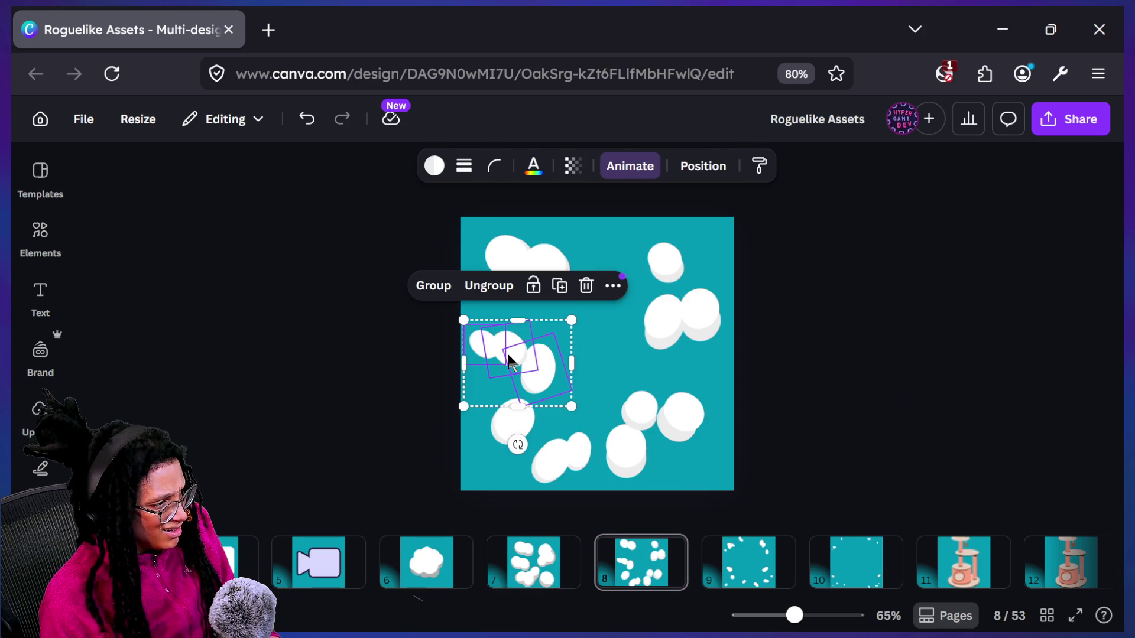
pyautogui.moveTo(416, 297)
pyautogui.mouseDown()
pyautogui.moveTo(471, 309)
pyautogui.moveTo(499, 335)
pyautogui.mouseUp()
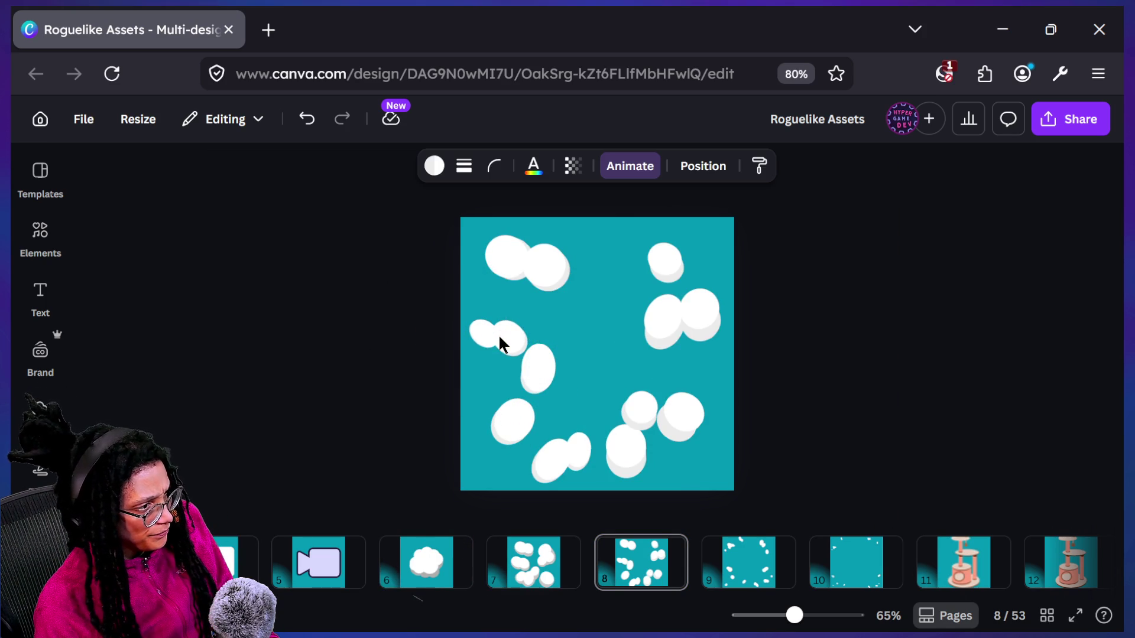
pyautogui.click(433, 564)
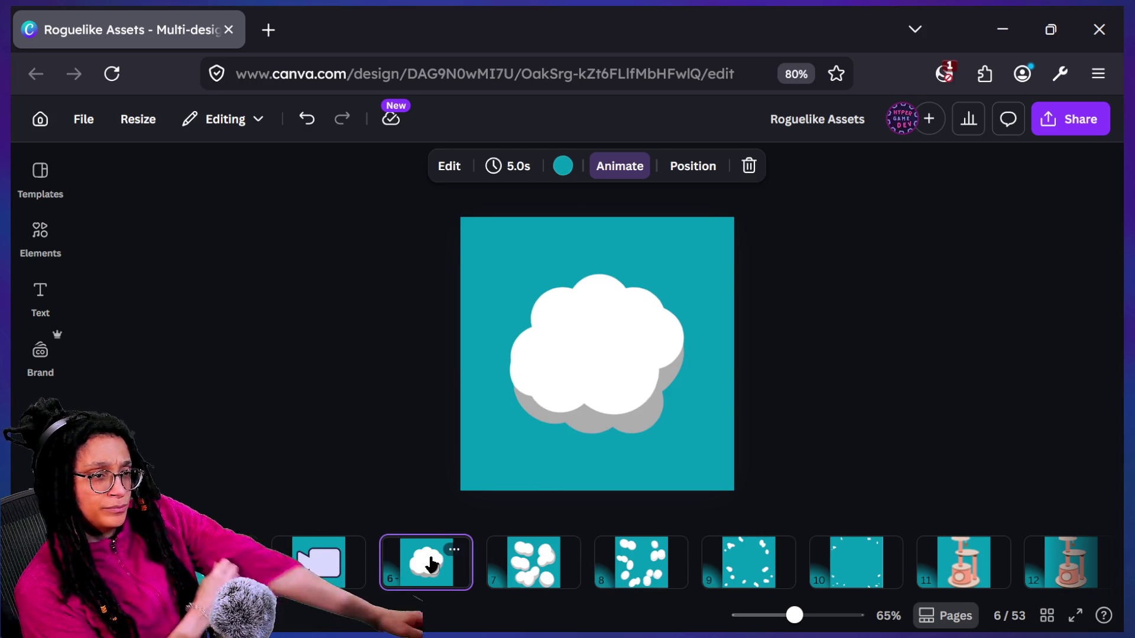
# Flip between pages 7 and 8 to compare, then select page 8's small cloud group
pyautogui.press('Right')
pyautogui.press('Right')
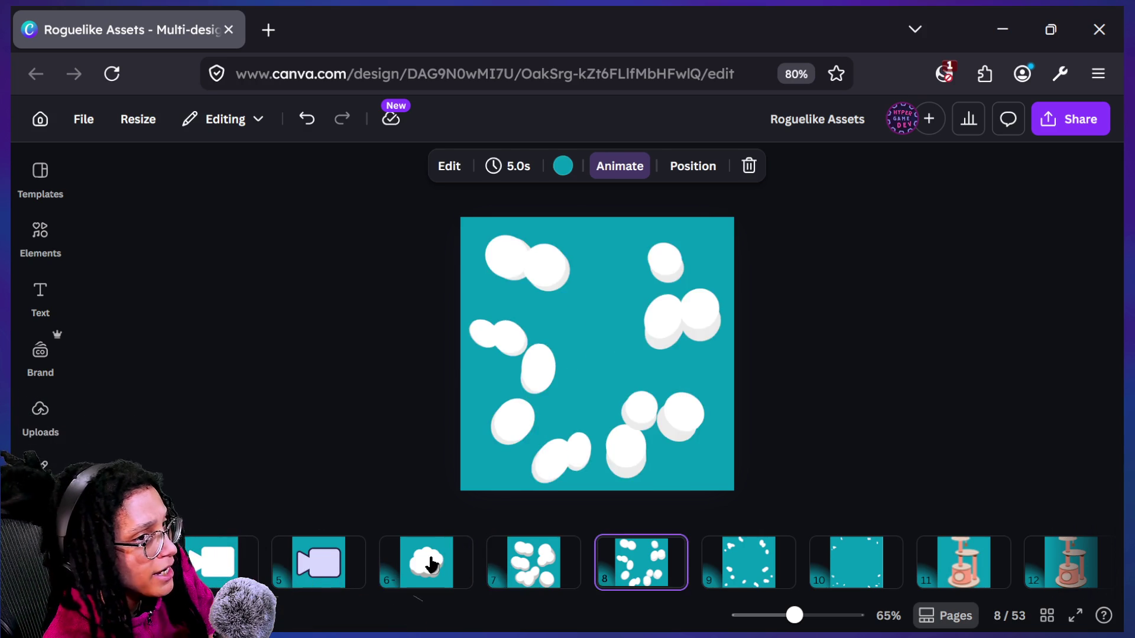
pyautogui.press('Left')
pyautogui.press('Right')
pyautogui.press('Left')
pyautogui.press('Right')
pyautogui.press('Left')
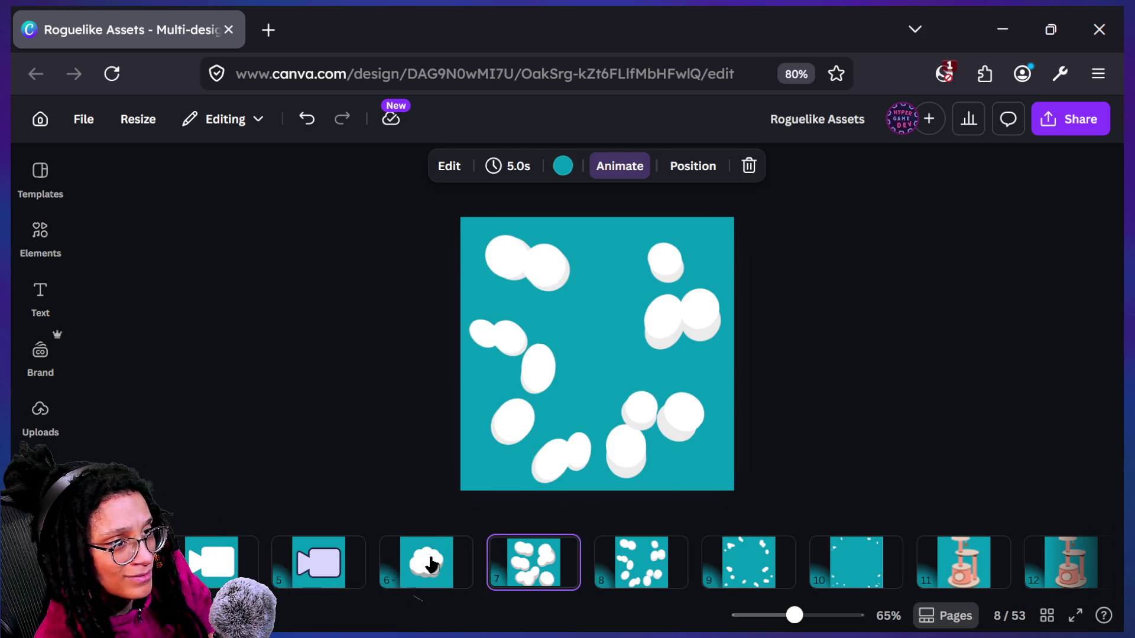
pyautogui.press('Left')
pyautogui.press('Right')
pyautogui.press('Right')
pyautogui.press('Left')
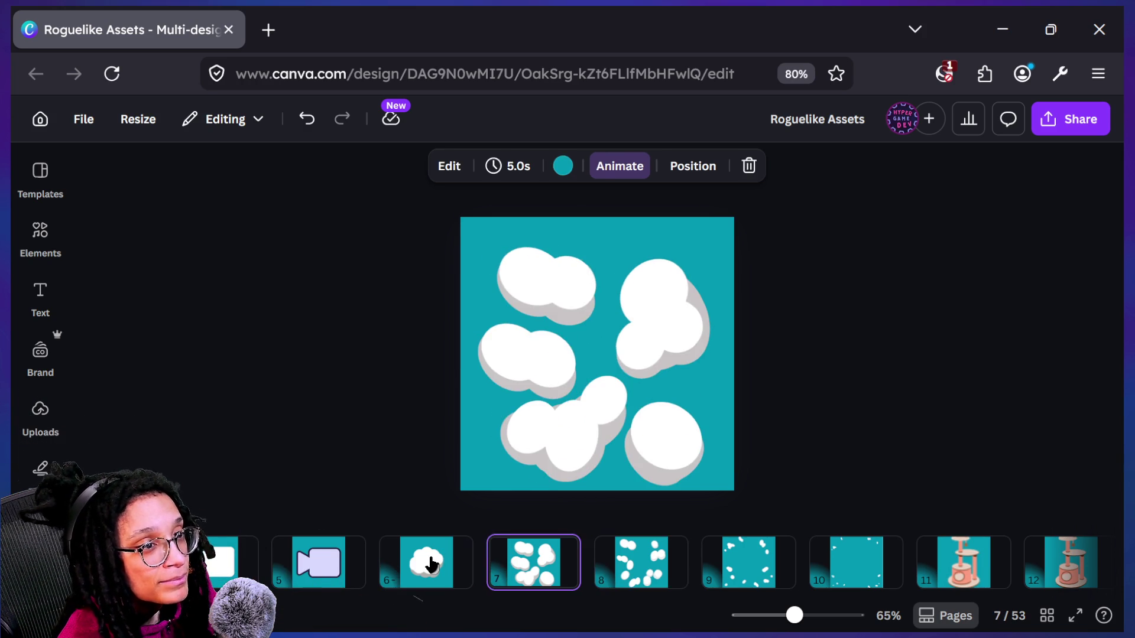
pyautogui.press('Right')
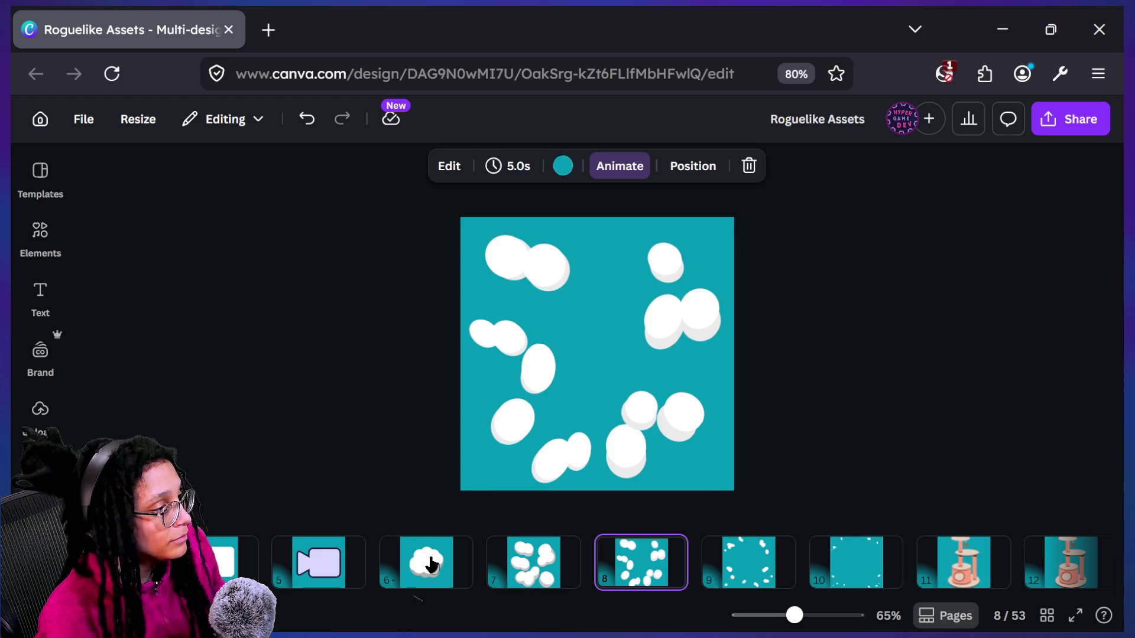
pyautogui.click(531, 353)
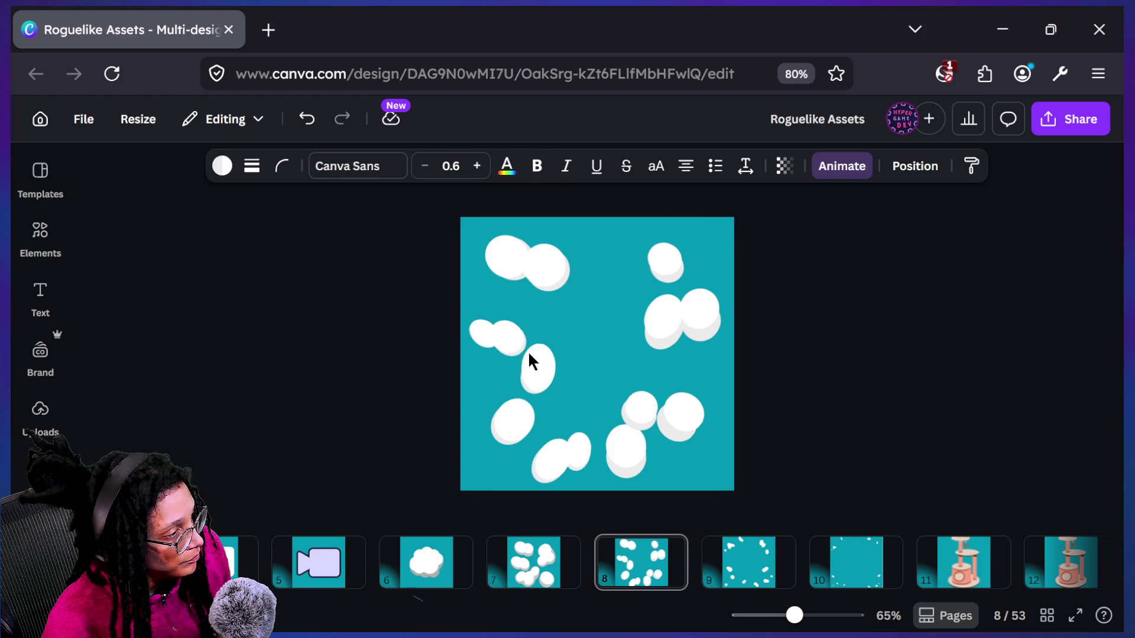
# After checking page 6, tilt page 8's left cloud pair to -20°
pyautogui.click(427, 563)
pyautogui.press('Right')
pyautogui.press('Right')
pyautogui.press('Left')
pyautogui.press('Right')
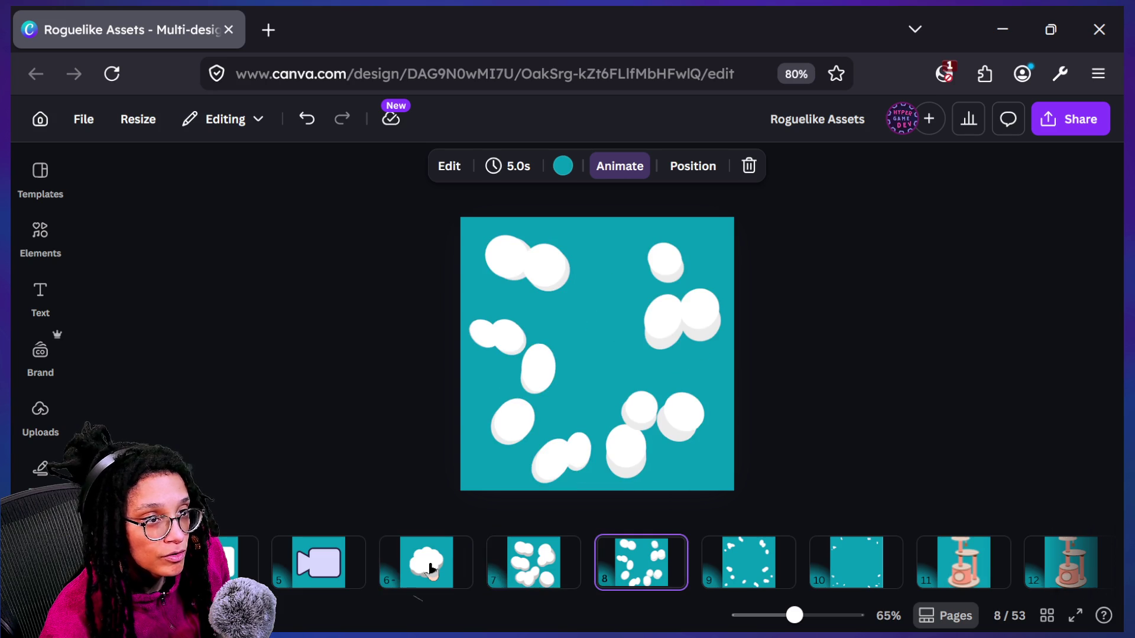
pyautogui.click(480, 335)
pyautogui.moveTo(482, 388); pyautogui.dragTo(492, 392)
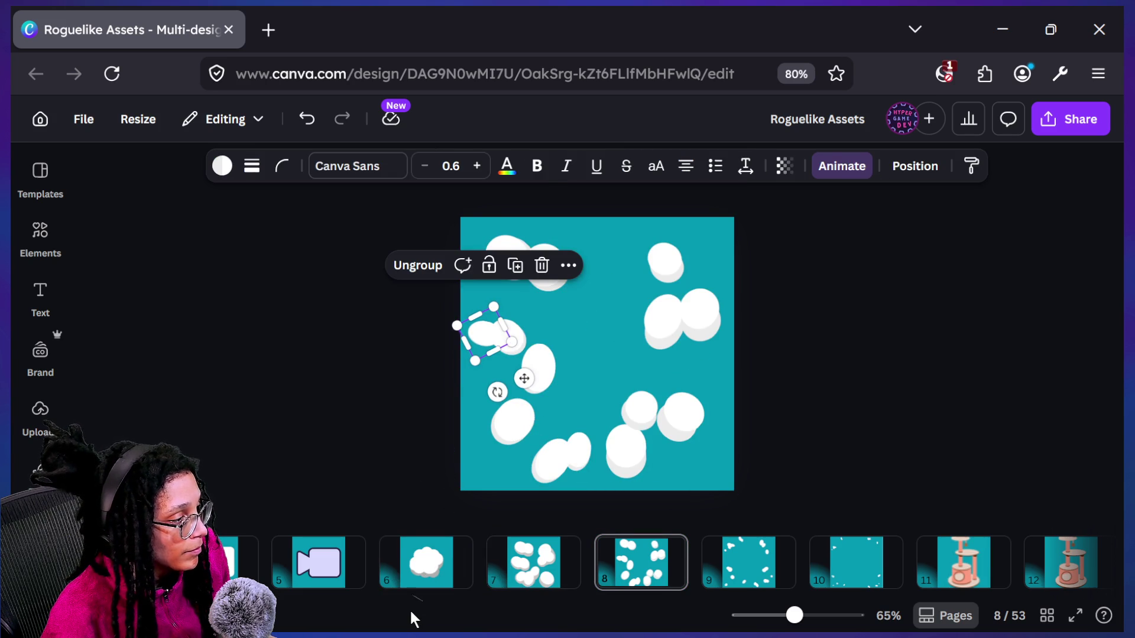
# Step through pages 6 to 9 for comparison and return to page 8
pyautogui.click(427, 567)
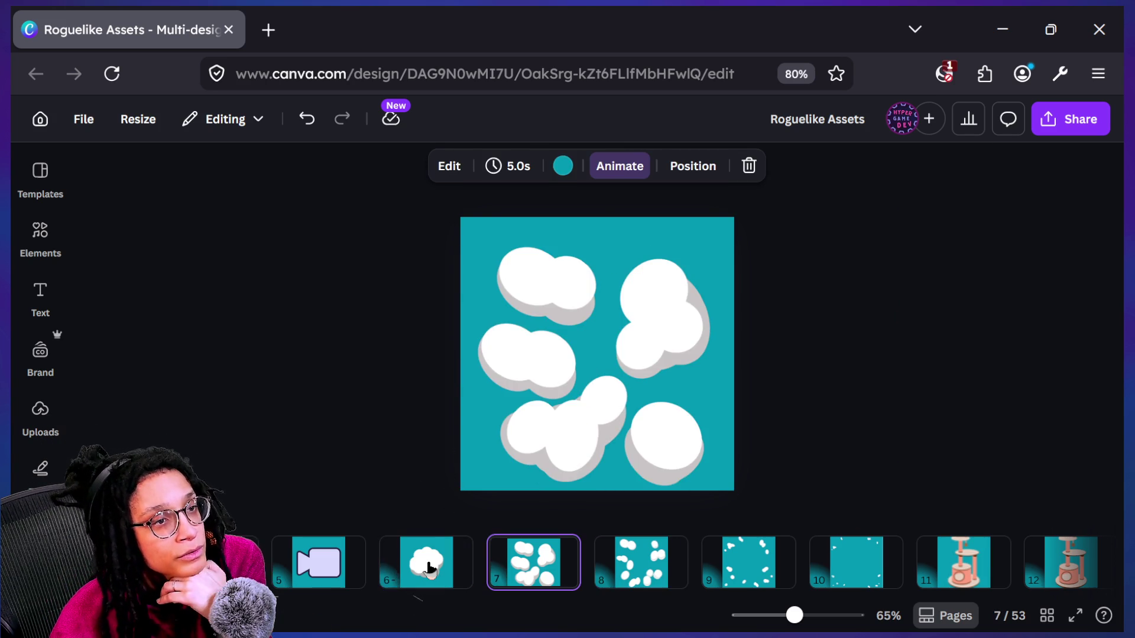
pyautogui.press('Right')
pyautogui.press('Right')
pyautogui.press('Left')
pyautogui.press('Left')
pyautogui.press('Right')
pyautogui.press('Right')
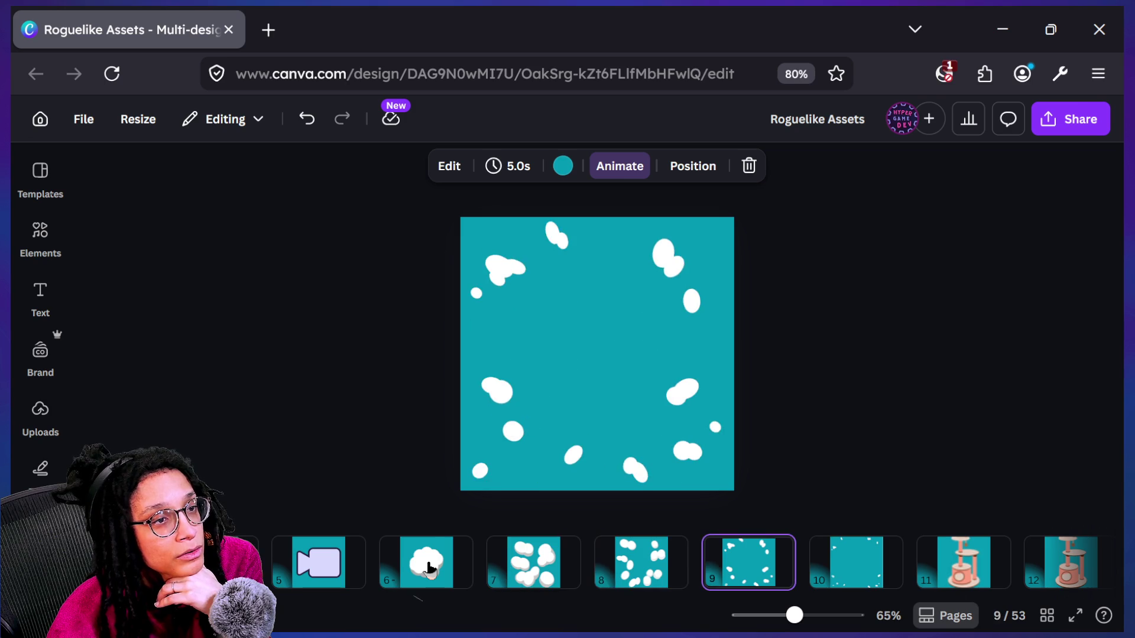
pyautogui.press('Left')
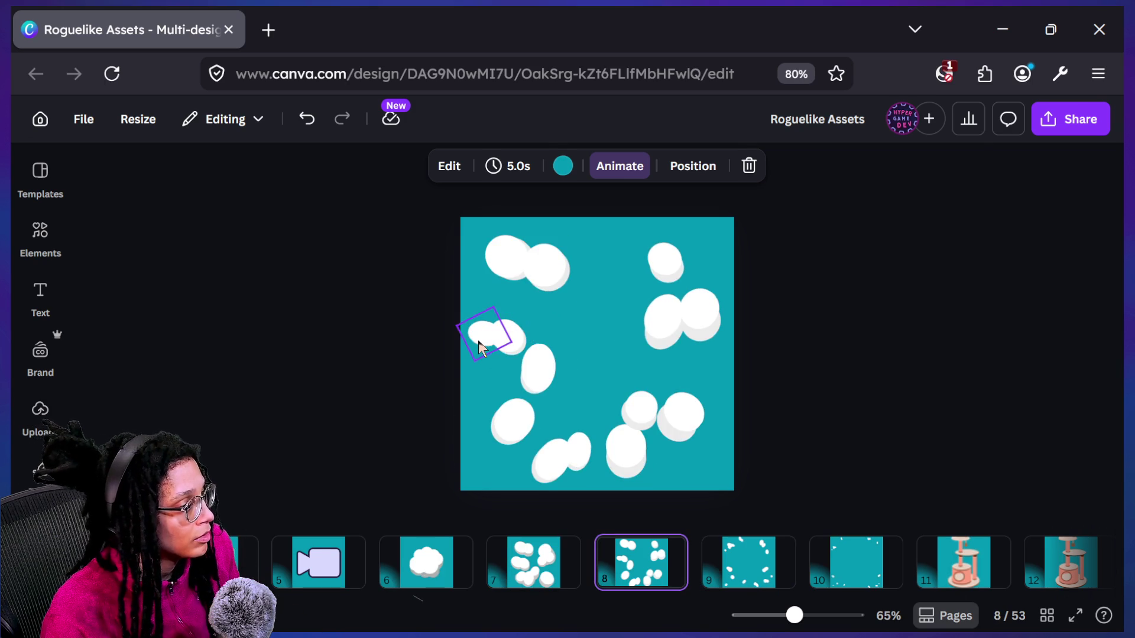
# Select the left cloud on page 8, then glance at page 7 and come back
pyautogui.click(477, 331)
pyautogui.click(443, 399)
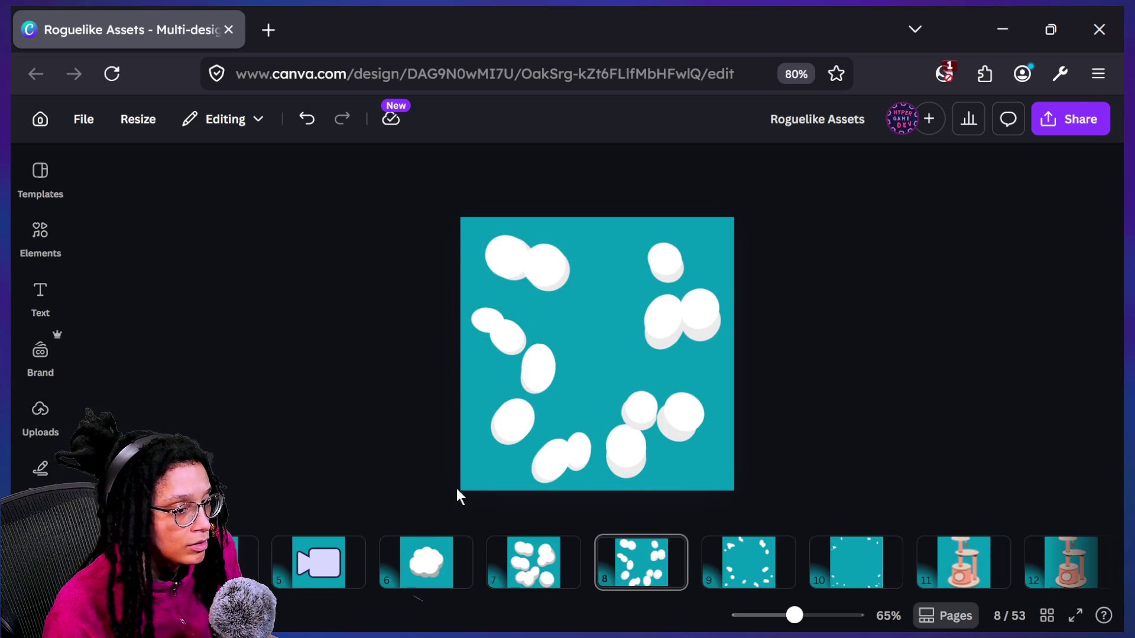
pyautogui.press('Left')
pyautogui.press('Right')
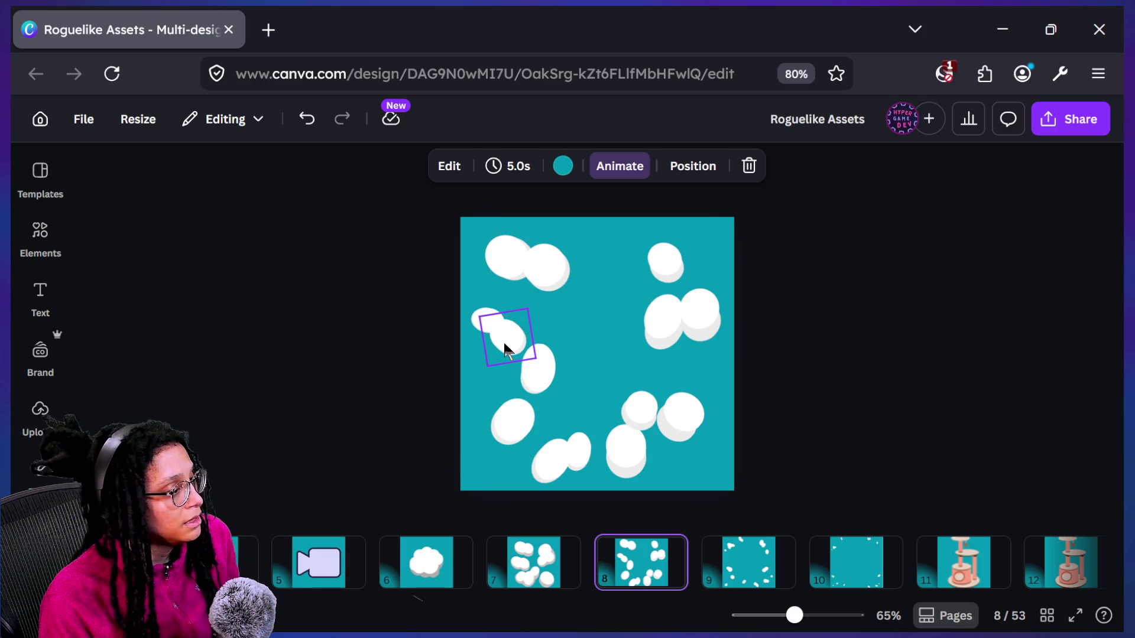
# Move the small left cloud down-right onto the tall oval cloud, nudge it left, then go to page 10
pyautogui.click(477, 325)
pyautogui.moveTo(500, 332); pyautogui.dragTo(530, 384)
pyautogui.scroll(5, 530, 382)
pyautogui.scroll(-3, 529, 381)
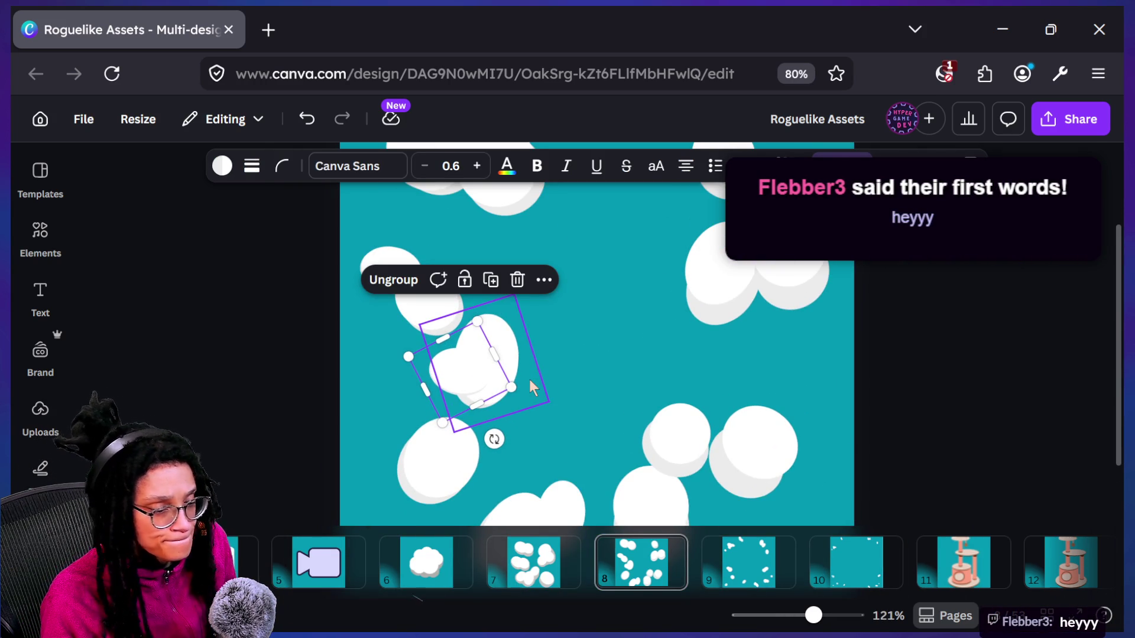
pyautogui.moveTo(471, 384)
pyautogui.mouseDown()
pyautogui.moveTo(451, 362)
pyautogui.moveTo(456, 388)
pyautogui.mouseUp()
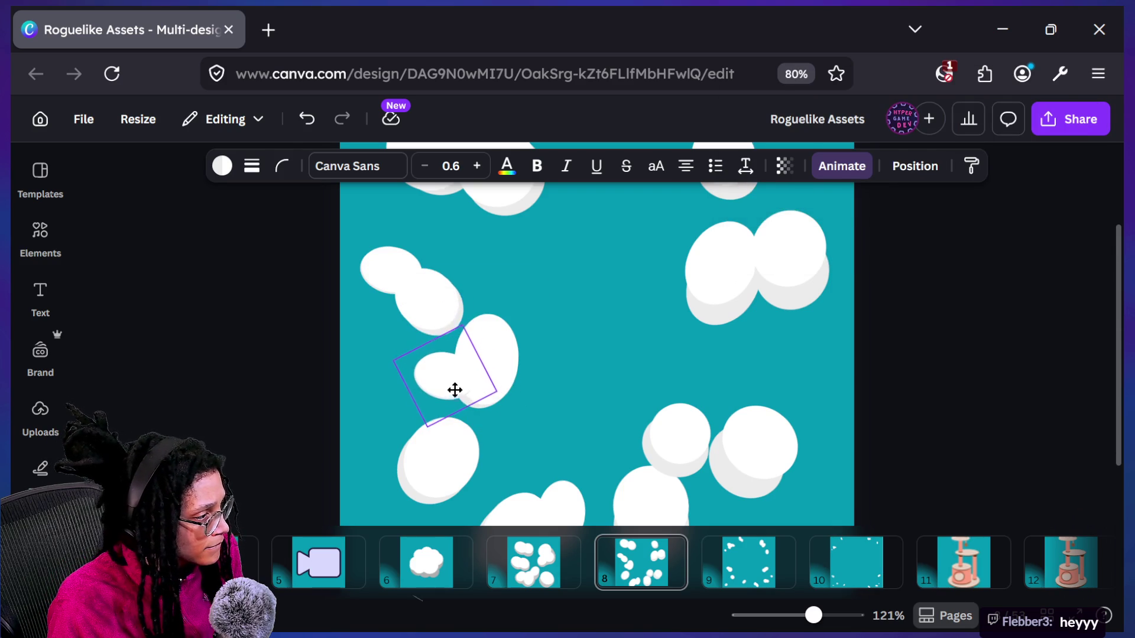
pyautogui.click(587, 424)
pyautogui.scroll(-5, 586, 424)
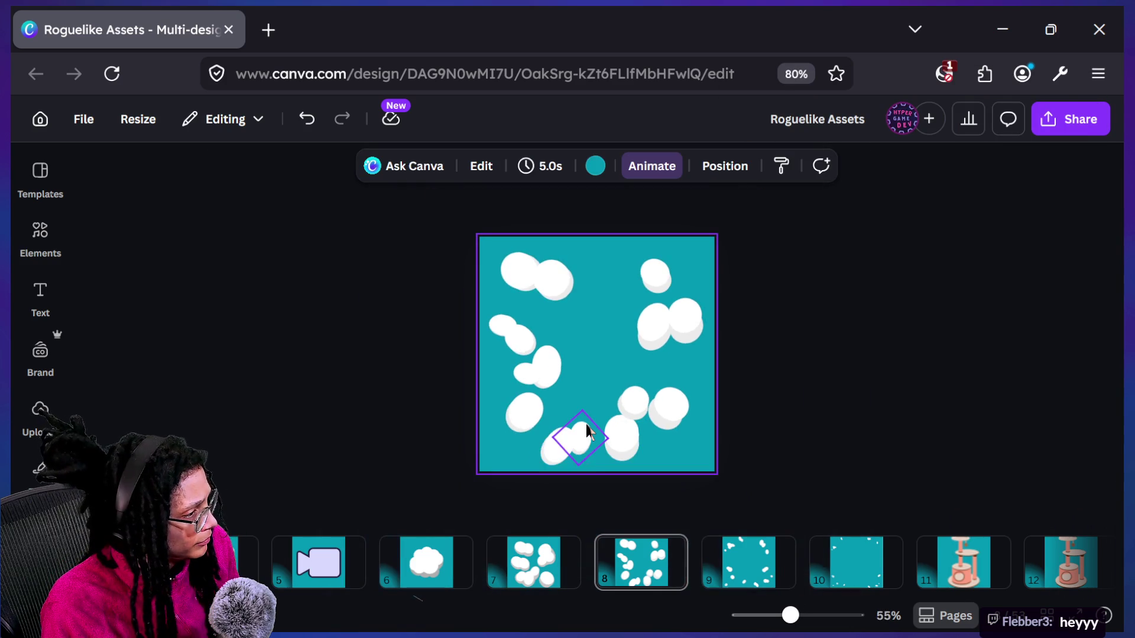
pyautogui.press('Right')
pyautogui.press('Right')
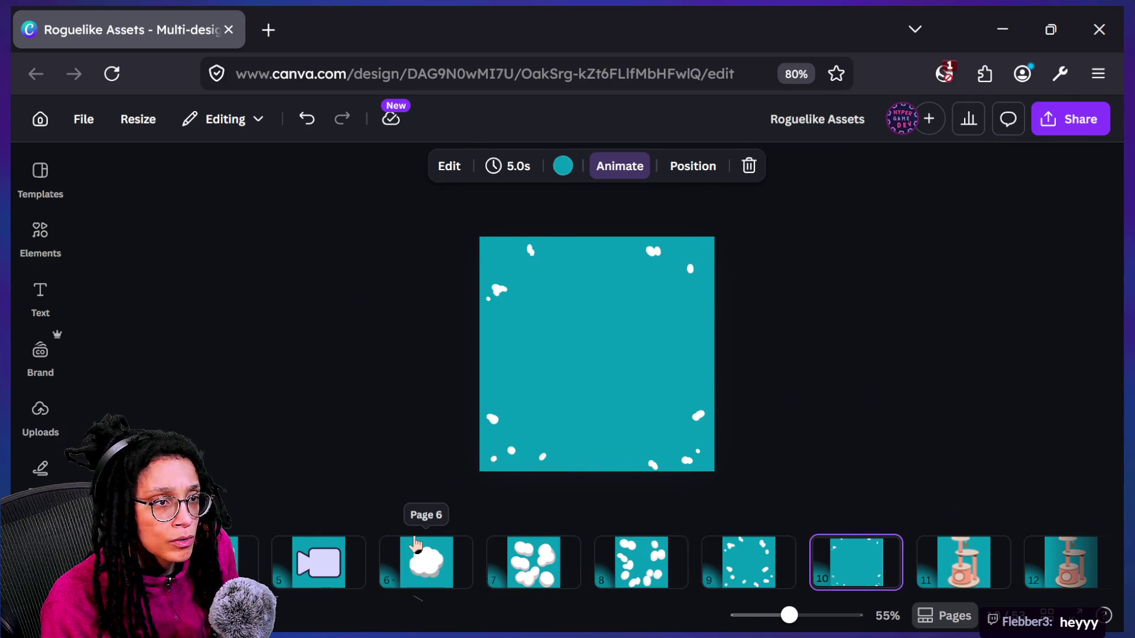
# Return to page 8 and tilt the small cloud group to about -12°
pyautogui.press('Left')
pyautogui.press('Left')
pyautogui.press('Left')
pyautogui.press('Right')
pyautogui.press('Left')
pyautogui.press('Right')
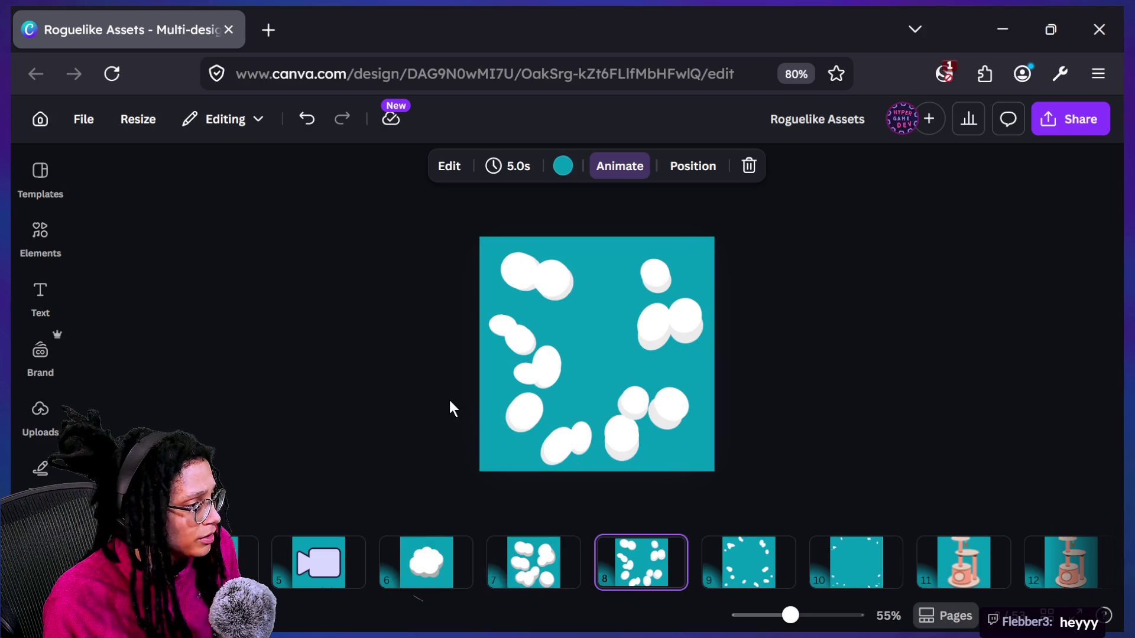
pyautogui.scroll(5, 451, 406)
pyautogui.click(456, 383)
pyautogui.moveTo(496, 428); pyautogui.dragTo(477, 429)
# Compare with page 6, then box-select the two left clouds on page 8 and deselect
pyautogui.click(664, 421)
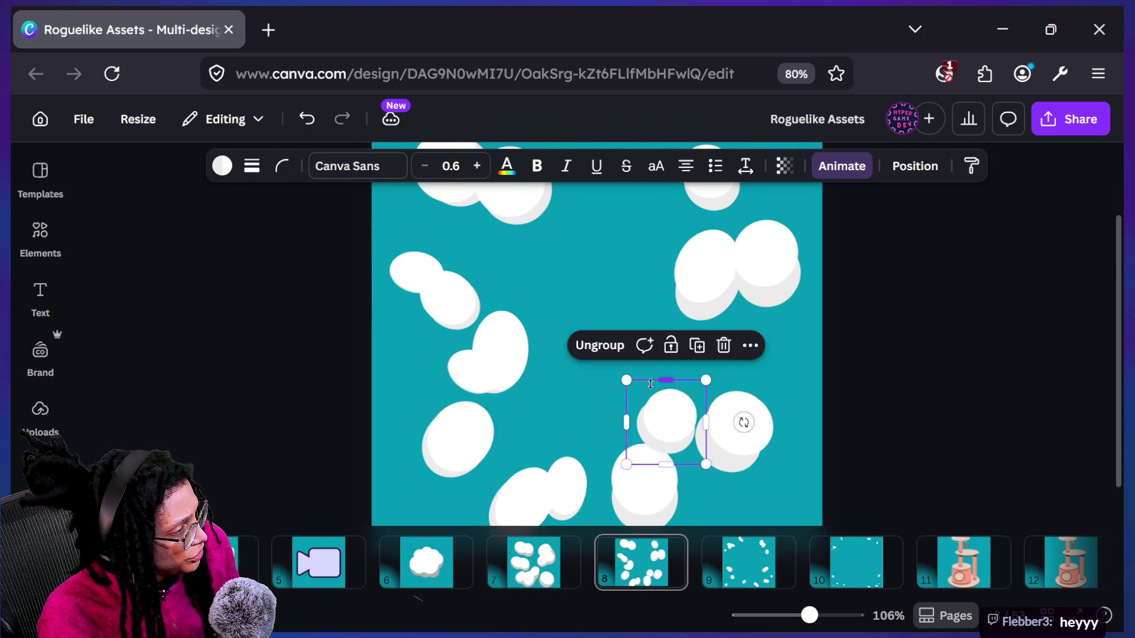
pyautogui.scroll(-5, 703, 402)
pyautogui.click(456, 576)
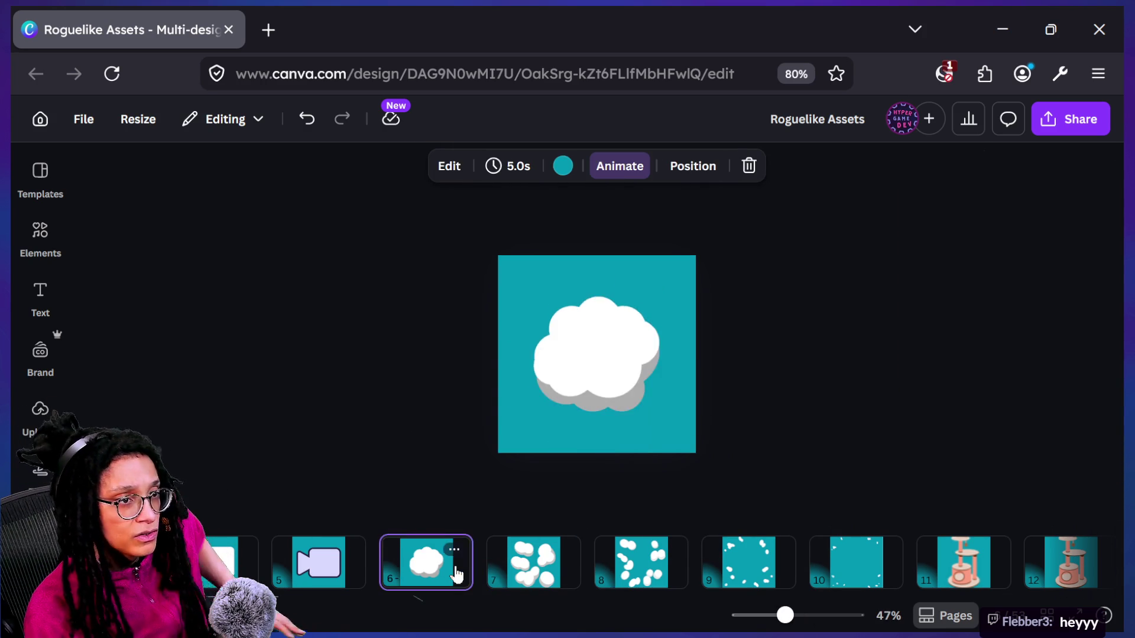
pyautogui.press('Right')
pyautogui.press('Right')
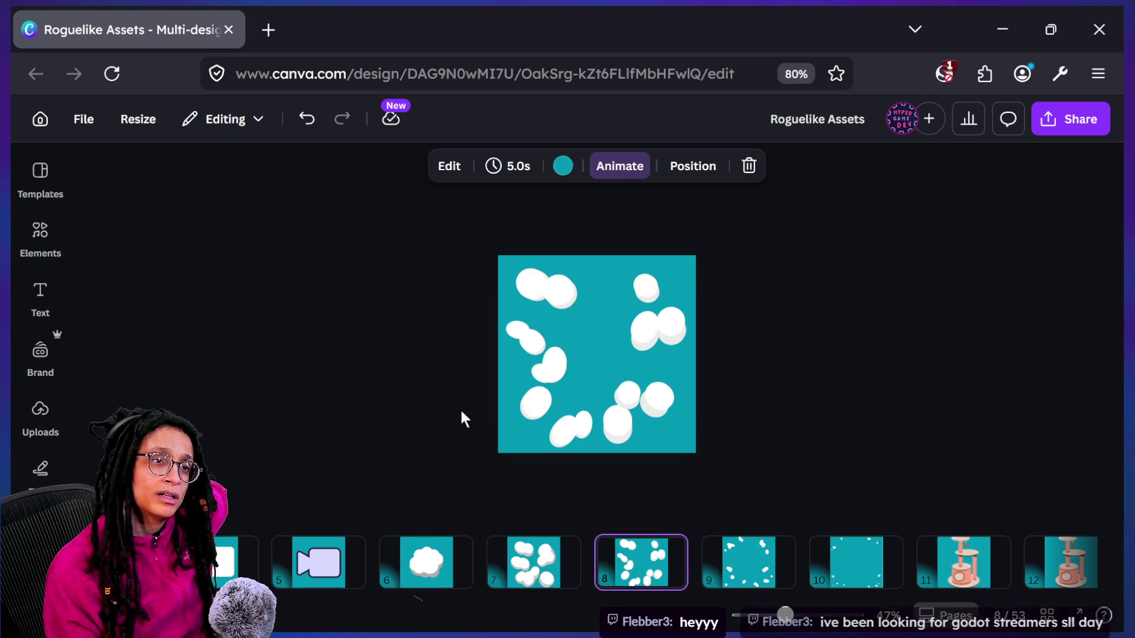
pyautogui.keyDown('ctrl'); pyautogui.scroll(3, 482, 271); pyautogui.keyUp('ctrl')
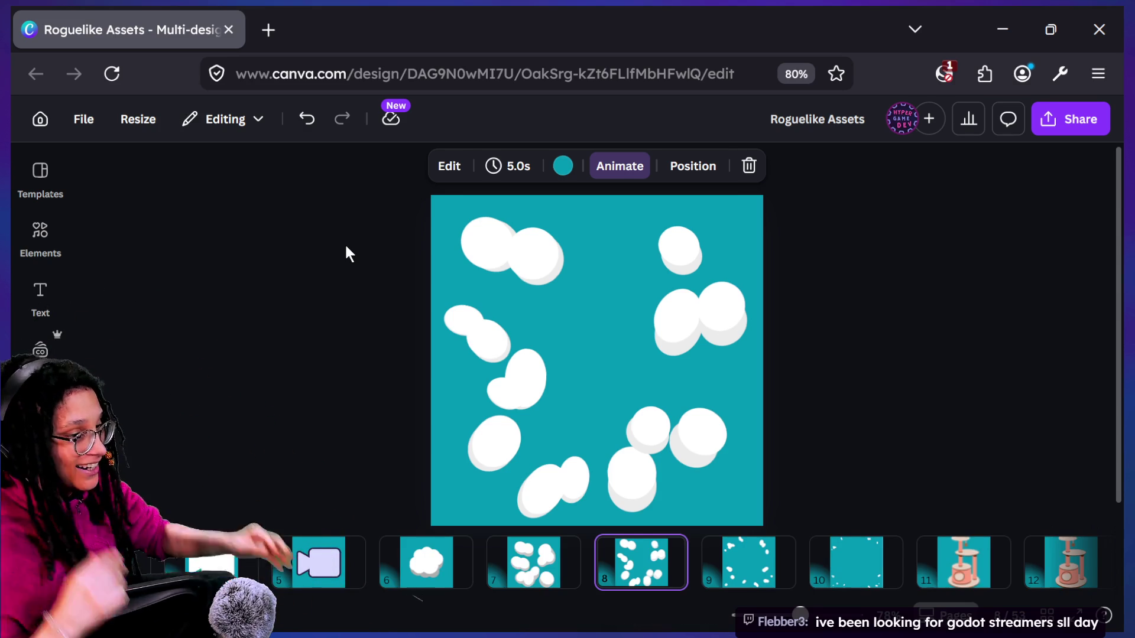
pyautogui.moveTo(461, 347); pyautogui.dragTo(462, 346)
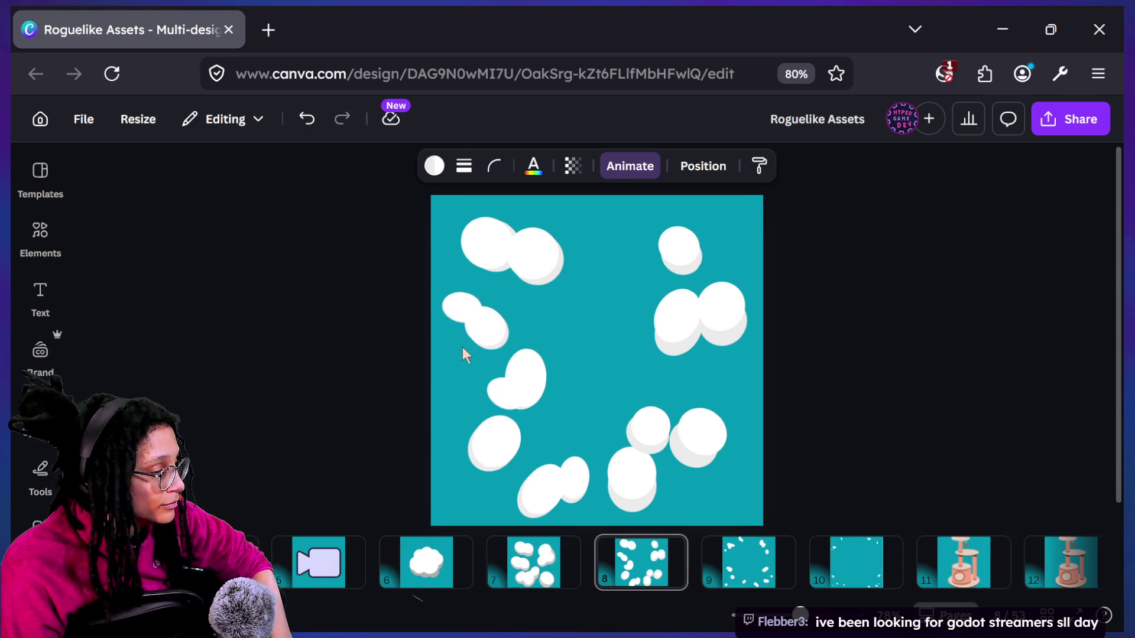
pyautogui.click(367, 449)
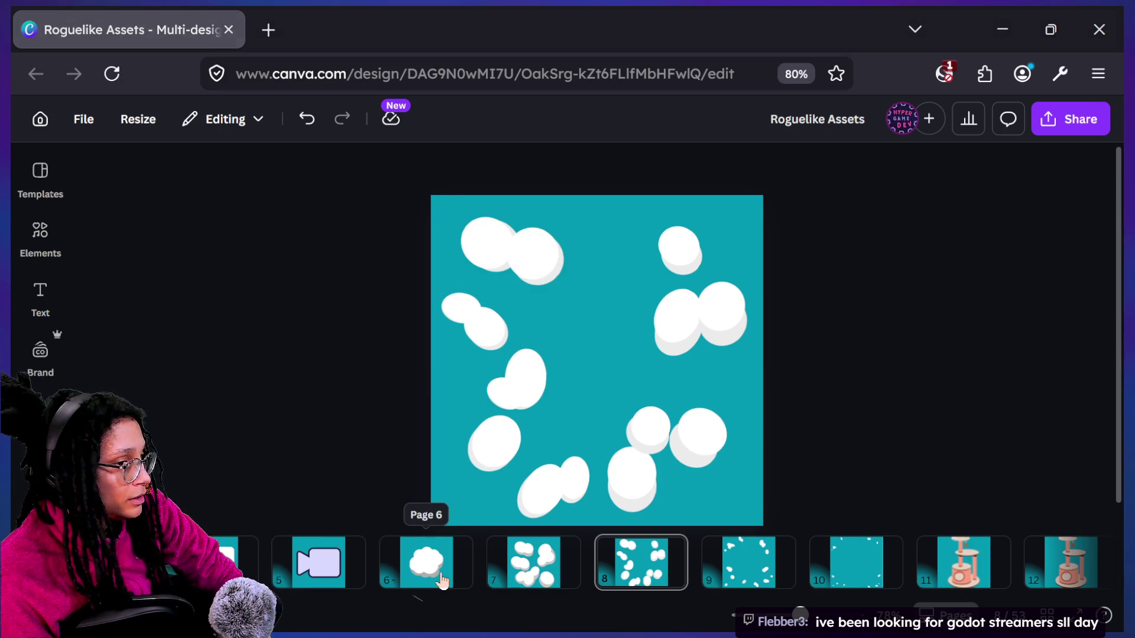